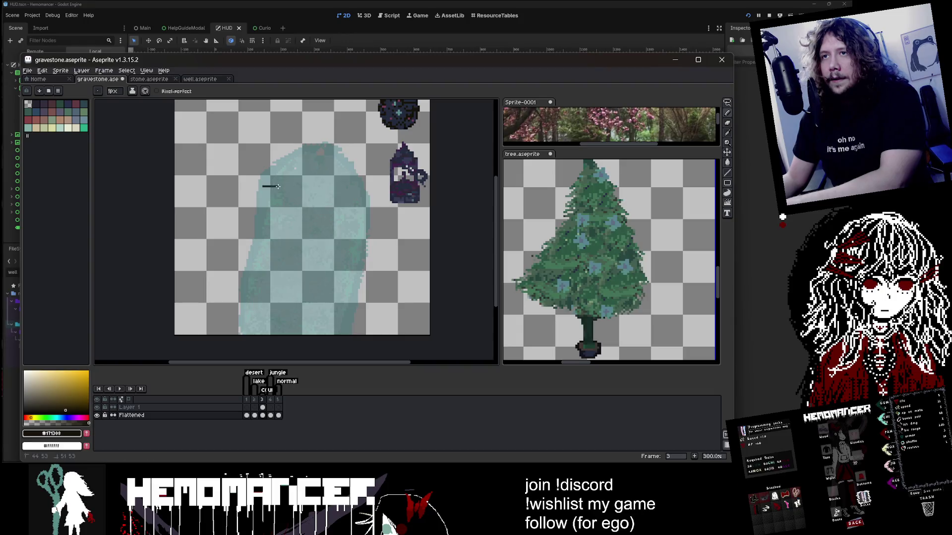
Flip back and forth between frames 1 and 3 to compare the gravestone versions
key("Left")
key("Left")
key("Right")
key("Left")
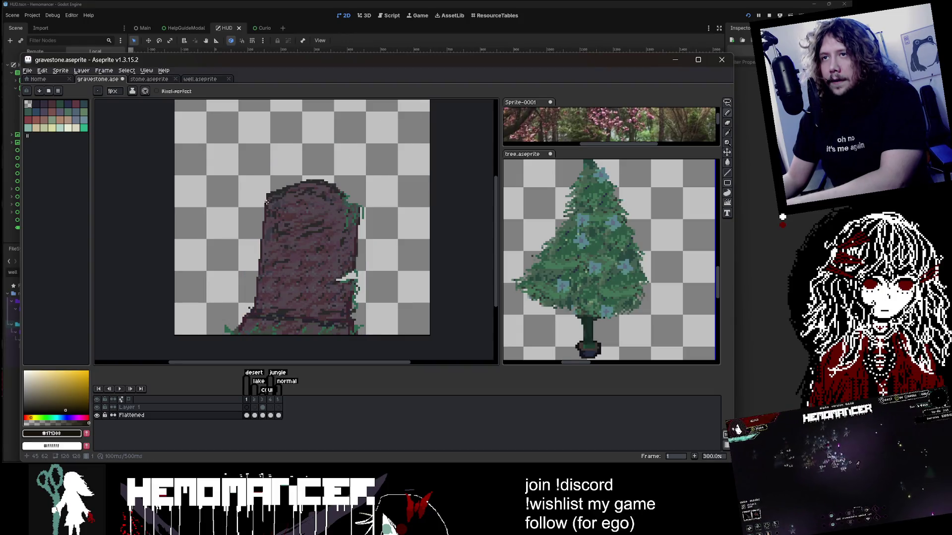
key("Right")
key("Right")
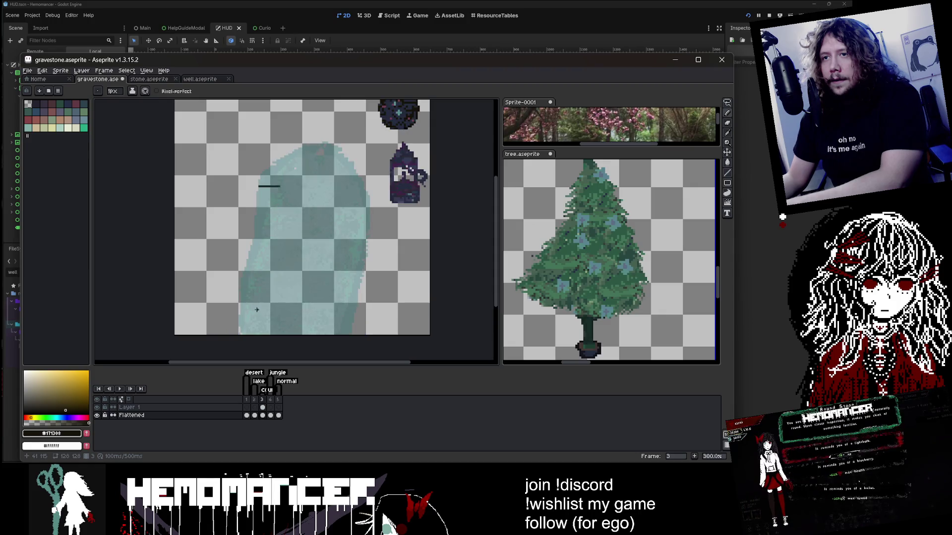
key("Left")
key("Left")
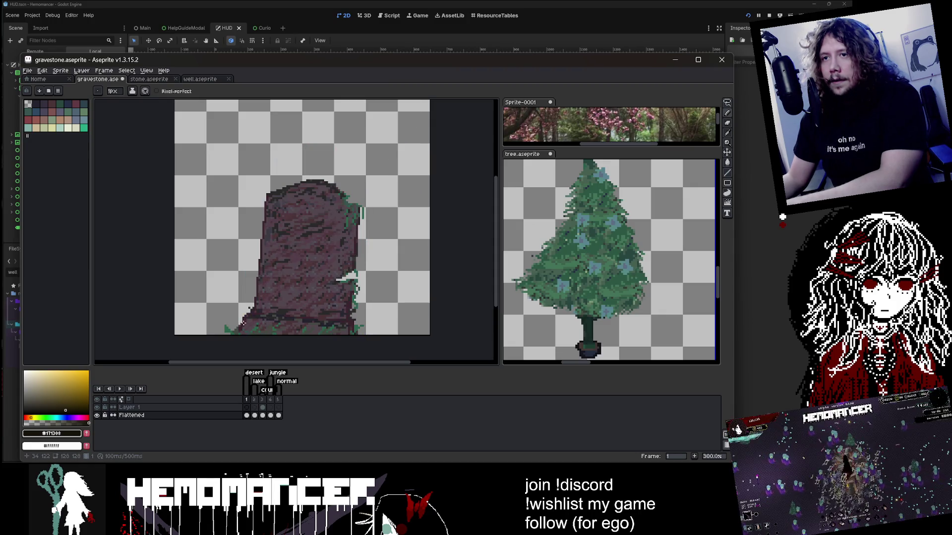
key("Right")
key("Right")
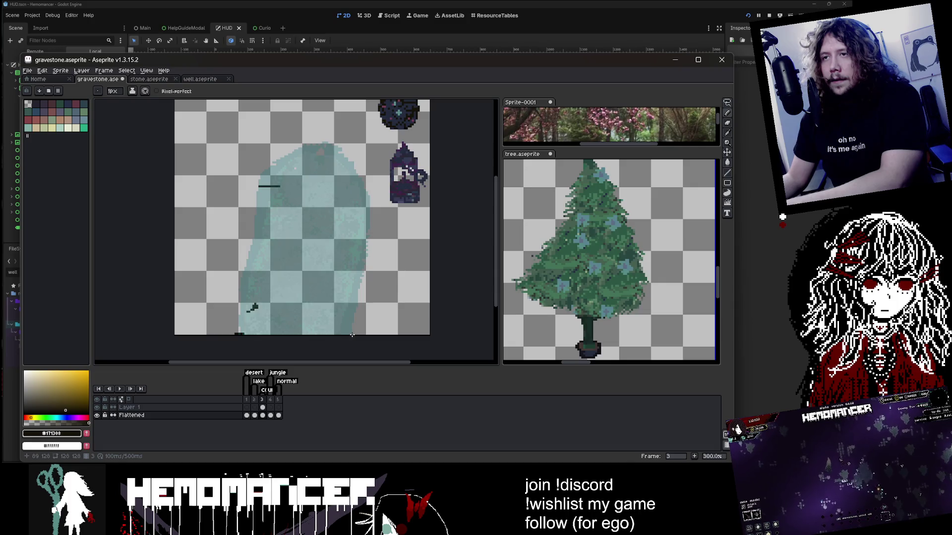
key("Left")
key("Left")
key("Right")
key("Right")
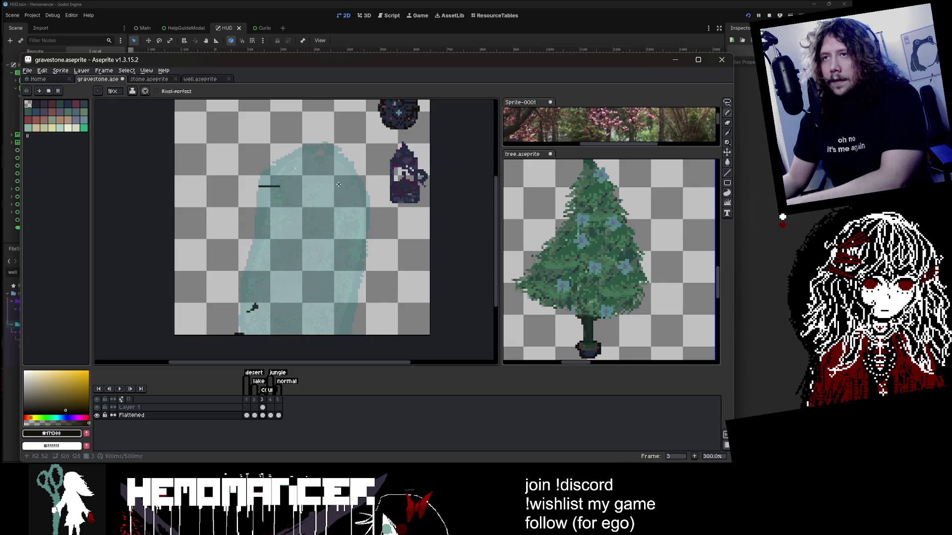
key("Left")
key("Left")
key("Right")
key("Right")
key("Left")
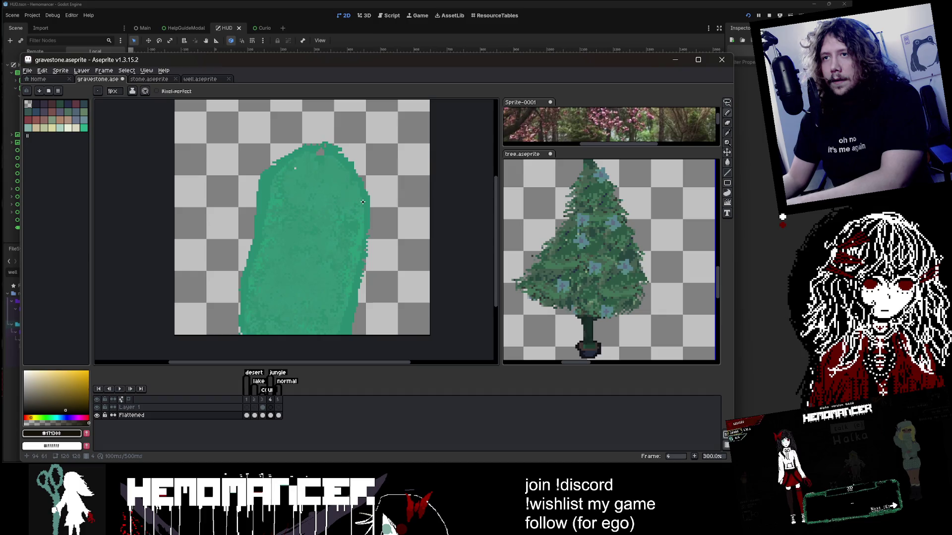
key("Right")
key("Left")
key("Left")
key("Right")
key("Right")
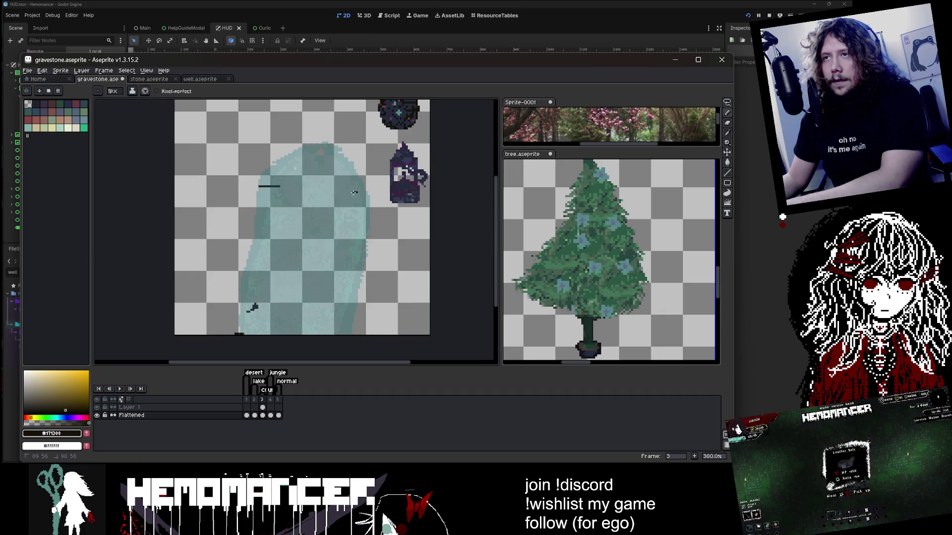
Draw a short dark guide mark on frame 3's teal outline and compare it with the other frames
left_click_drag(353, 193, 363, 194)
key("Left")
key("Left")
key("Right")
key("Right")
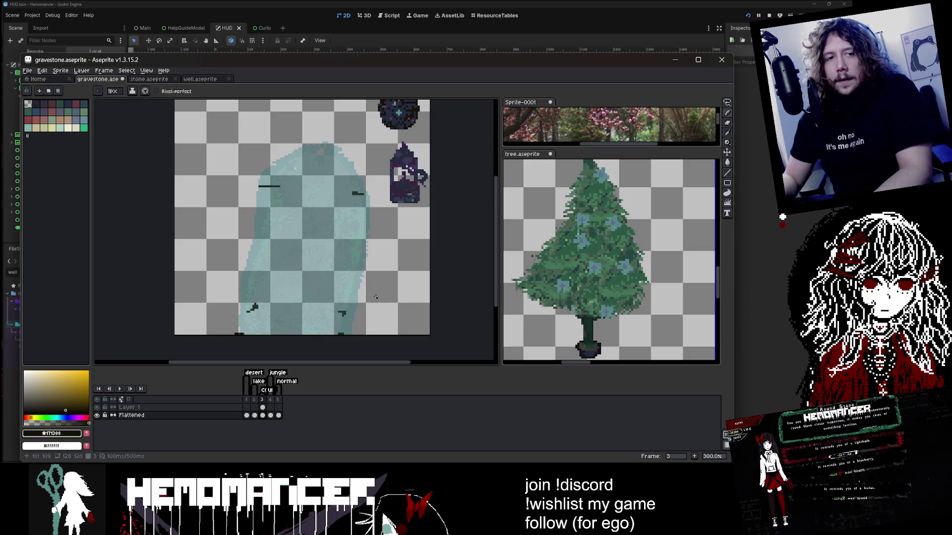
key("Left")
key("Left")
key("Right")
key("Right")
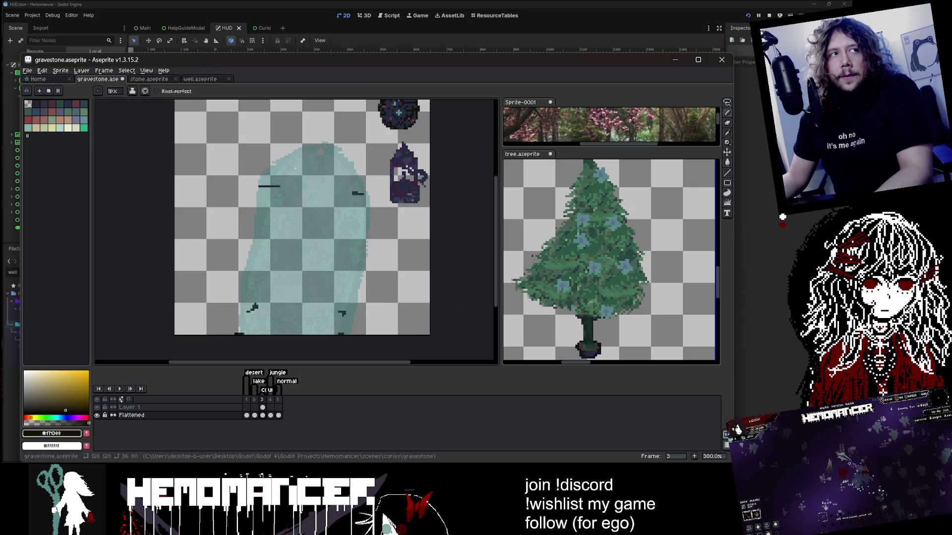
Enlarge the pencil brush and test a round dab on the teal layer, then undo it
scroll(317, 203, "up", 10)
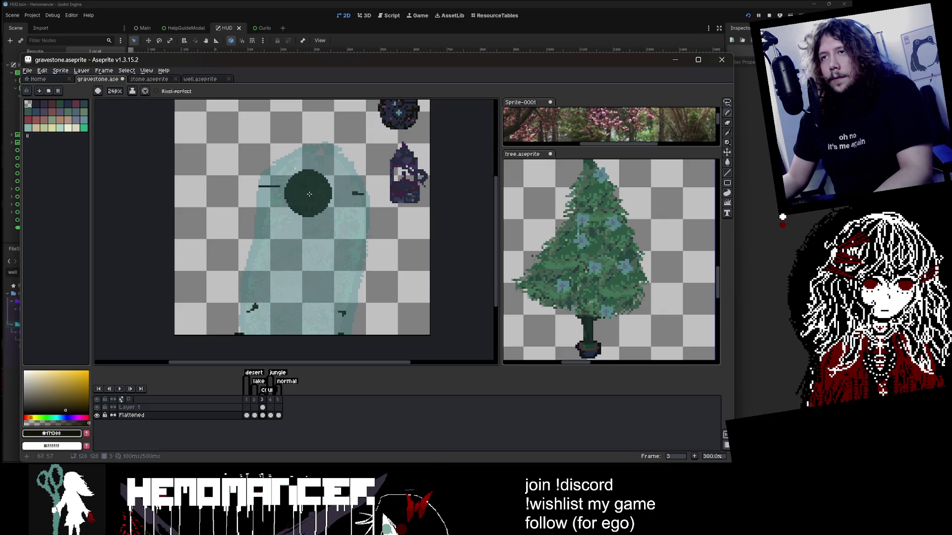
scroll(317, 204, "up", 10)
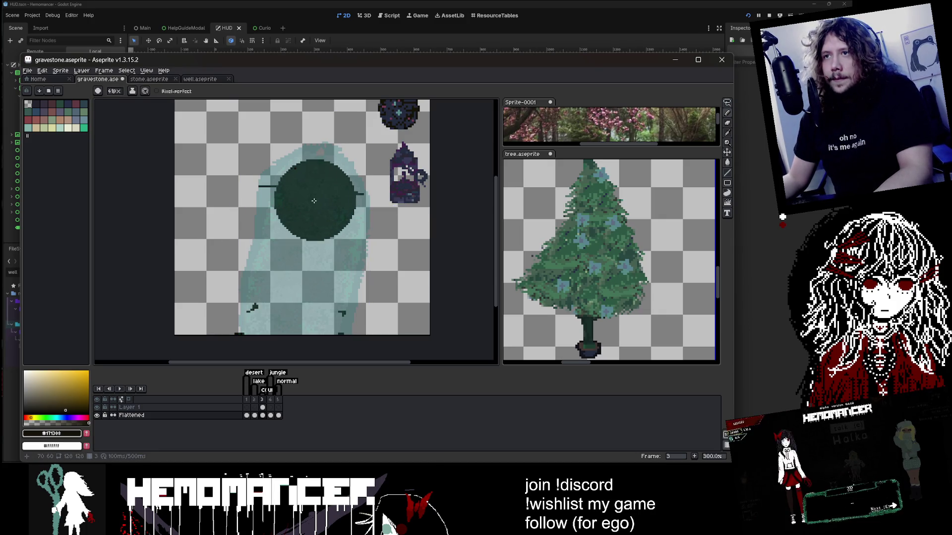
key("v")
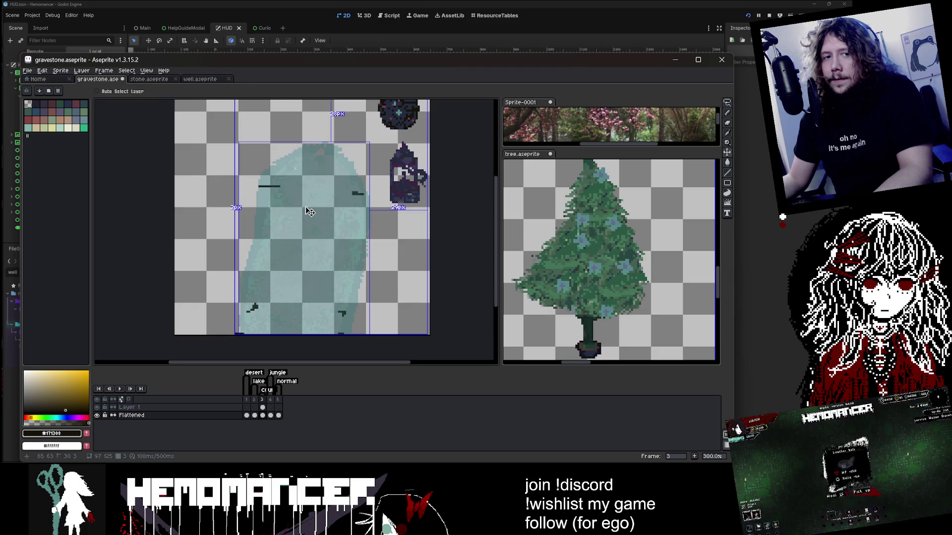
key("b")
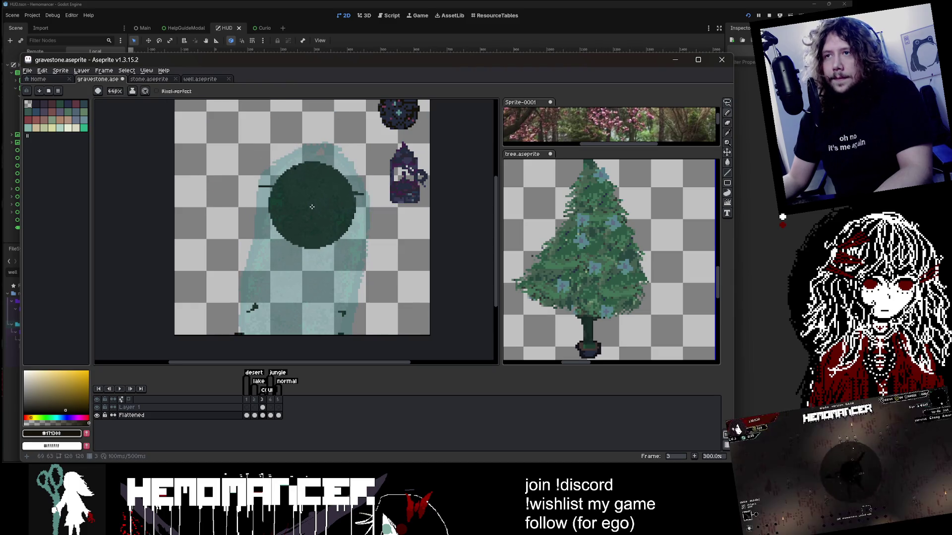
scroll(315, 208, "down", 10)
scroll(313, 204, "up", 5)
scroll(313, 203, "up", 1)
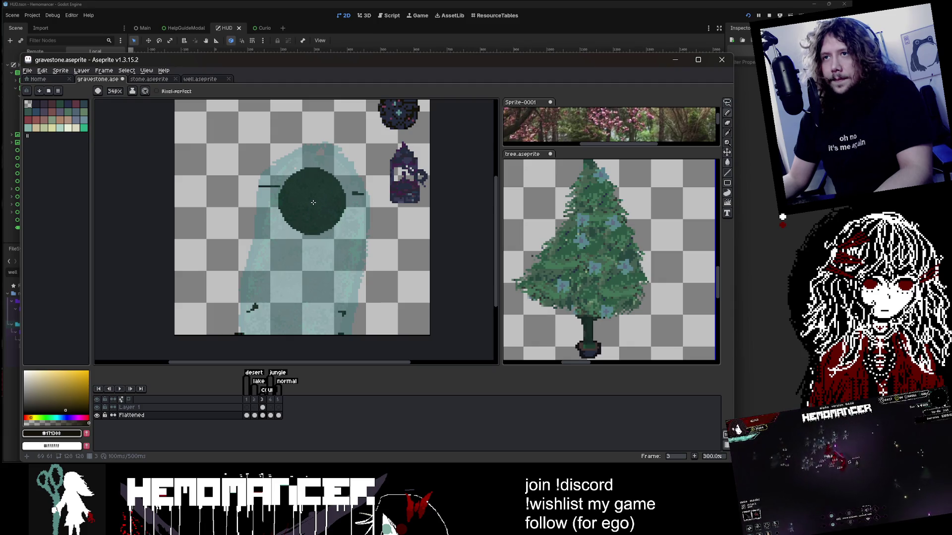
scroll(304, 207, "up", 1)
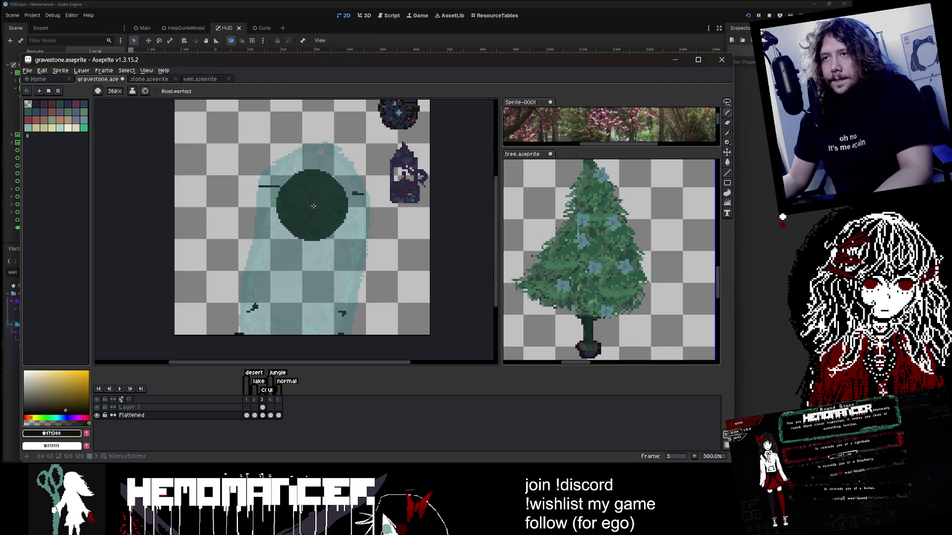
key("alt+Up")
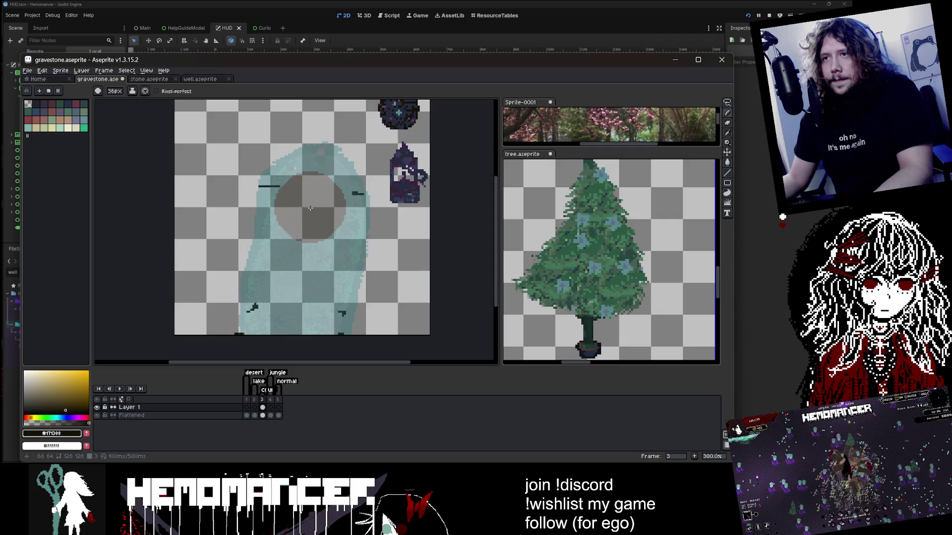
left_click(344, 173)
key("ctrl+z")
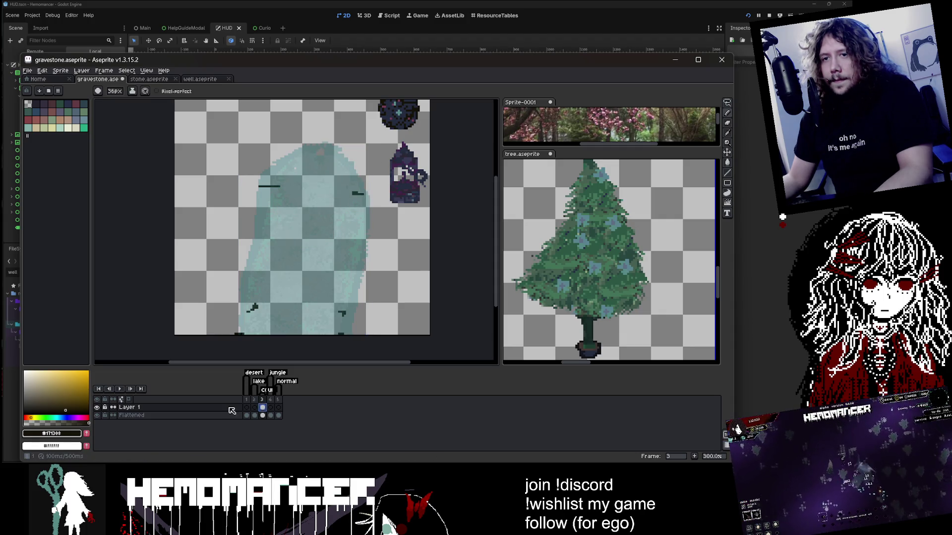
On the Flattened layer's frame 3, paint a dark vertical stroke up the gravestone's middle
left_click(97, 407)
left_click(97, 407)
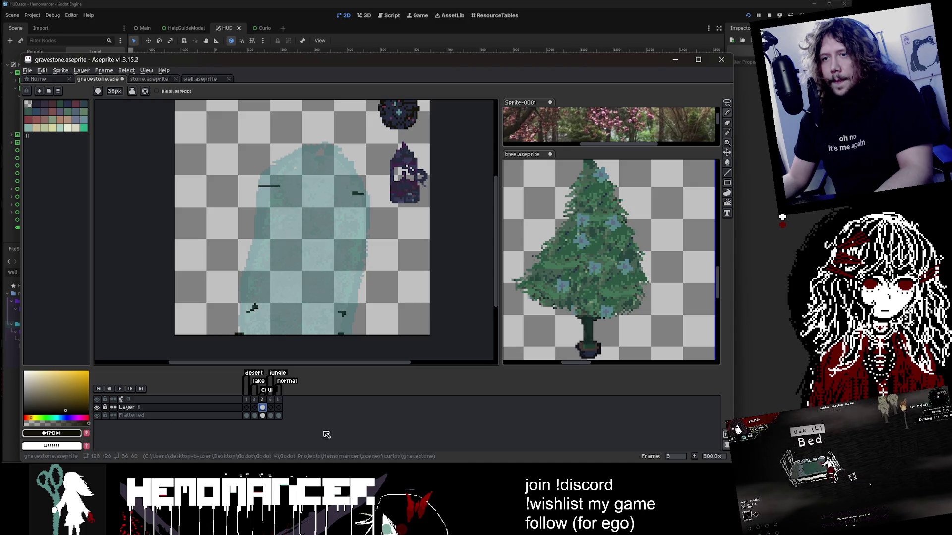
left_click(263, 416)
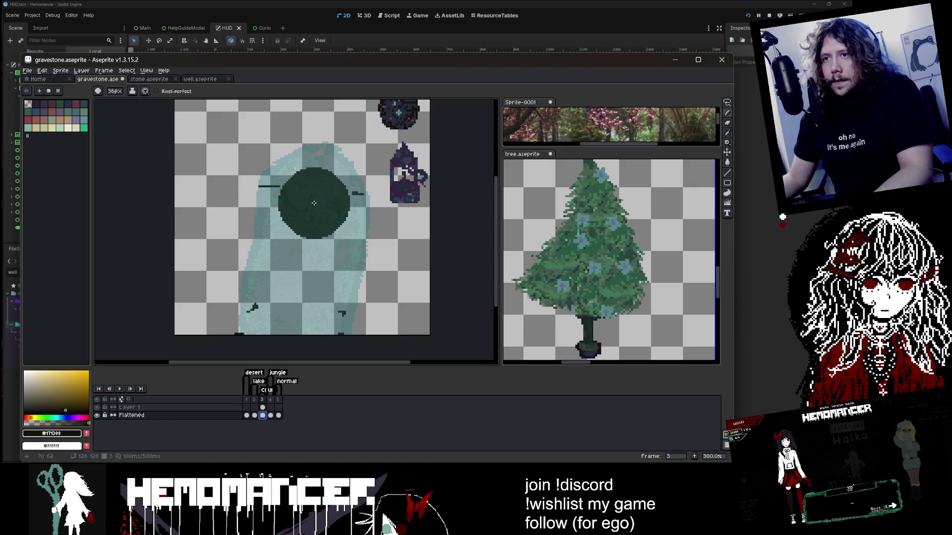
scroll(293, 333, "down", 5)
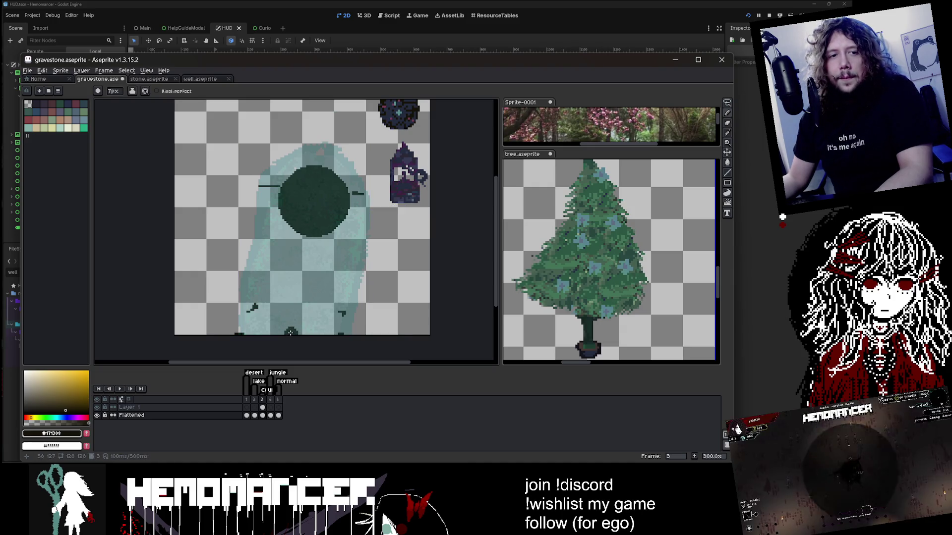
key("ctrl+z")
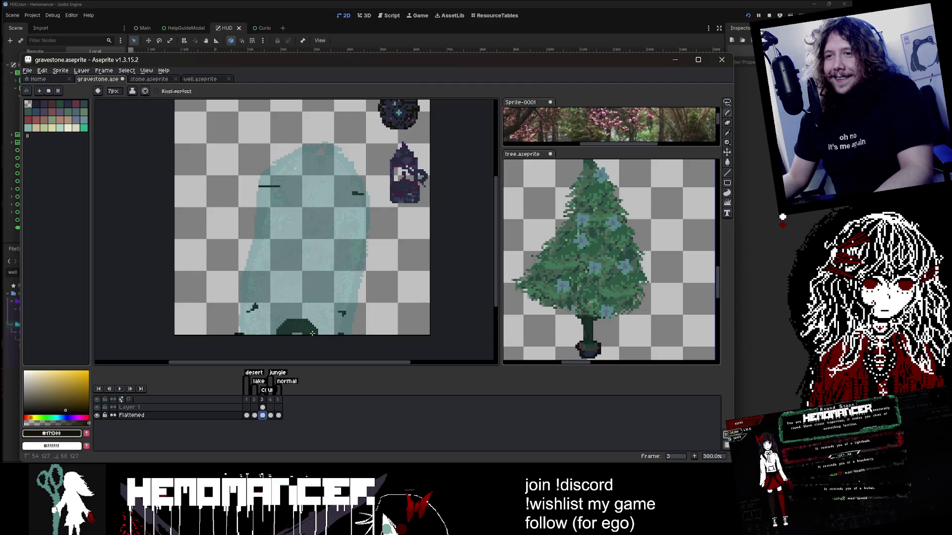
mouse_move(303, 330)
left_mouse_down()
mouse_move(315, 212)
mouse_move(291, 323)
mouse_move(320, 208)
mouse_move(285, 331)
mouse_move(318, 268)
left_mouse_up()
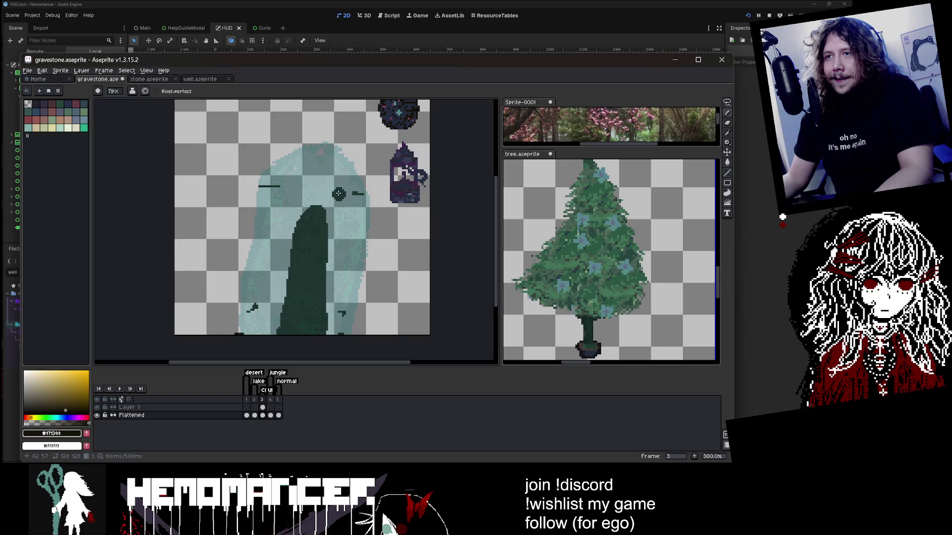
Stamp a large 41px round dark head on top of the shaft
scroll(315, 248, "up", 8)
scroll(314, 224, "down", 4)
scroll(313, 224, "up", 4)
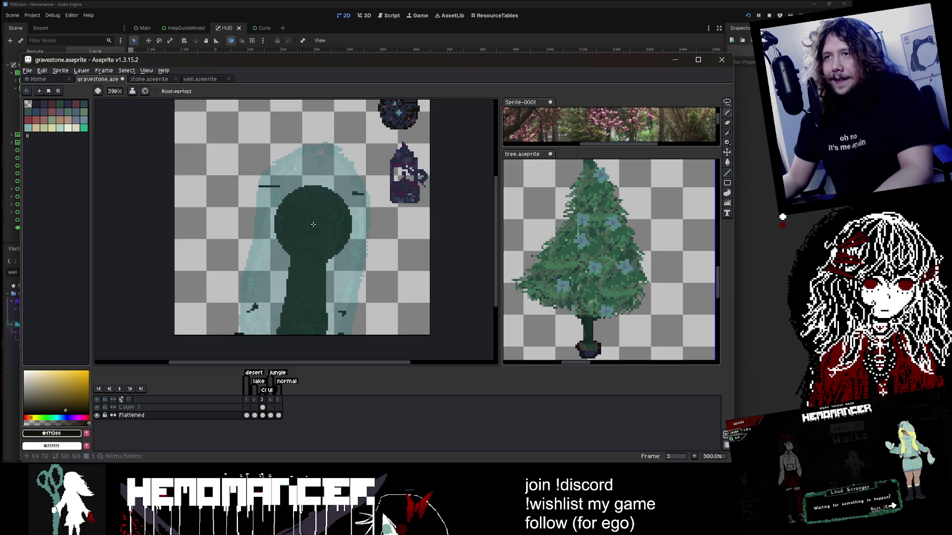
left_click(313, 224)
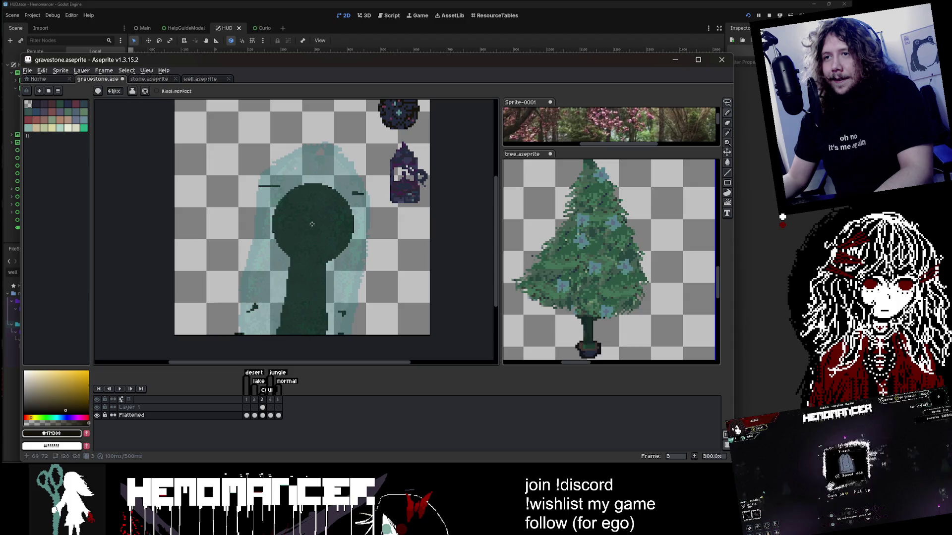
Widen the lower body on both sides with a 14px brush and pick a purple-blue swatch
scroll(318, 266, "down", 6)
mouse_move(317, 261)
left_mouse_down()
mouse_move(329, 332)
mouse_move(337, 290)
mouse_move(285, 263)
mouse_move(252, 345)
left_mouse_up()
key("ctrl+z")
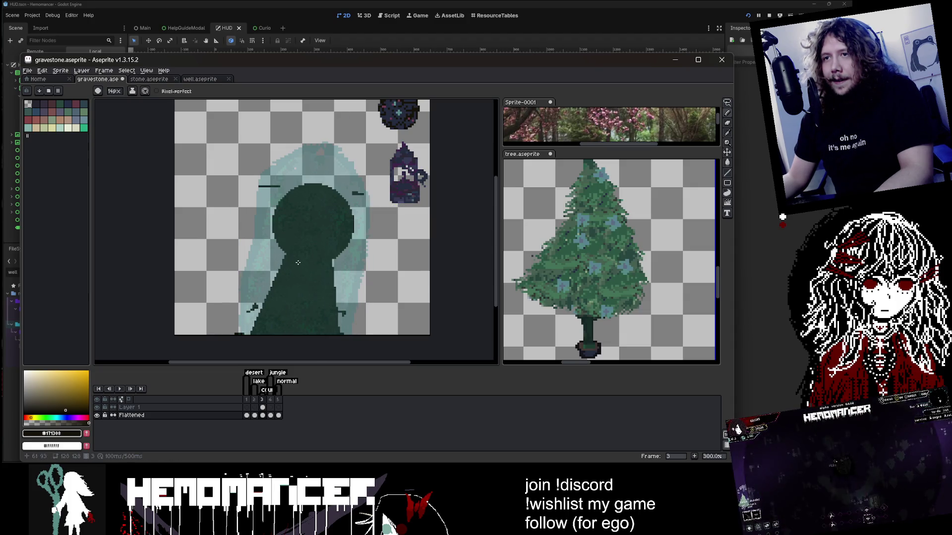
left_click_drag(298, 248, 248, 324)
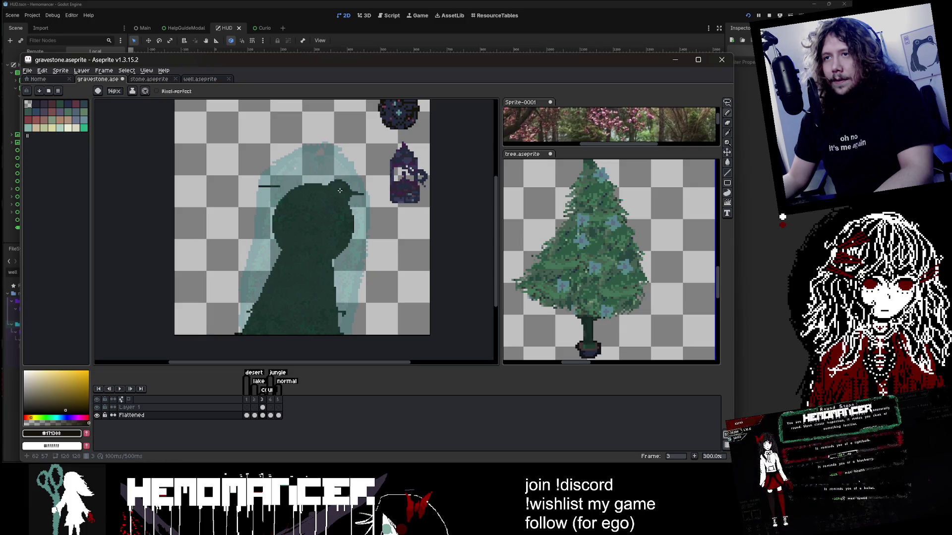
left_click_drag(342, 300, 335, 287)
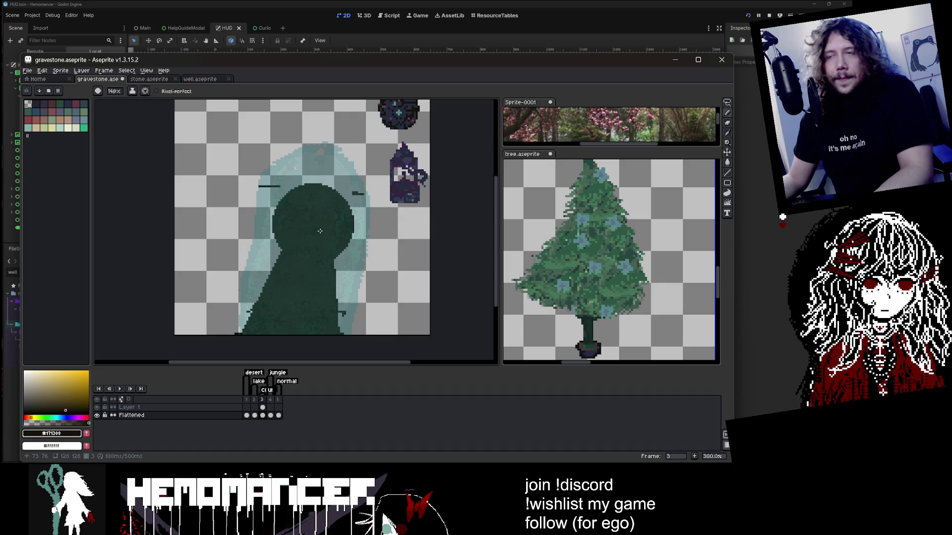
scroll(302, 208, "up", 1)
left_click(34, 103)
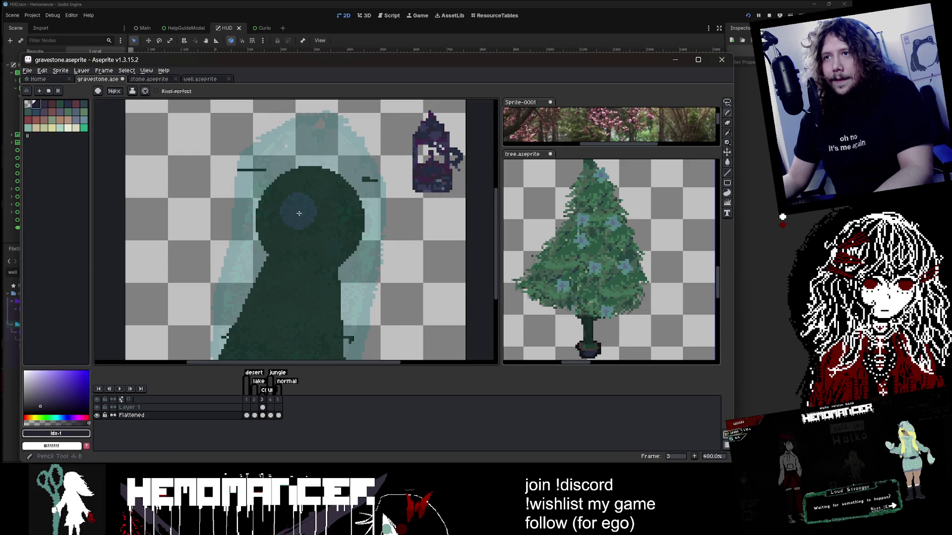
Check the teal reference layer and set the brush to 12px
key("plus")
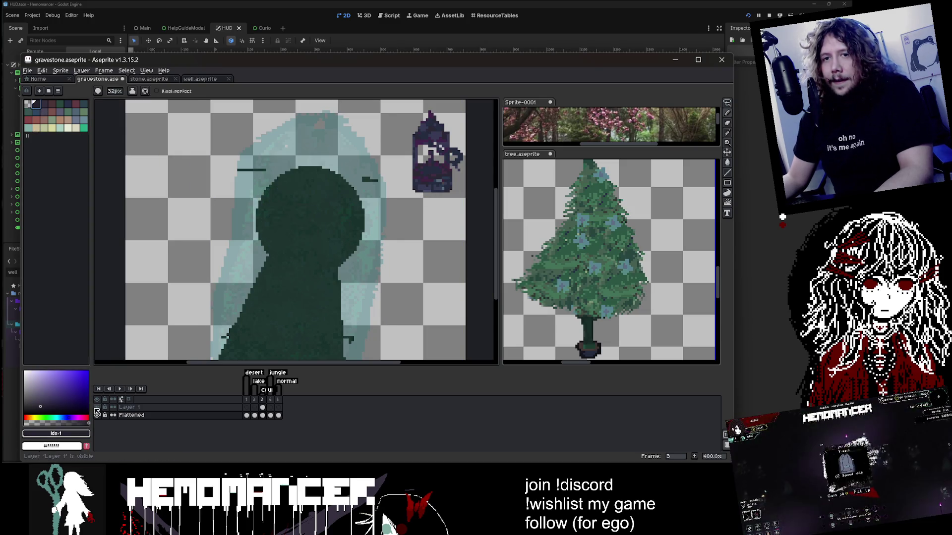
left_click(96, 407)
left_click(96, 407)
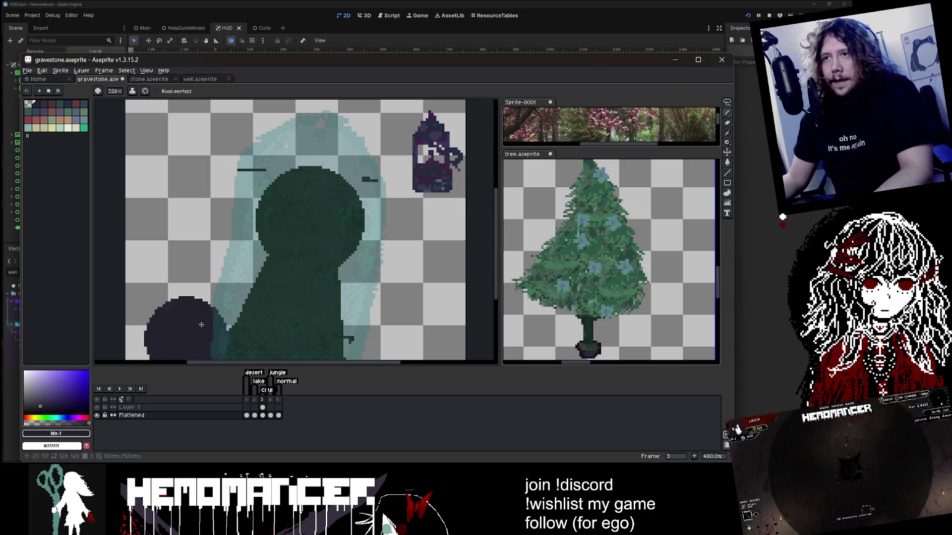
key("minus")
key("minus")
key("minus")
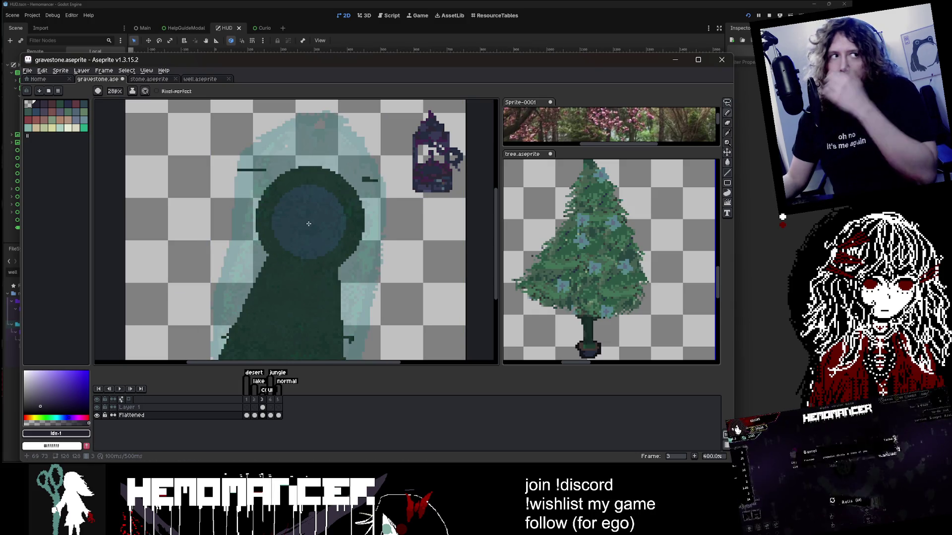
key("minus")
key("minus")
key("minus")
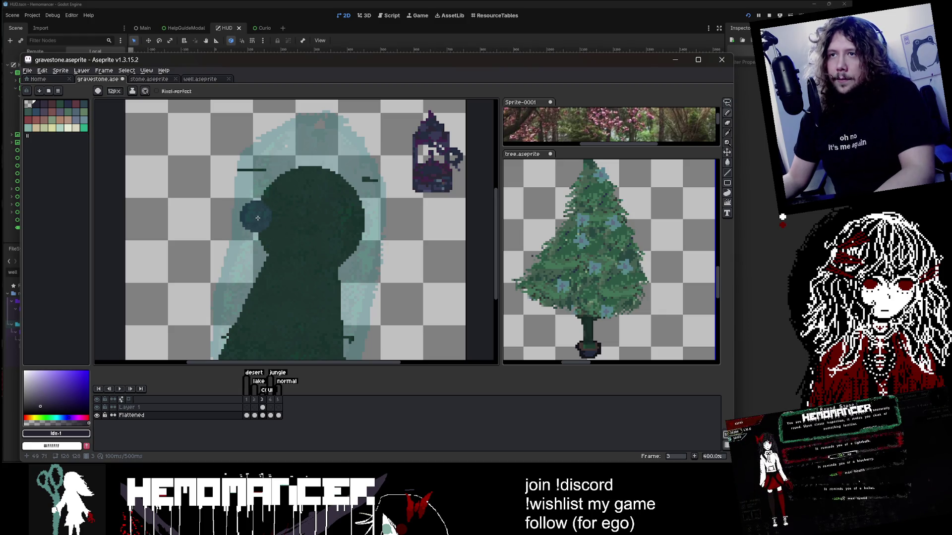
Paint the cross's horizontal arm and vertical beam across the silhouette, touching up the beam
left_click_drag(255, 215, 363, 230)
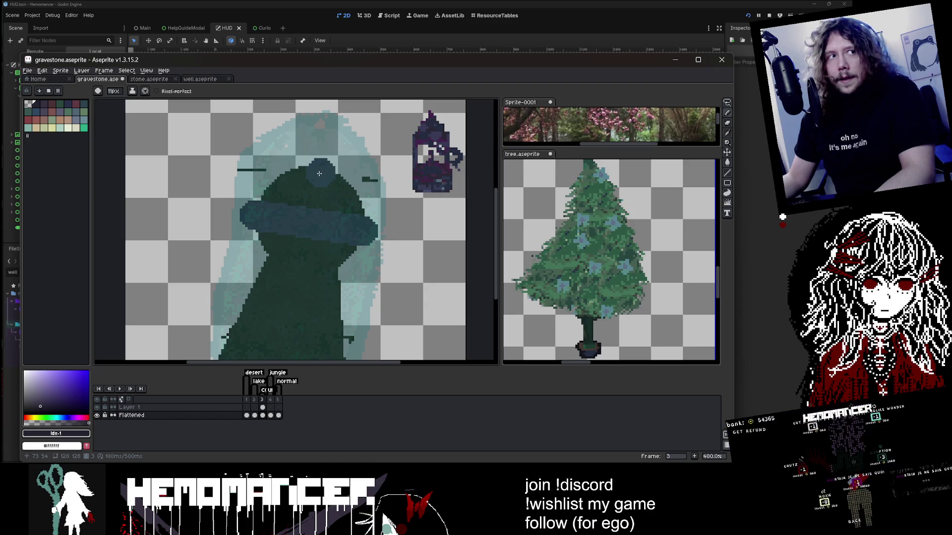
left_click_drag(319, 173, 271, 342)
scroll(301, 269, "down", 2)
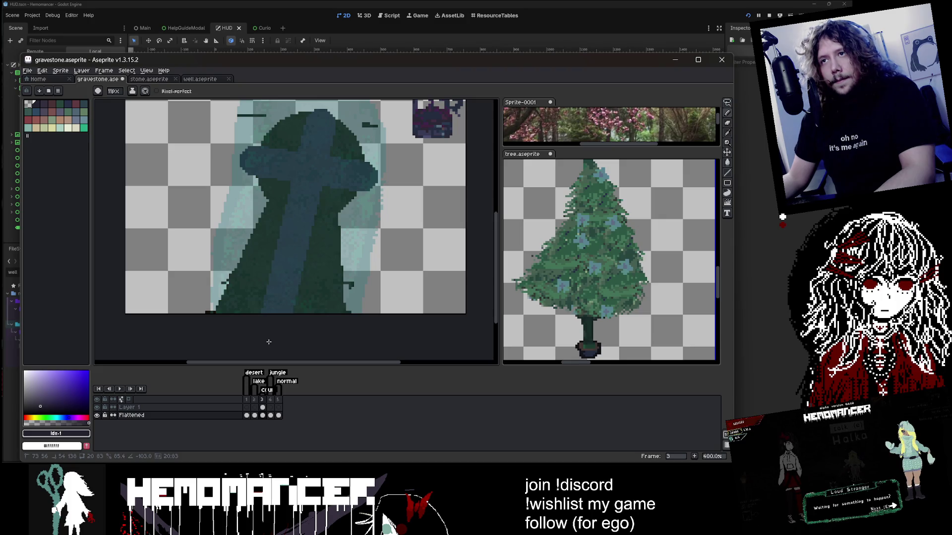
left_click(306, 235)
key("minus")
key("minus")
key("minus")
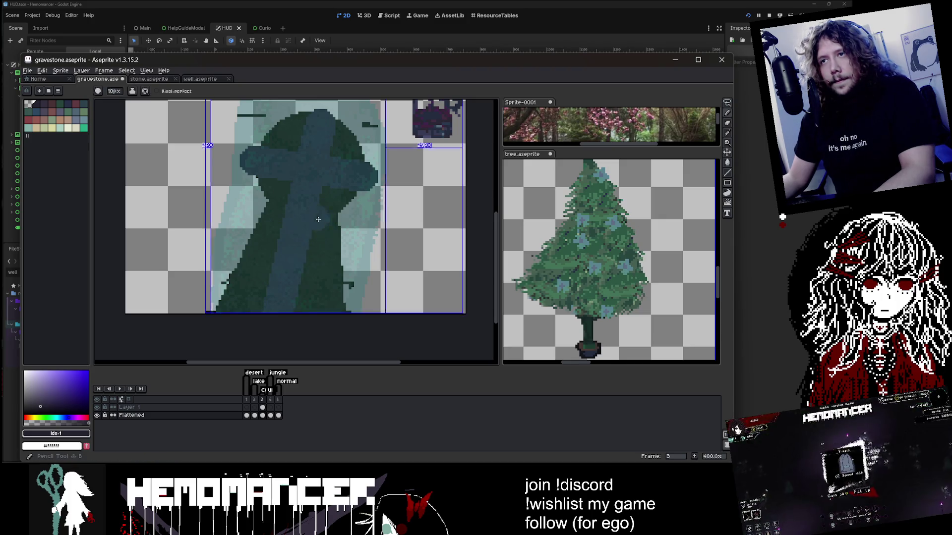
scroll(322, 231, "up", 8)
scroll(265, 194, "down", 3)
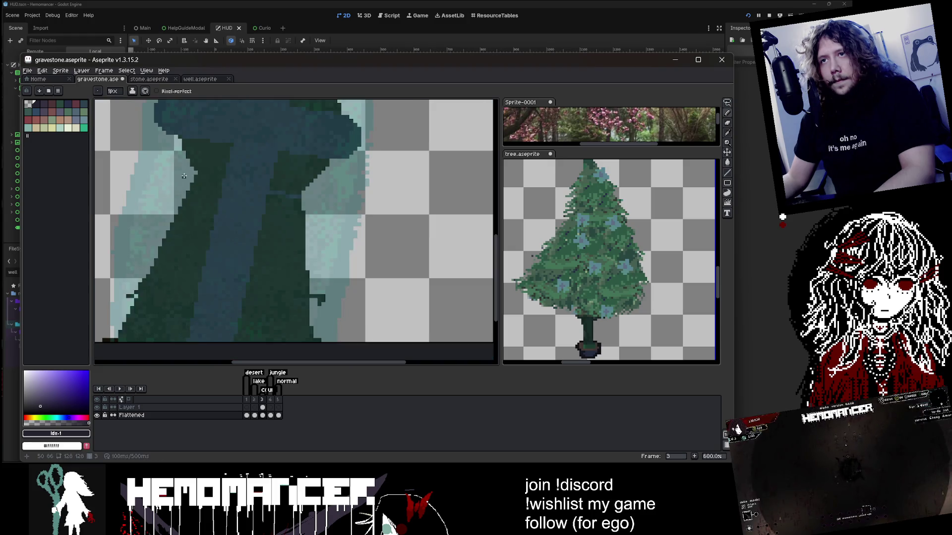
scroll(223, 173, "up", 2)
Flood-fill the dark green body with blue using a Contiguous paint bucket
key("g")
left_click(271, 249)
scroll(270, 249, "down", 5)
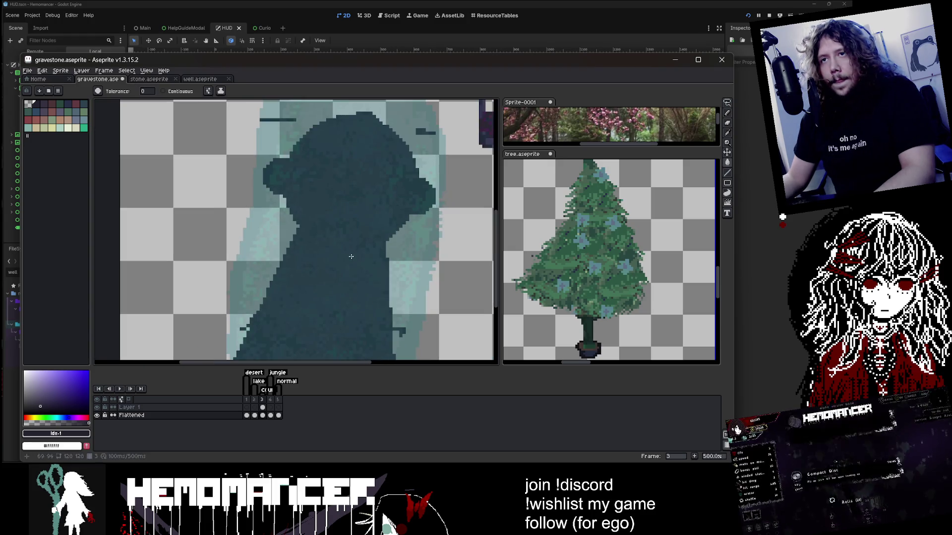
key("ctrl+z")
left_click(163, 91)
left_click(344, 276)
left_click(344, 275)
scroll(368, 274, "down", 2)
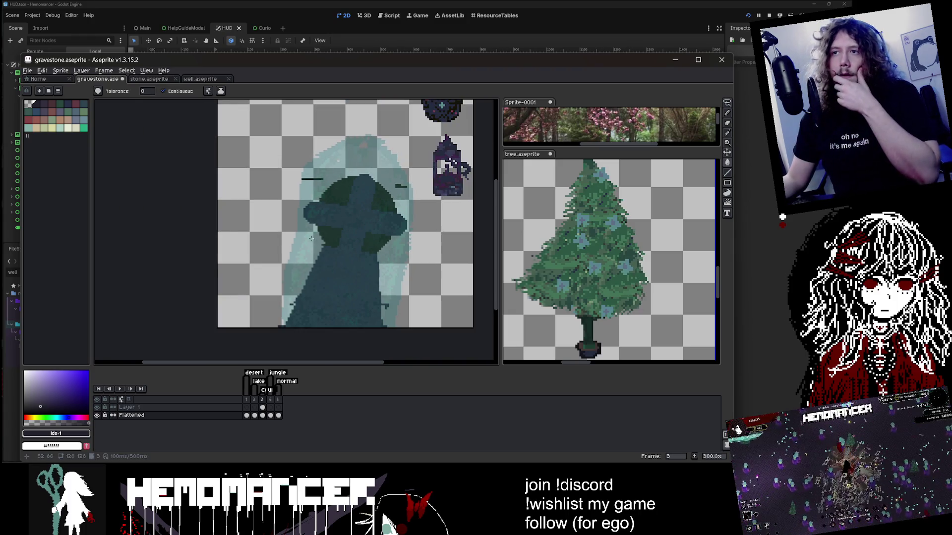
scroll(286, 210, "up", 2)
Pan the view and select the muted pink palette colour with the Pencil
key("e")
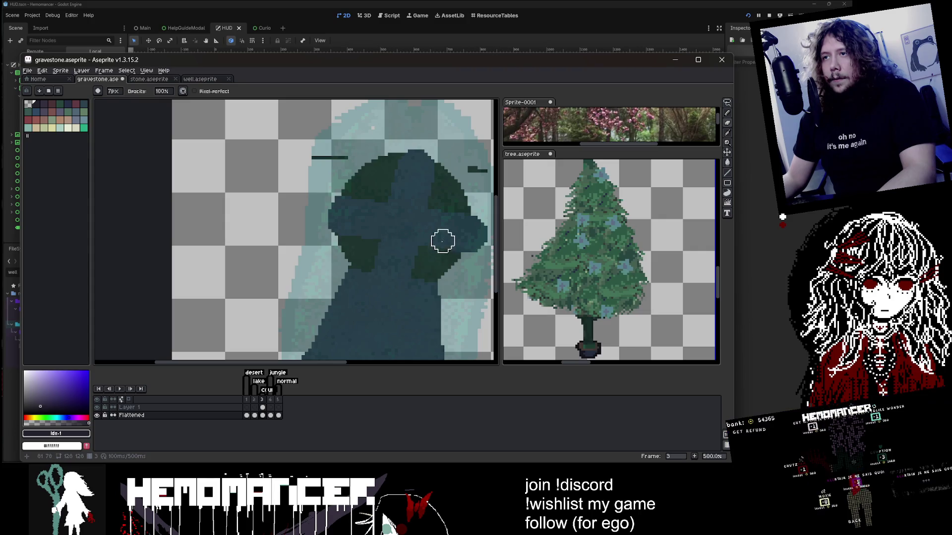
left_click_drag(441, 240, 386, 230)
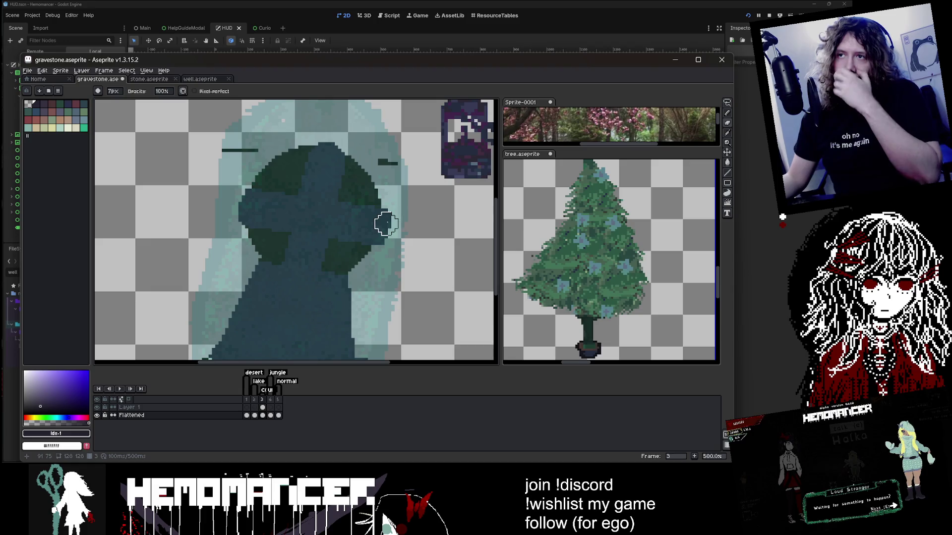
key("u")
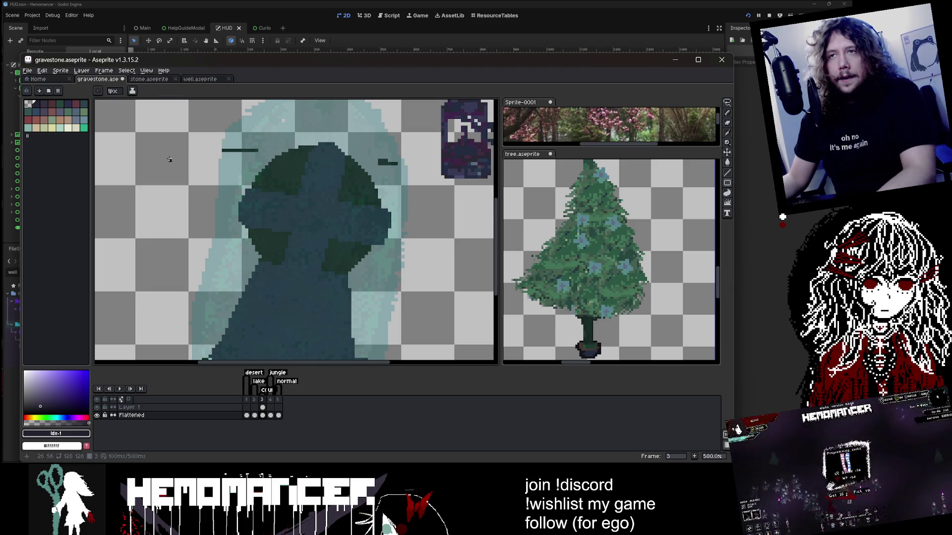
key("b")
left_click(52, 111)
scroll(321, 224, "up", 1)
scroll(321, 225, "up", 7)
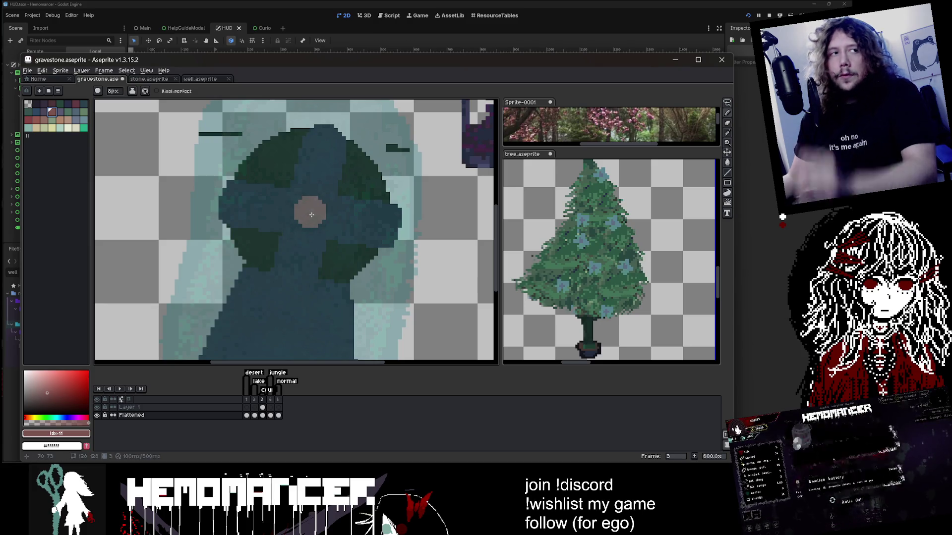
Draw thin pink lines along the left, top, right and lower arms of the cross
scroll(310, 217, "down", 2)
scroll(310, 217, "up", 1)
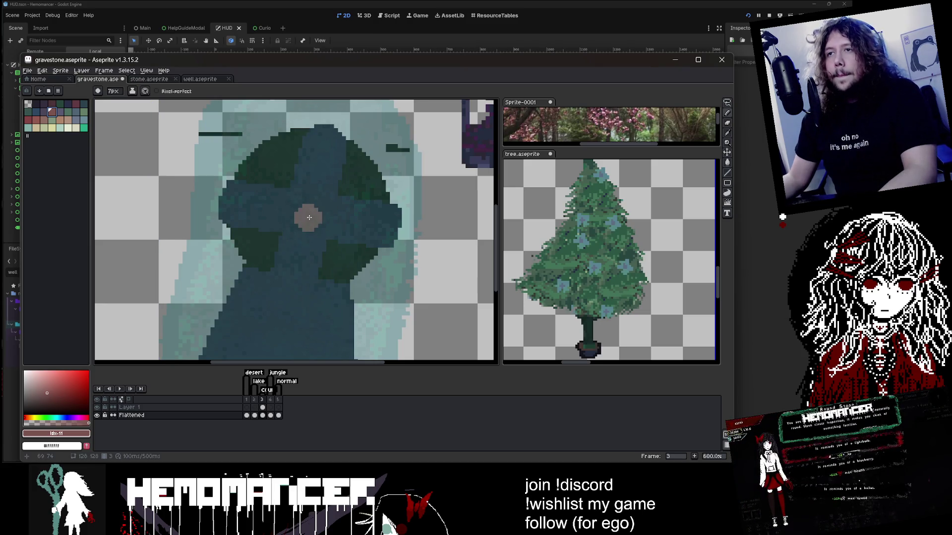
scroll(310, 217, "down", 6)
left_click_drag(234, 205, 258, 210)
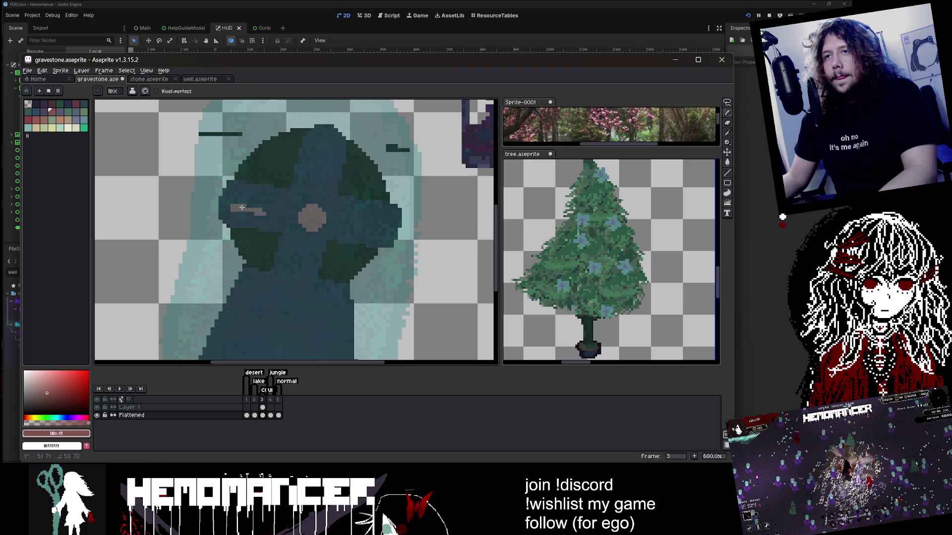
left_click_drag(321, 174, 328, 149)
left_click_drag(351, 225, 385, 229)
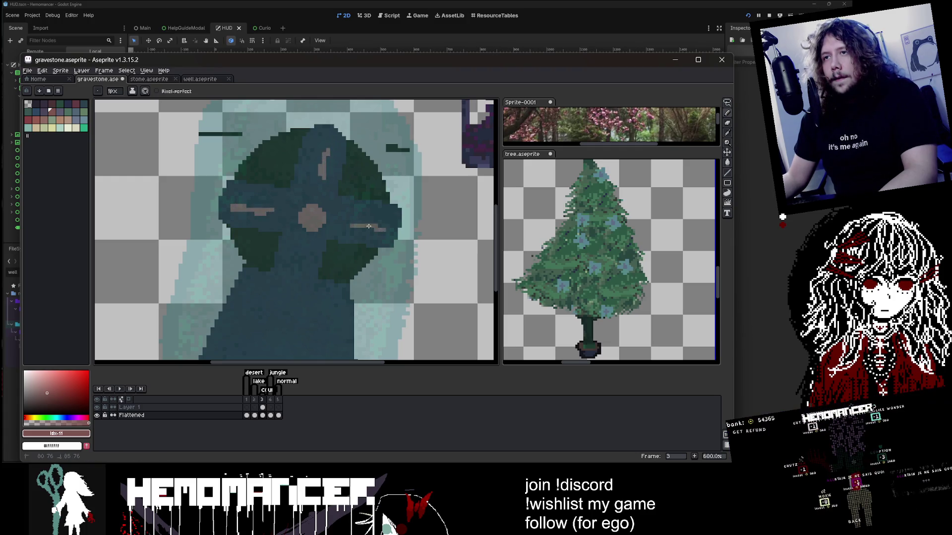
left_click_drag(296, 264, 304, 249)
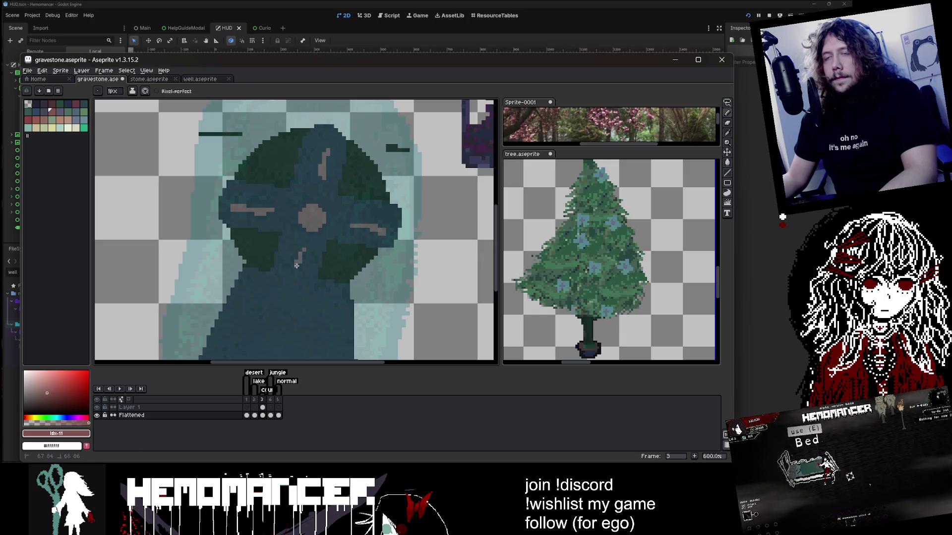
Shrink the eraser to 5px and erase a light streak on the lower figure
key("e")
left_click(336, 253)
key("ctrl+z")
key("minus")
key("minus")
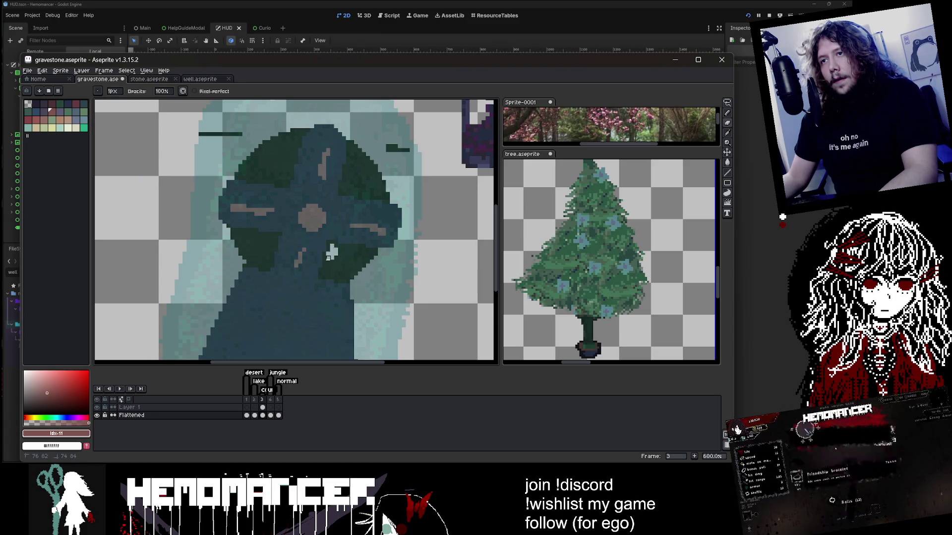
left_click_drag(331, 254, 352, 246)
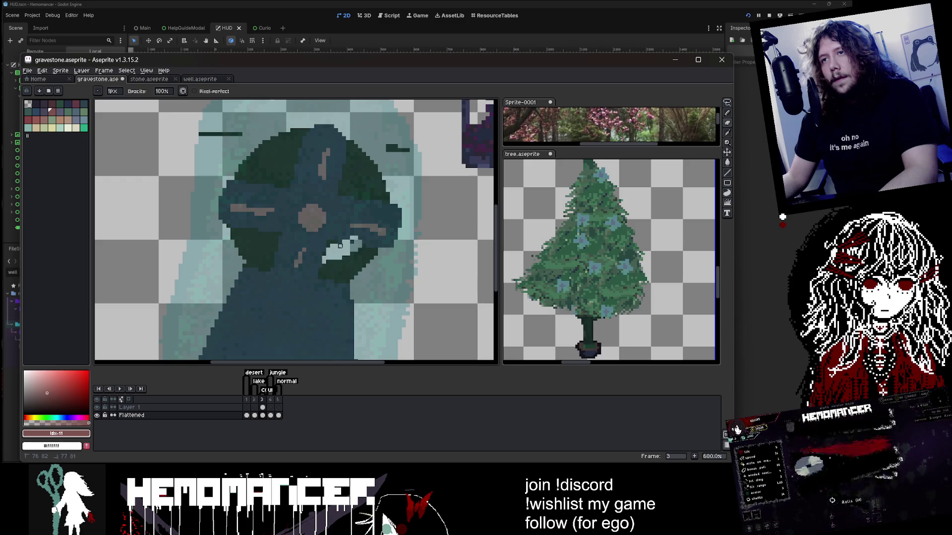
Undo the stray streak and erase gaps in the lower-right and lower-left ring quadrants
key("ctrl+z")
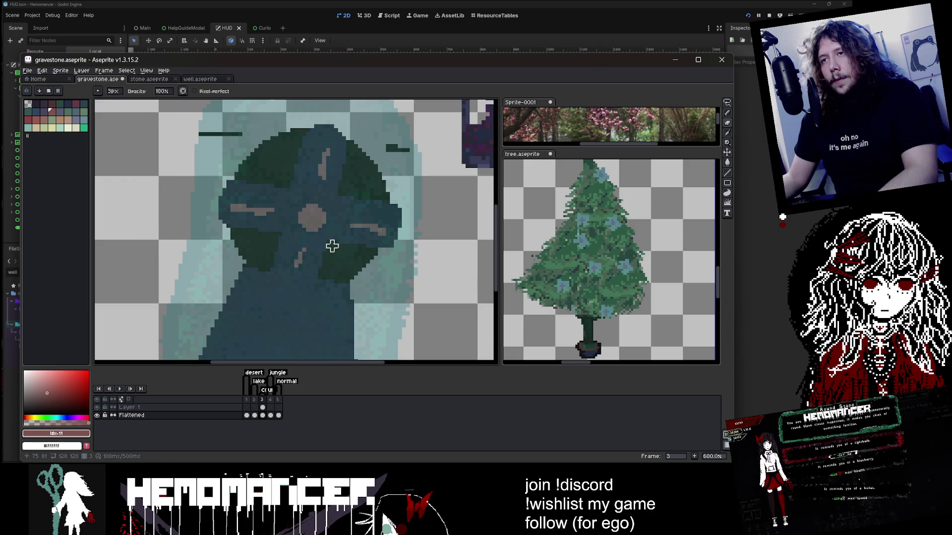
mouse_move(332, 246)
left_mouse_down()
mouse_move(323, 270)
mouse_move(367, 248)
mouse_move(336, 246)
left_mouse_up()
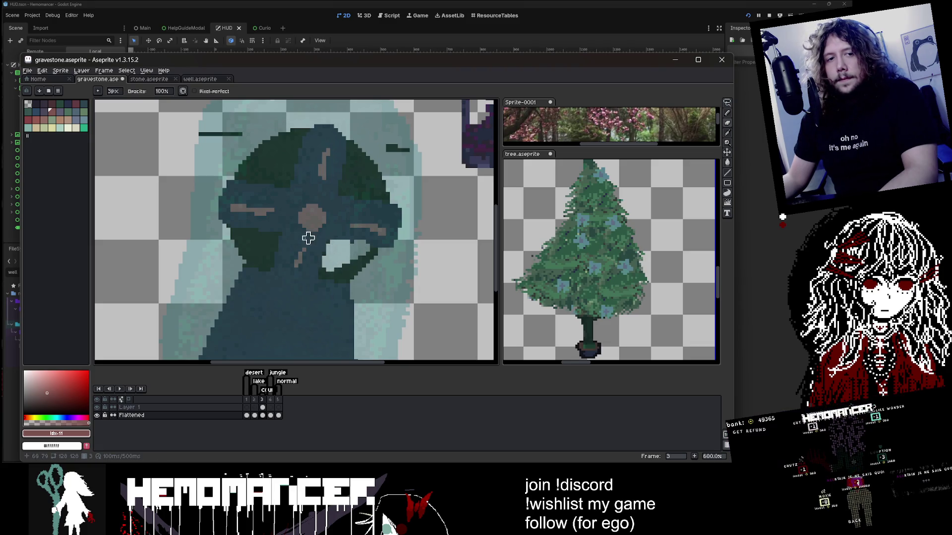
scroll(248, 237, "up", 1)
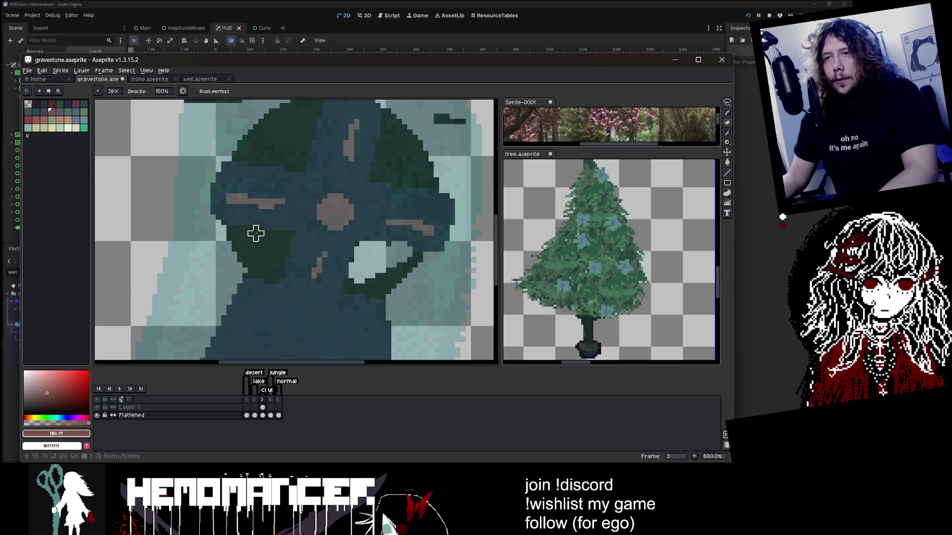
mouse_move(255, 233)
left_mouse_down()
mouse_move(290, 234)
mouse_move(261, 244)
left_mouse_up()
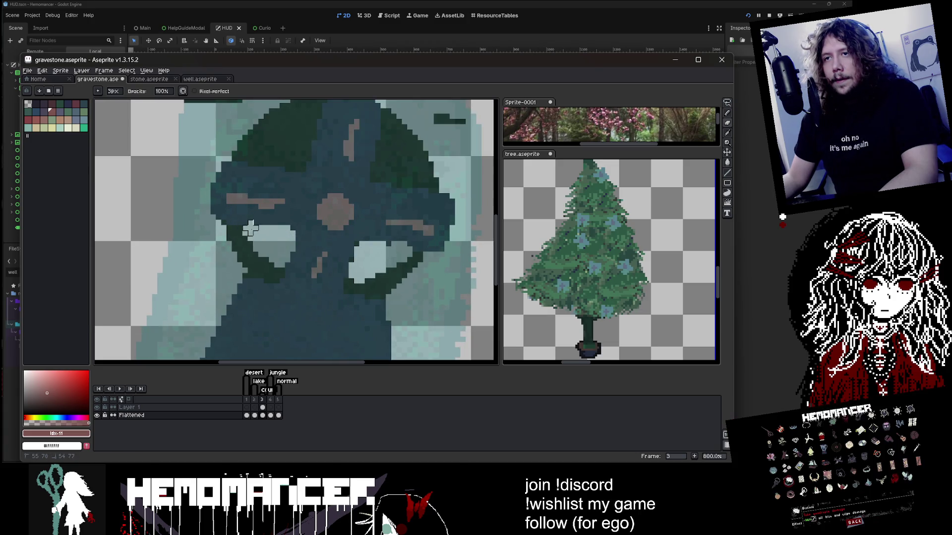
scroll(250, 228, "down", 1)
Erase gaps in the upper-left and upper-right quadrants, zooming out to check the ring
mouse_move(290, 208)
left_mouse_down()
mouse_move(304, 169)
mouse_move(275, 196)
left_mouse_up()
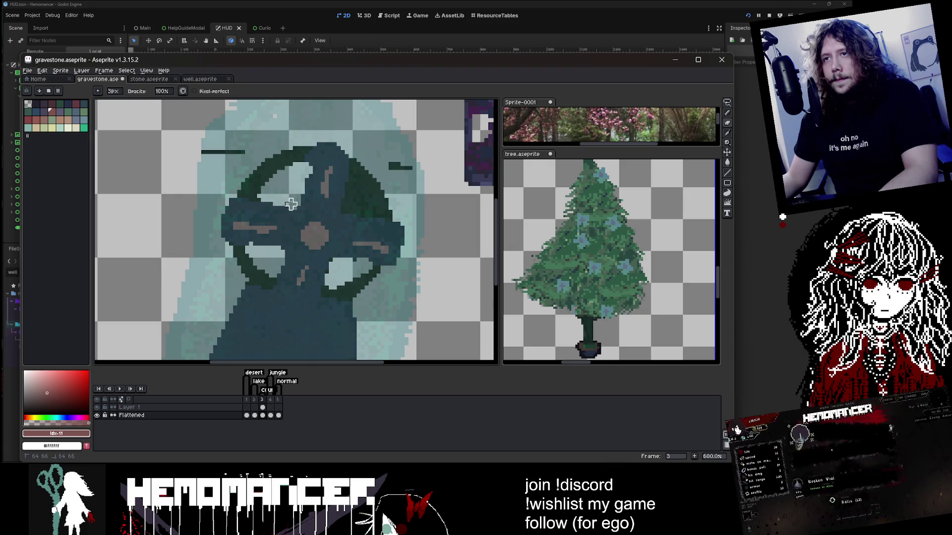
scroll(291, 203, "down", 1)
scroll(323, 197, "up", 1)
mouse_move(323, 198)
left_mouse_down()
mouse_move(322, 188)
mouse_move(338, 218)
left_mouse_up()
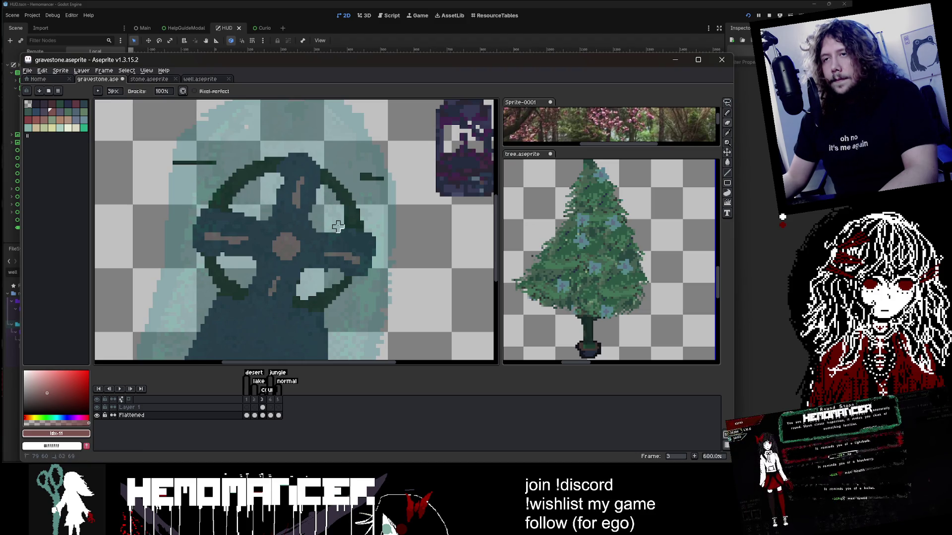
scroll(338, 227, "down", 4)
scroll(358, 218, "up", 3)
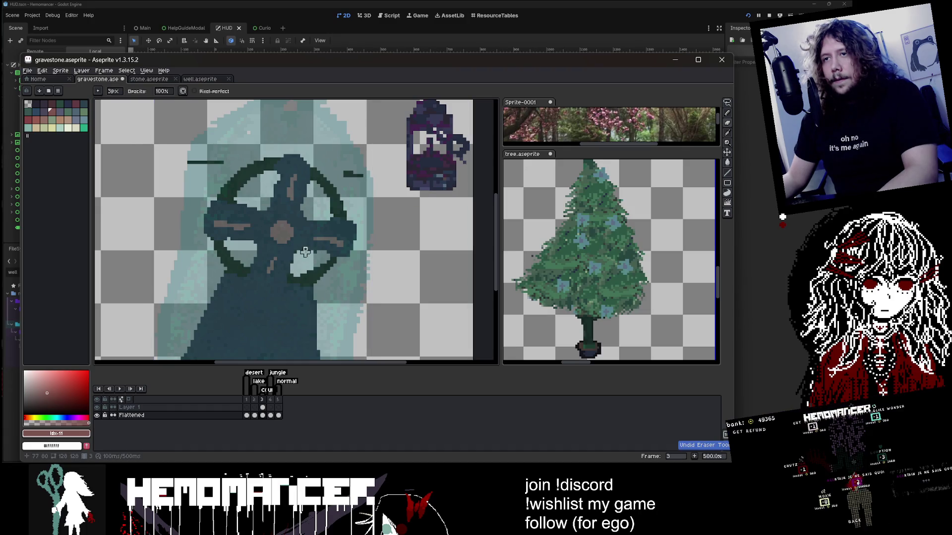
scroll(299, 243, "down", 1)
scroll(270, 240, "up", 1)
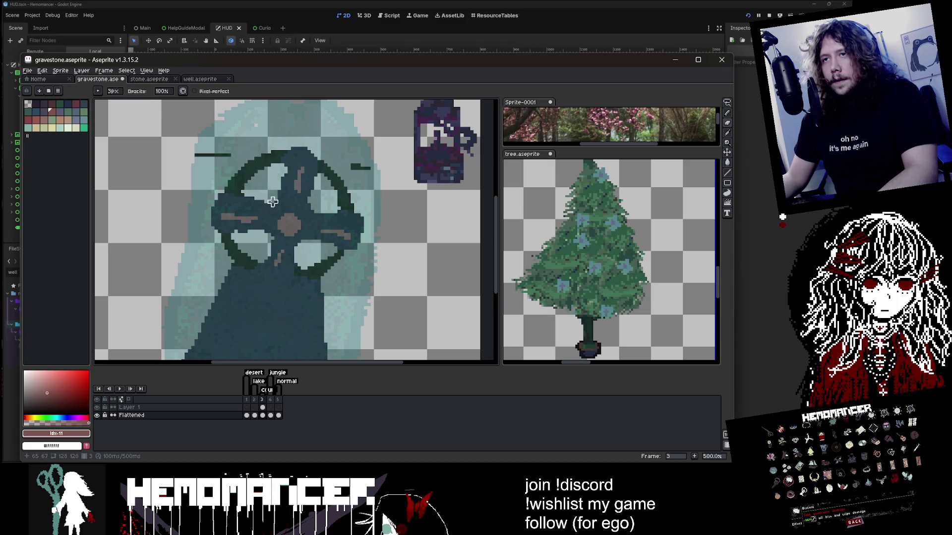
scroll(276, 177, "down", 3)
scroll(337, 160, "up", 1)
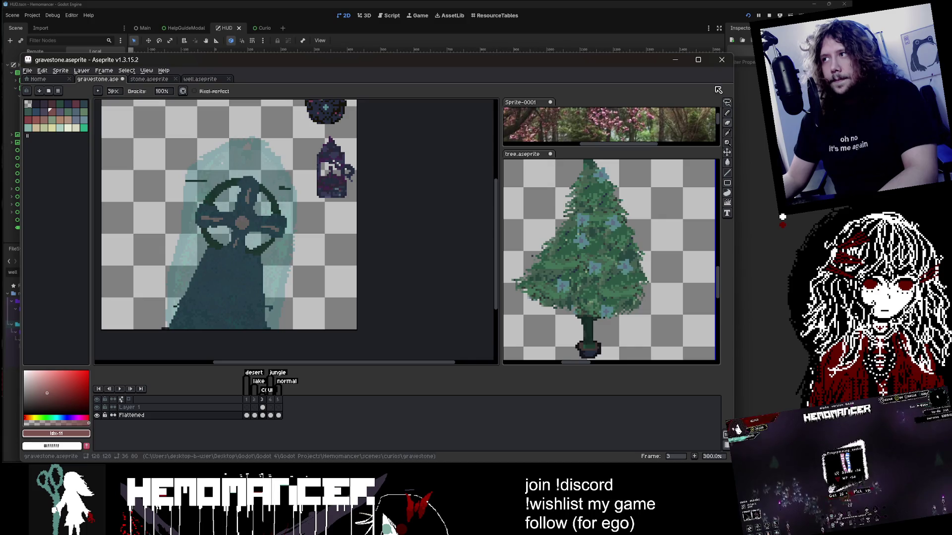
Try resizing the cross head with a rectangular selection, then deselect
left_click(727, 103)
left_click_drag(154, 159, 318, 277)
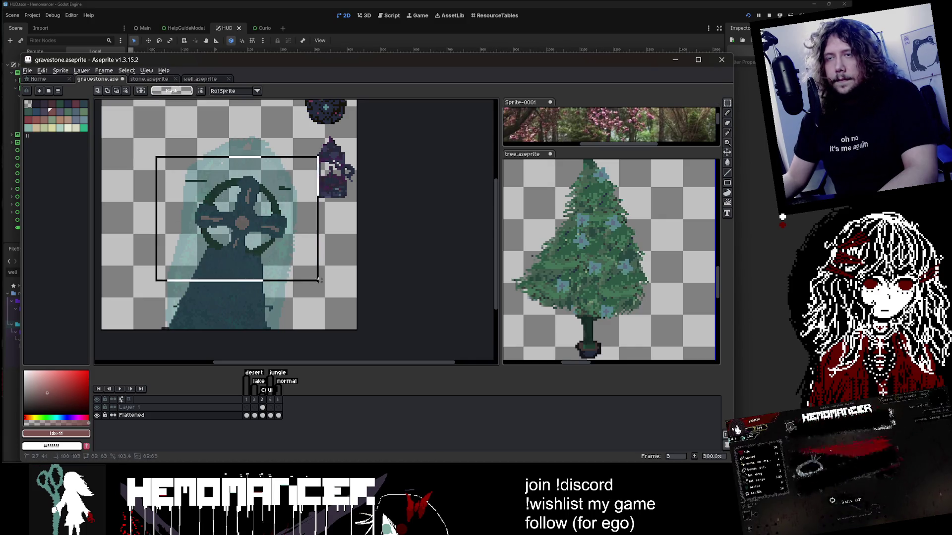
mouse_move(318, 156)
left_mouse_down()
mouse_move(300, 160)
mouse_move(337, 159)
left_mouse_up()
key("Return")
key("ctrl+d")
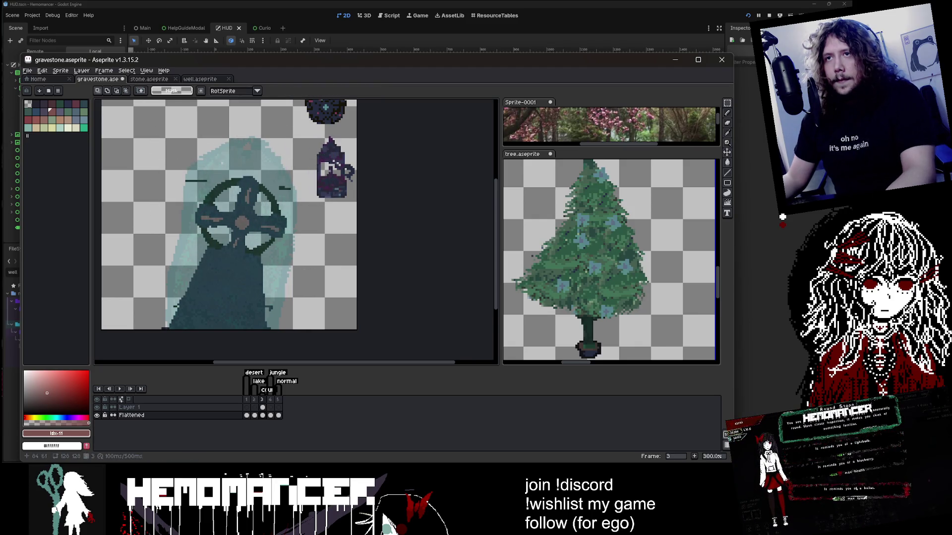
Lasso the ringed cross head, scale it to about 114% and move it up and left
key("q")
scroll(224, 185, "up", 1)
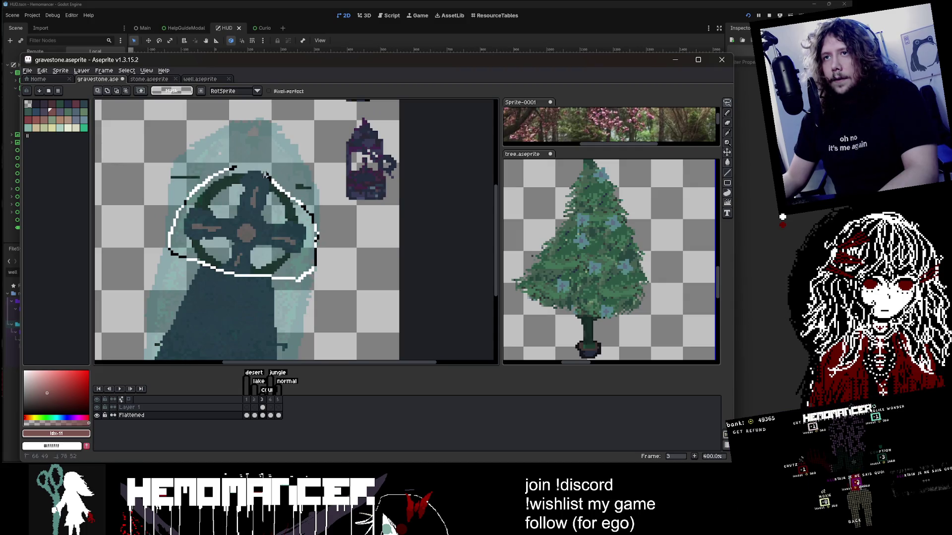
left_click_drag(266, 174, 267, 173)
mouse_move(302, 218)
left_mouse_down()
mouse_move(276, 212)
mouse_move(260, 238)
mouse_move(257, 213)
mouse_move(250, 219)
left_mouse_up()
key("Escape")
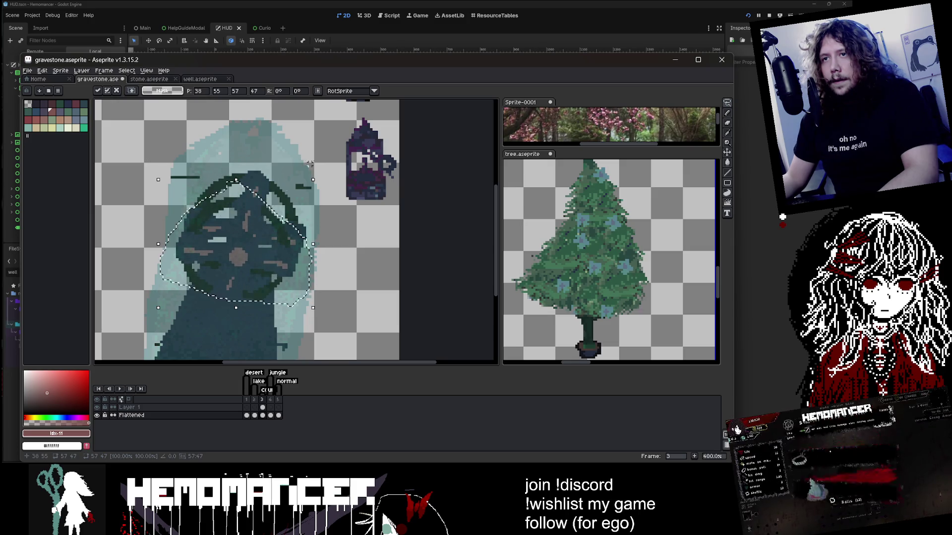
left_click_drag(318, 181, 337, 161)
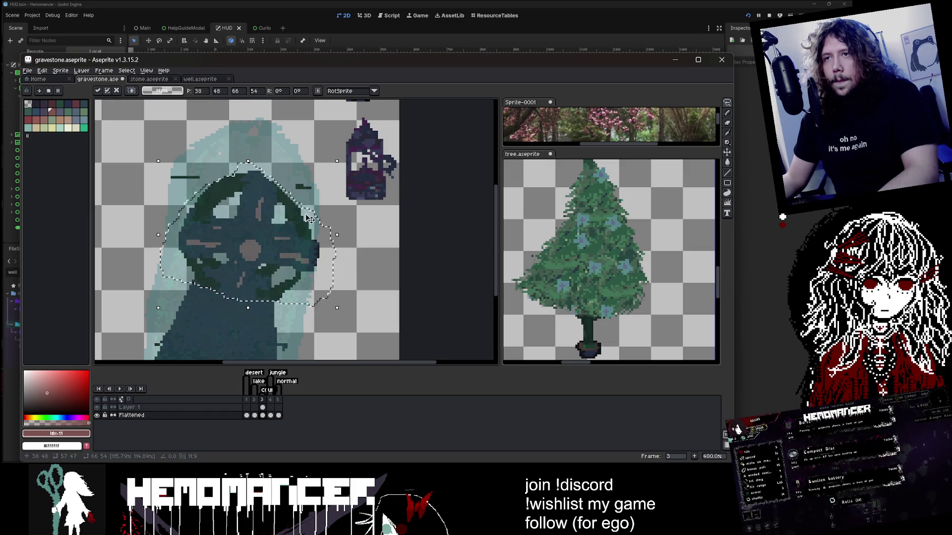
left_click_drag(308, 218, 296, 213)
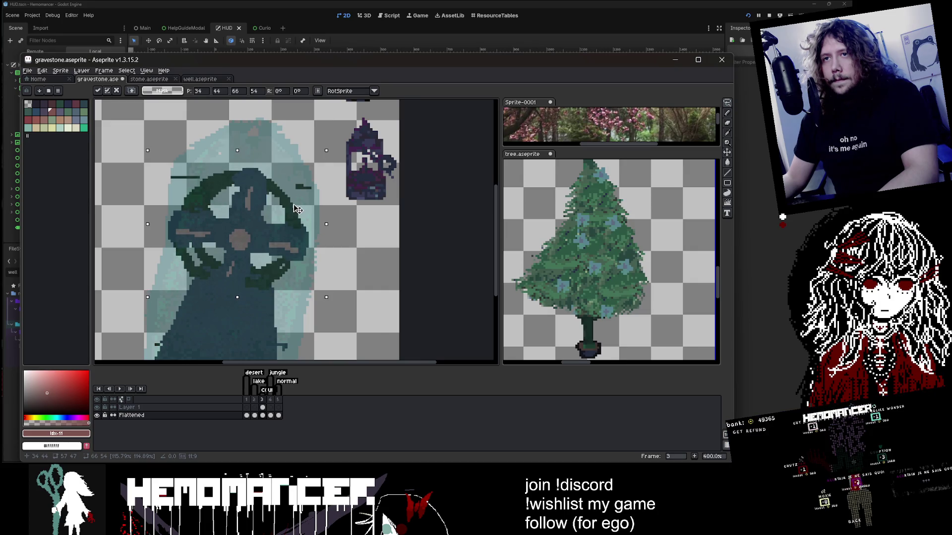
key("e")
scroll(300, 233, "down", 1)
scroll(304, 255, "up", 4)
With a 2px eraser, clean stray pixels inside the wheel and trim the stone's edges
key("minus")
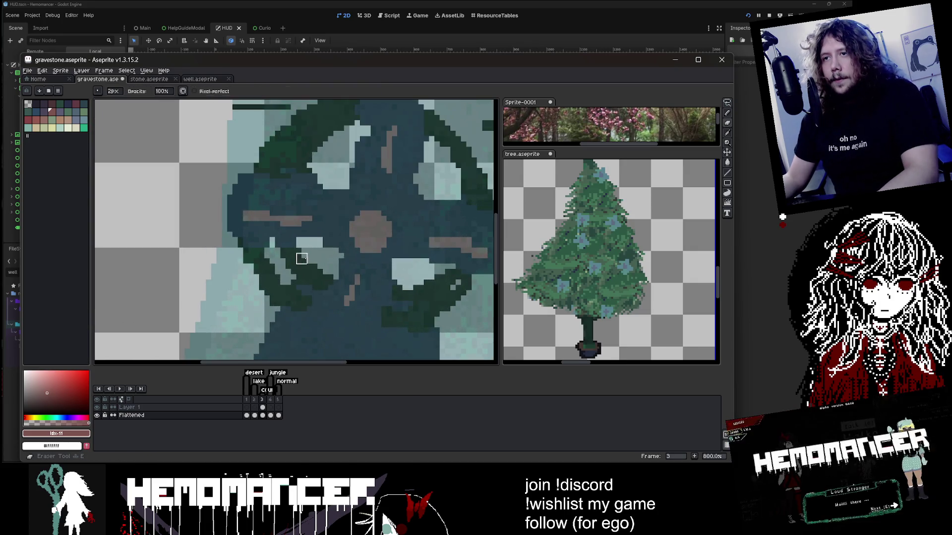
left_click_drag(286, 254, 307, 264)
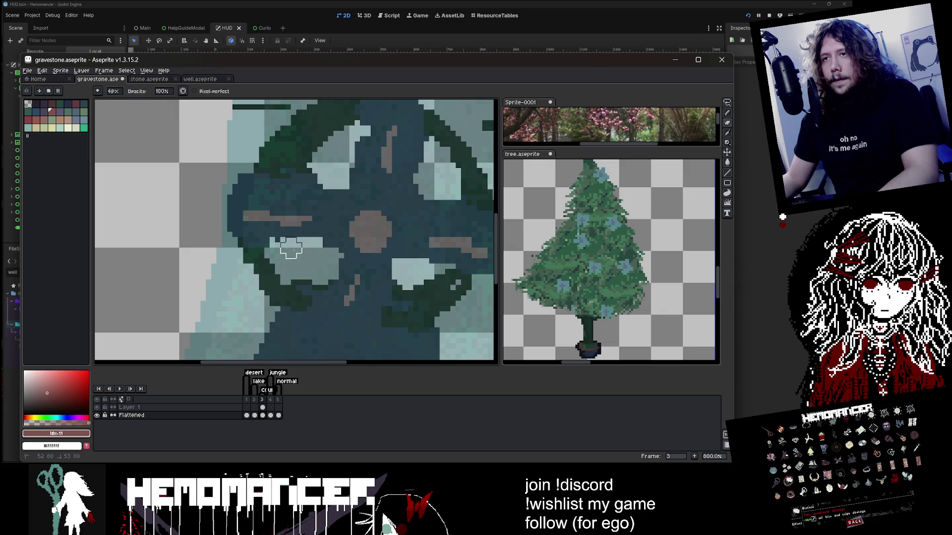
scroll(291, 248, "down", 2)
scroll(347, 243, "up", 1)
scroll(442, 230, "down", 2)
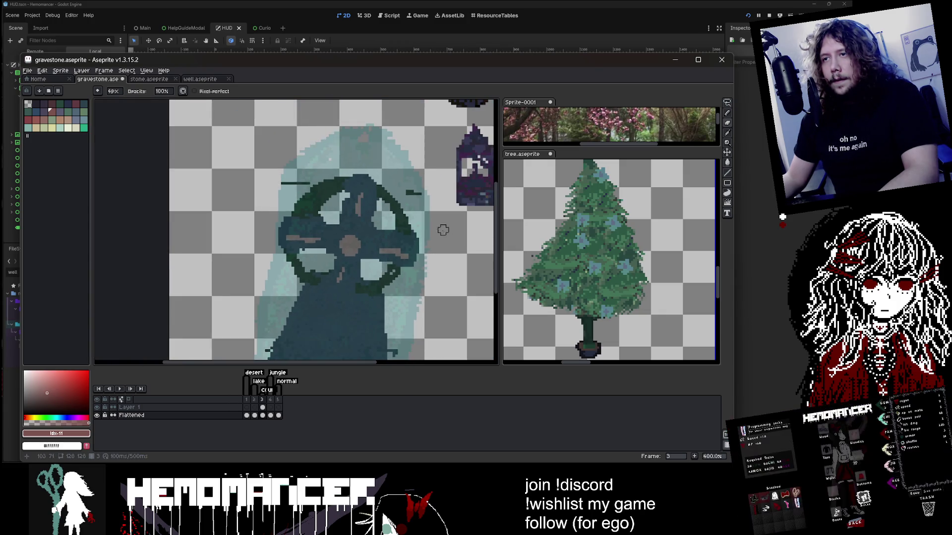
scroll(442, 230, "down", 1)
scroll(255, 209, "up", 2)
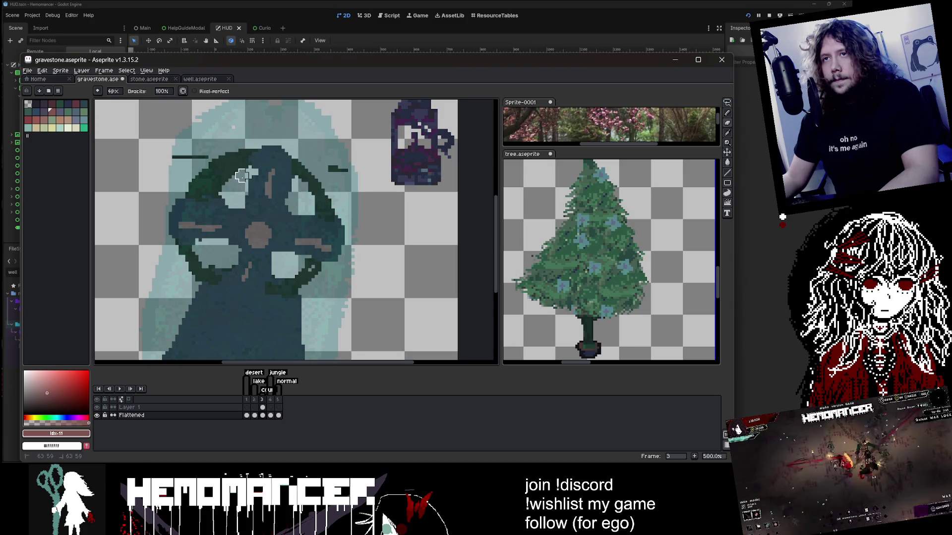
scroll(242, 180, "down", 1)
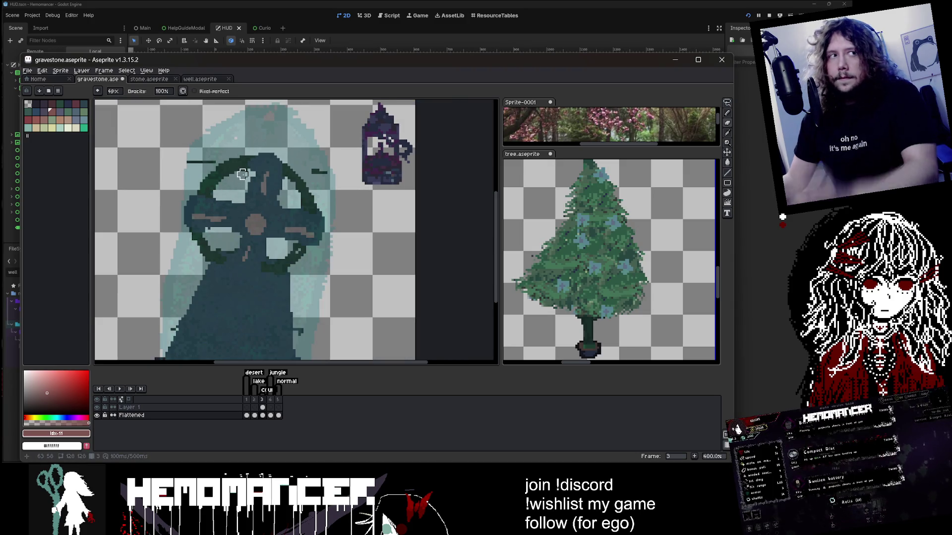
scroll(298, 283, "up", 1)
scroll(298, 283, "down", 2)
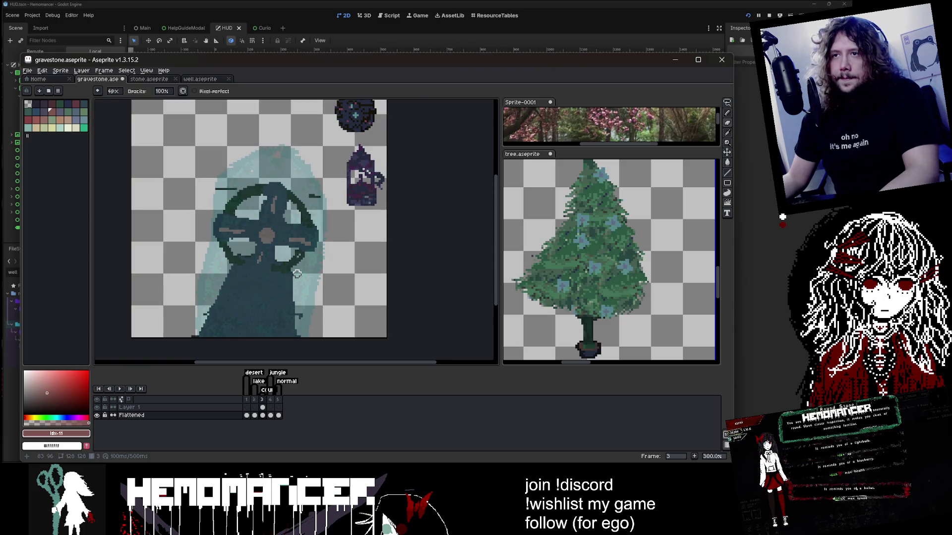
scroll(291, 281, "up", 1)
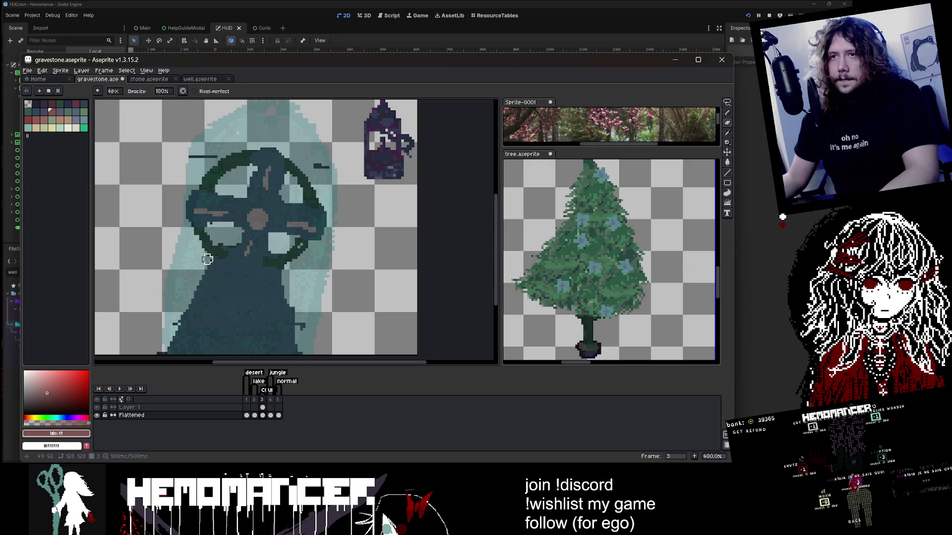
left_click_drag(210, 259, 198, 286)
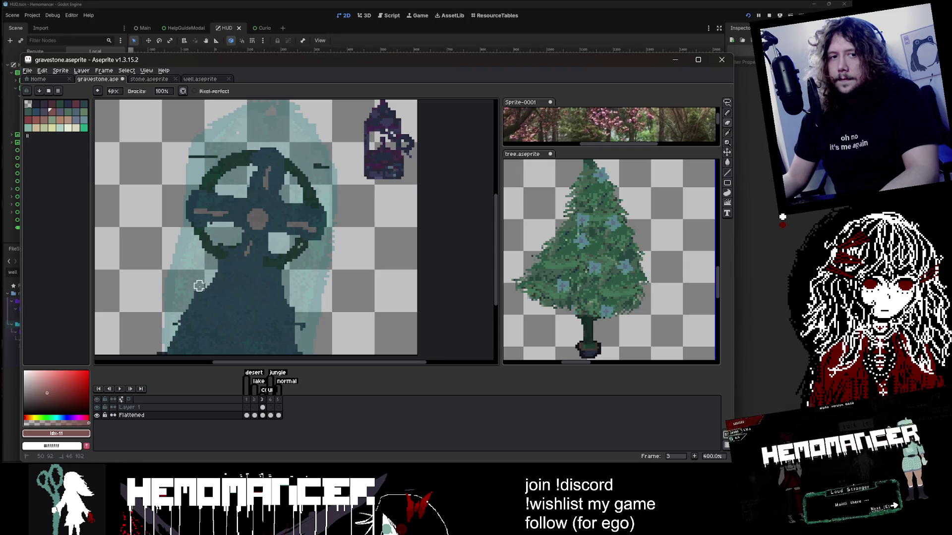
scroll(199, 286, "up", 2)
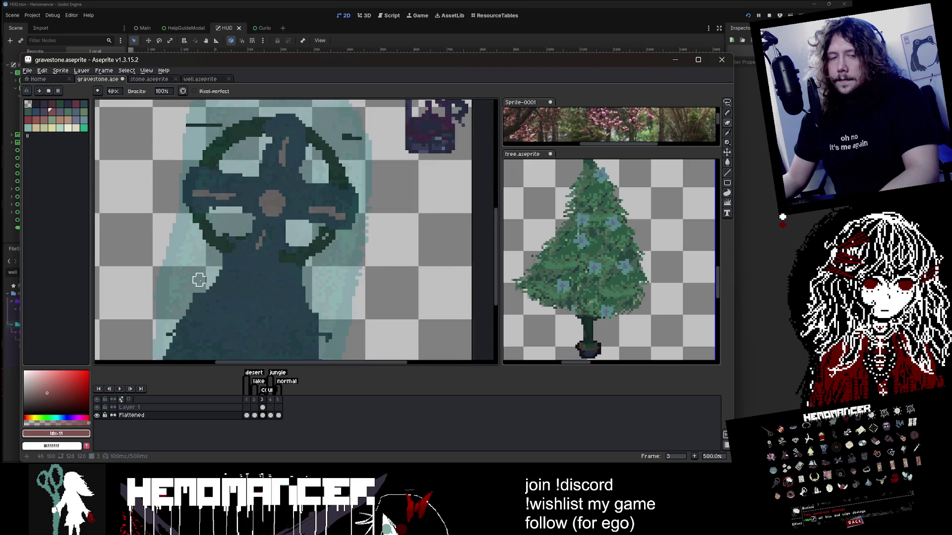
scroll(198, 284, "down", 2)
scroll(197, 285, "up", 1)
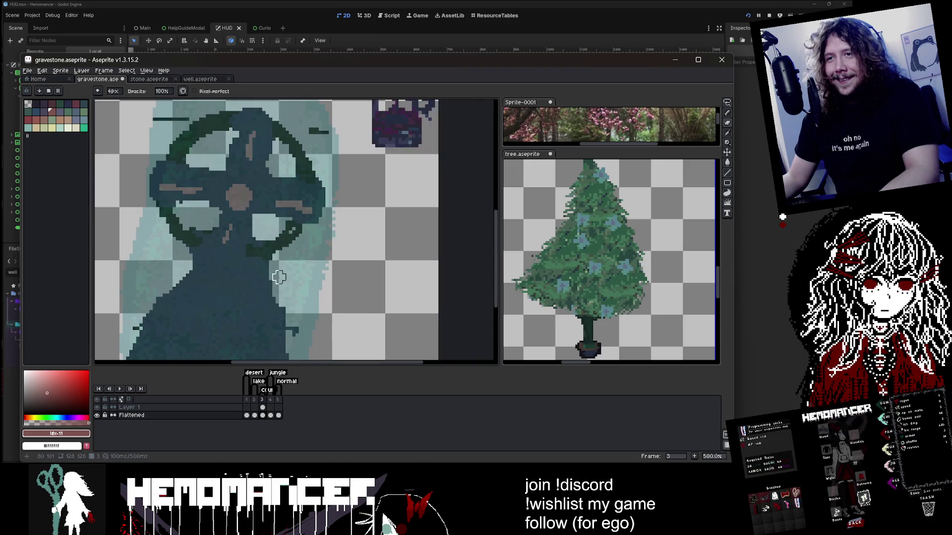
scroll(262, 286, "down", 1)
mouse_move(261, 285)
left_mouse_down()
mouse_move(248, 273)
mouse_move(240, 282)
left_mouse_up()
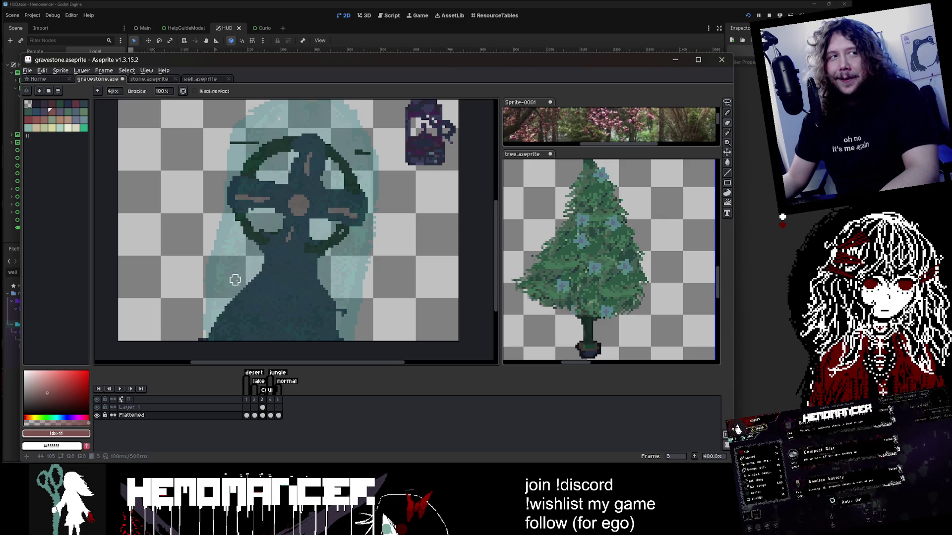
With a 9px brush, darken the teal backdrop's left edge and extend lighter teal over its right side
key("plus")
key("plus")
key("plus")
left_click_drag(249, 266, 250, 292)
mouse_move(325, 289)
left_mouse_down()
mouse_move(327, 265)
mouse_move(317, 293)
left_mouse_up()
left_click(255, 263)
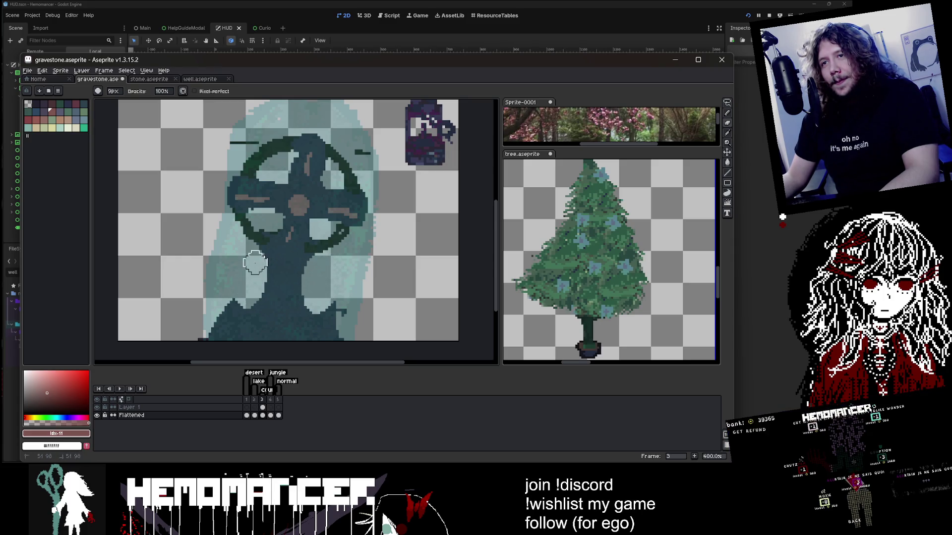
mouse_move(352, 262)
left_mouse_down()
mouse_move(324, 258)
mouse_move(320, 303)
mouse_move(227, 304)
mouse_move(329, 315)
left_mouse_up()
scroll(330, 316, "down", 2)
scroll(360, 282, "up", 1)
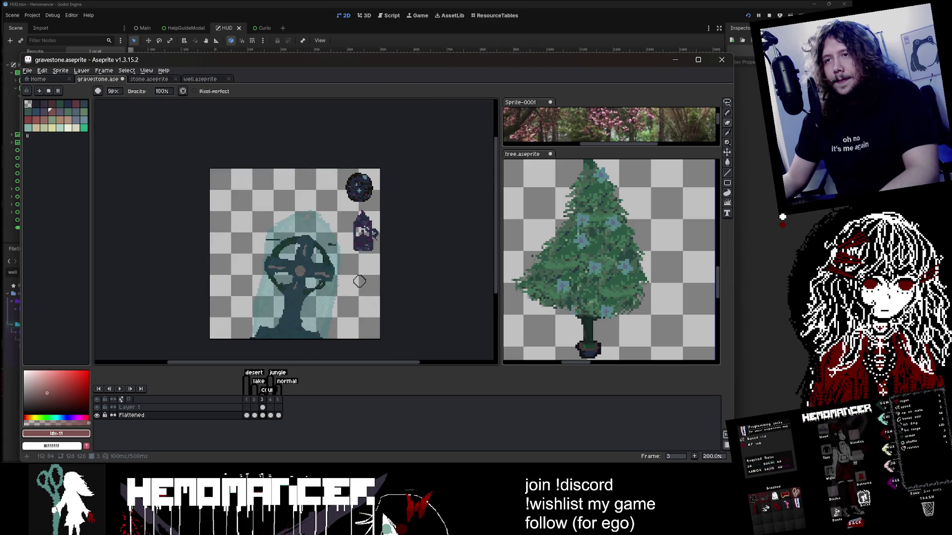
Rectangle-select the wheeled cross, rotate it about 5.6° counter-clockwise with RotSprite, and commit
scroll(355, 276, "up", 1)
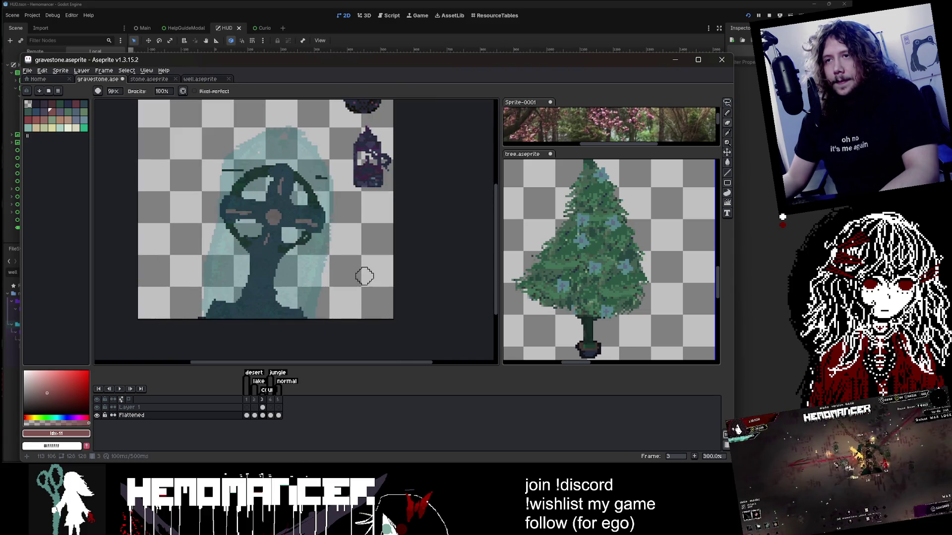
left_click(728, 103)
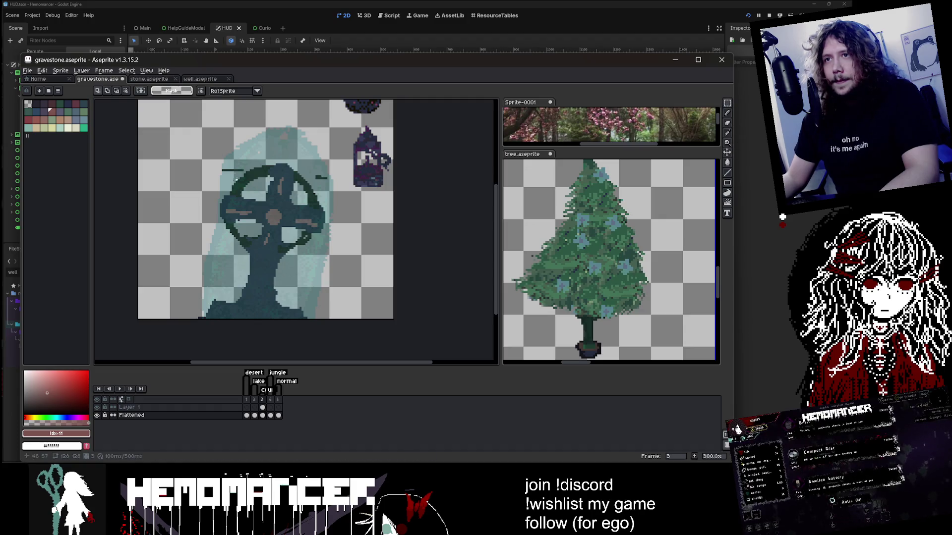
mouse_move(179, 146)
left_mouse_down()
mouse_move(336, 278)
mouse_move(338, 292)
left_mouse_up()
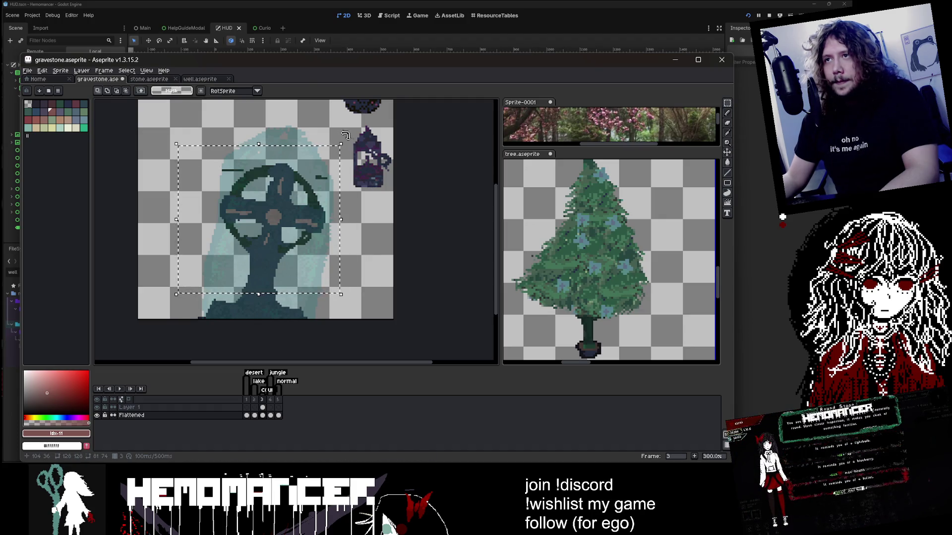
left_click_drag(343, 133, 308, 168)
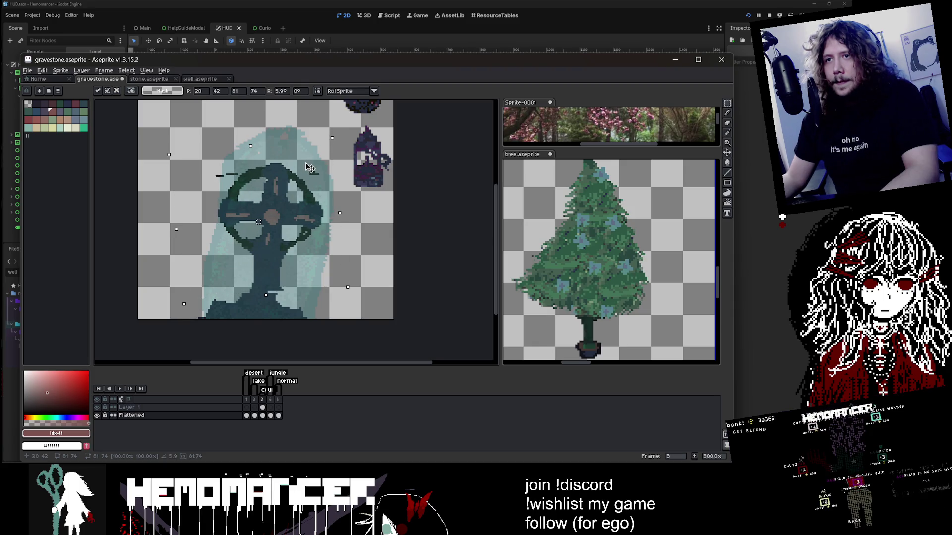
left_click(354, 203)
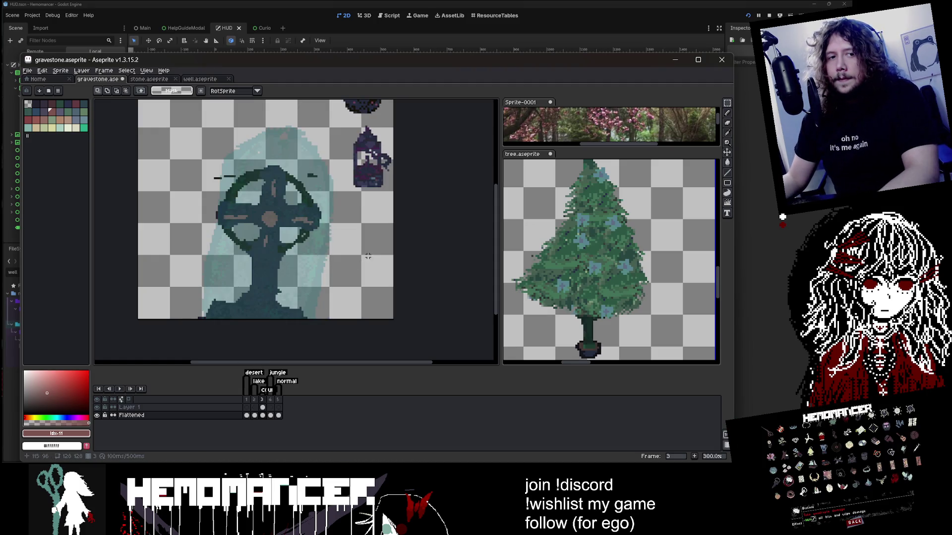
key("b")
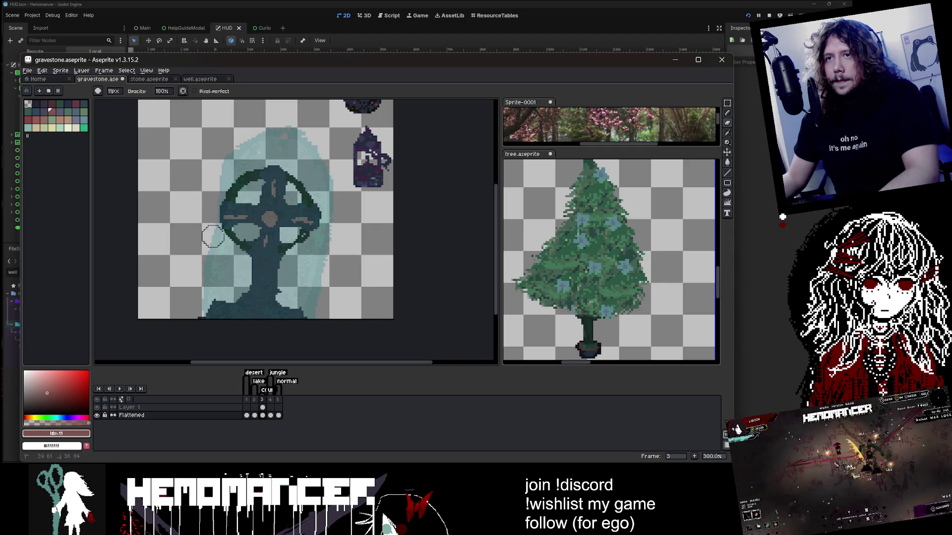
scroll(213, 237, "down", 2)
scroll(297, 208, "up", 3)
scroll(347, 208, "down", 1)
Return to the brush and switch it to a different ink mode
scroll(403, 208, "up", 1)
key("i")
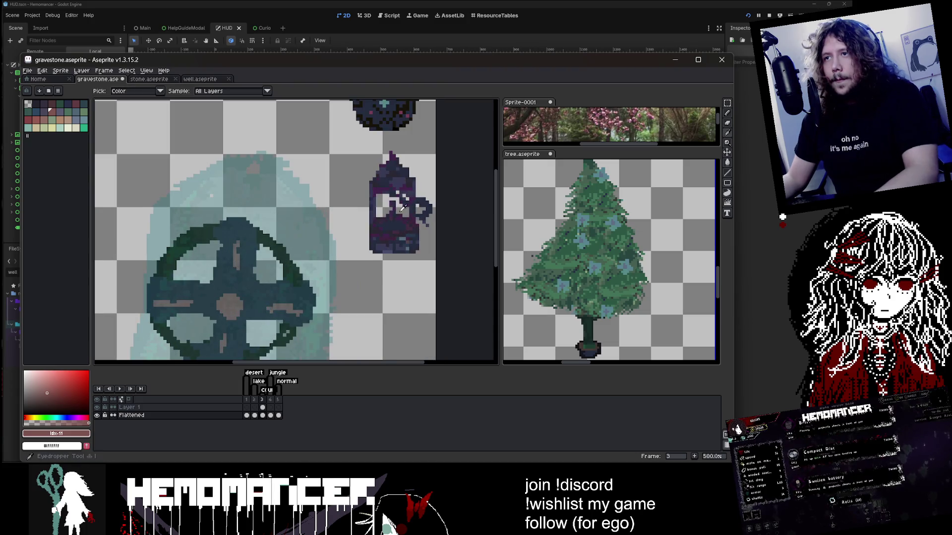
scroll(402, 208, "down", 2)
left_click_drag(727, 102, 708, 103)
scroll(386, 153, "up", 1)
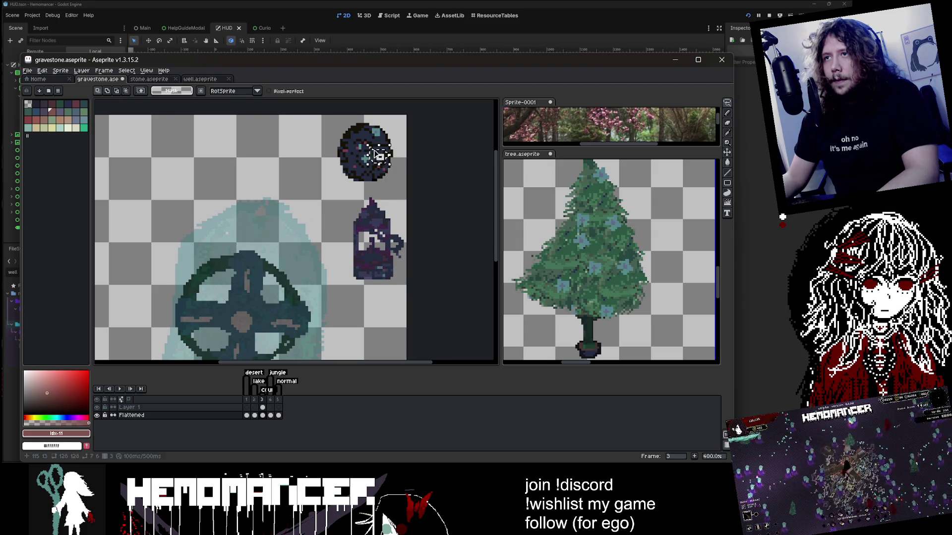
key("b")
scroll(286, 113, "down", 2)
left_click(231, 91)
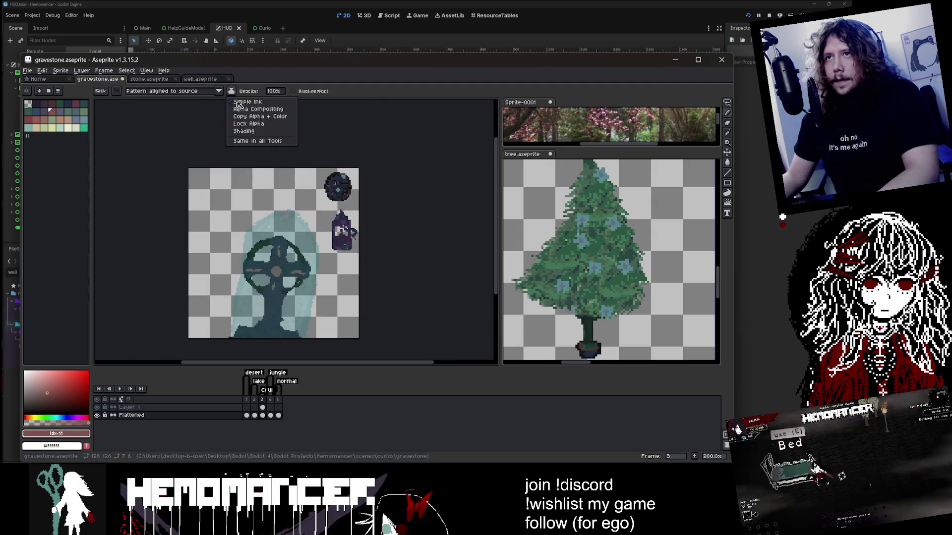
left_click(252, 131)
scroll(262, 285, "up", 2)
scroll(278, 224, "down", 1)
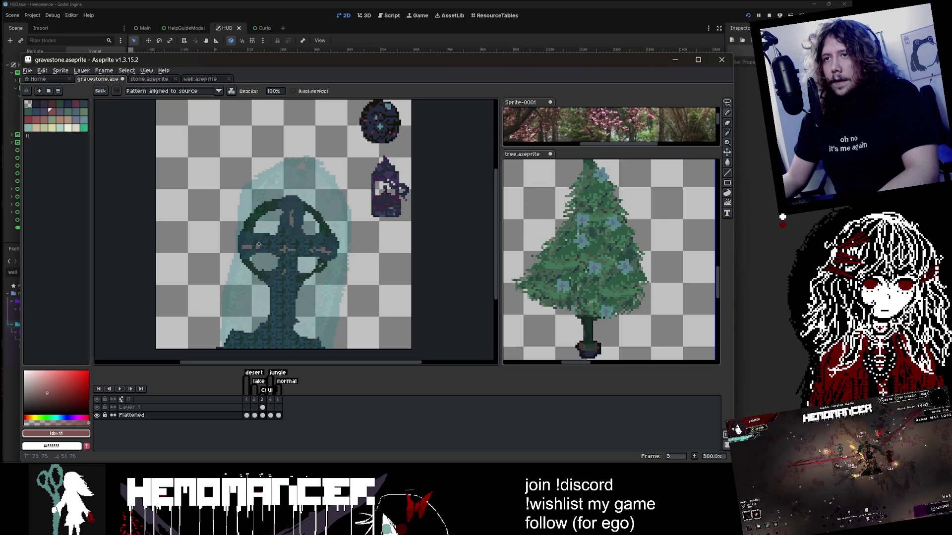
Pick dark purple #3f234a from the lantern and paint the cross's upright bar with it
scroll(388, 165, "up", 1)
left_click(388, 165, "alt")
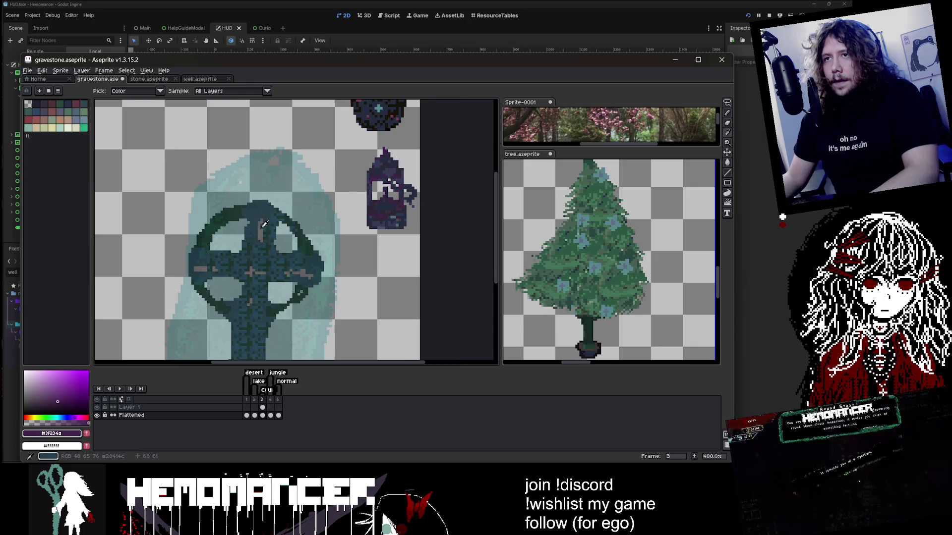
scroll(259, 247, "up", 1)
left_click_drag(260, 246, 258, 225)
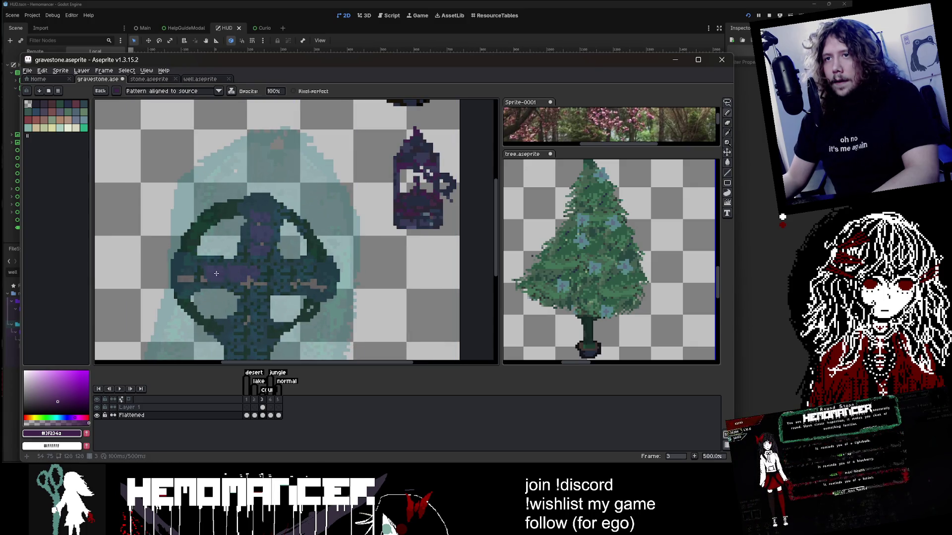
scroll(260, 287, "down", 2)
scroll(236, 266, "up", 1)
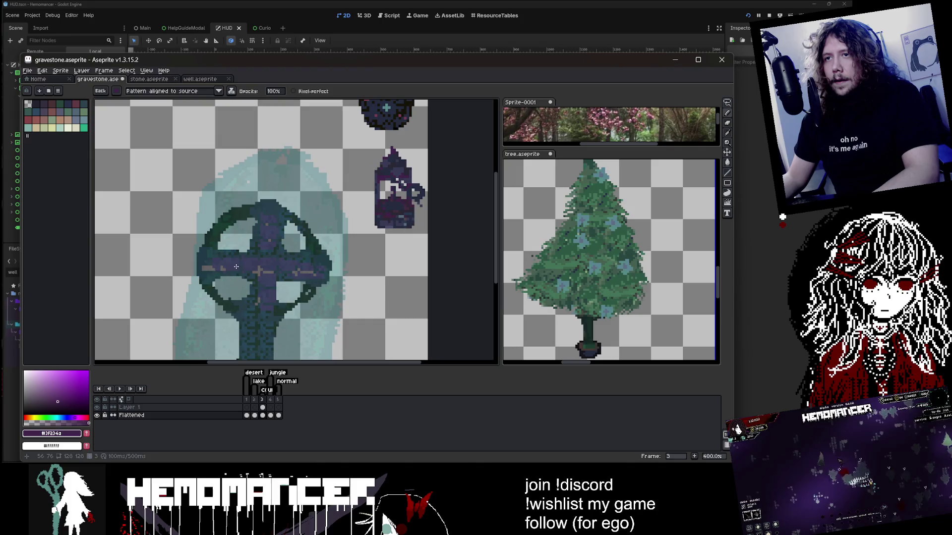
scroll(376, 187, "up", 1)
scroll(377, 187, "down", 2)
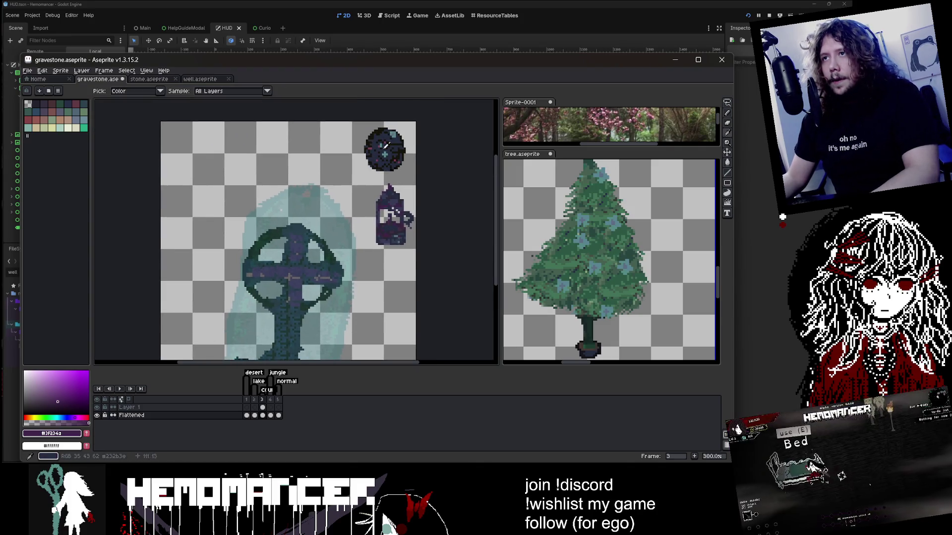
Pick a near-black colour, undo the stray pencil stroke, and make Layer 1 active
left_click(317, 205, "alt")
scroll(312, 211, "up", 2)
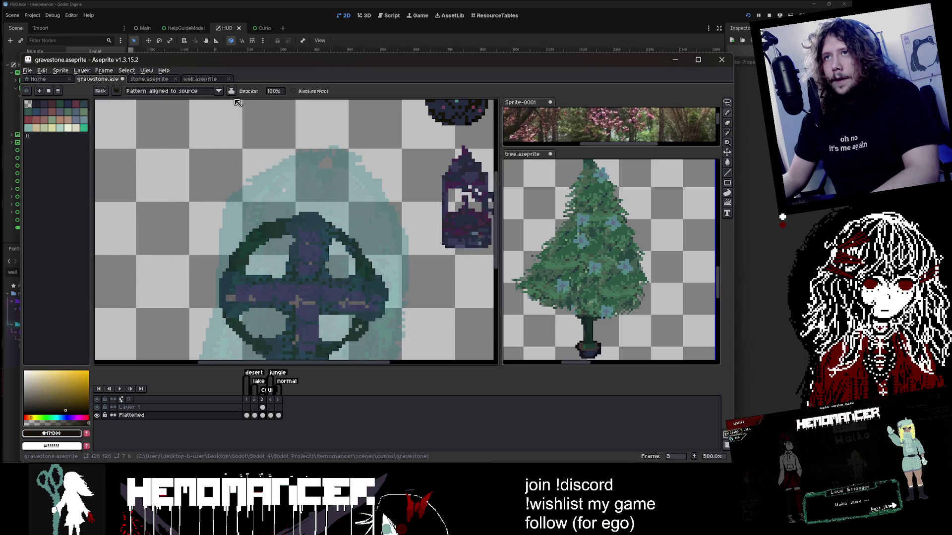
key("b")
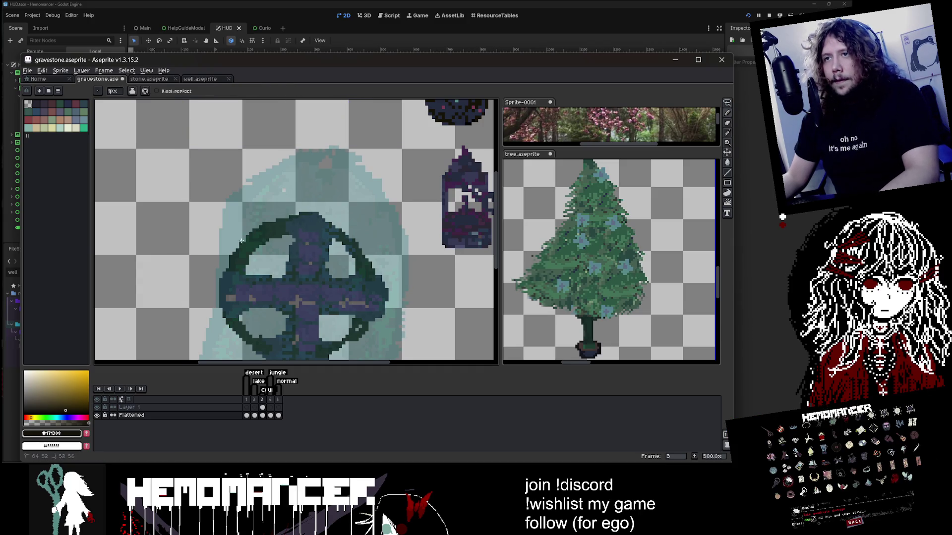
scroll(377, 237, "down", 4)
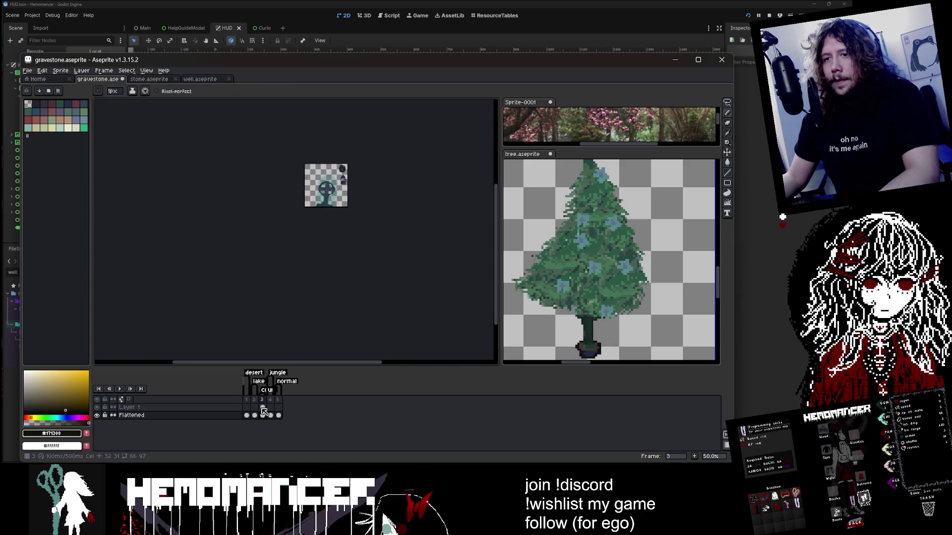
key("ctrl+z")
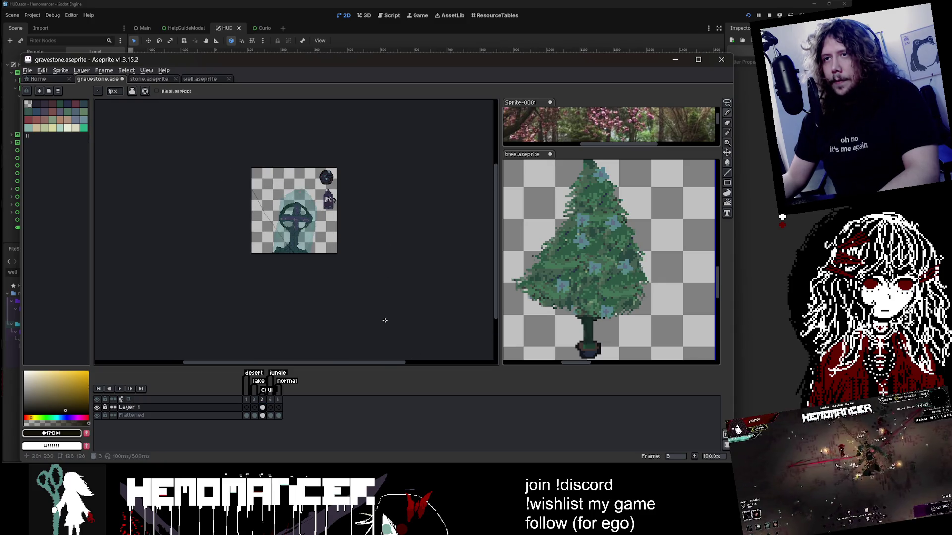
left_click(172, 407)
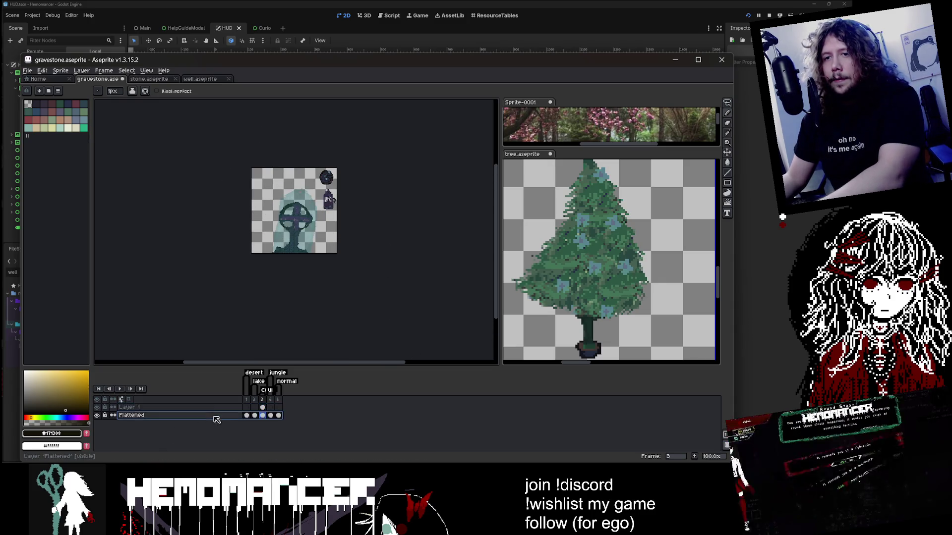
key("ctrl+z")
scroll(270, 263, "up", 3)
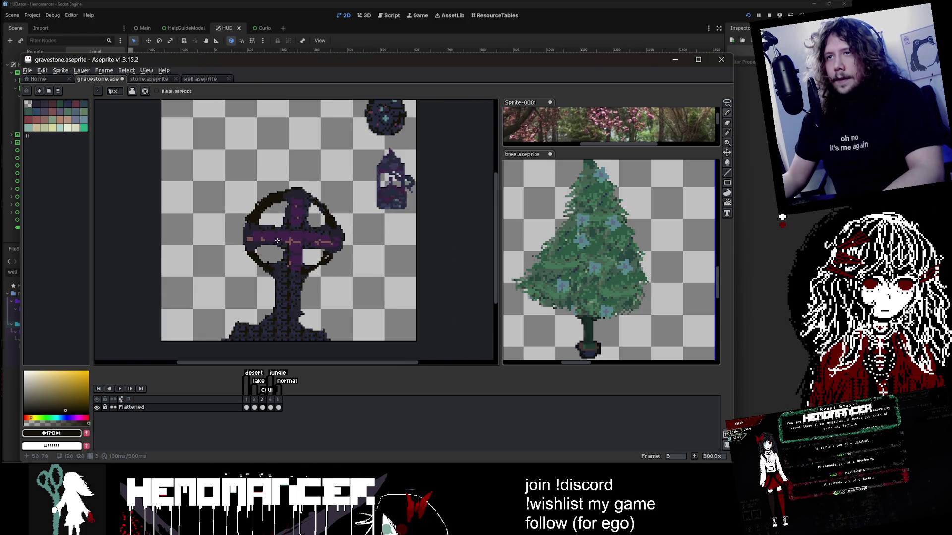
Thicken the dark outline along the ring's top and lower-right edge and both stem edges
left_click_drag(326, 265, 270, 293)
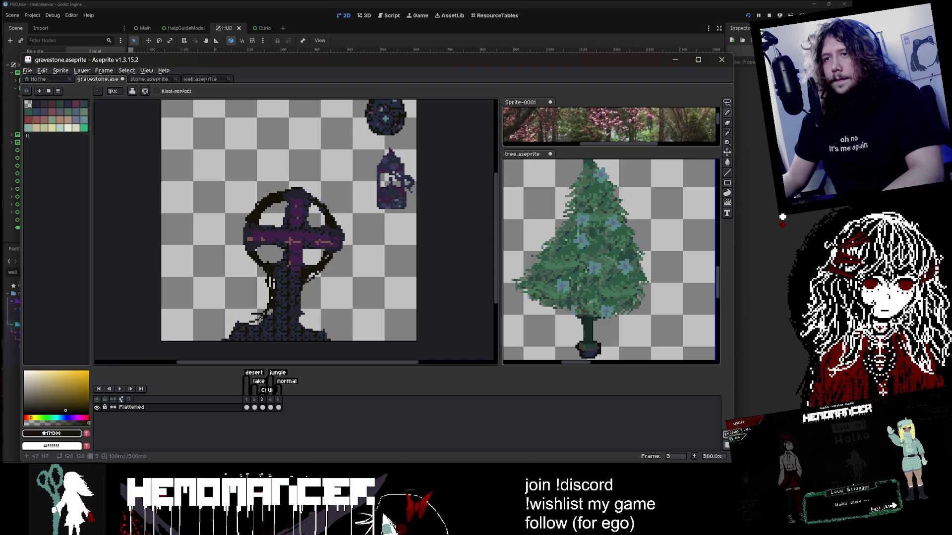
left_click_drag(294, 319, 304, 324)
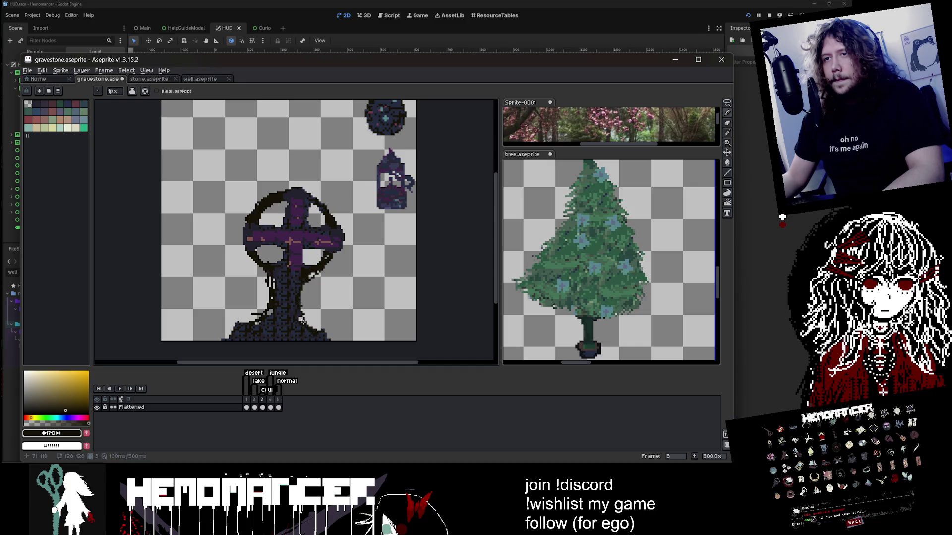
left_click_drag(299, 284, 300, 293)
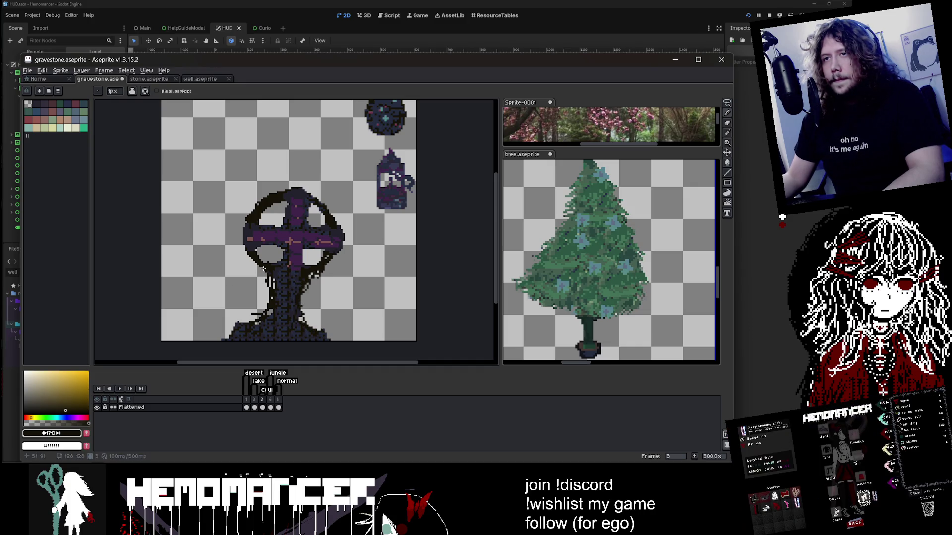
left_click_drag(265, 267, 241, 246)
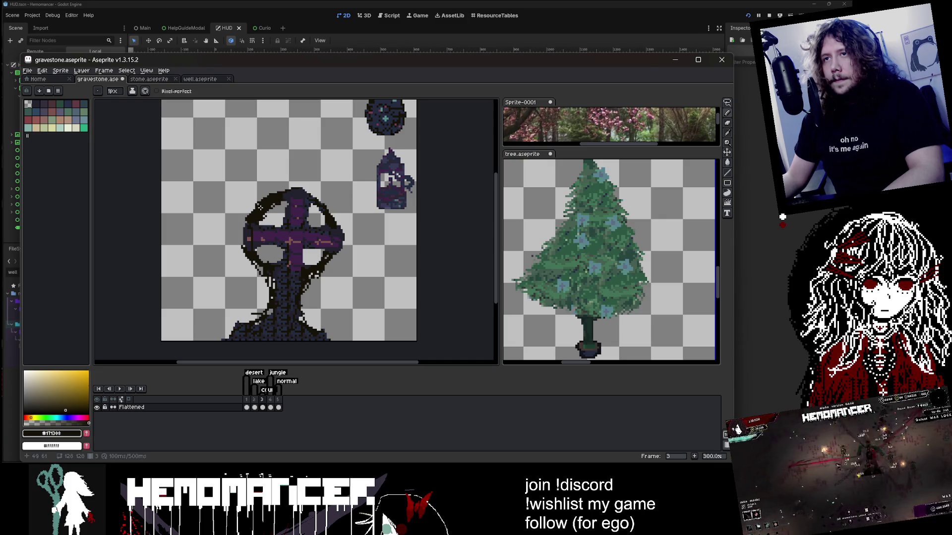
left_click_drag(267, 188, 301, 188)
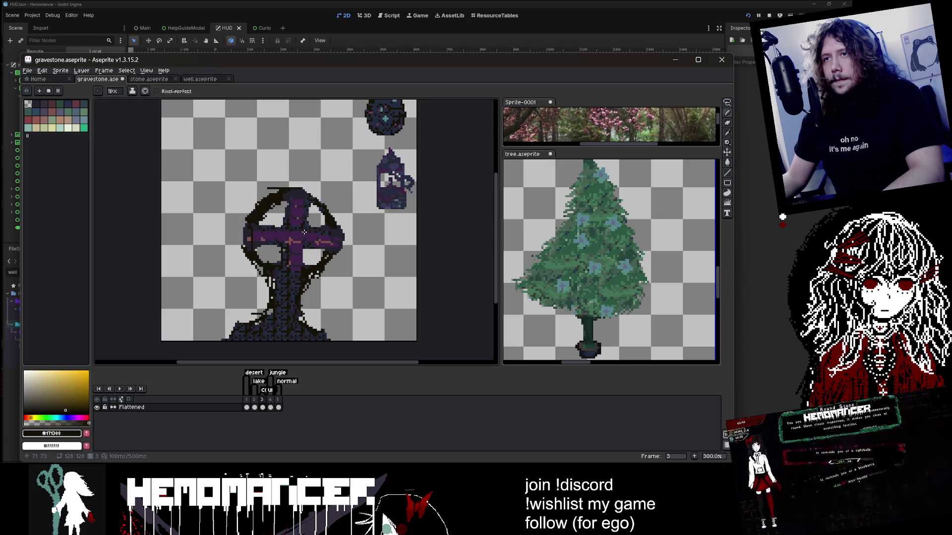
Eyedrop blue-grey #586b7b and paint highlights on the upper cross stem
scroll(380, 210, "up", 1)
left_click(405, 195, "alt")
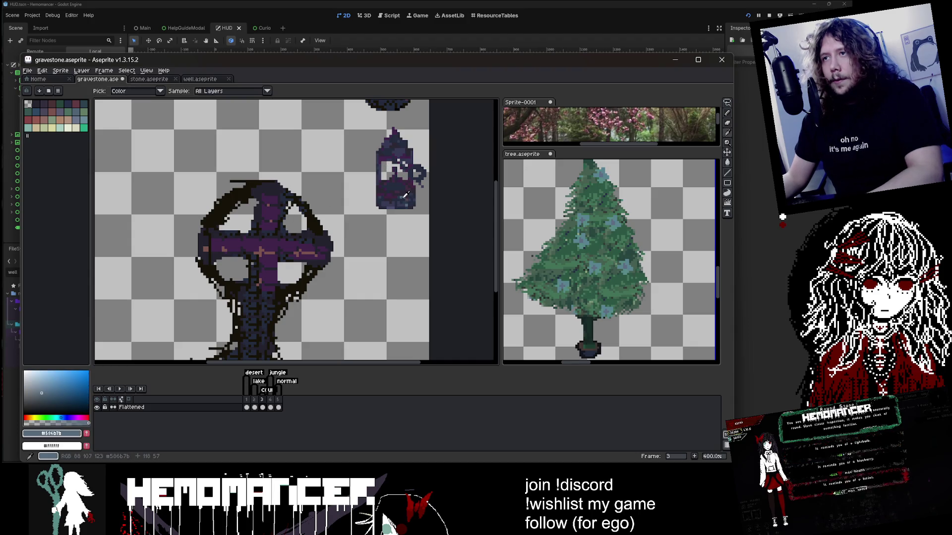
left_click_drag(259, 203, 251, 229)
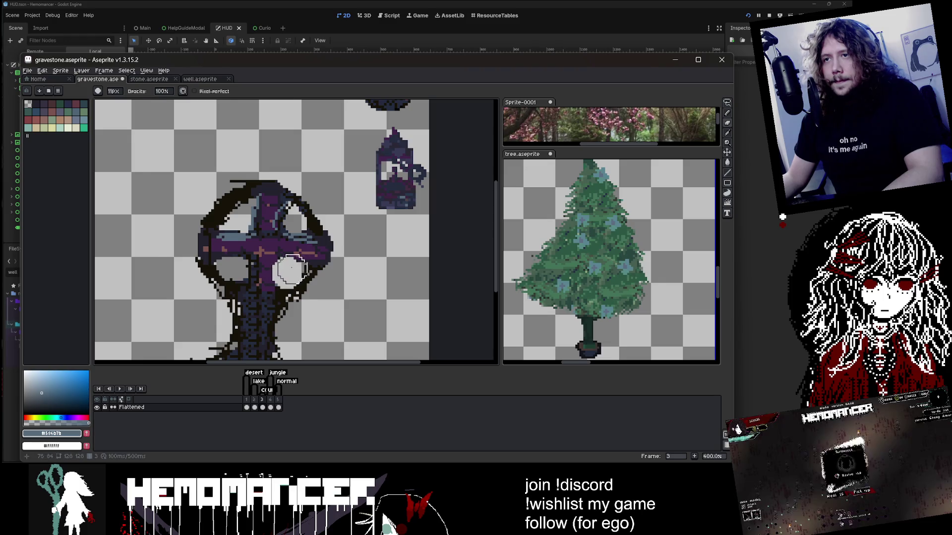
key("e")
key("b")
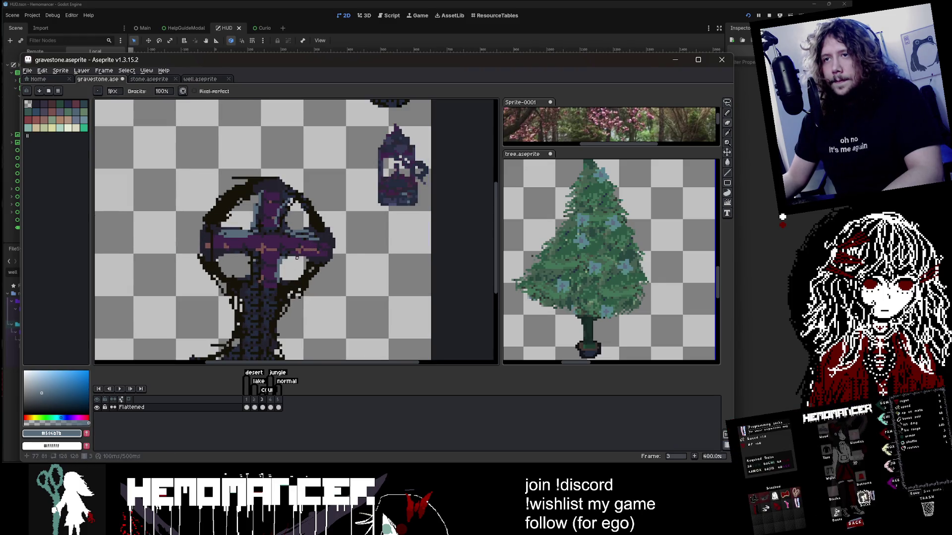
left_click_drag(268, 274, 270, 274)
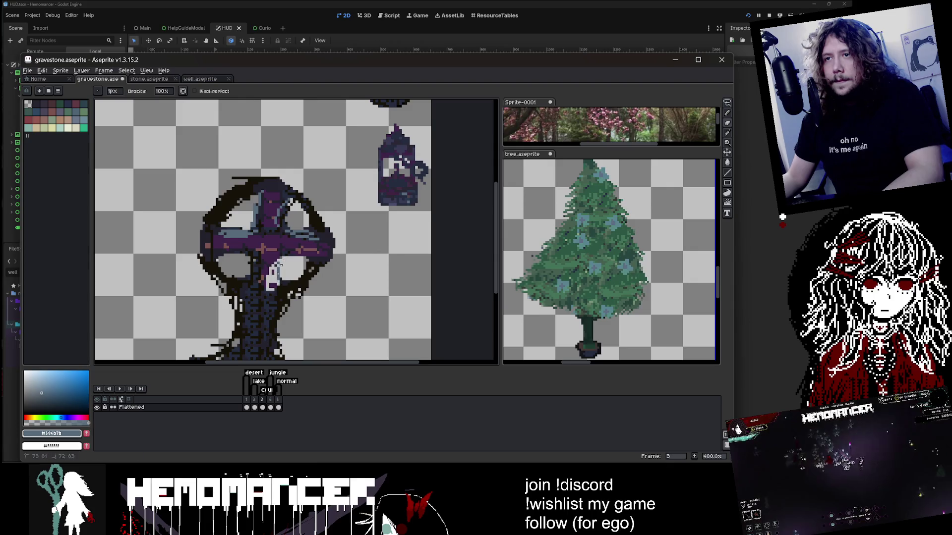
key("ctrl+z")
key("ctrl+z")
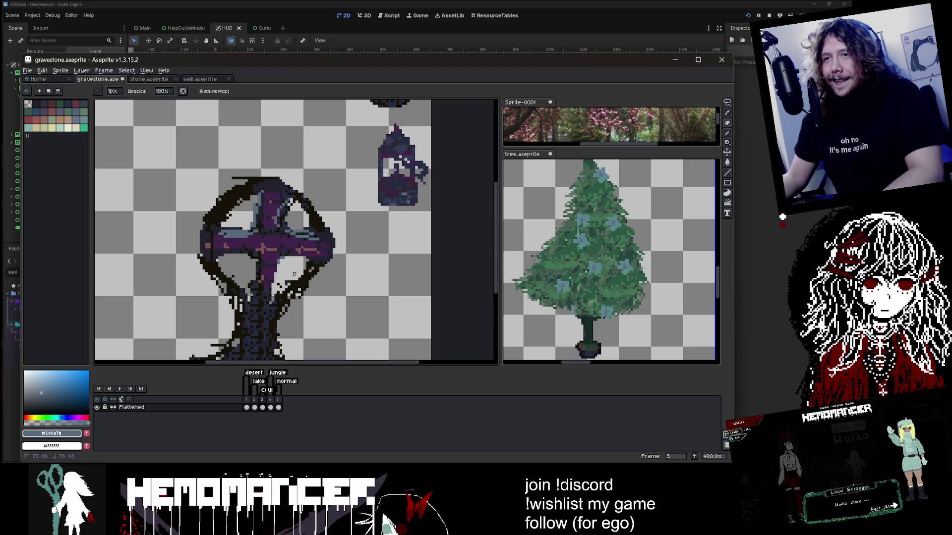
scroll(294, 274, "down", 1)
scroll(287, 263, "up", 1)
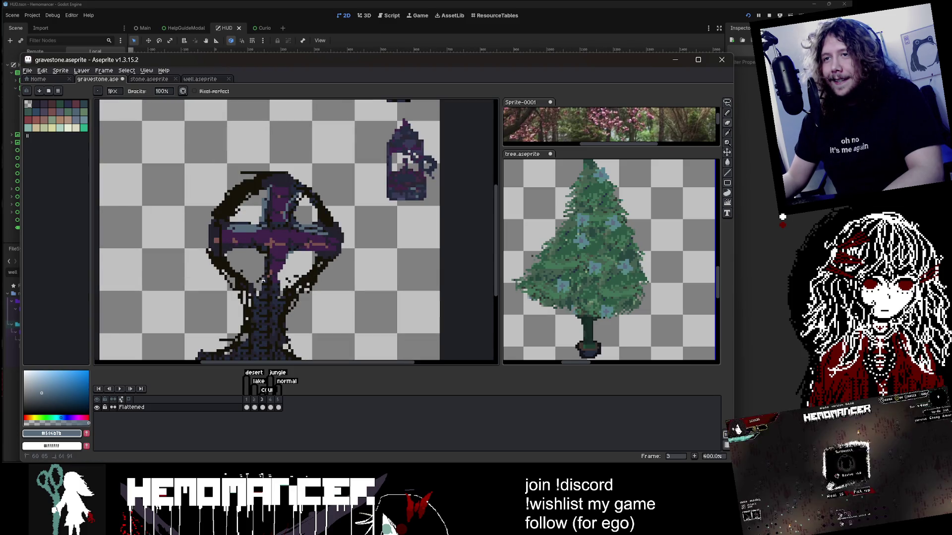
scroll(259, 280, "down", 1)
scroll(280, 265, "up", 1)
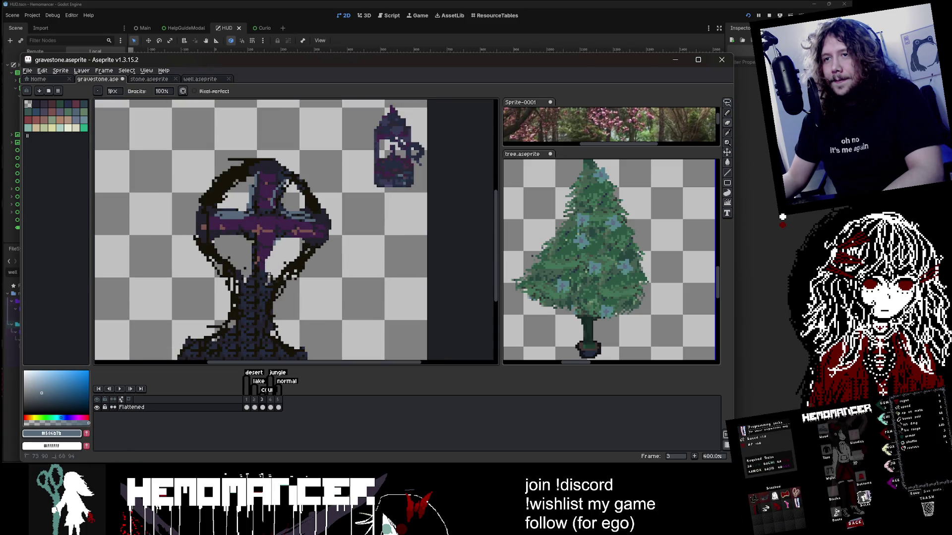
scroll(266, 266, "down", 1)
scroll(249, 216, "up", 1)
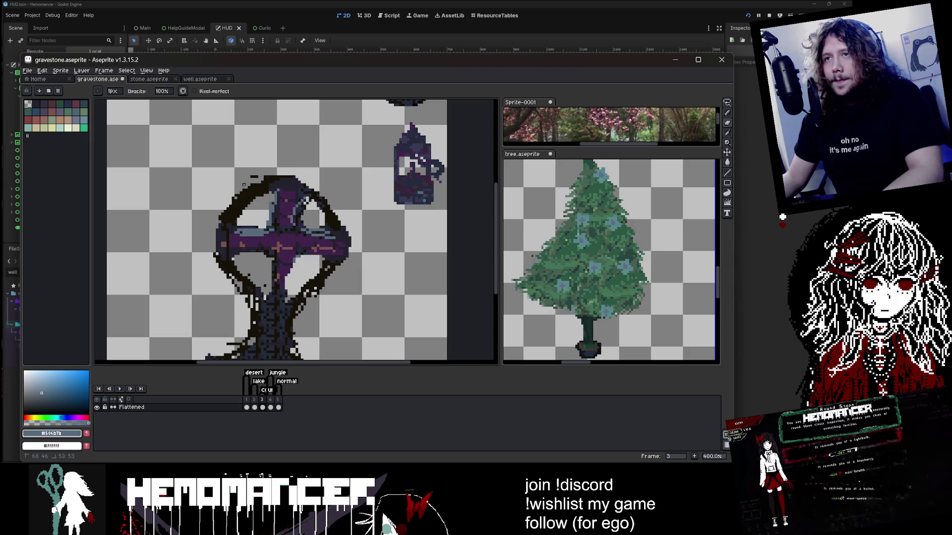
scroll(244, 185, "down", 3)
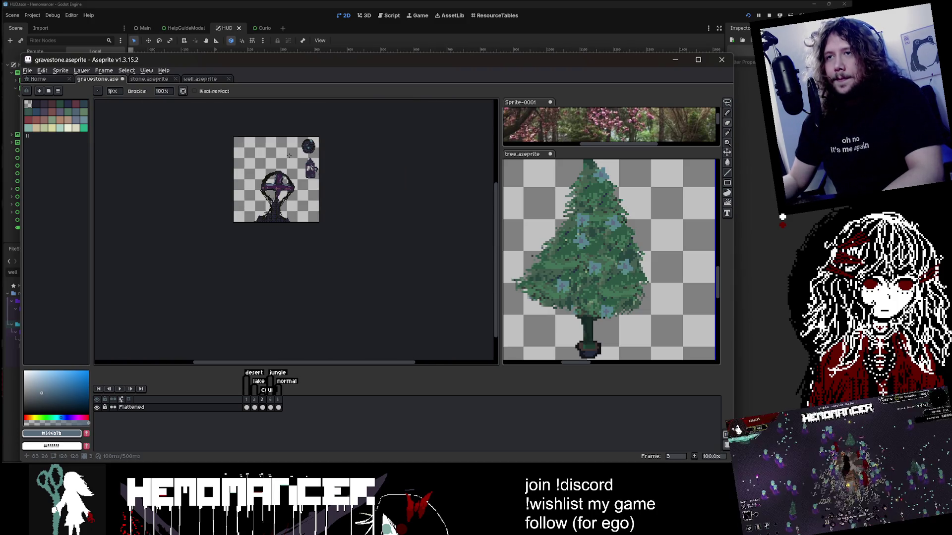
scroll(289, 155, "up", 1)
Rectangle-select the cross and stretch it upward
left_click(727, 102)
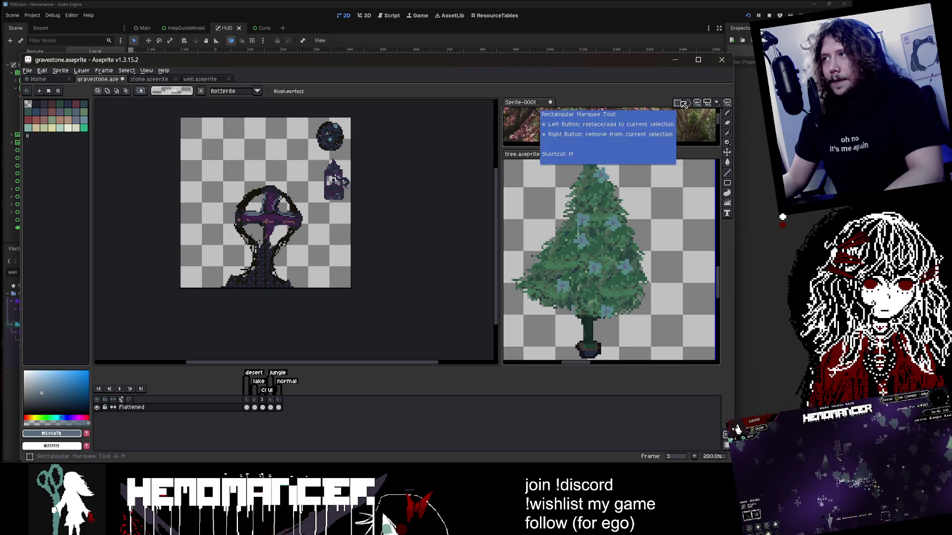
scroll(266, 230, "up", 1)
left_click_drag(191, 142, 335, 301)
left_click_drag(262, 142, 266, 116)
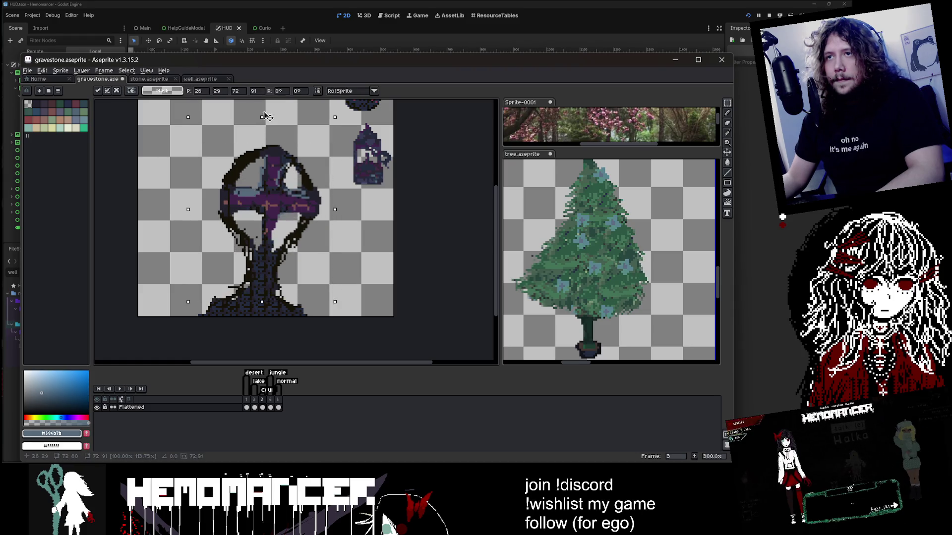
left_click(418, 226)
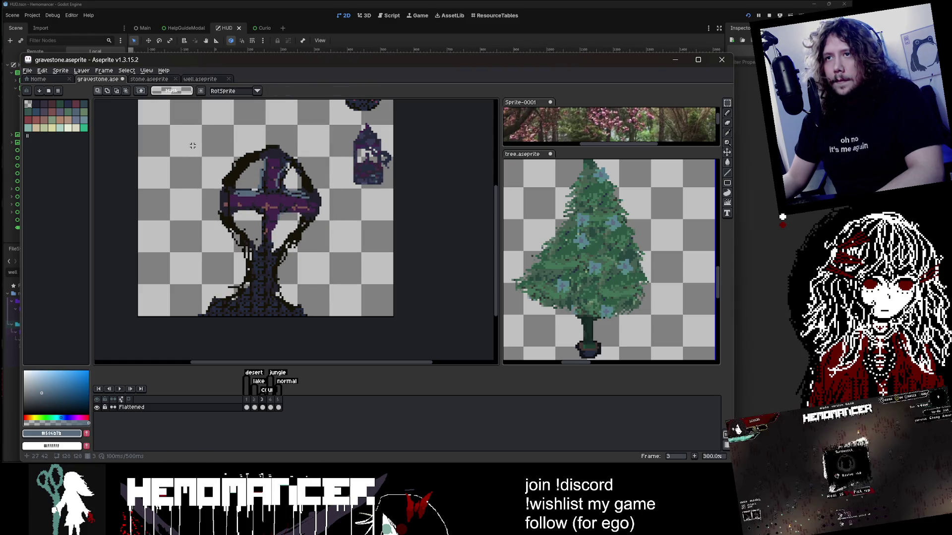
Elliptically select the ring, shrink it and tilt it slightly
key("shift+m")
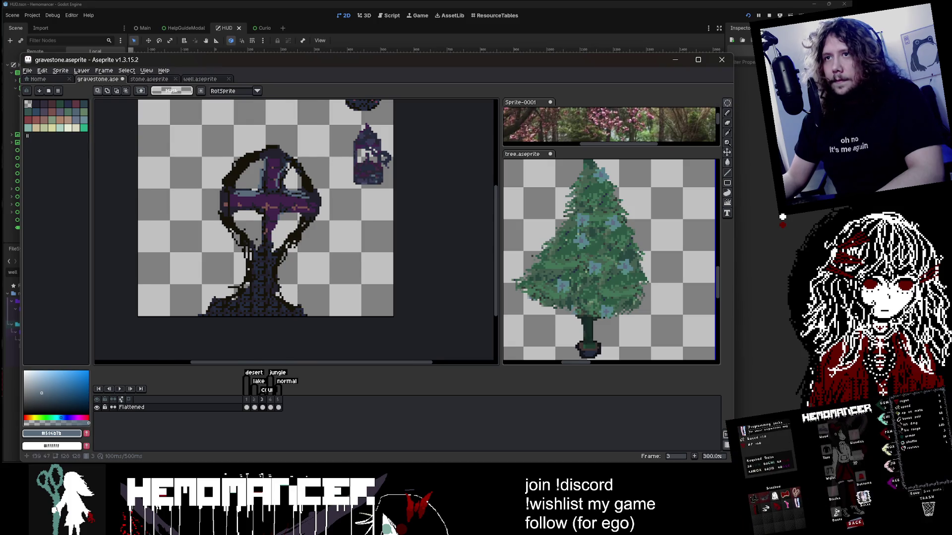
scroll(188, 170, "up", 1)
left_click_drag(181, 148, 303, 275)
left_click_drag(303, 147, 263, 209)
left_click_drag(291, 163, 284, 185)
scroll(284, 185, "down", 1)
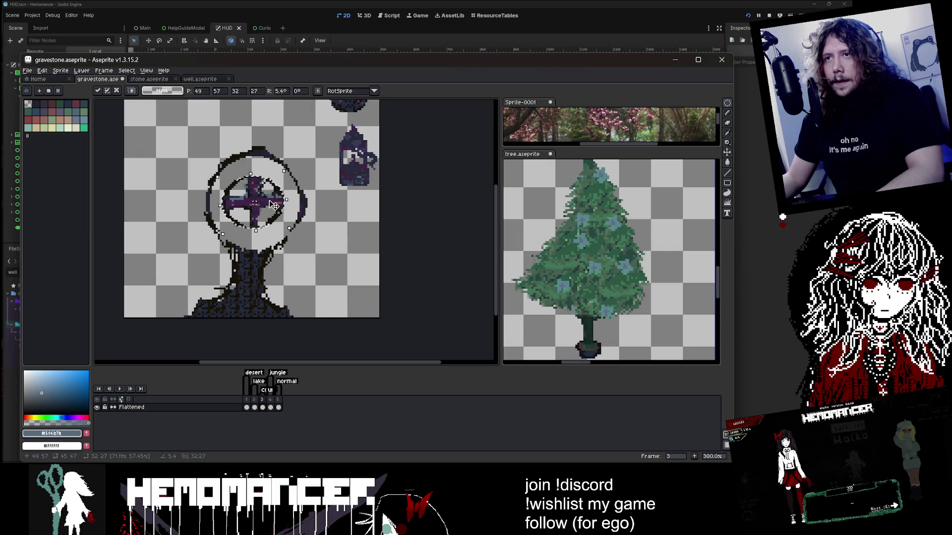
key("ctrl+d")
scroll(248, 190, "up", 1)
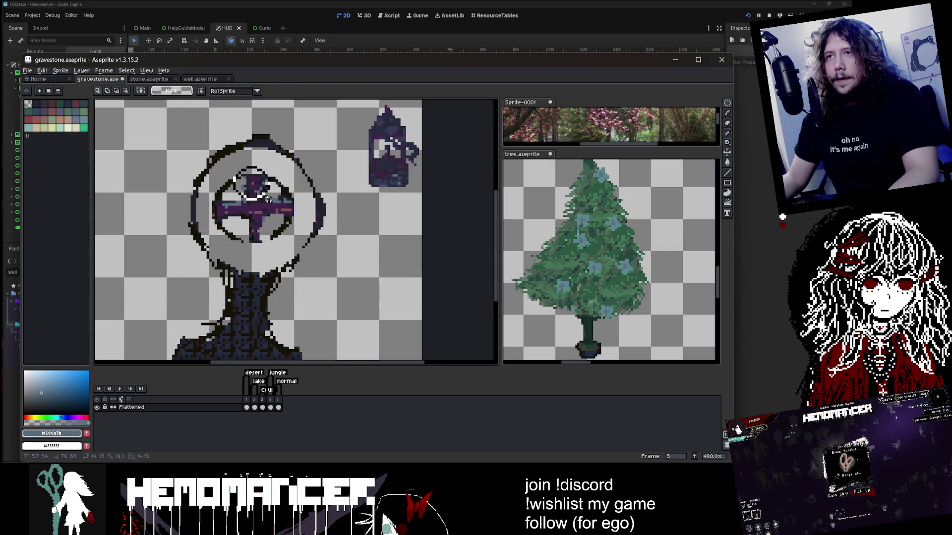
key("ctrl+z")
Lengthen the cross's shaft upward and downward and stretch its right arm further right
left_click_drag(259, 150, 261, 118)
key("Return")
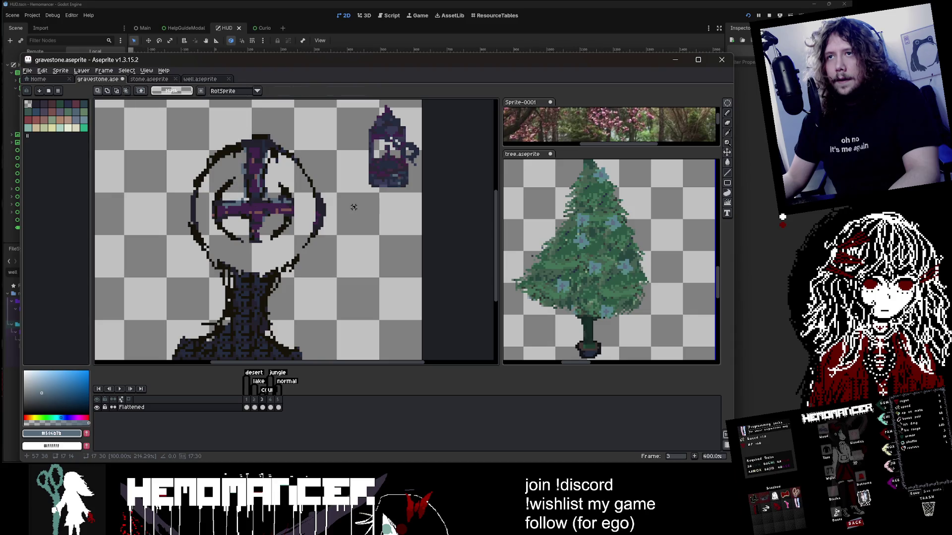
left_click_drag(308, 209, 345, 214)
key("Return")
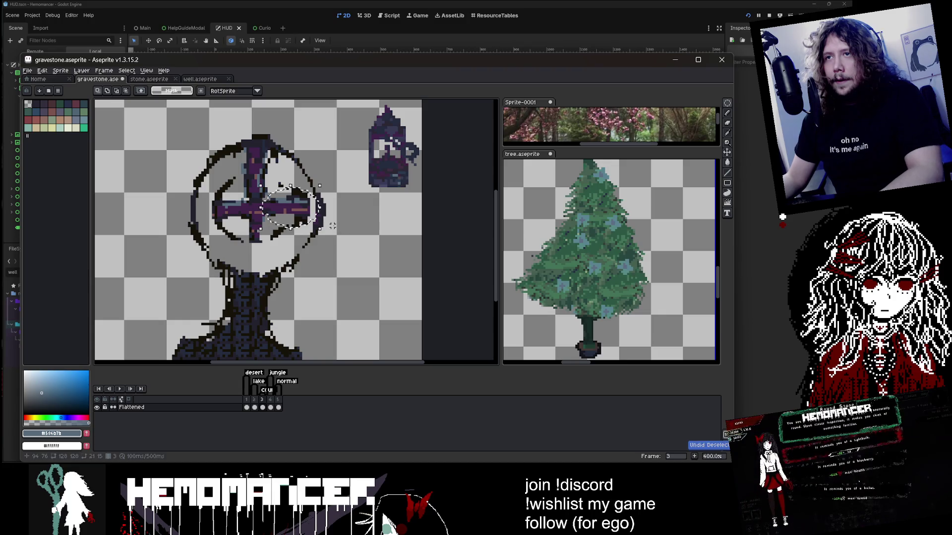
scroll(266, 211, "up", 2)
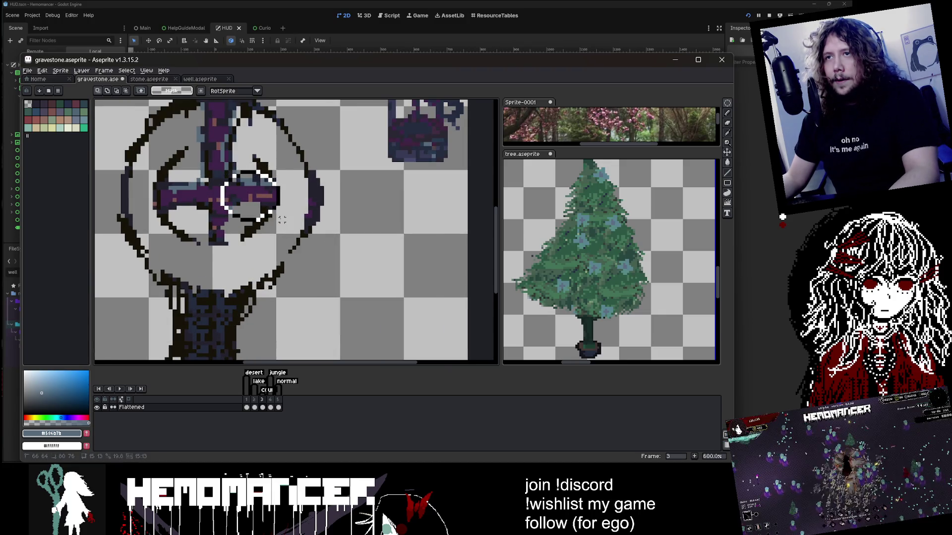
left_click_drag(266, 211, 309, 219)
scroll(309, 219, "down", 1)
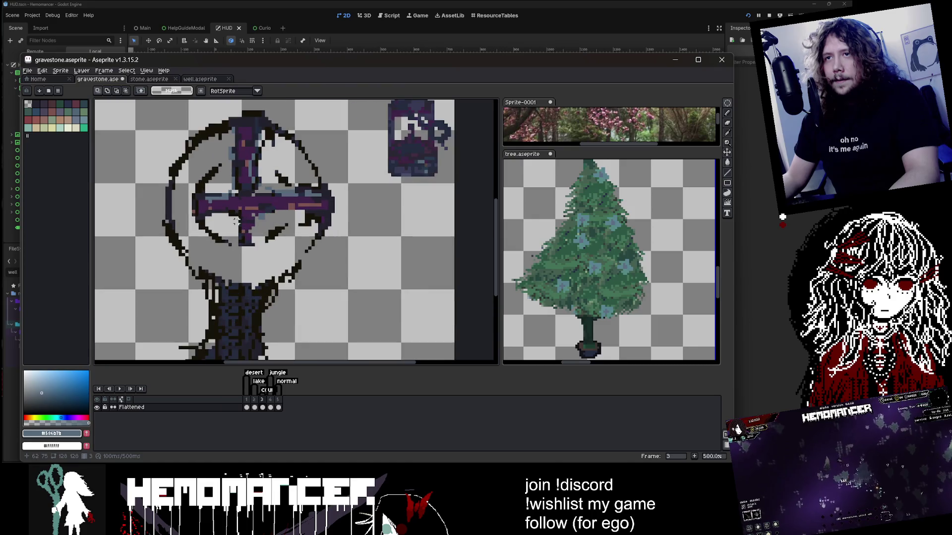
mouse_move(226, 204)
left_mouse_down()
mouse_move(269, 250)
mouse_move(248, 256)
mouse_move(251, 282)
left_mouse_up()
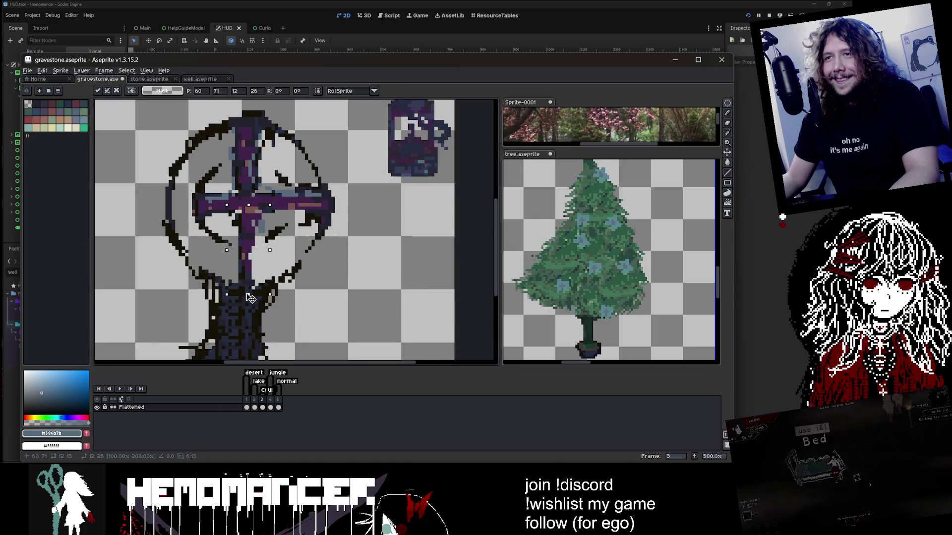
key("Return")
Select the cross's left arm and stretch it further left past the ring
left_click_drag(193, 188, 253, 226)
left_click_drag(198, 209, 158, 211)
key("Return")
scroll(223, 141, "down", 2)
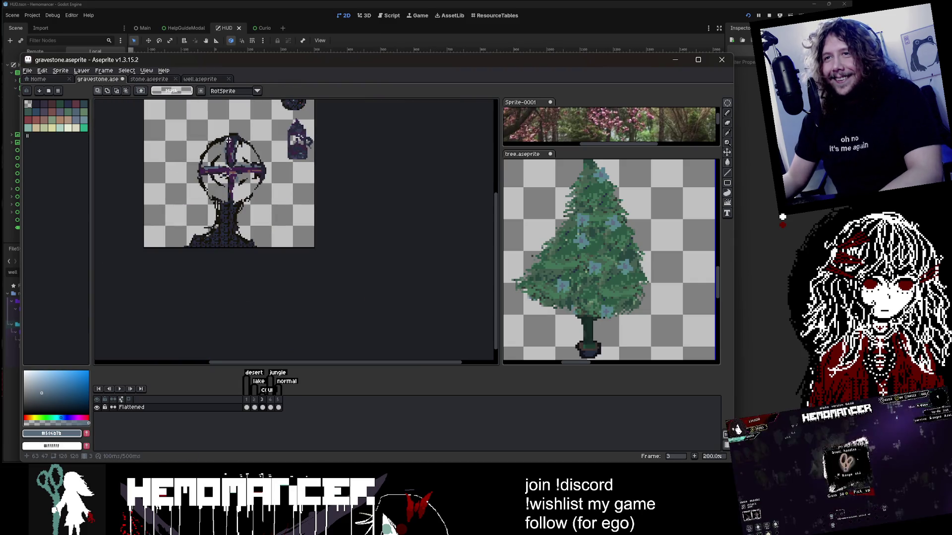
Pick the near-black outline colour and add dark strokes on the ring's upper left, inside it and across the lower stone
key("i")
scroll(210, 131, "up", 3)
left_click(229, 187)
key("b")
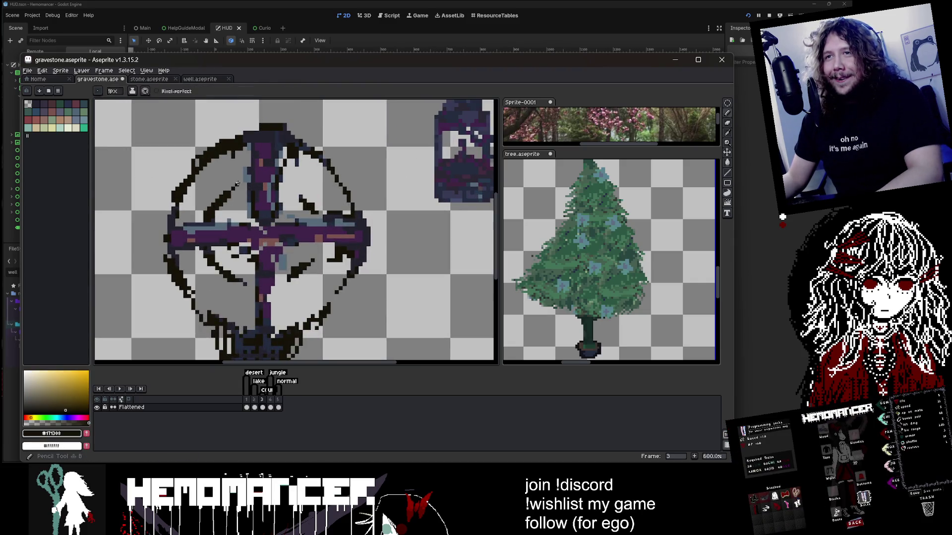
left_click_drag(247, 175, 224, 200)
left_click_drag(243, 168, 220, 182)
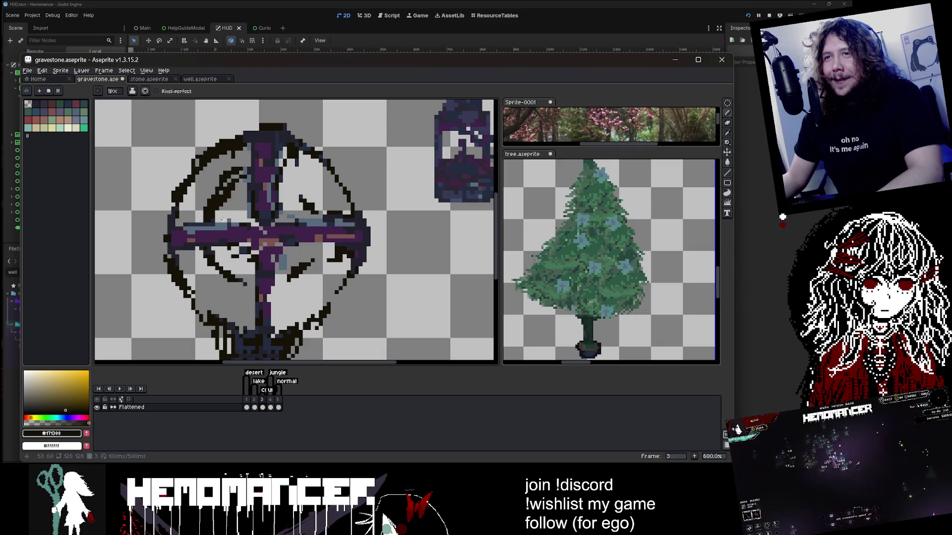
mouse_move(236, 296)
left_mouse_down()
mouse_move(297, 280)
mouse_move(315, 263)
left_mouse_up()
scroll(328, 189, "down", 2)
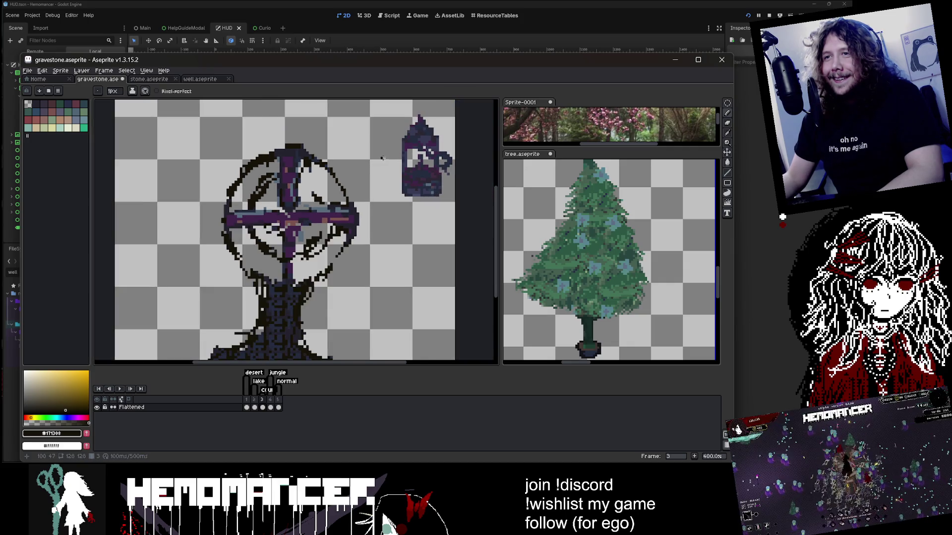
mouse_move(297, 181)
left_mouse_down()
mouse_move(309, 197)
mouse_move(324, 196)
mouse_move(319, 185)
left_mouse_up()
Draw a long dark stroke along the bottom edge of the gravestone base
scroll(324, 178, "down", 2)
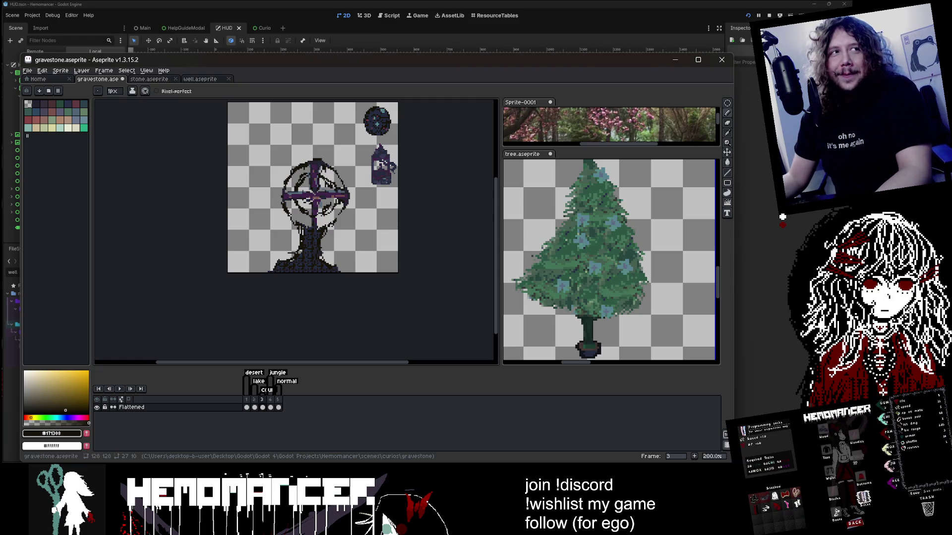
scroll(303, 184, "up", 2)
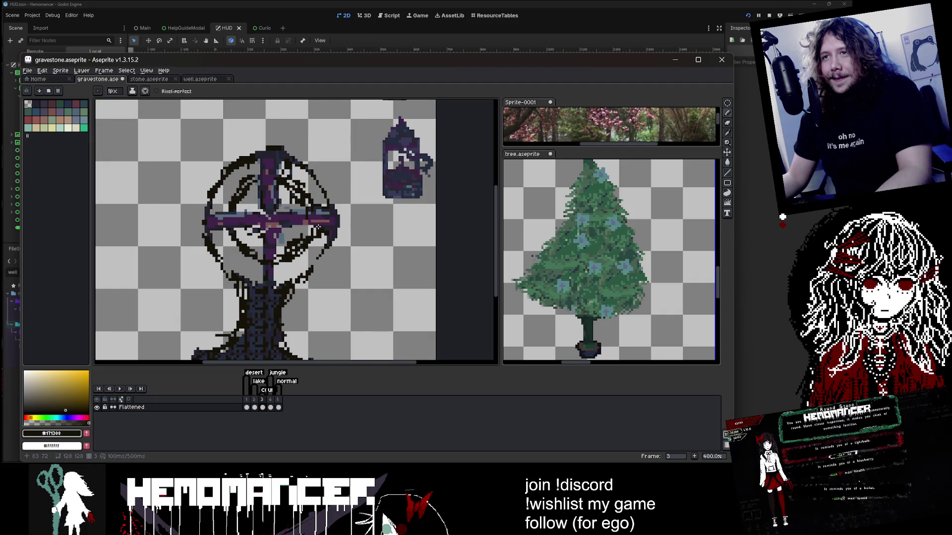
scroll(317, 227, "down", 1)
scroll(258, 201, "down", 2)
scroll(284, 235, "up", 3)
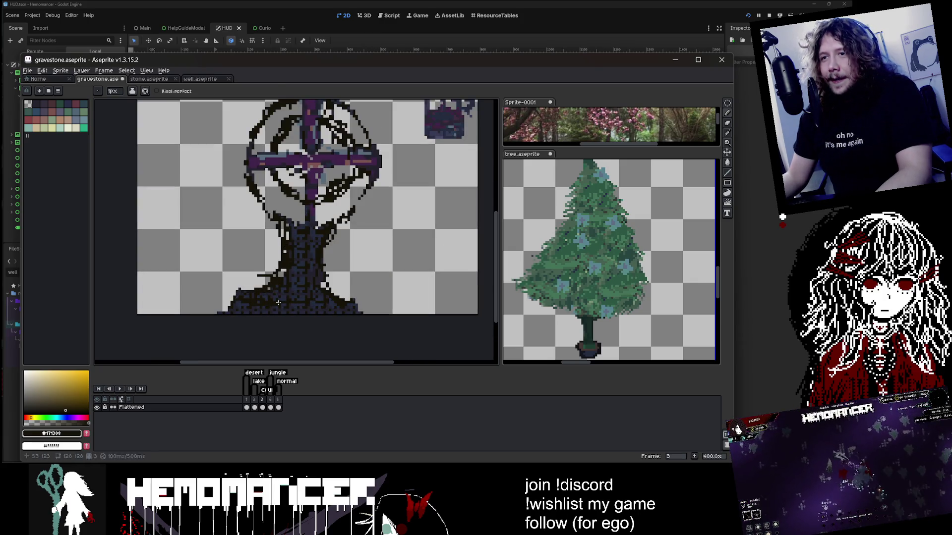
left_click_drag(279, 303, 353, 304)
scroll(229, 320, "down", 1)
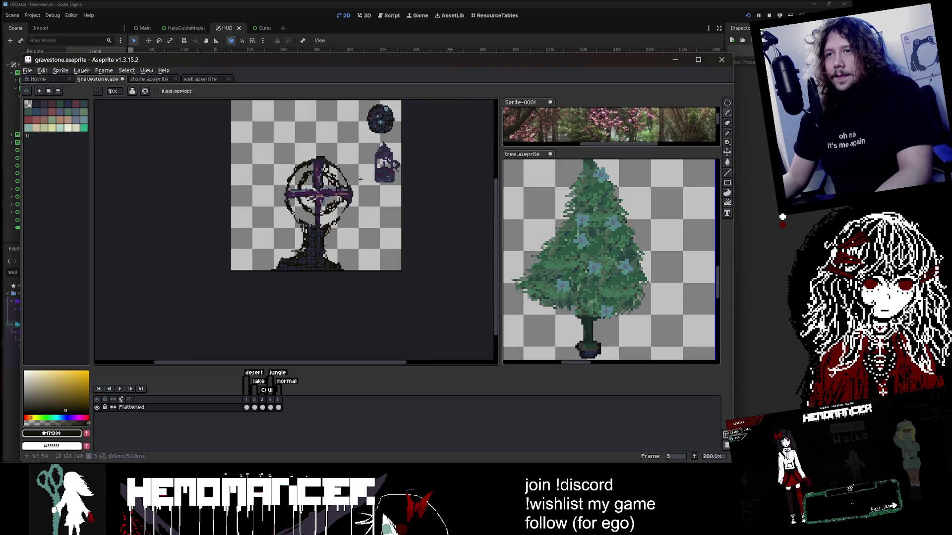
scroll(372, 224, "up", 2)
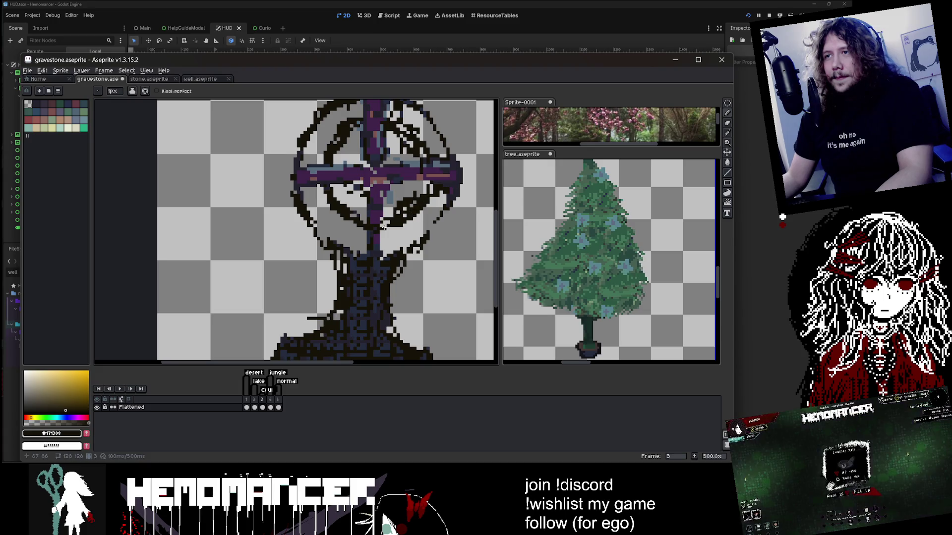
scroll(382, 226, "down", 2)
scroll(377, 173, "up", 3)
key("alt")
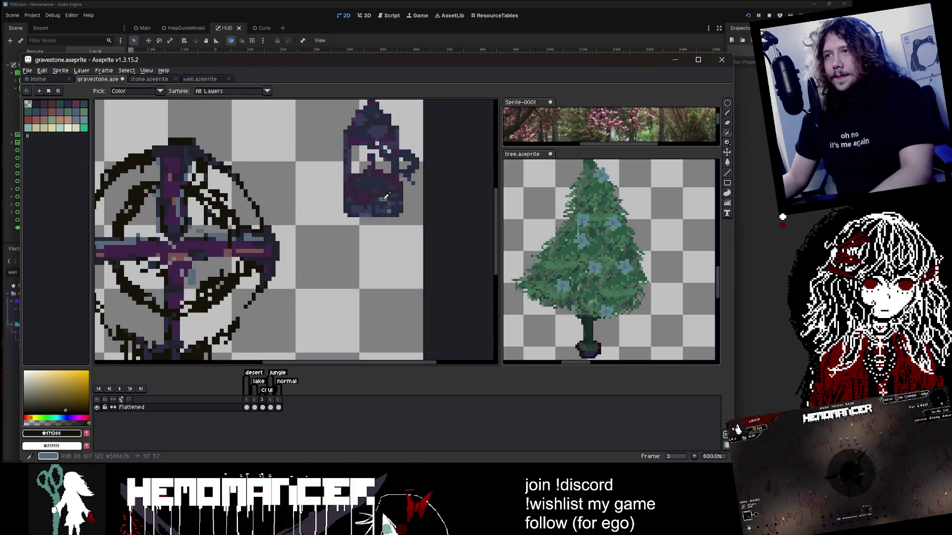
Pick a dark slate-blue from the artwork and draw a line along the ring's left edge
left_click(386, 196, "alt")
scroll(347, 208, "down", 2)
scroll(279, 219, "up", 2)
scroll(309, 223, "down", 2)
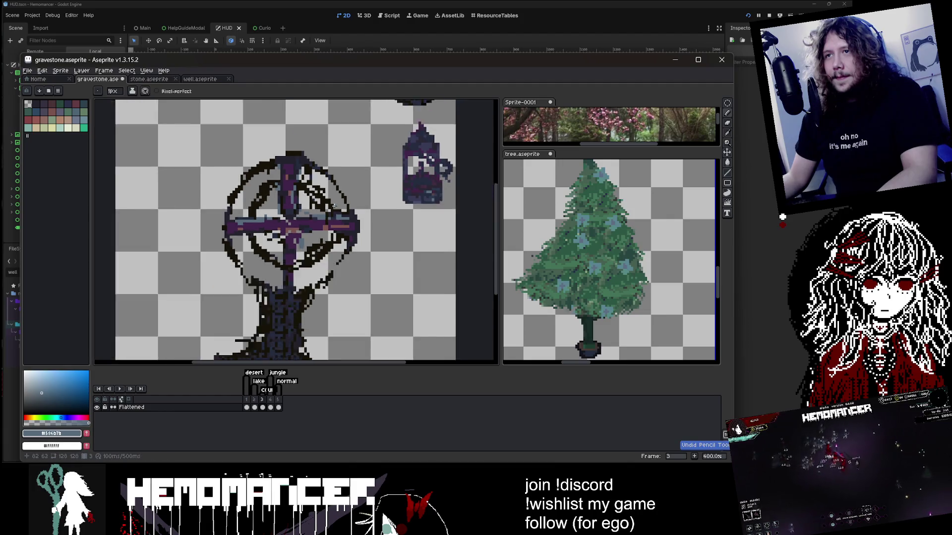
scroll(261, 172, "up", 2)
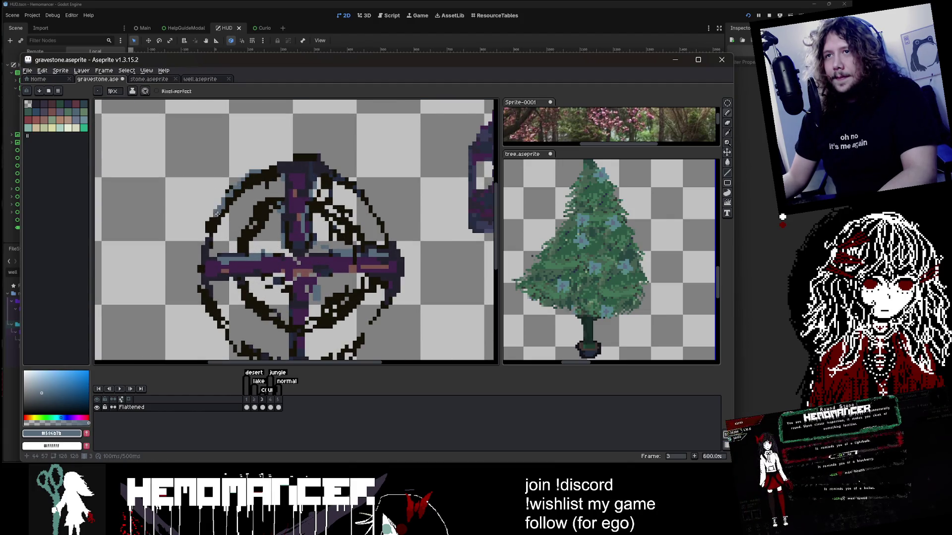
scroll(217, 214, "down", 2)
scroll(439, 154, "up", 1)
key("l")
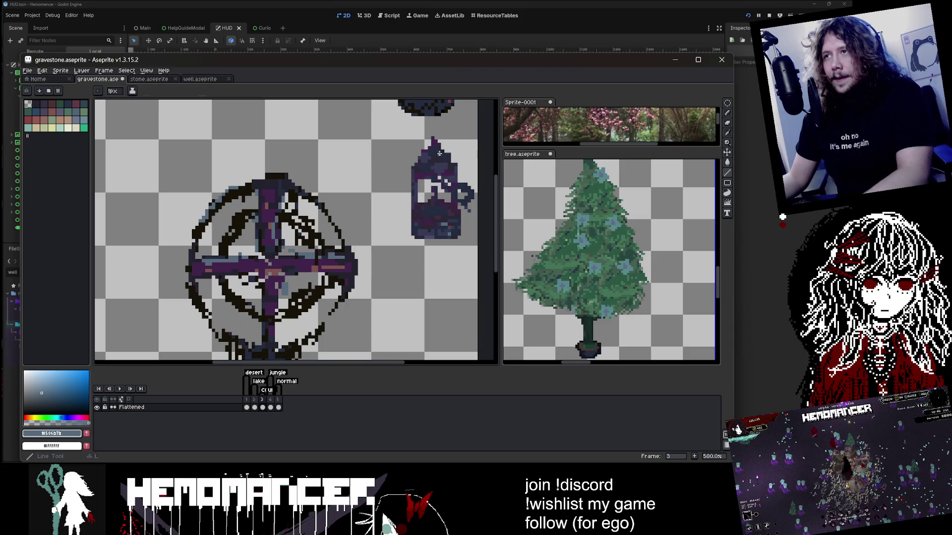
key("i")
key("p")
key("Escape")
left_click(438, 157)
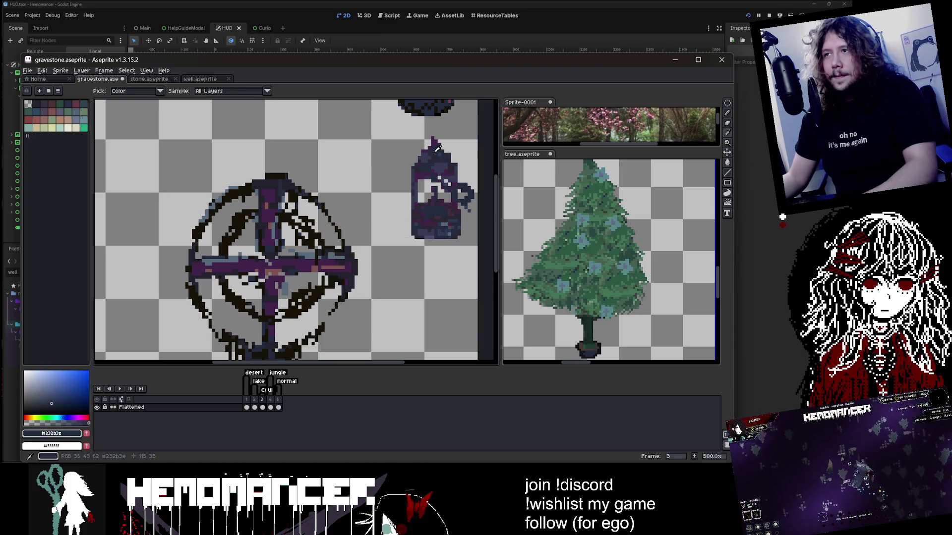
key("b")
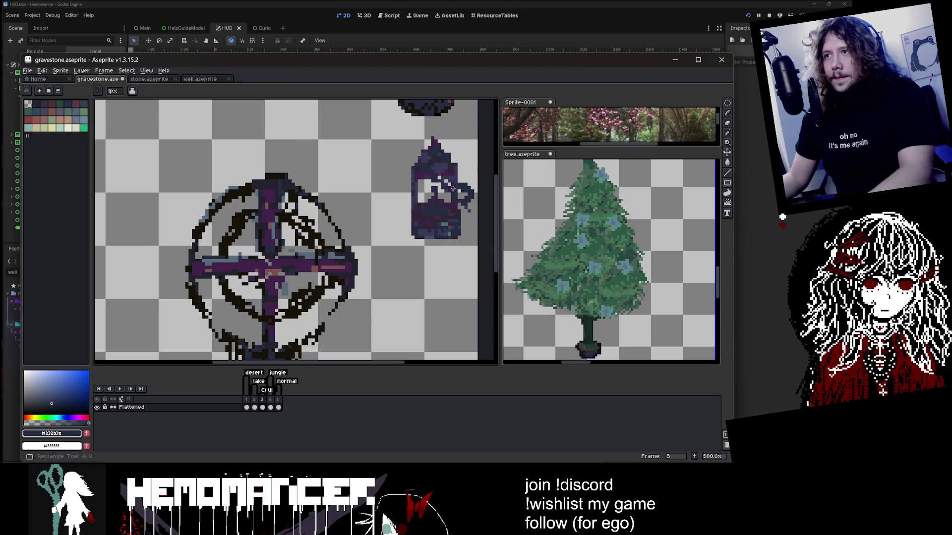
key("i")
scroll(438, 160, "up", 2)
left_click(444, 163)
scroll(236, 176, "down", 2)
key("b")
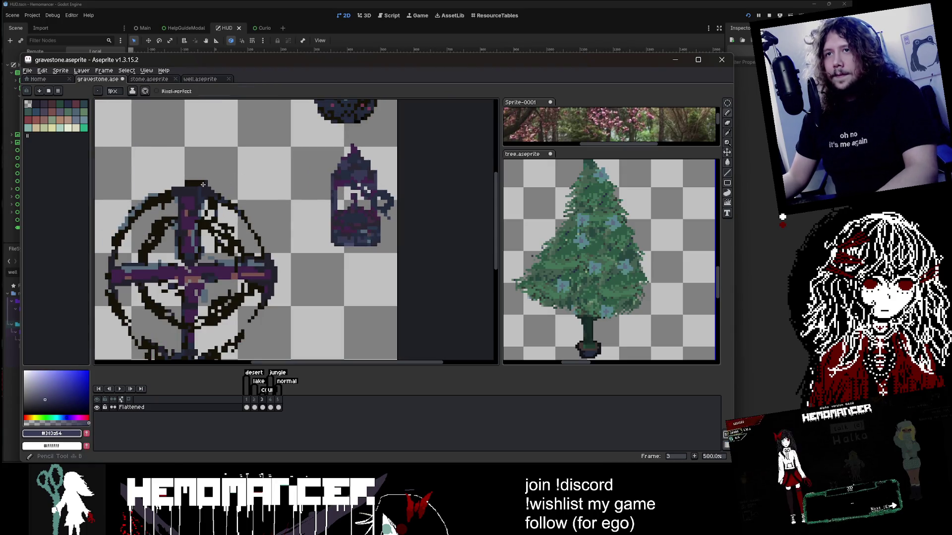
left_click_drag(138, 214, 104, 261)
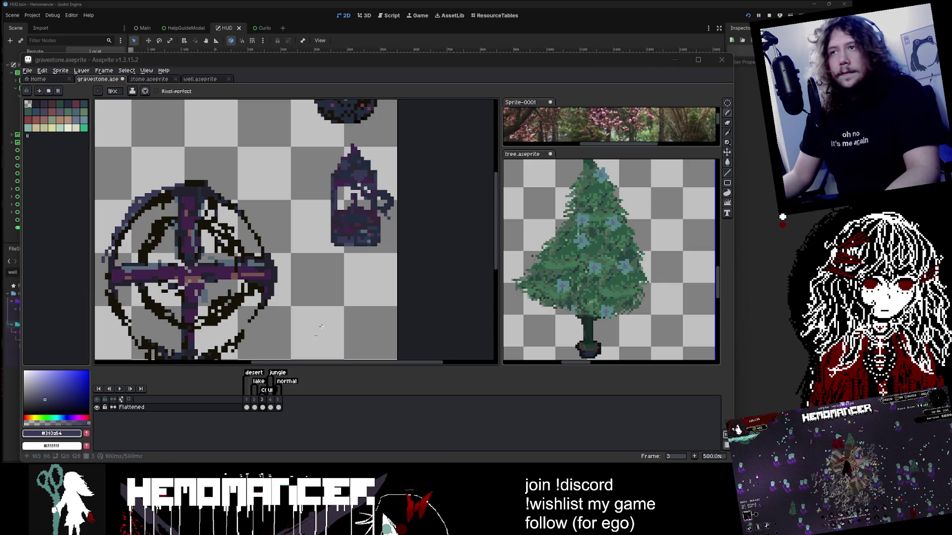
Paint dark purple pixels down the gravestone's left outline and erase stray pixels
mouse_move(428, 270)
left_mouse_down()
mouse_move(462, 263)
mouse_move(495, 226)
left_mouse_up()
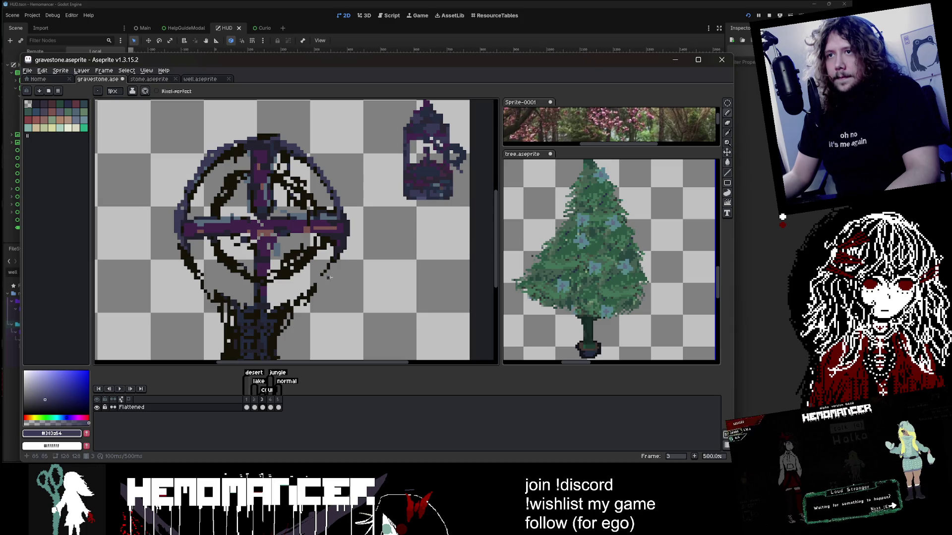
left_click_drag(181, 239, 199, 287)
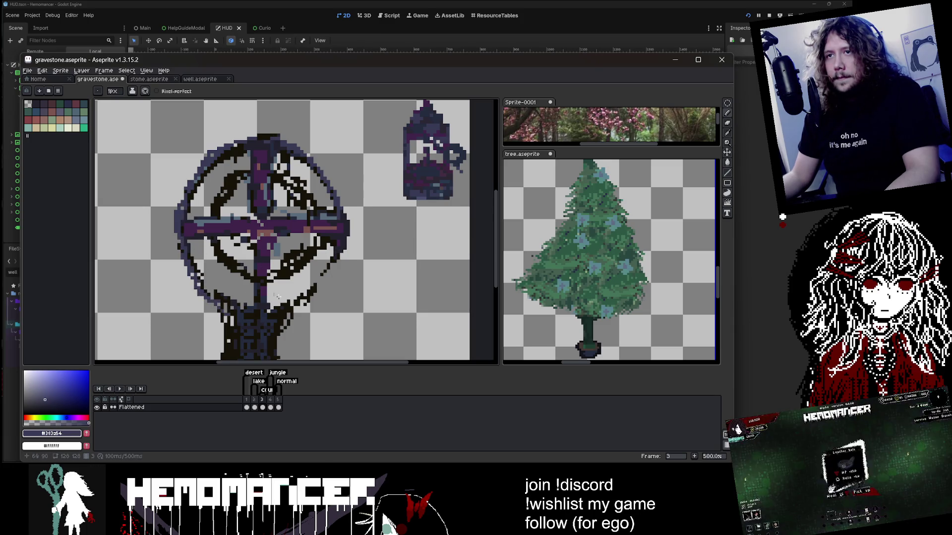
scroll(278, 296, "up", 2)
key("e")
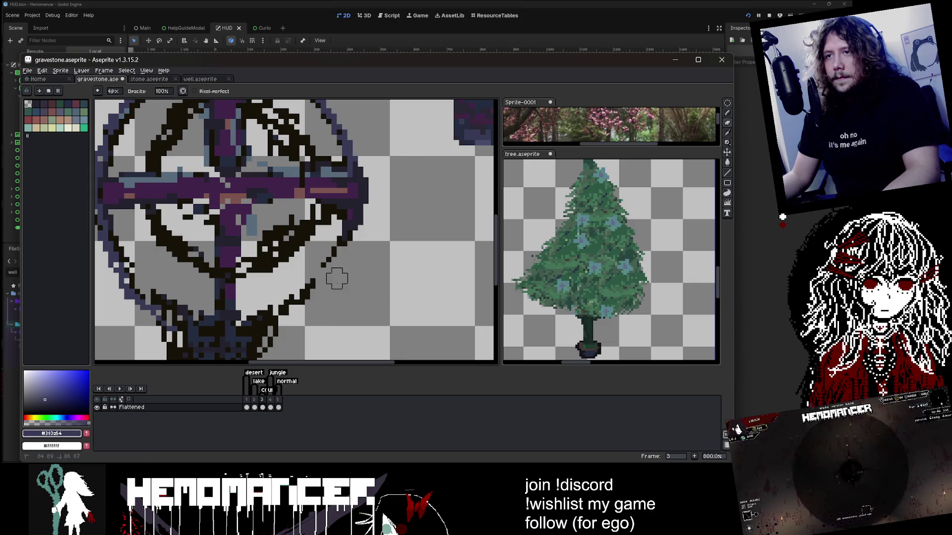
scroll(332, 290, "down", 4)
scroll(332, 292, "up", 3)
key("v")
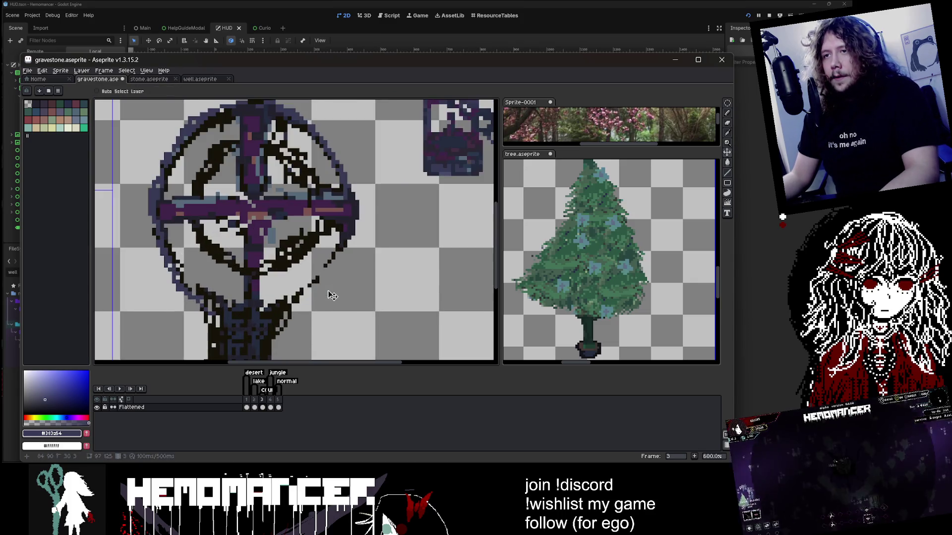
scroll(332, 296, "down", 4)
key("e")
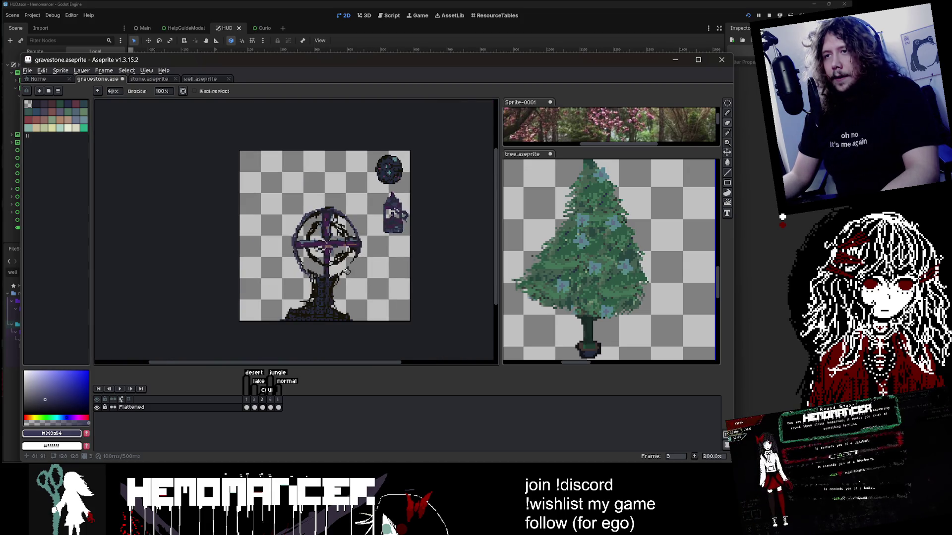
scroll(347, 270, "up", 7)
Sample the black outline colour and extend a short black line from the ring outline
key("b")
left_click(352, 252, "alt")
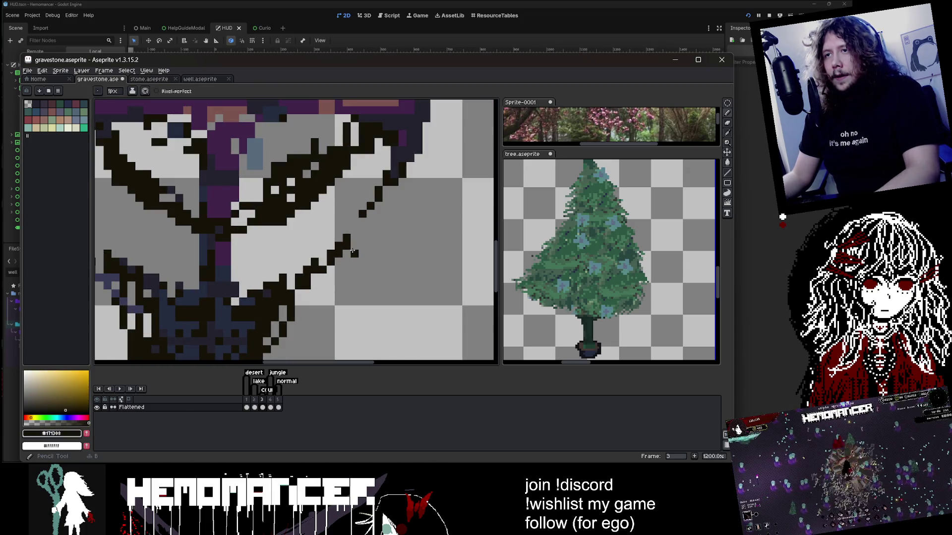
left_click_drag(353, 252, 300, 310)
scroll(335, 287, "down", 6)
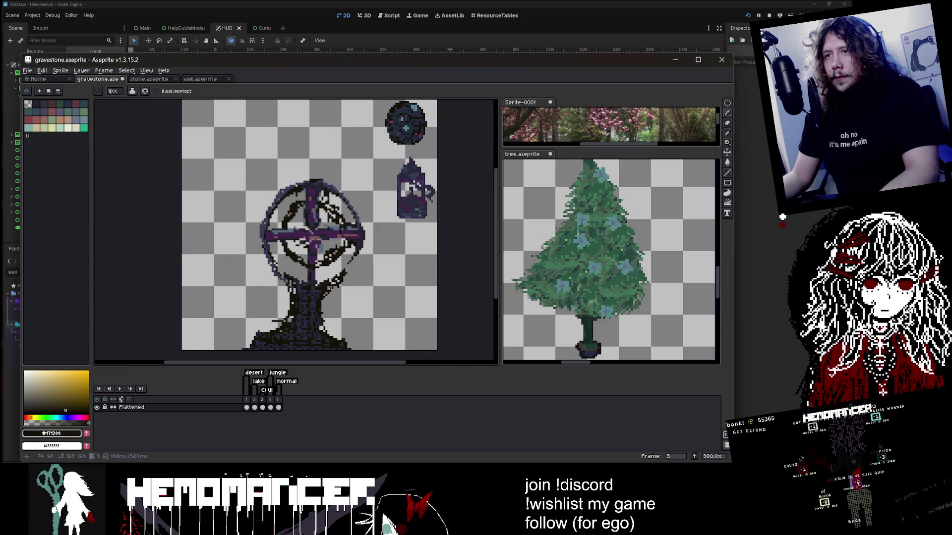
scroll(359, 265, "up", 3)
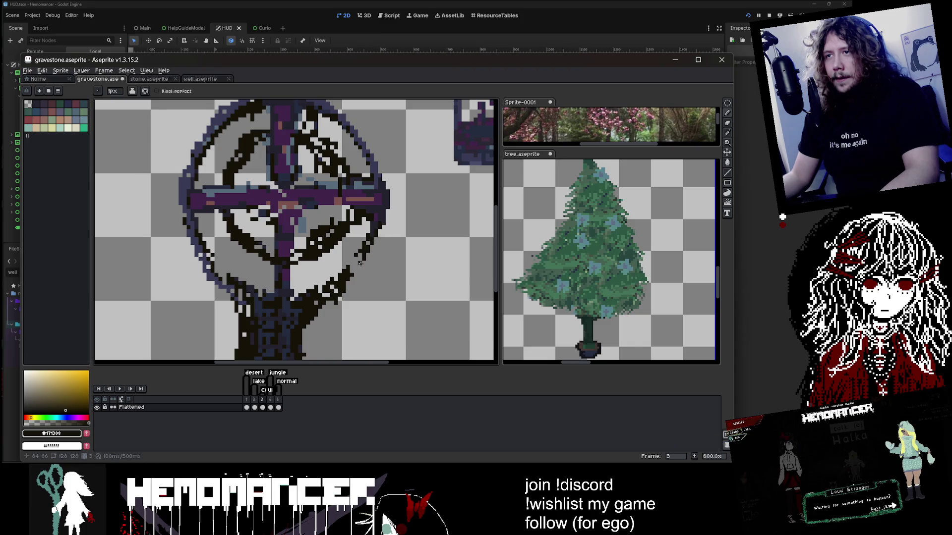
scroll(360, 263, "down", 5)
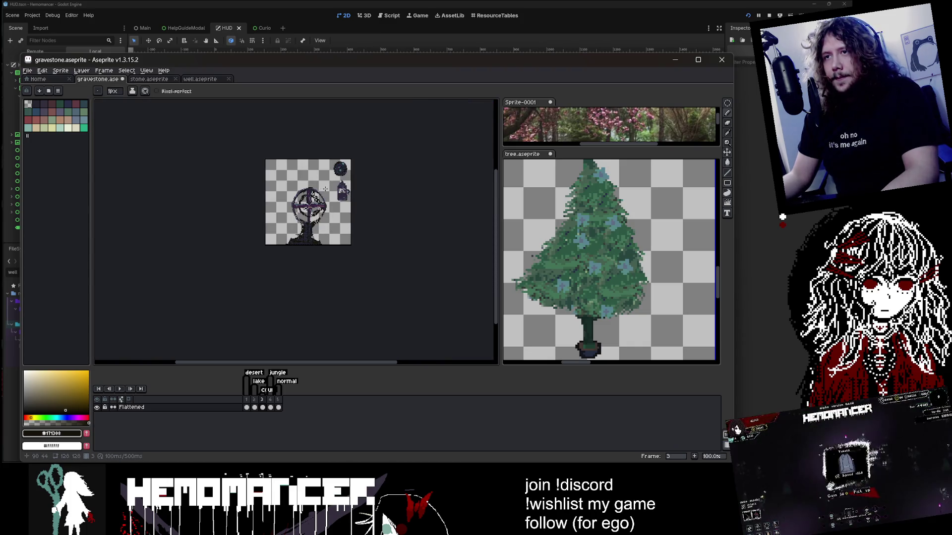
scroll(248, 249, "up", 3)
scroll(277, 264, "down", 4)
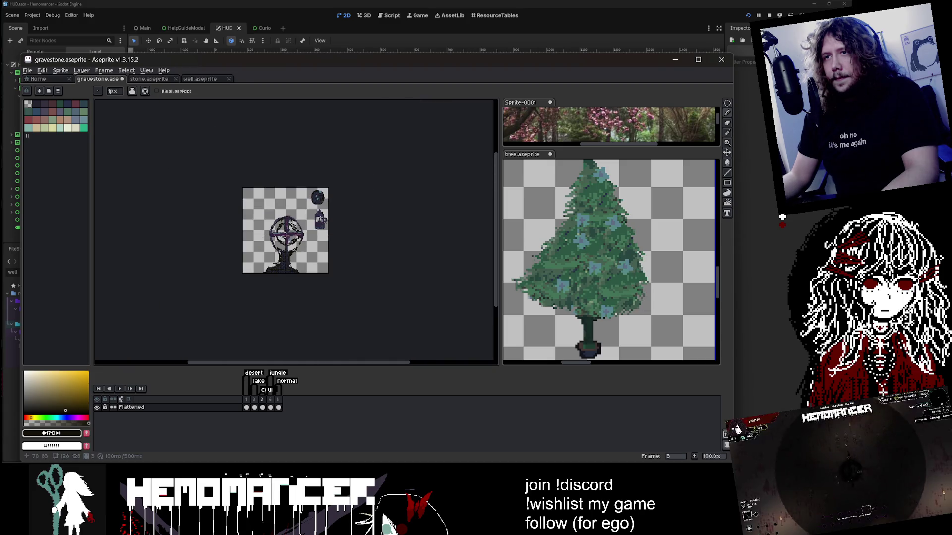
scroll(277, 263, "up", 3)
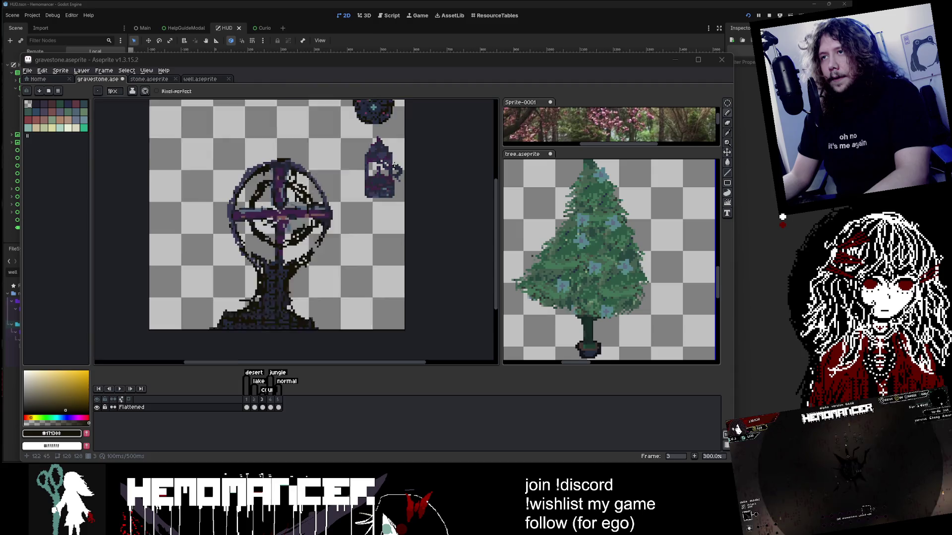
Try a teal line from the gem colour along the gravestone base, then undo it
left_click_drag(391, 163, 395, 166)
key("i")
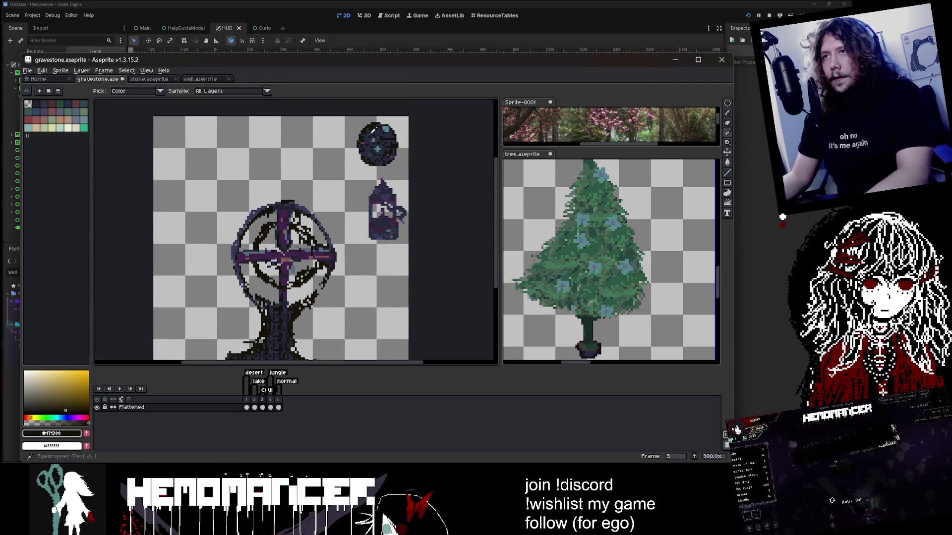
scroll(391, 148, "up", 2)
left_click(391, 144)
scroll(401, 126, "down", 3)
scroll(322, 215, "up", 3)
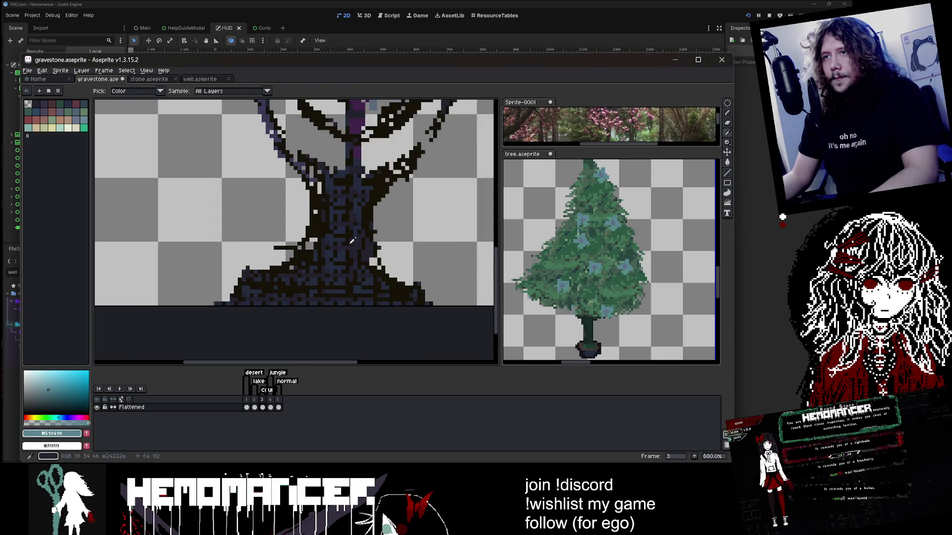
key("b")
left_click_drag(246, 280, 326, 287)
scroll(418, 299, "down", 3)
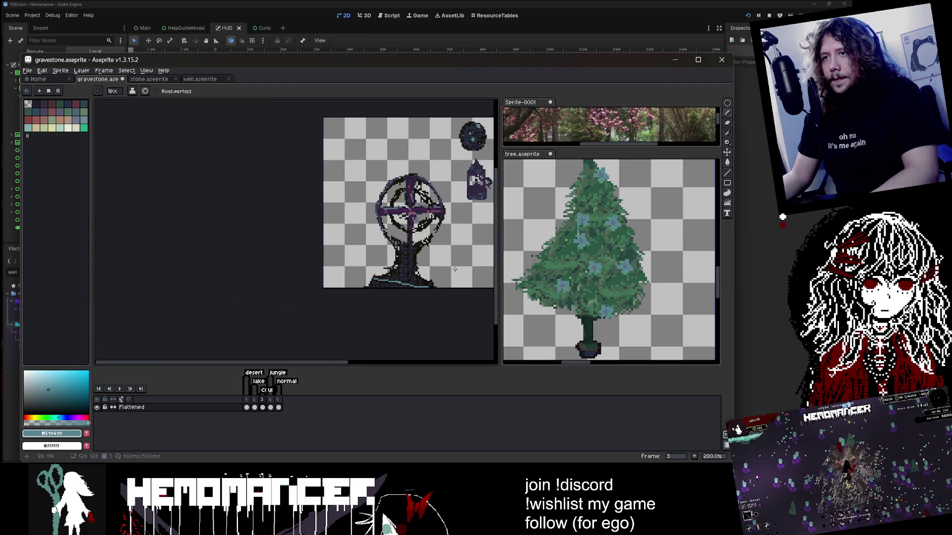
key("v")
key("ctrl+z")
key("b")
scroll(368, 274, "up", 1)
scroll(347, 283, "down", 1)
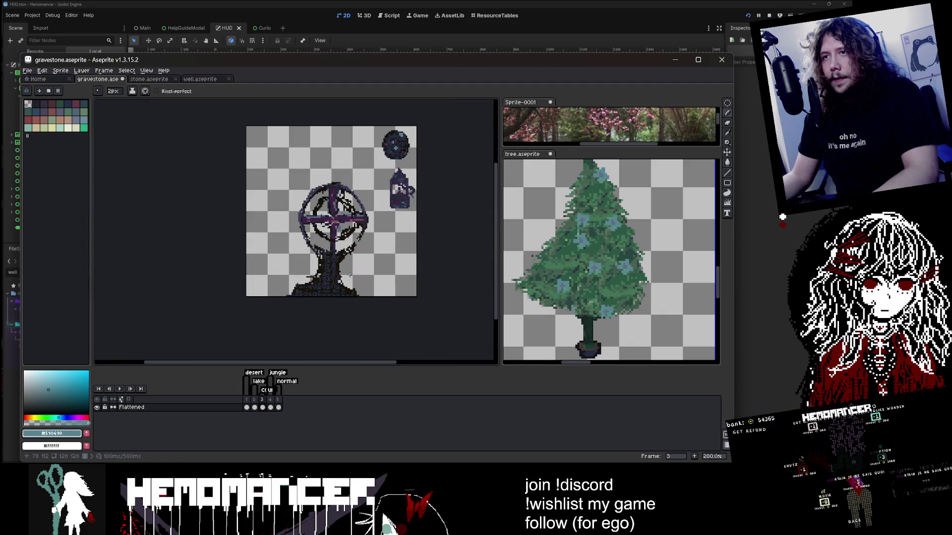
scroll(319, 291, "up", 1)
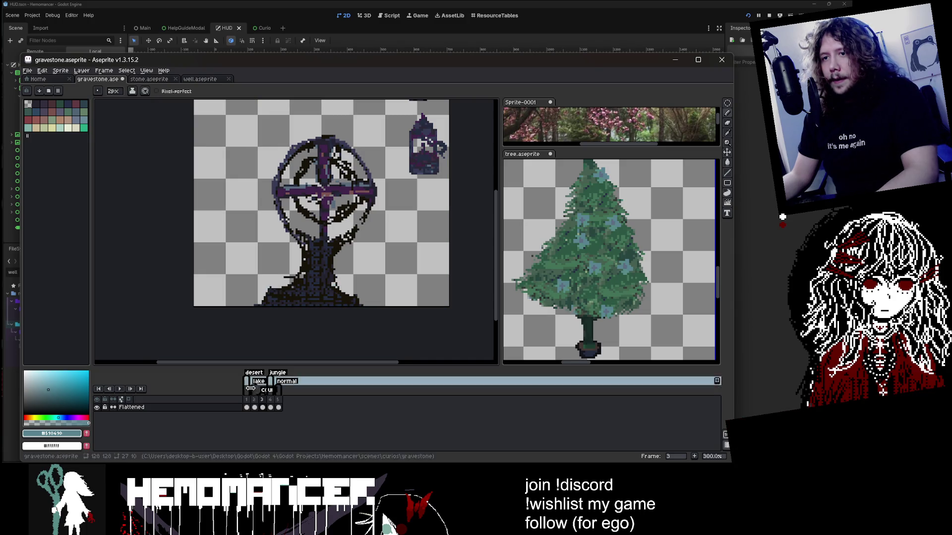
Add an empty Layer 1 above Flattened on frame 3, then return to Godot
left_click(270, 407)
left_click(262, 407)
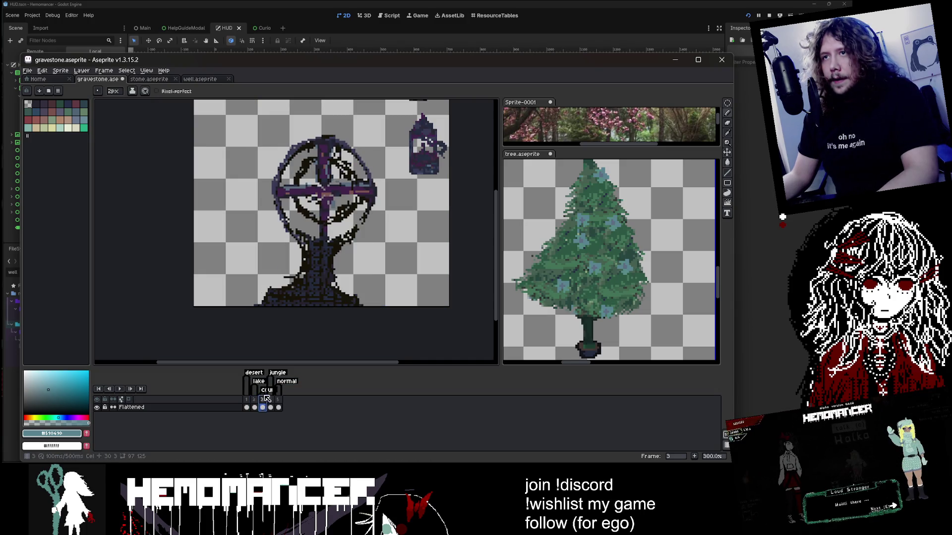
right_click(197, 407)
mouse_move(218, 410)
left_click(280, 410)
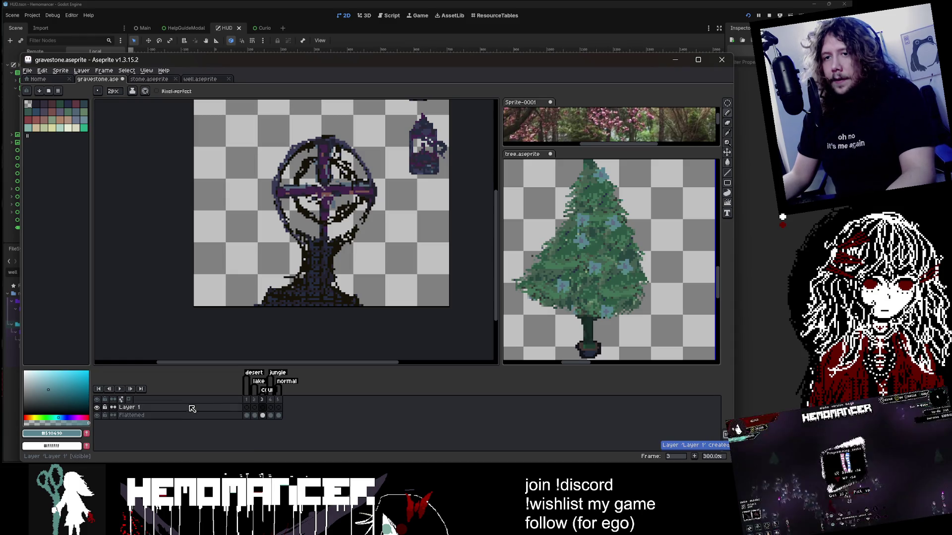
scroll(315, 140, "up", 1)
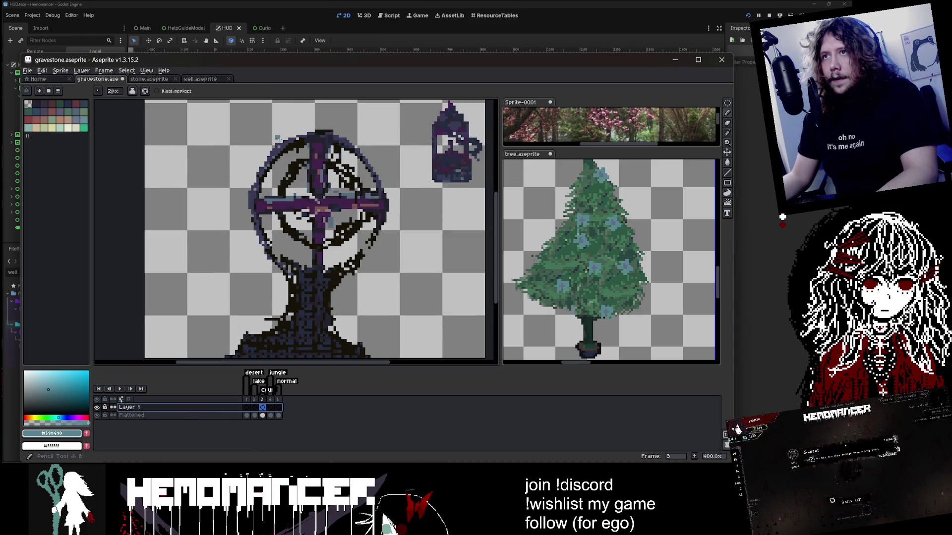
key("minus")
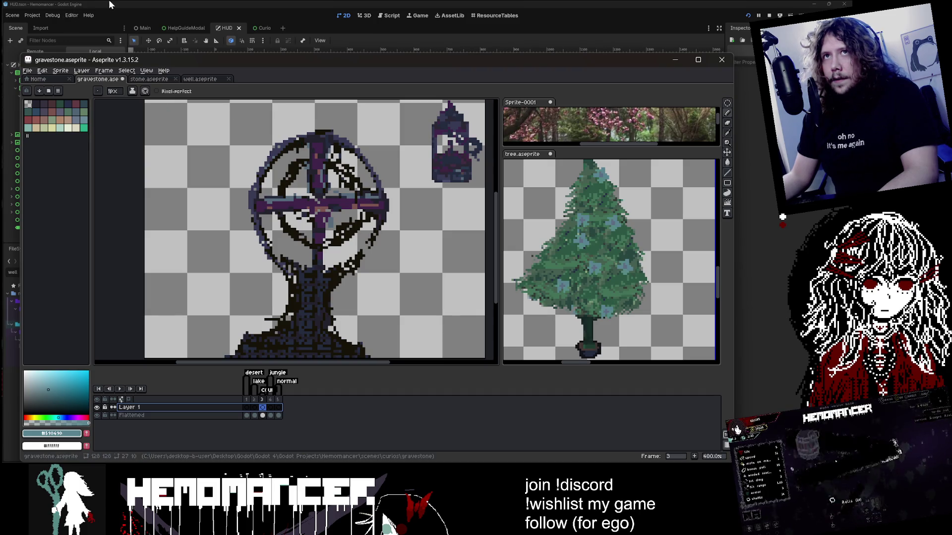
left_click(39, 292)
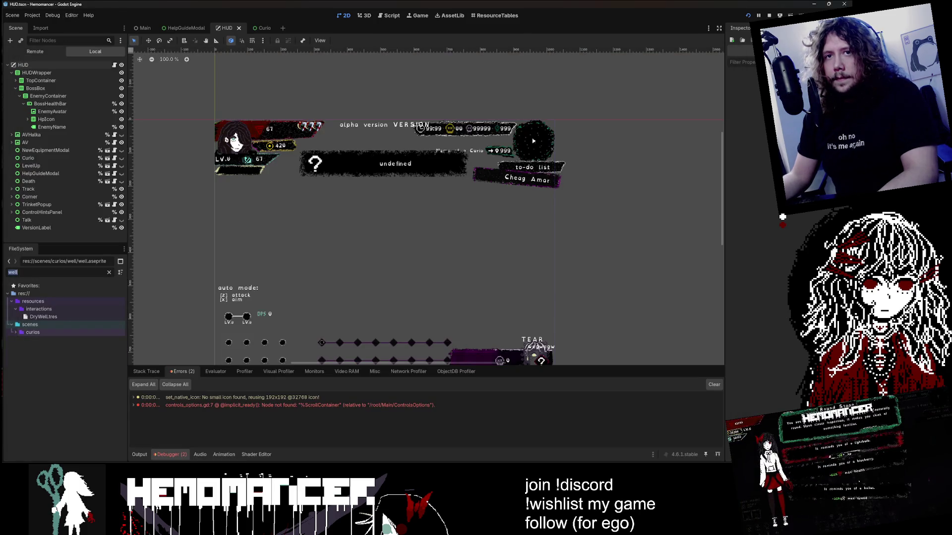
Search 'altar' in the FileSystem dock and open altar.aseprite in Aseprite
type("altar")
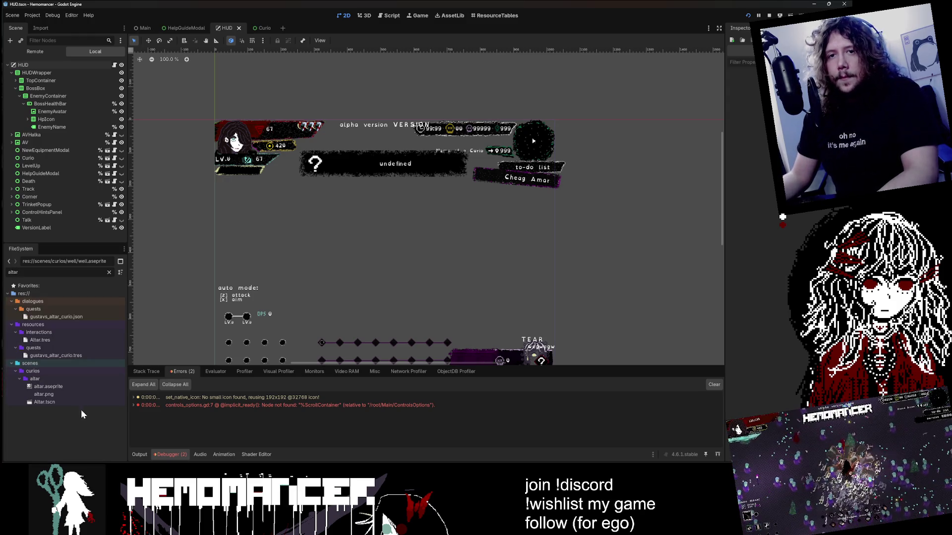
right_click(68, 386)
left_click(140, 455)
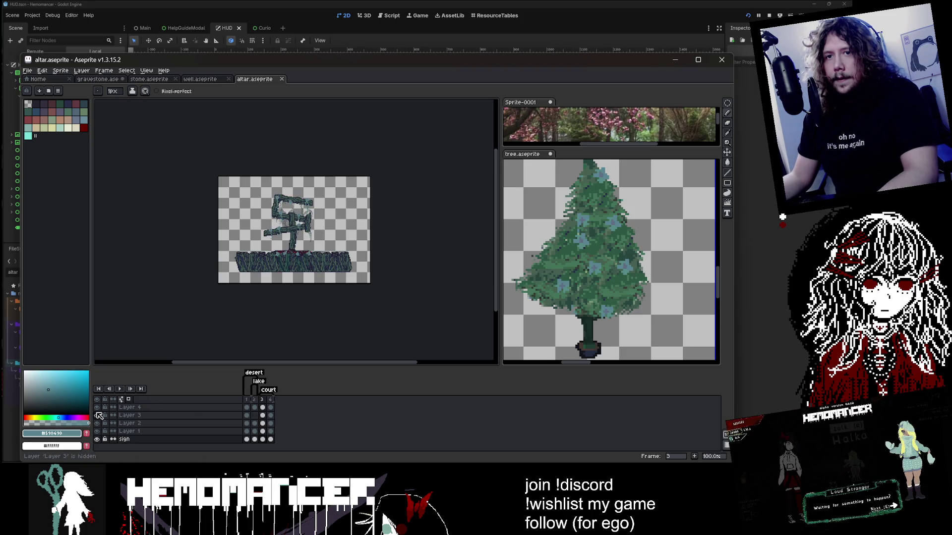
Paste the flower-decorated image onto Layer 2's frame 3 of the gravestone, nudged up-left
left_click(262, 423)
left_click(727, 104)
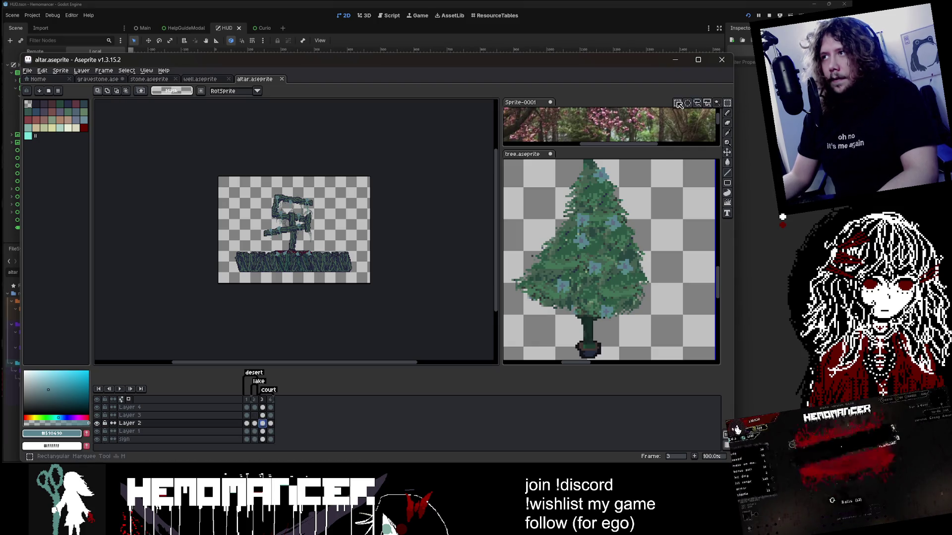
left_click(177, 80)
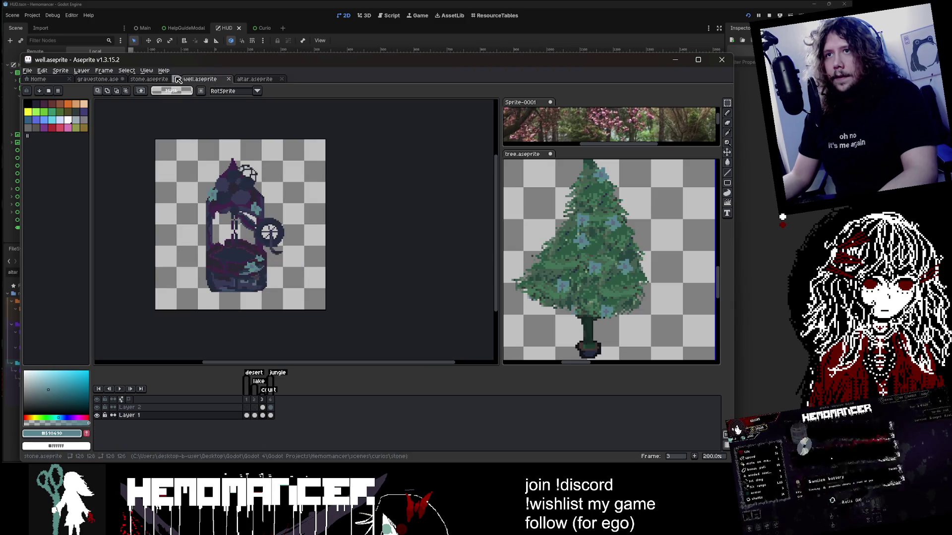
left_click(149, 80)
left_click(81, 71)
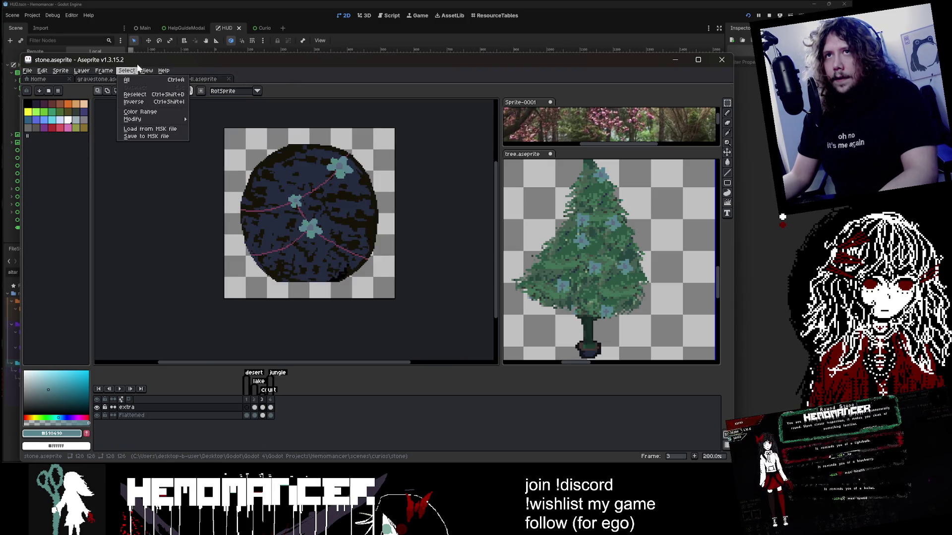
key("Escape")
left_click(101, 79)
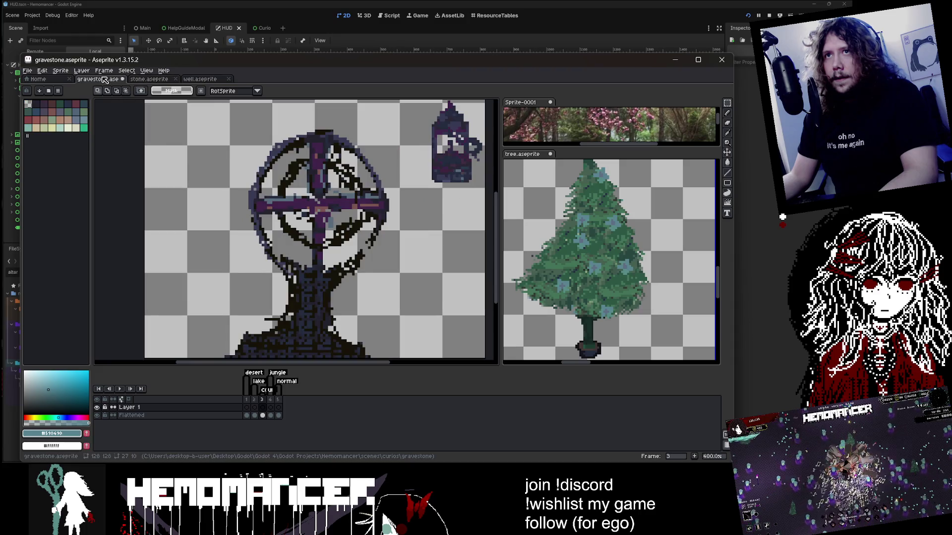
key("ctrl+v")
scroll(369, 290, "down", 1)
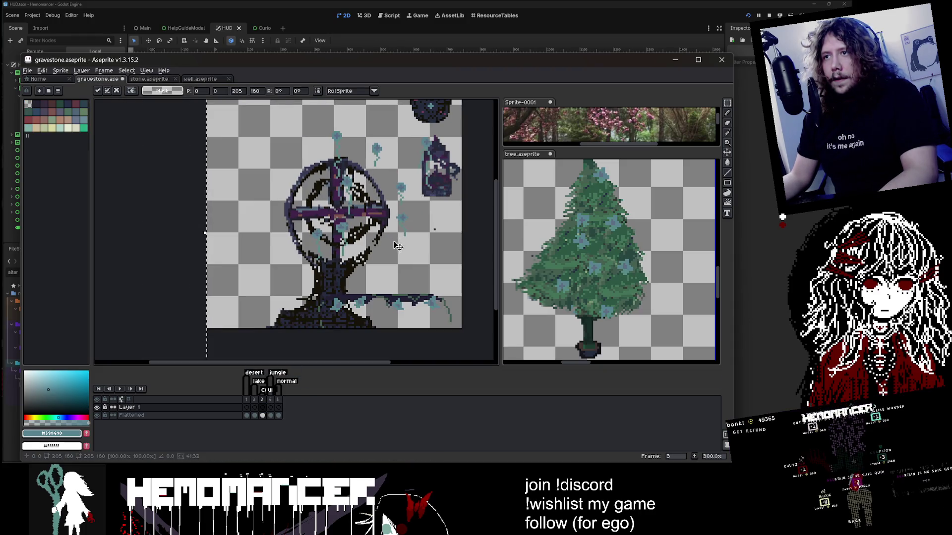
left_click_drag(369, 290, 360, 281)
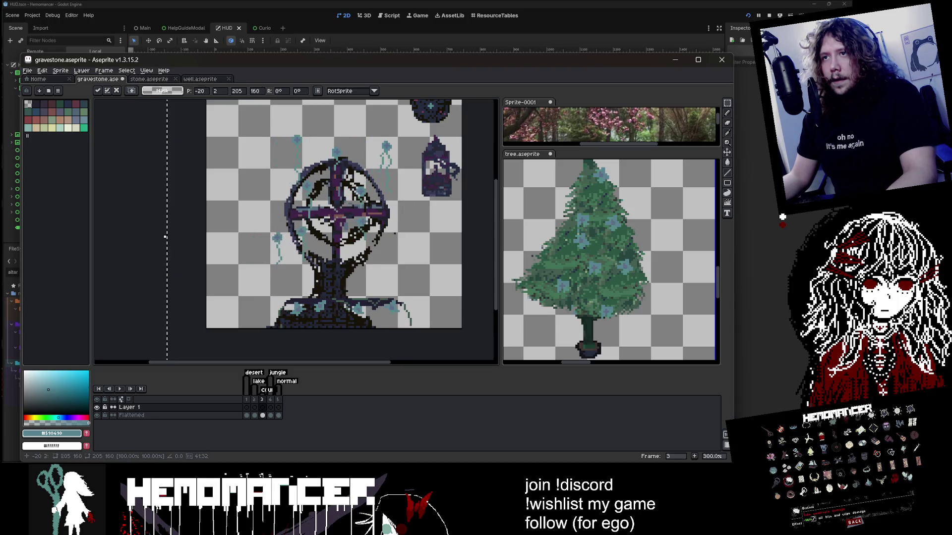
key("Return")
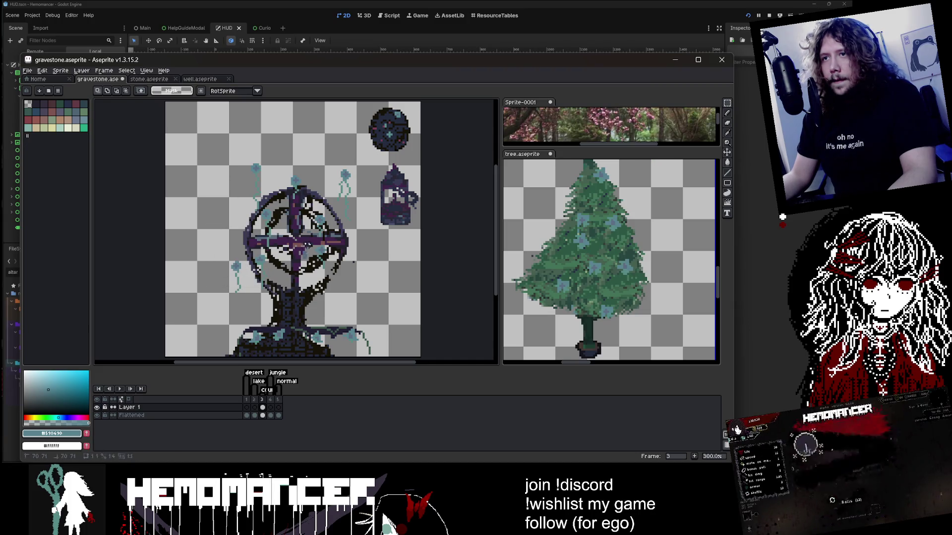
Rearrange marquee-selected strips near the gravestone's base and stem
mouse_move(301, 263)
left_mouse_down()
mouse_move(344, 306)
mouse_move(324, 308)
left_mouse_up()
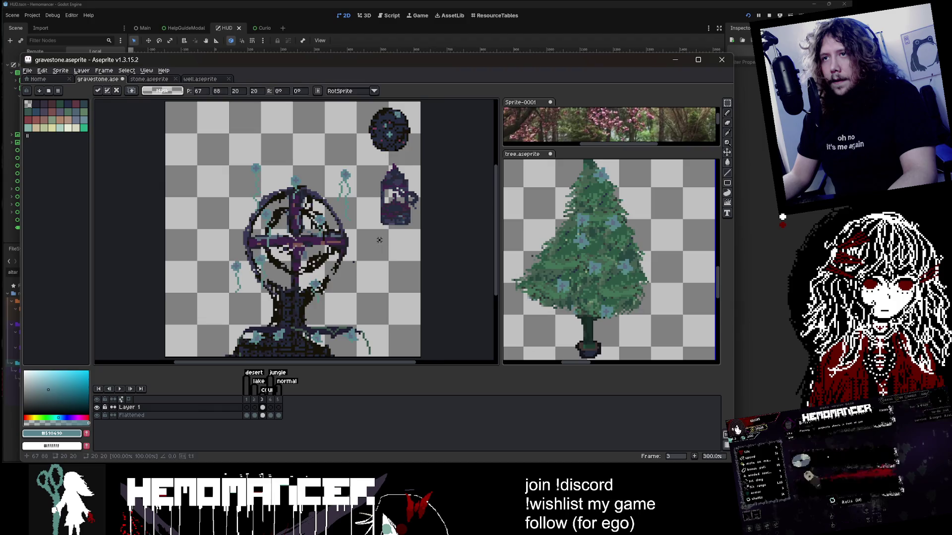
scroll(357, 228, "up", 1)
left_click_drag(240, 278, 276, 338)
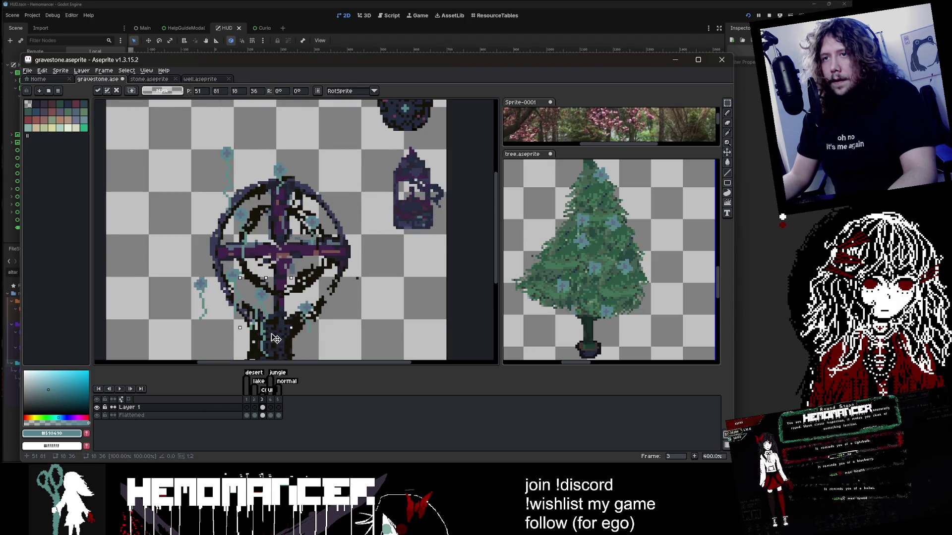
scroll(276, 339, "down", 2)
scroll(276, 339, "up", 3)
key("Return")
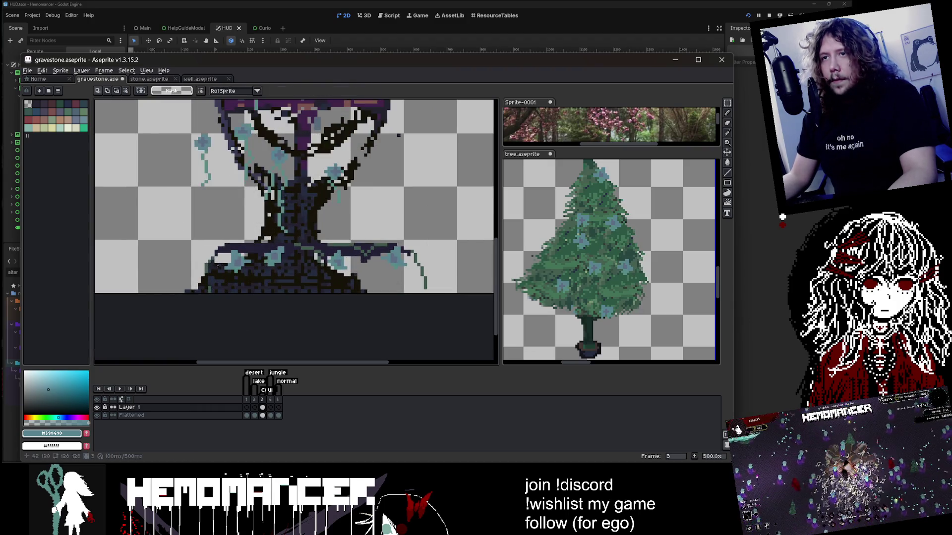
left_click_drag(191, 241, 418, 290)
left_click_drag(345, 243, 345, 272)
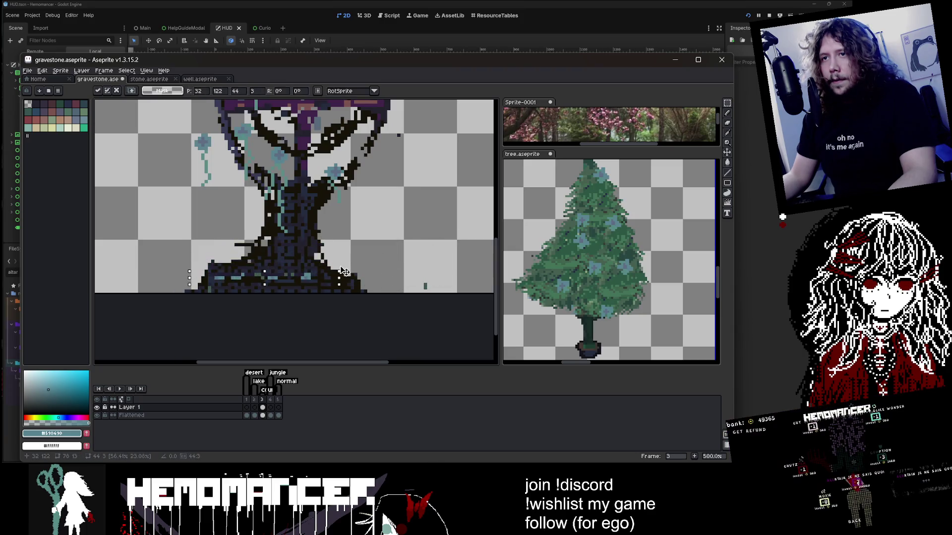
key("Escape")
Move the cyan strand down onto the cross
key("e")
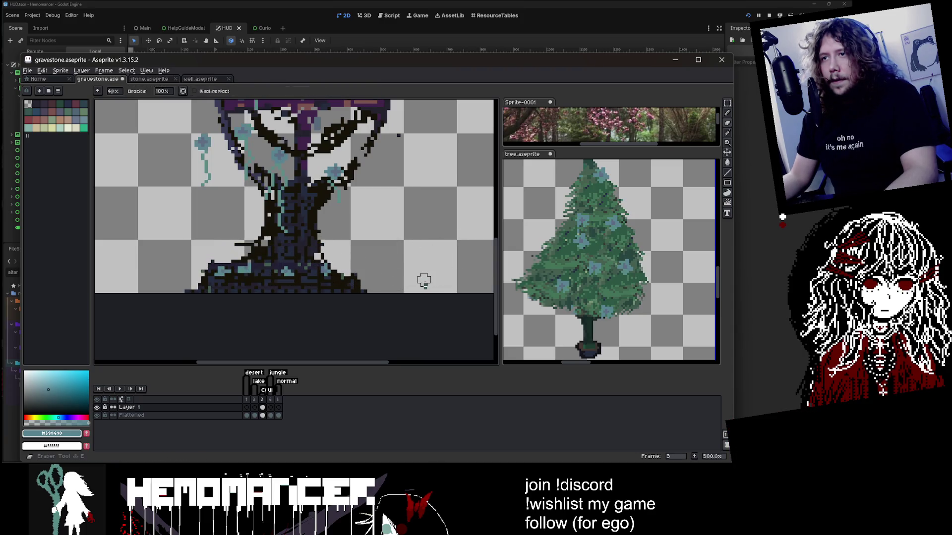
scroll(423, 280, "down", 2)
left_click(727, 102)
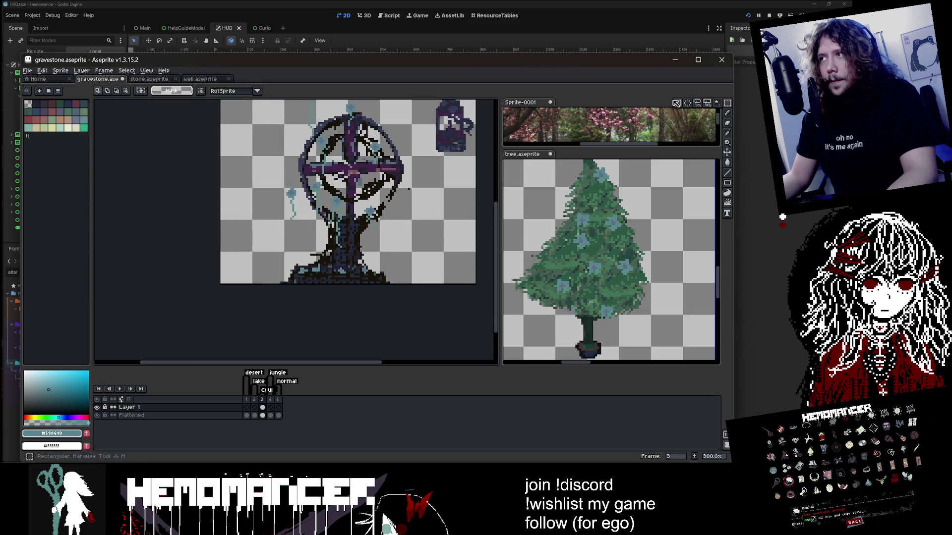
mouse_move(364, 243)
left_mouse_down()
mouse_move(353, 296)
mouse_move(302, 308)
left_mouse_up()
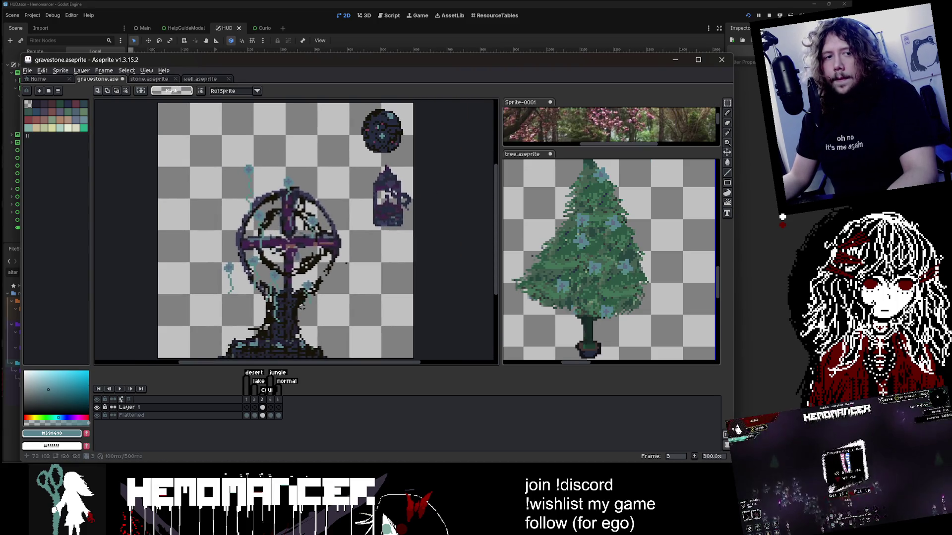
scroll(270, 270, "up", 1)
mouse_move(192, 253)
left_mouse_down()
mouse_move(229, 322)
mouse_move(230, 262)
left_mouse_up()
left_click_drag(213, 122, 303, 282)
scroll(303, 282, "down", 2)
scroll(303, 281, "up", 2)
key("Return")
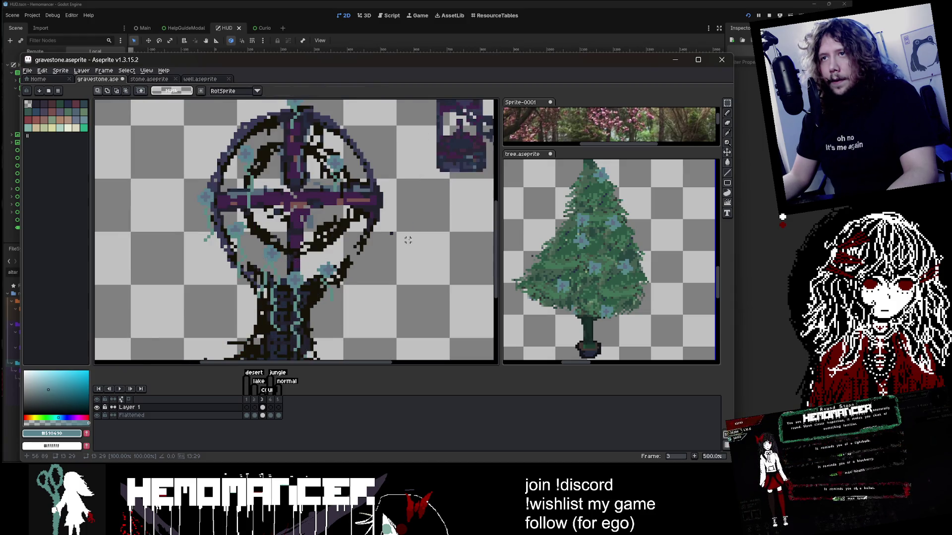
Reposition pieces on the cross's vertical bar and right arm
scroll(392, 190, "down", 1)
left_click_drag(392, 189, 377, 201)
left_click_drag(285, 164, 316, 239)
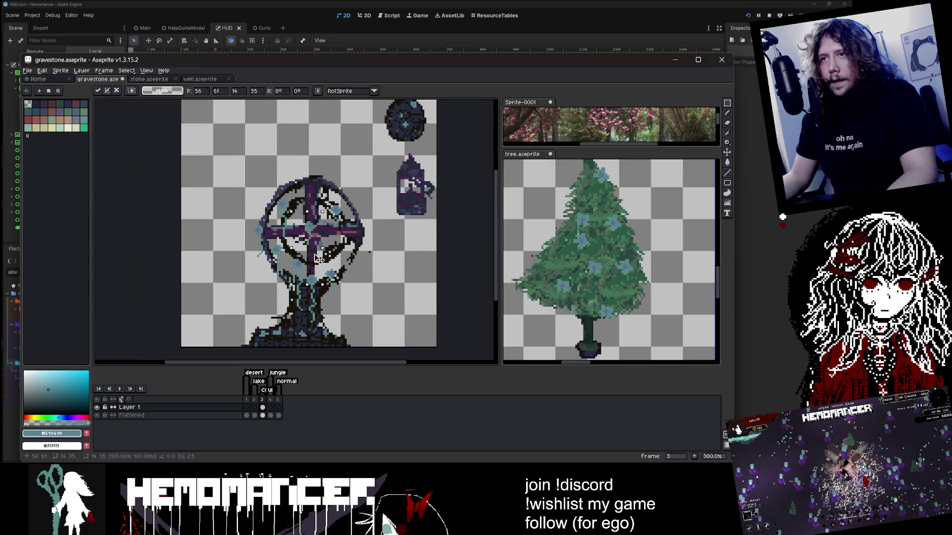
scroll(385, 183, "down", 1)
scroll(385, 182, "up", 3)
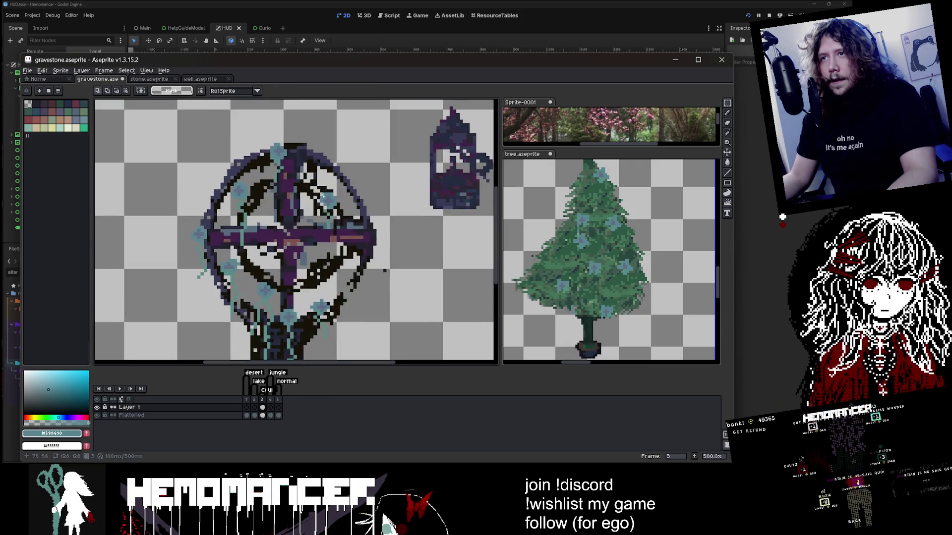
left_click_drag(348, 204, 384, 263)
scroll(371, 244, "down", 4)
key("Return")
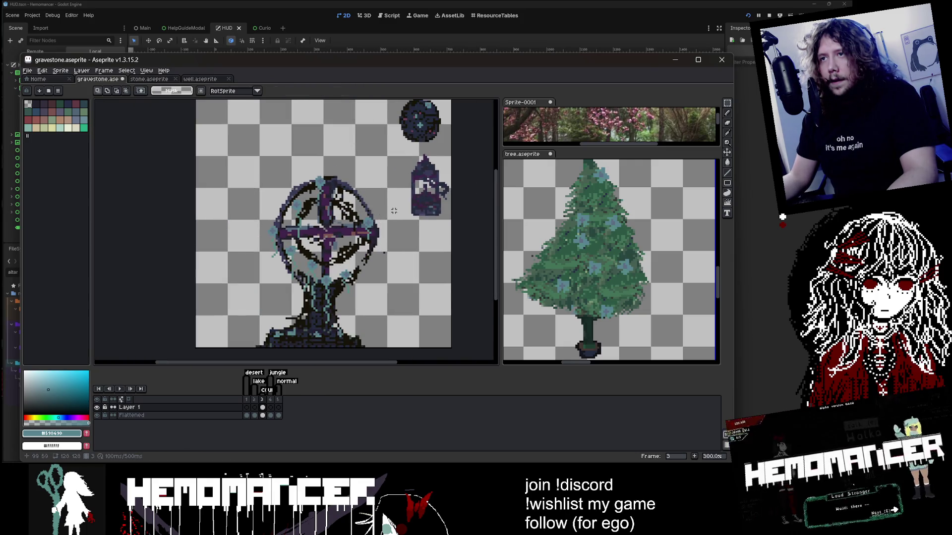
scroll(388, 215, "up", 4)
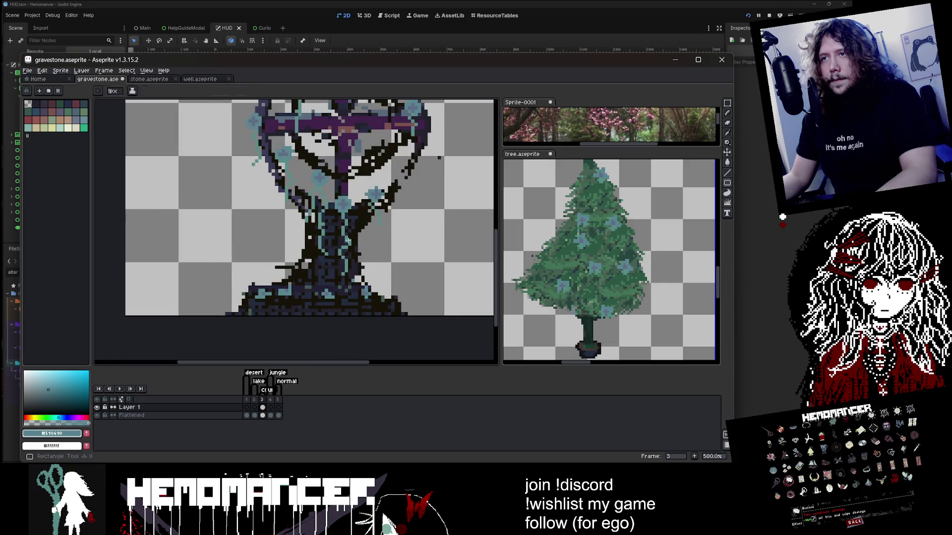
Copy the flower clusters from tree.aseprite and make a first paste on the gravestone
key("i")
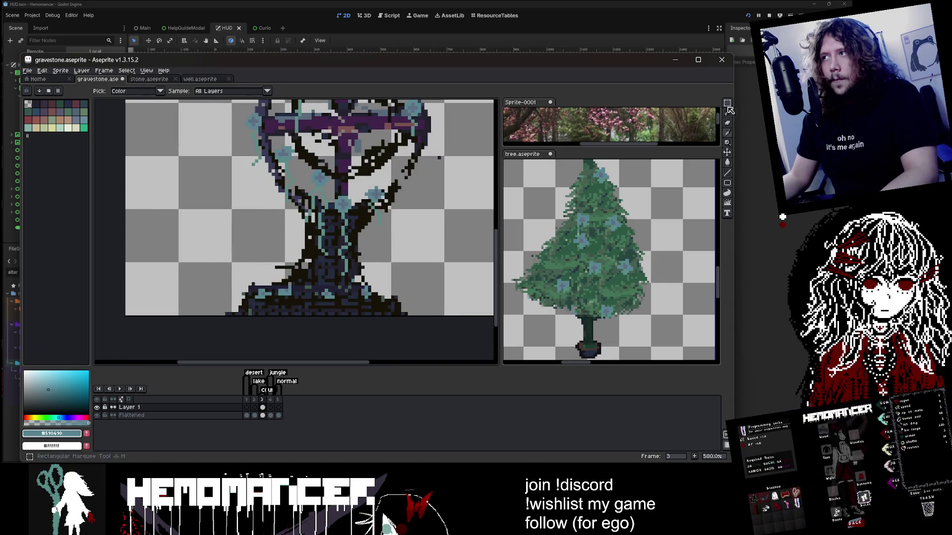
left_click(727, 102)
left_click(669, 316)
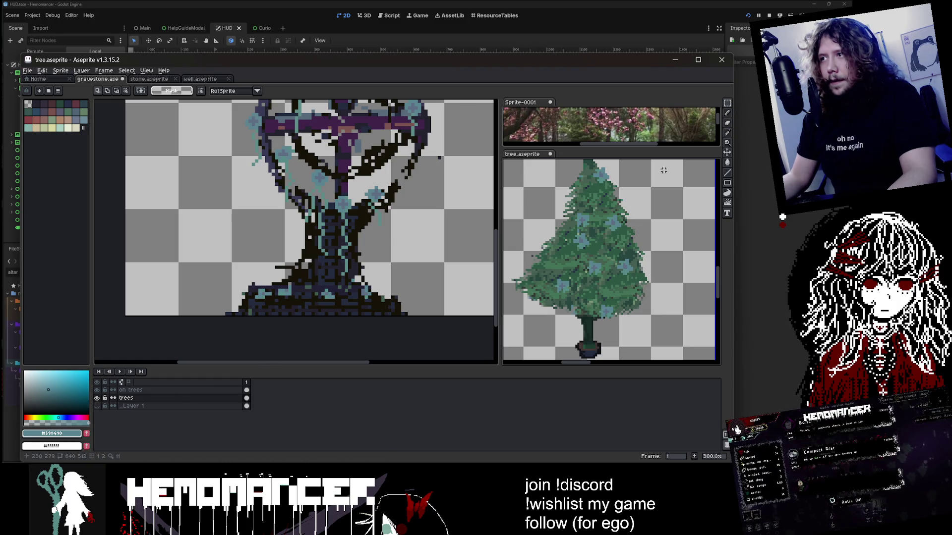
left_click_drag(663, 325, 541, 159)
left_click(538, 177)
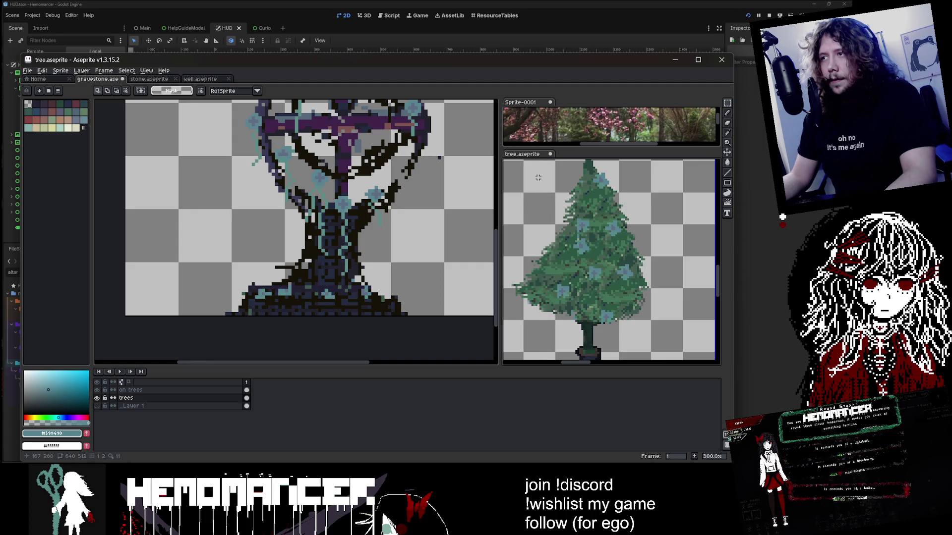
key("ctrl+a")
key("ctrl+c")
left_click(436, 203)
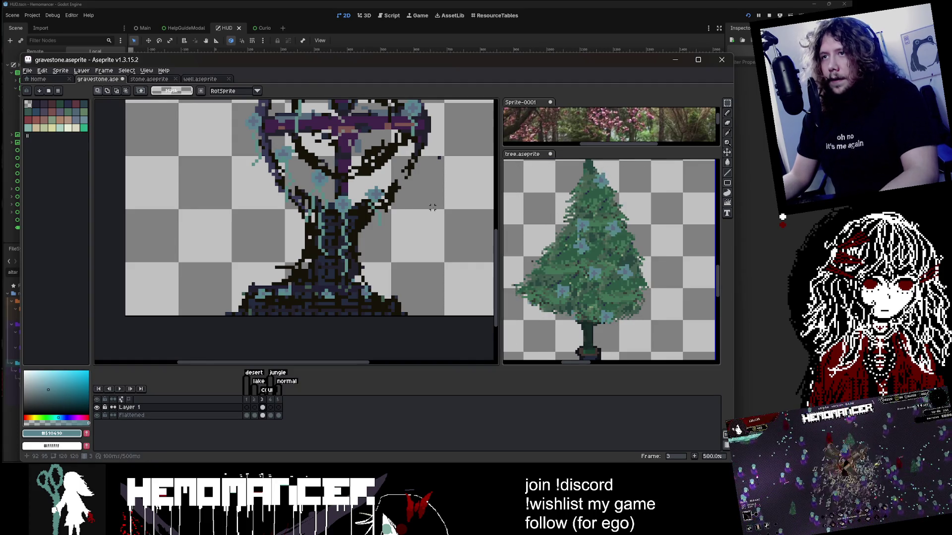
key("ctrl+v")
key("Escape")
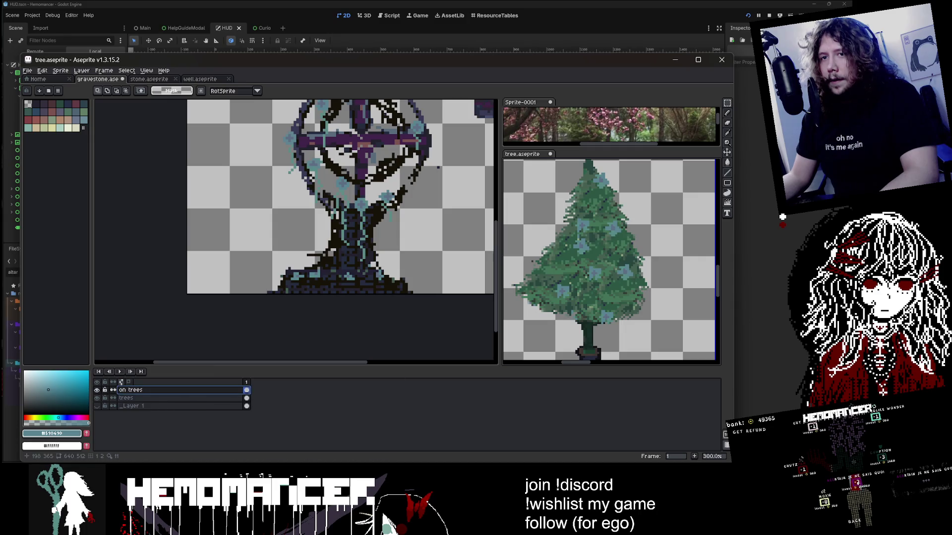
Paste the flower clusters again and place them to the left of the cross
key("ctrl+a")
key("ctrl+c")
left_click(424, 208)
key("ctrl+v")
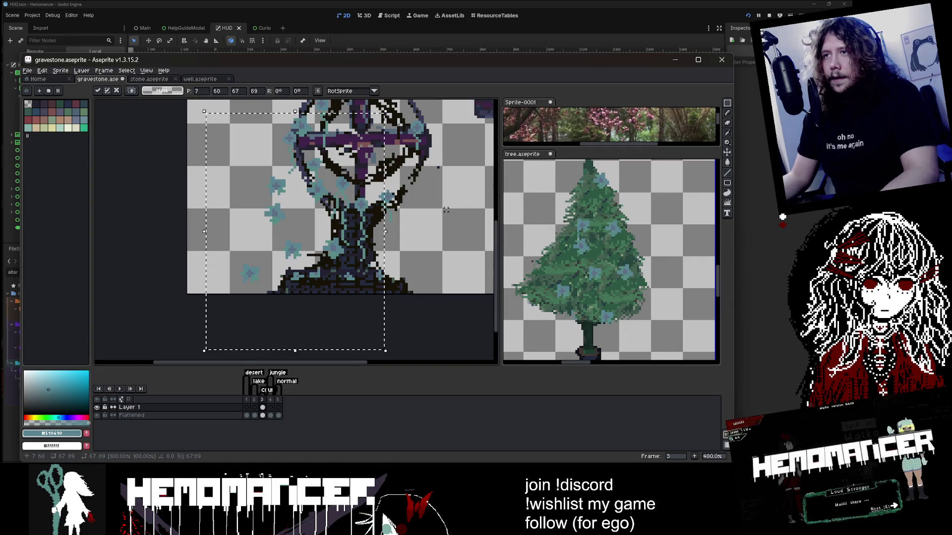
scroll(424, 207, "down", 1)
mouse_move(375, 203)
left_mouse_down()
mouse_move(370, 167)
mouse_move(369, 216)
mouse_move(332, 198)
left_mouse_up()
scroll(370, 168, "up", 1)
scroll(370, 167, "down", 1)
scroll(368, 182, "up", 2)
key("Return")
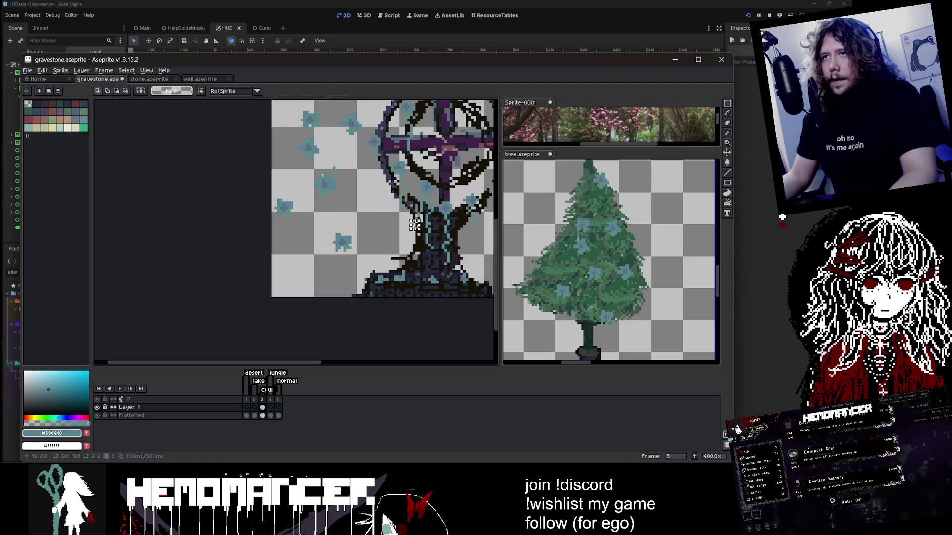
key("ctrl+z")
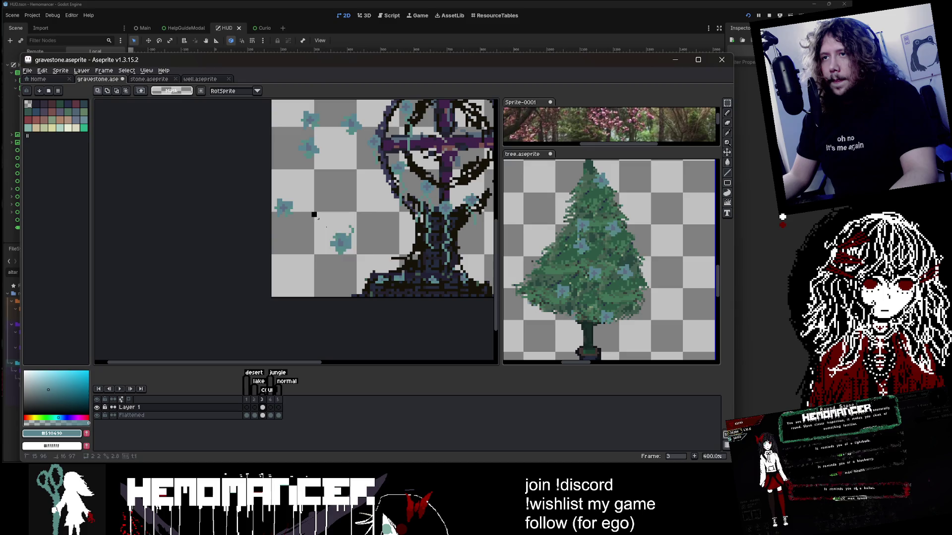
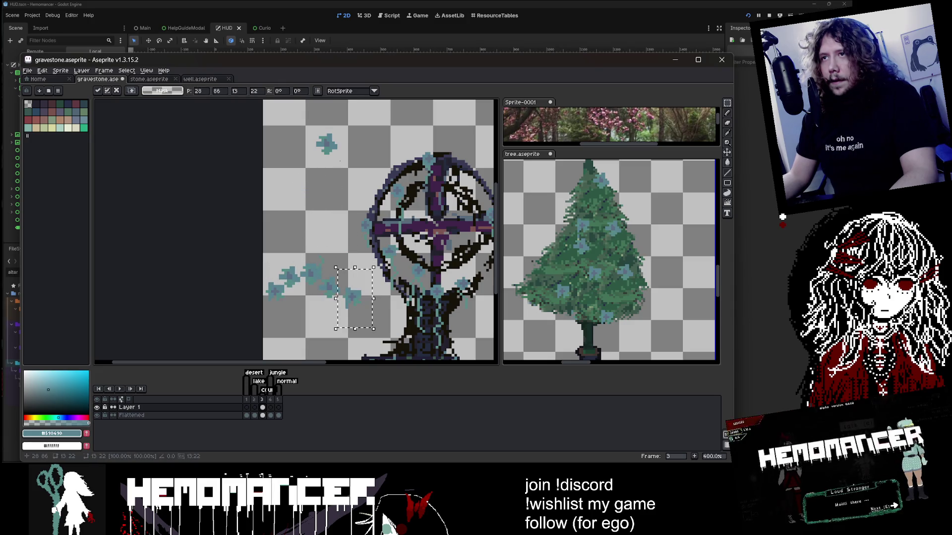
Drag the pale blue flowers down toward the gravestone, then select the whole trail and nudge it up
mouse_move(342, 159)
left_mouse_down()
mouse_move(314, 130)
mouse_move(344, 279)
mouse_move(312, 304)
left_mouse_up()
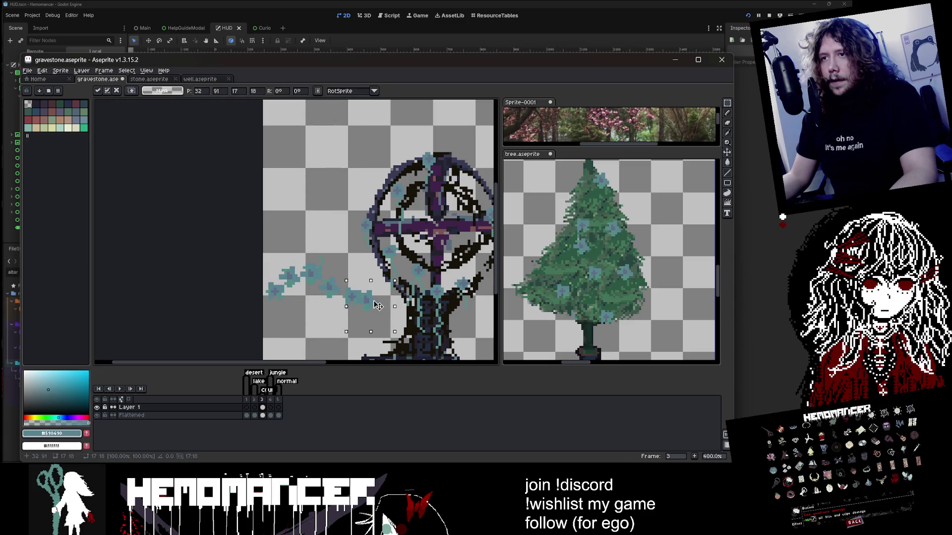
key("Return")
left_click_drag(264, 251, 364, 322)
left_click_drag(307, 287, 307, 246)
scroll(386, 267, "down", 3)
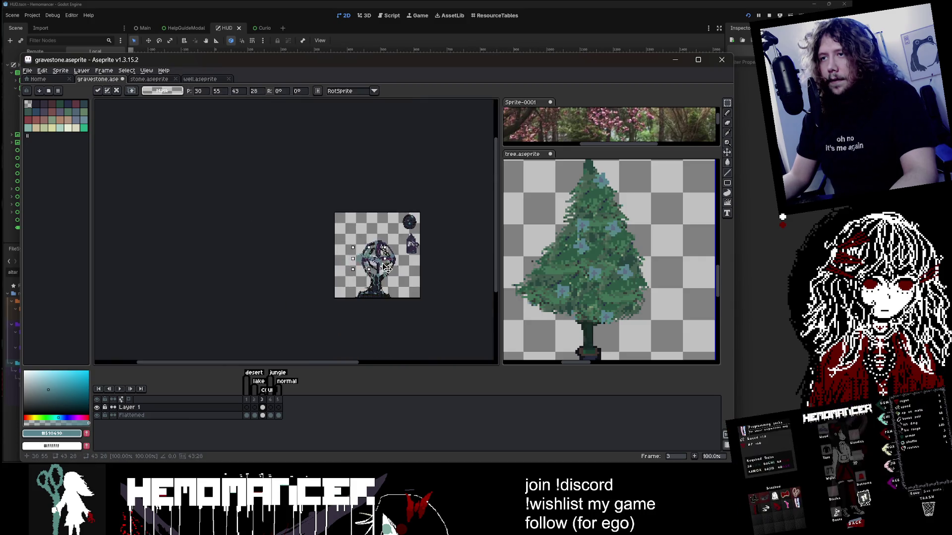
scroll(386, 268, "up", 2)
Place the flower trail left of the gravestone base, commit and deselect it, and switch to the Pencil
mouse_move(317, 313)
left_mouse_down()
mouse_move(266, 278)
mouse_move(248, 278)
mouse_move(271, 301)
left_mouse_up()
key("Return")
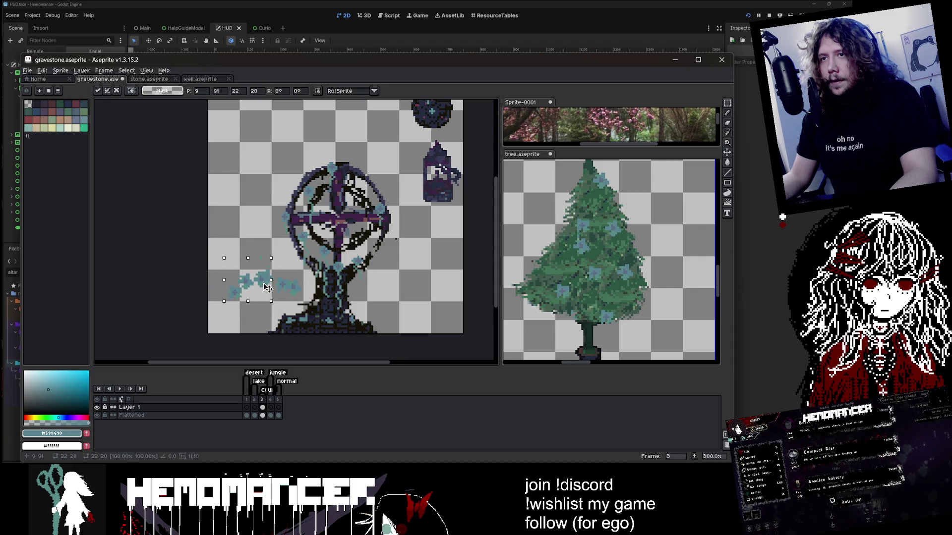
key("ctrl+d")
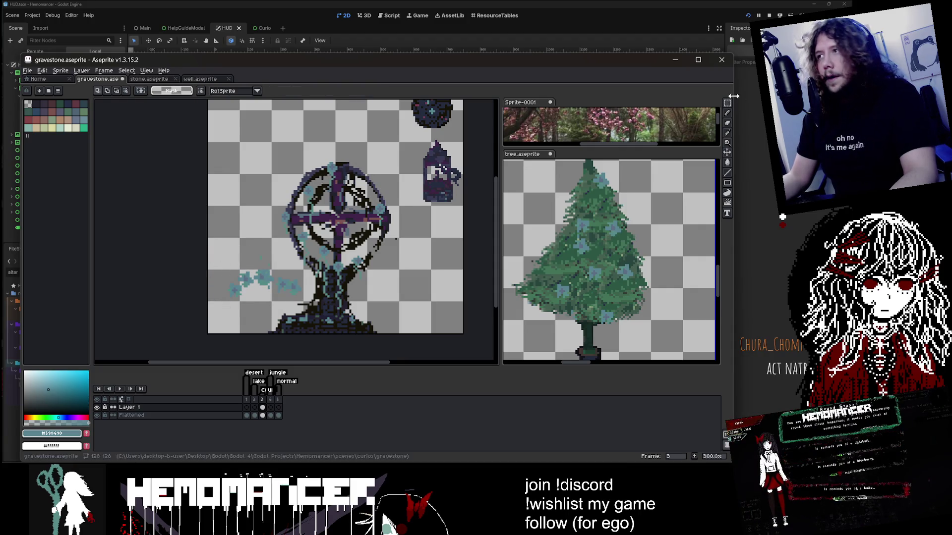
key("b")
scroll(175, 299, "up", 1)
scroll(213, 296, "up", 1)
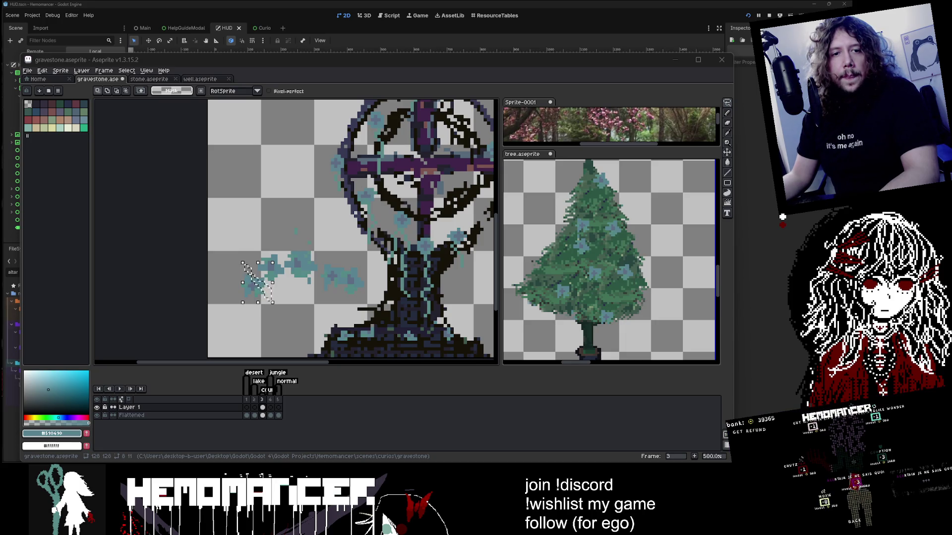
Follow the streamer's channel on the Twitch stream and shift its window up-left
key("alt+Tab")
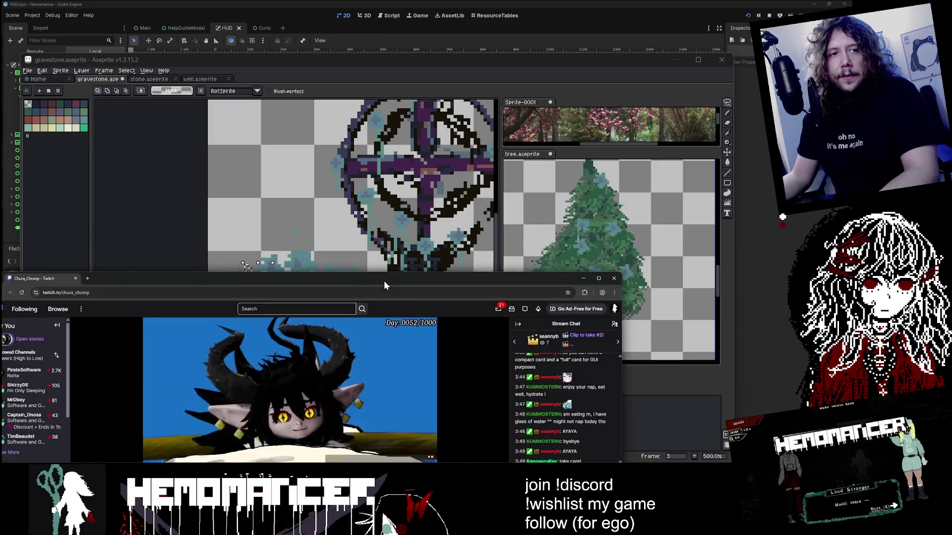
left_click(430, 319)
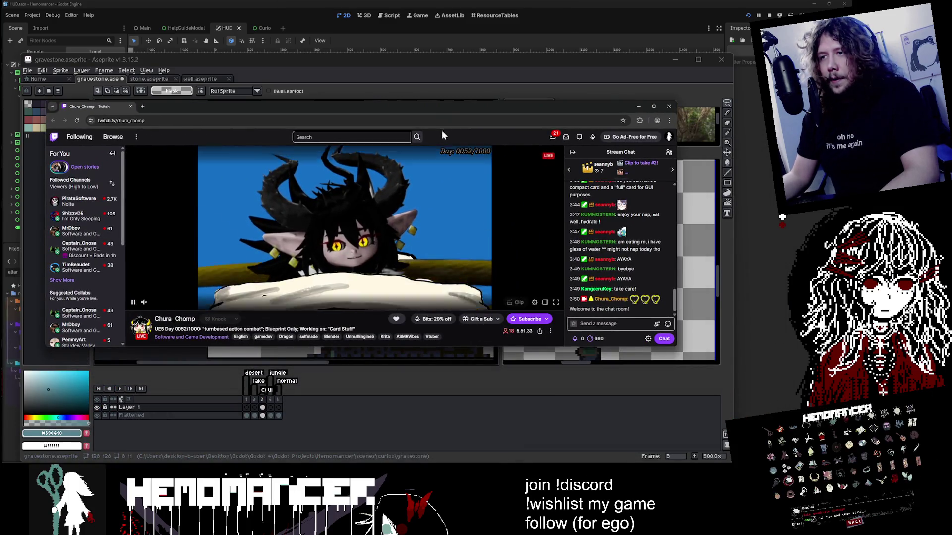
left_click_drag(441, 109, 425, 79)
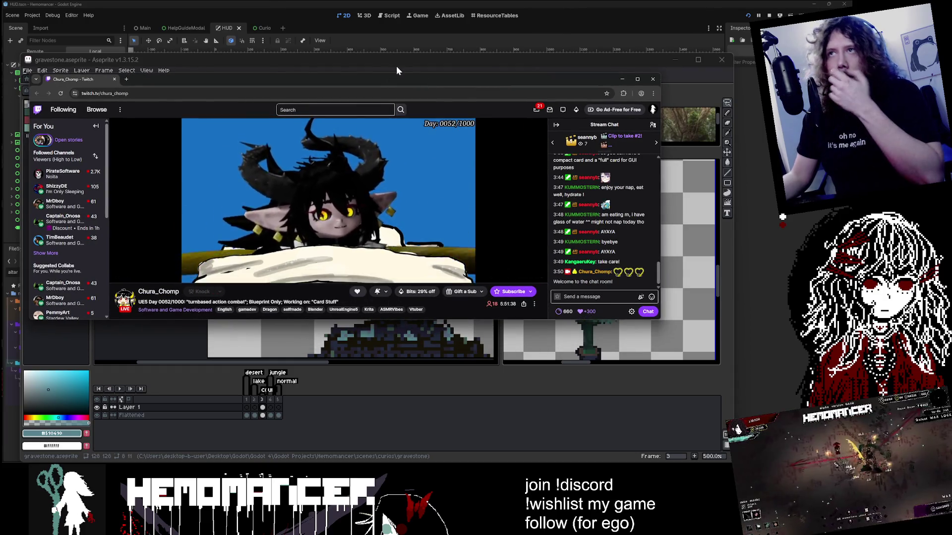
Minimize Aseprite and tuck the Twitch window away so the Godot HUD scene shows
left_click(403, 67)
left_click(674, 70)
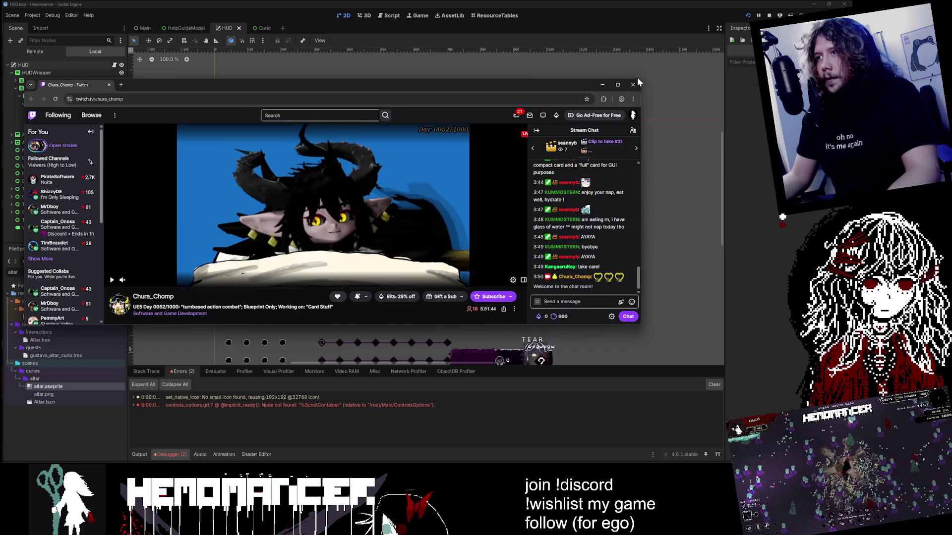
mouse_move(555, 84)
left_mouse_down()
mouse_move(566, 102)
mouse_move(332, 221)
left_mouse_up()
left_click(393, 222)
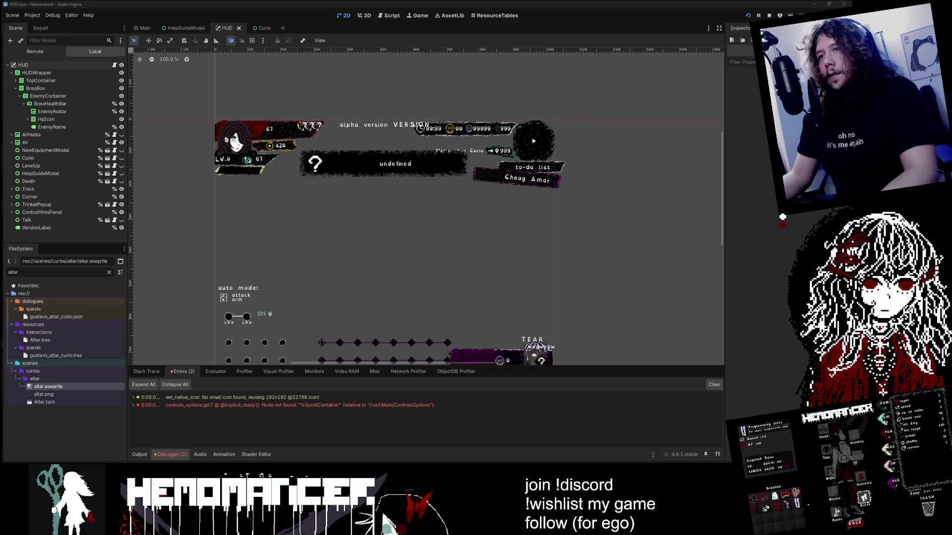
Flip between frames 2, 1 and 2 to compare the pink and snow-capped blue gravestones, then bring Hemomancer forward
key("alt+Tab")
scroll(276, 288, "down", 3)
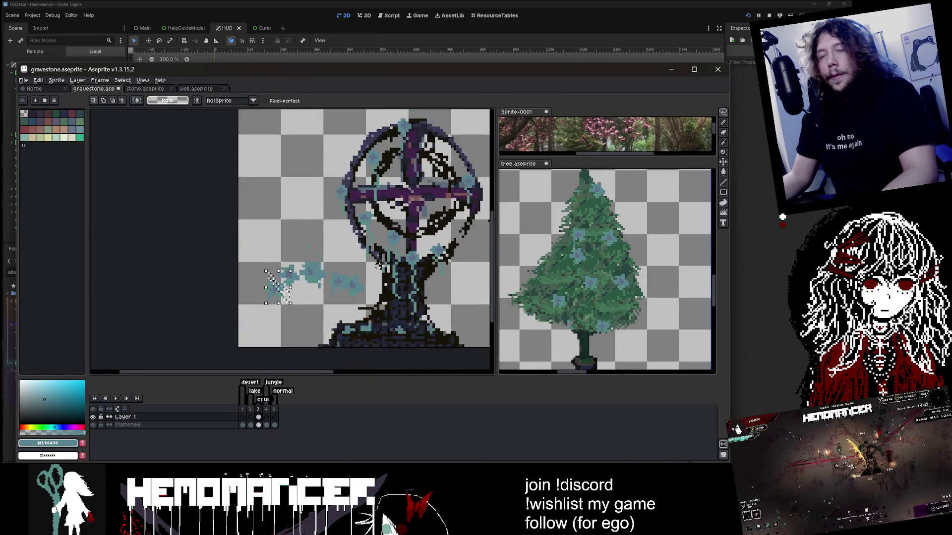
scroll(276, 288, "up", 2)
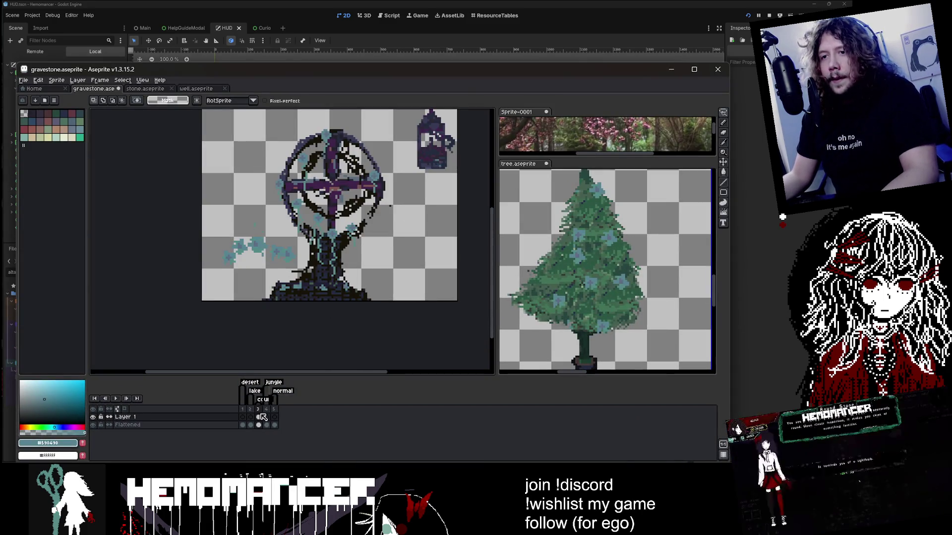
scroll(258, 287, "up", 1)
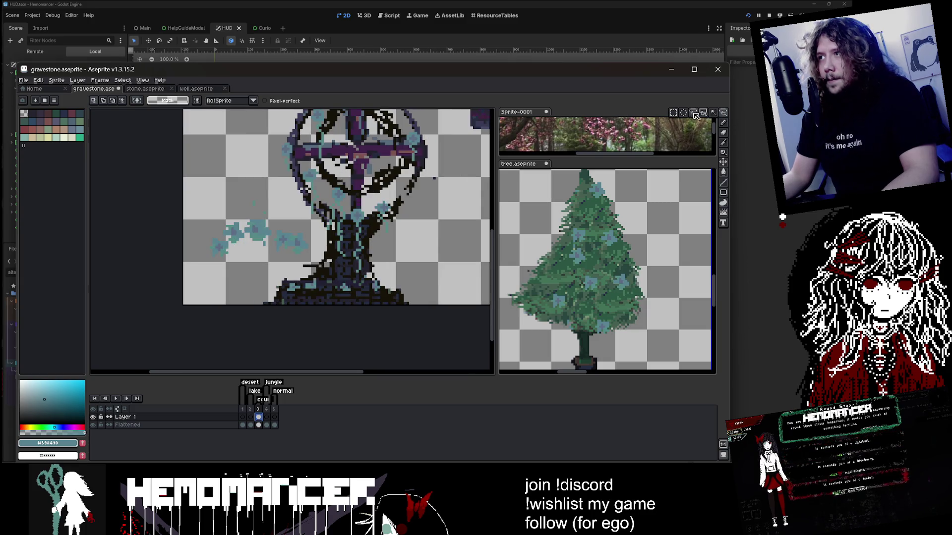
left_click(251, 417)
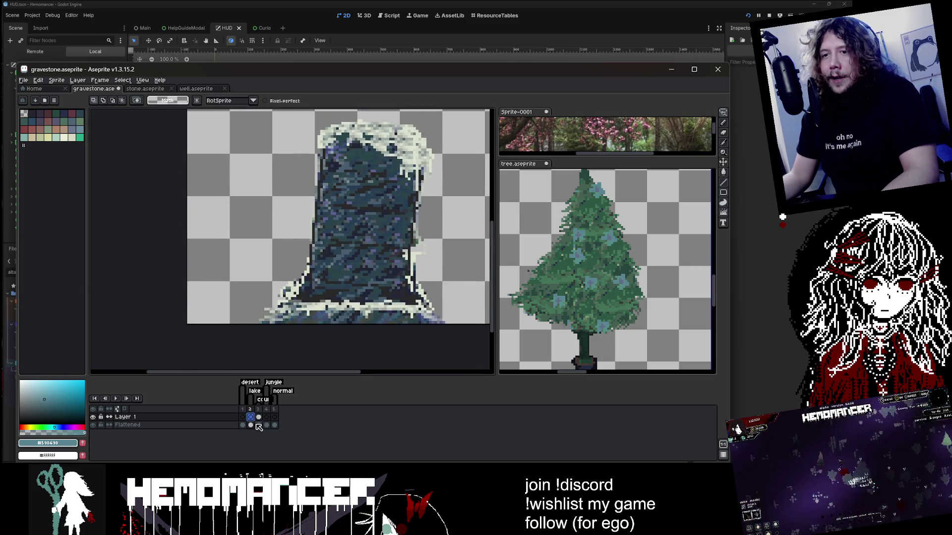
left_click(242, 410)
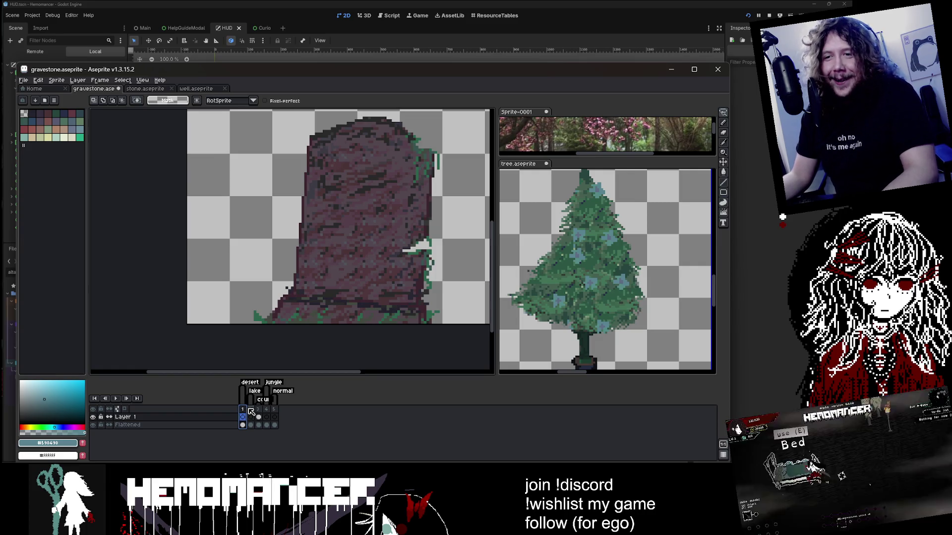
left_click(251, 411)
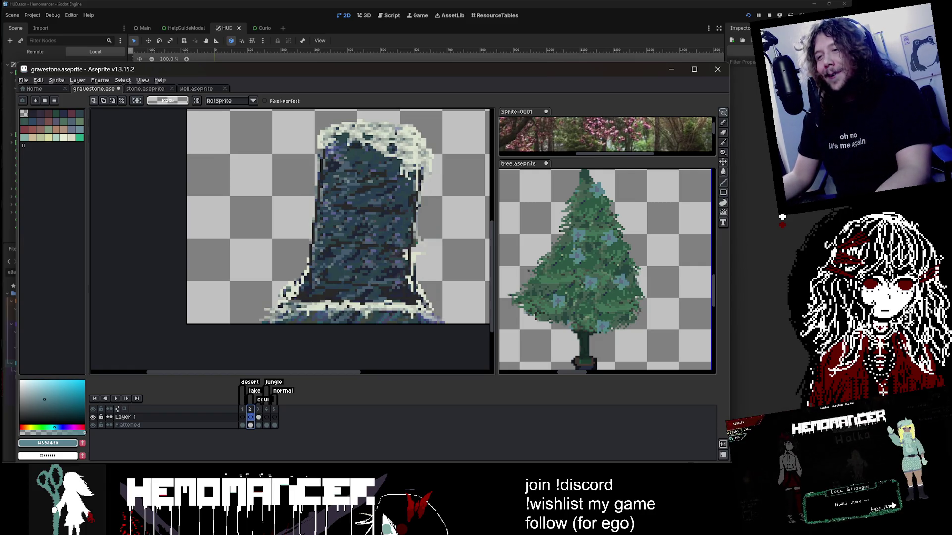
left_click(510, 441)
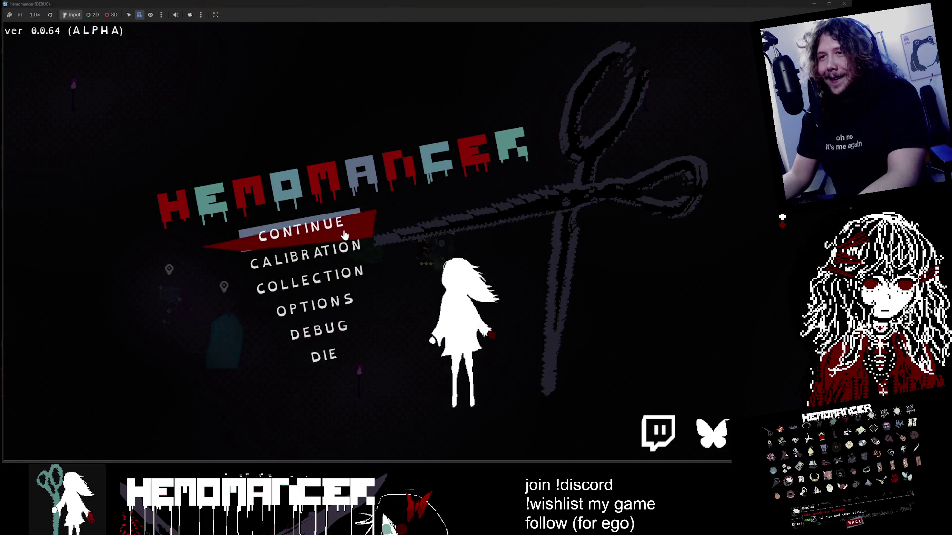
Enter gameplay from the title screen and walk the character up-left toward the torch and obelisk
key("Return")
key("w")
key("a")
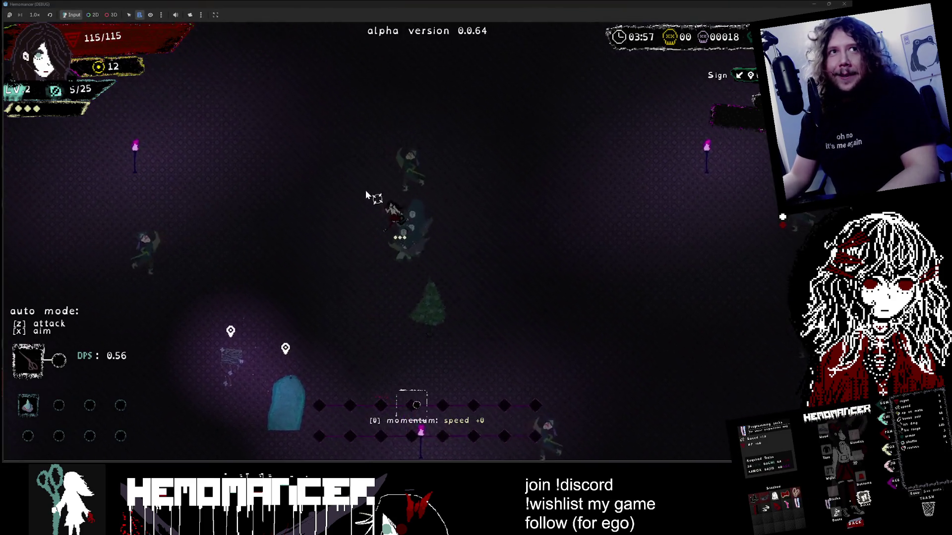
key("w")
key("a")
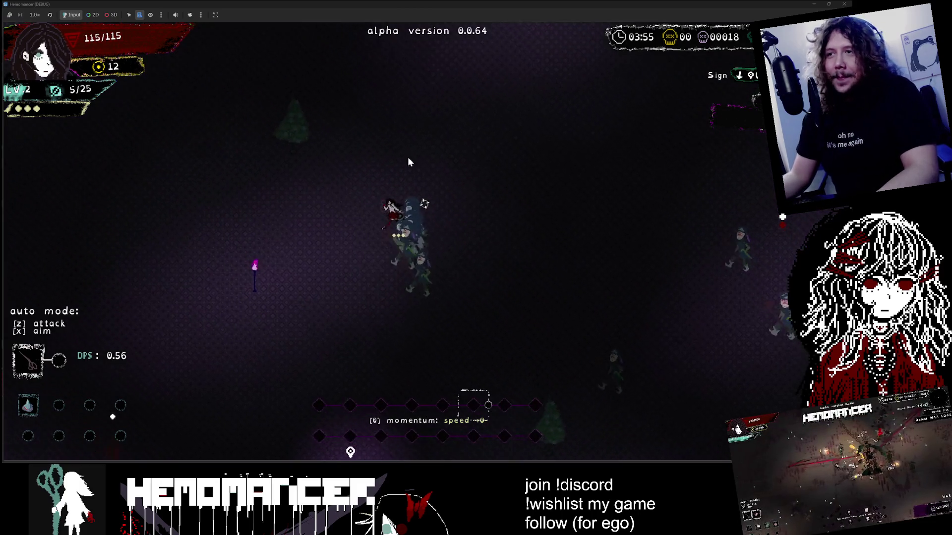
key("w")
key("a")
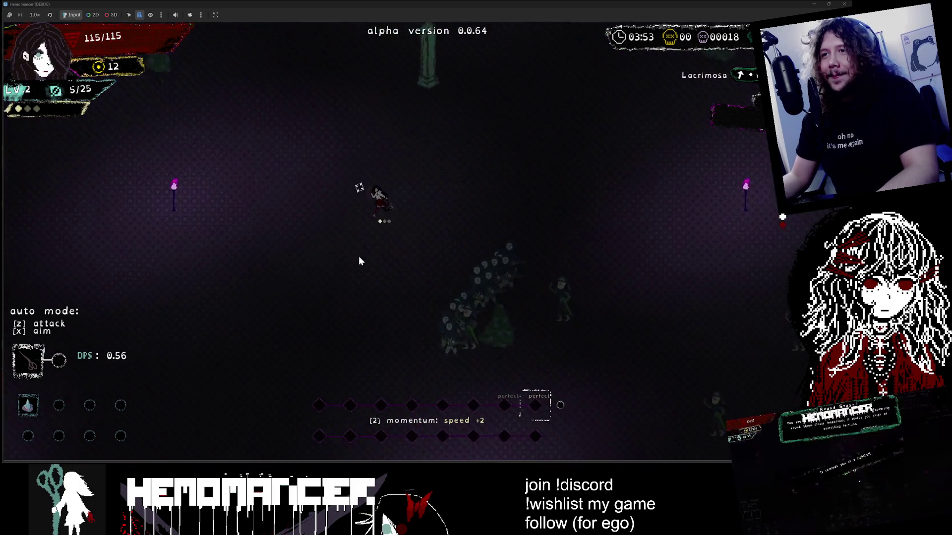
key("w")
key("a")
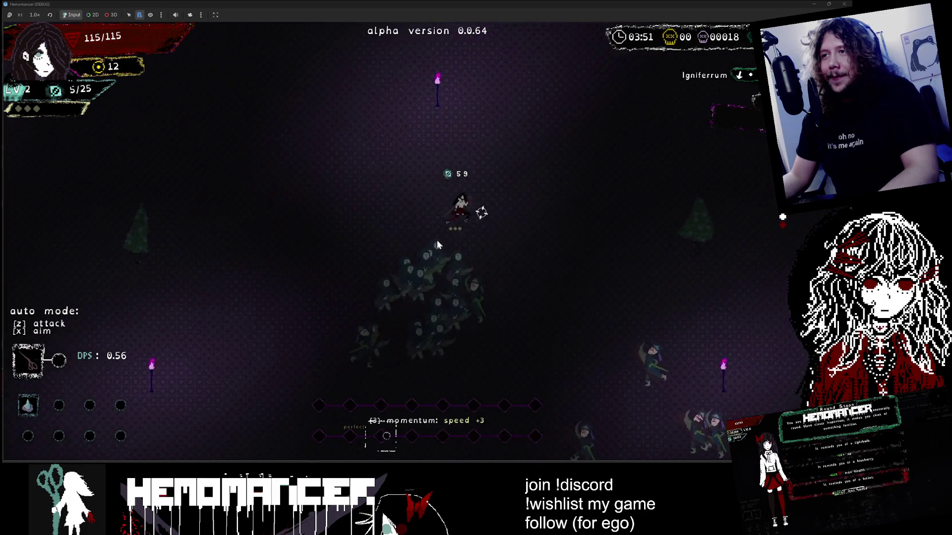
Pause, end the run by dying, and start a new run in the hub
key("Escape")
left_click(324, 359)
left_click(393, 240)
left_click(297, 228)
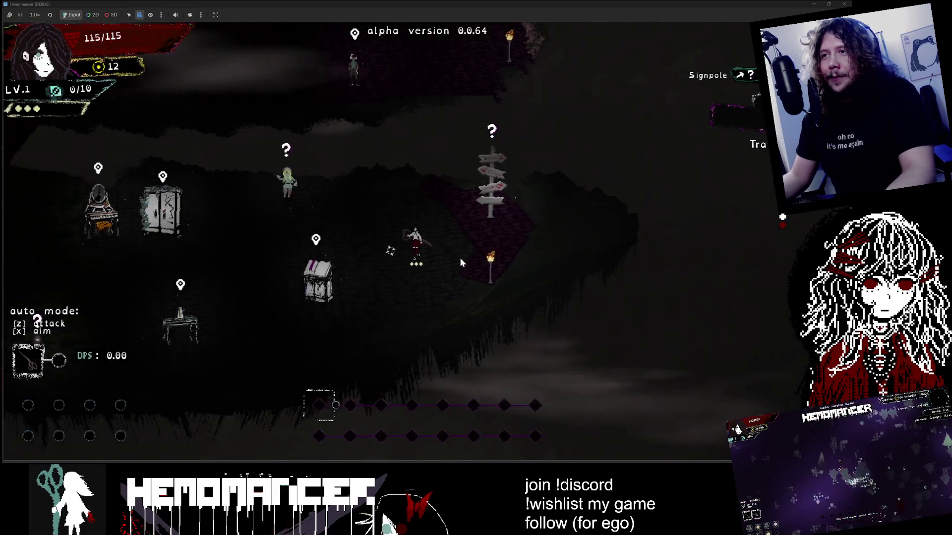
Walk to the signpost and travel to Cheag Amar from the travel map
key("d")
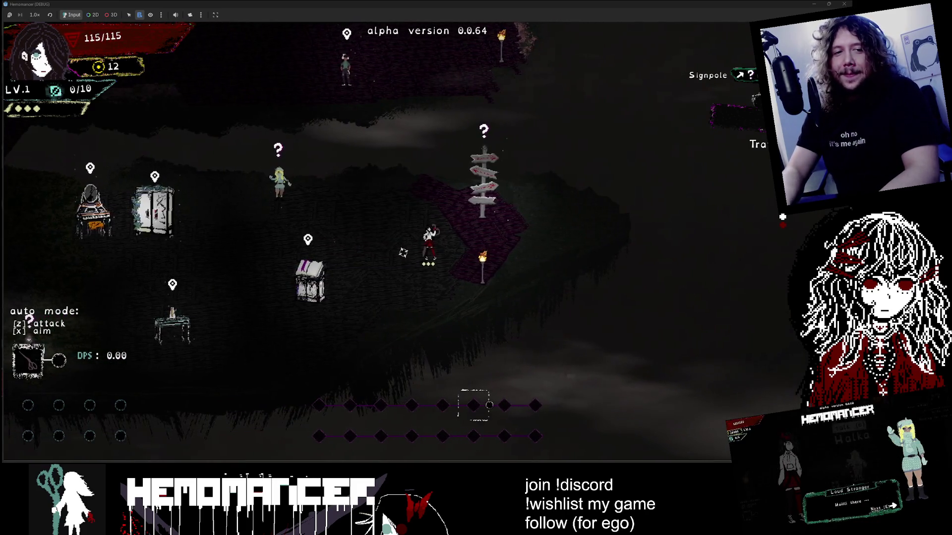
key("a")
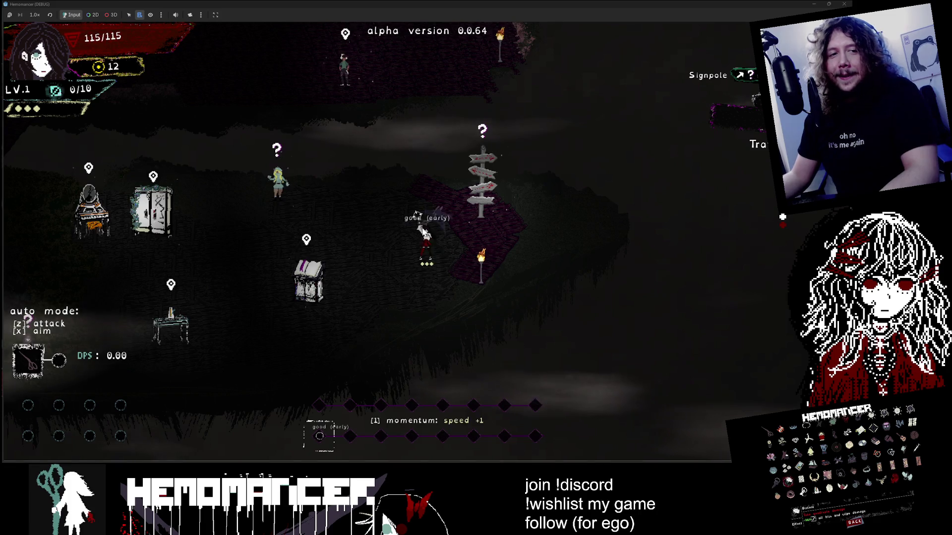
key("w")
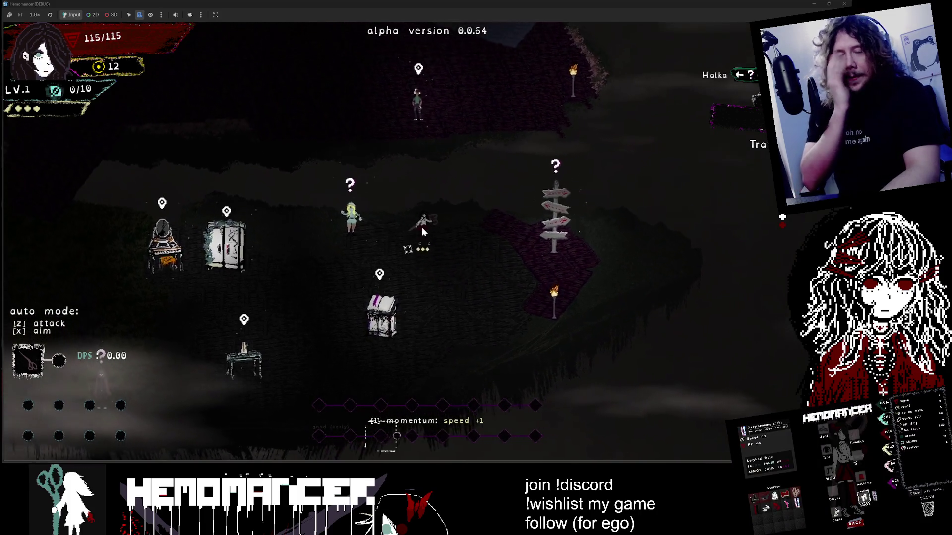
key("d")
key("e")
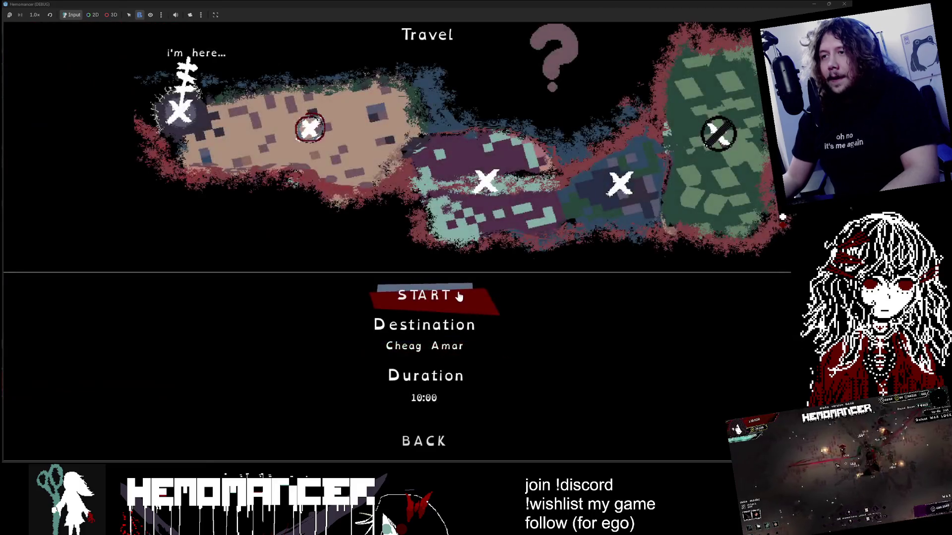
key("Return")
Run north-east across the field, attack a nearby enemy, and pause the game
key("w")
key("d")
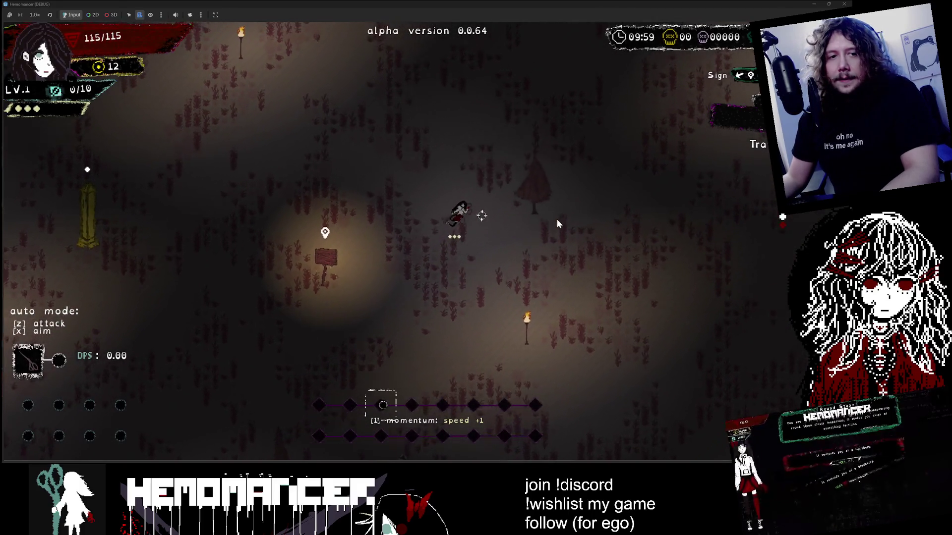
key("w")
key("d")
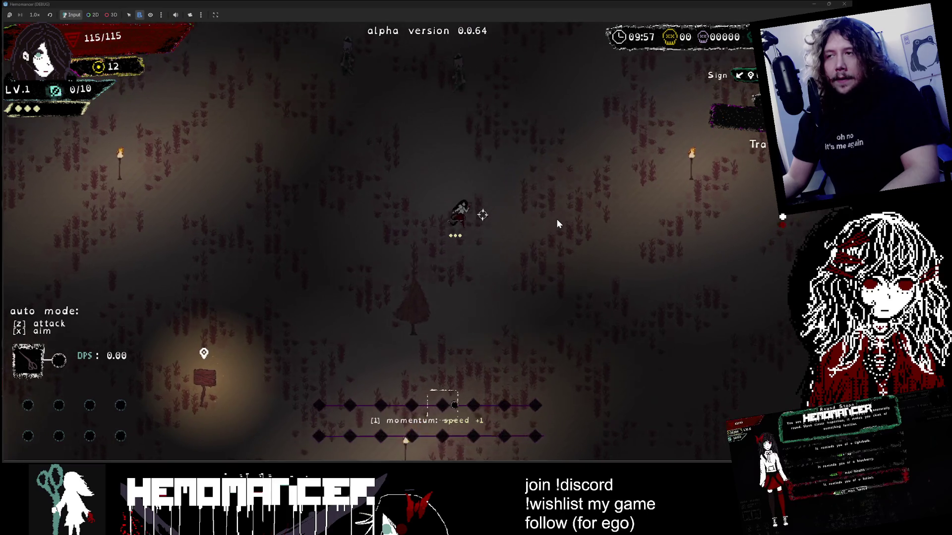
key("w")
key("d")
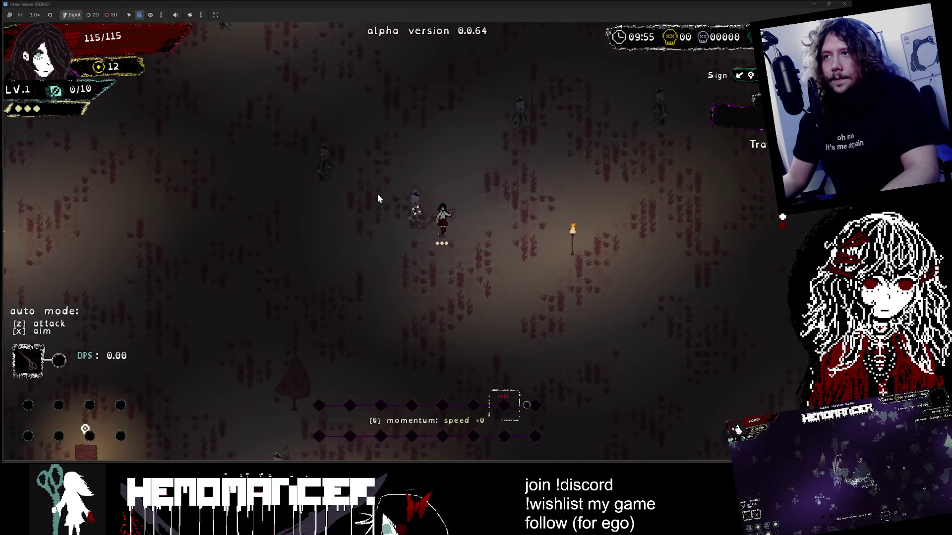
left_click(375, 198)
key("Escape")
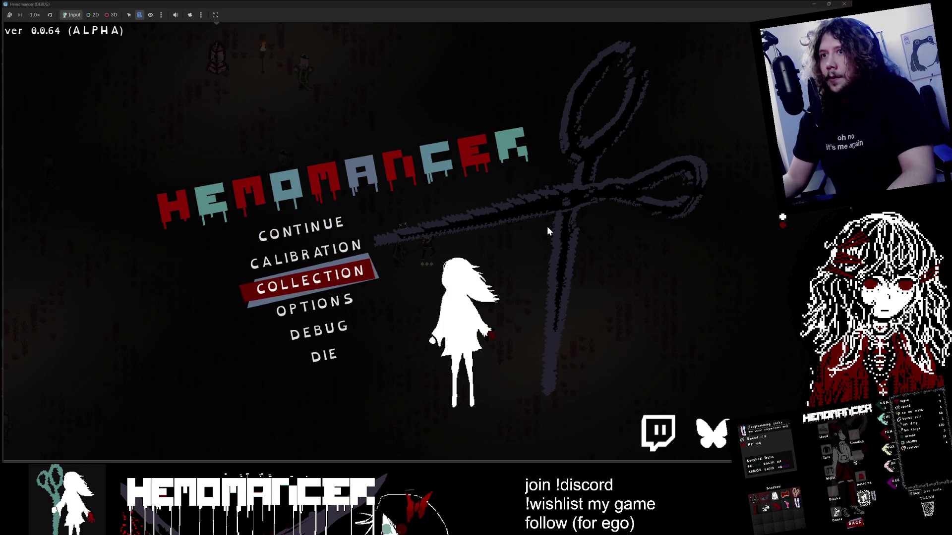
Close the running game and return to the ringed-cross gravestone in frame 3
left_click(813, 4)
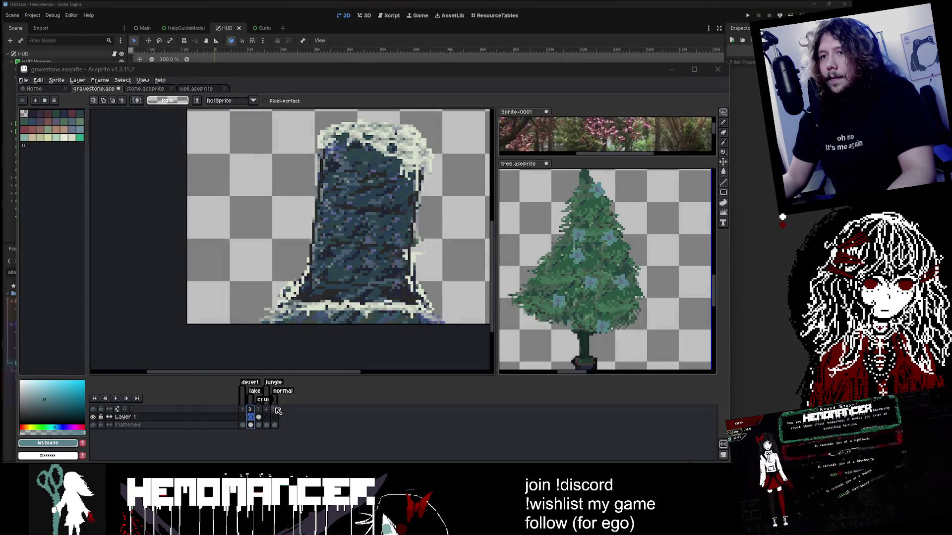
left_click(258, 416)
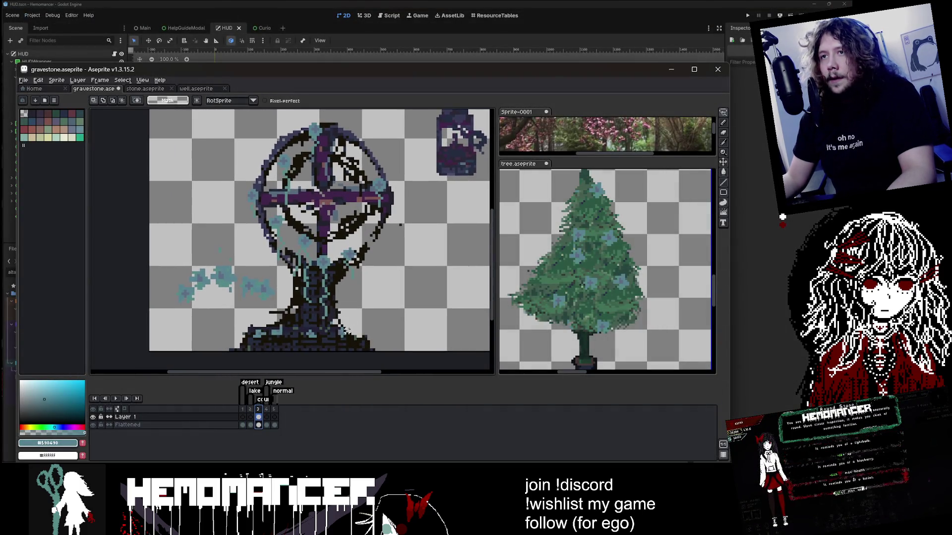
left_click(724, 113)
left_click(686, 114)
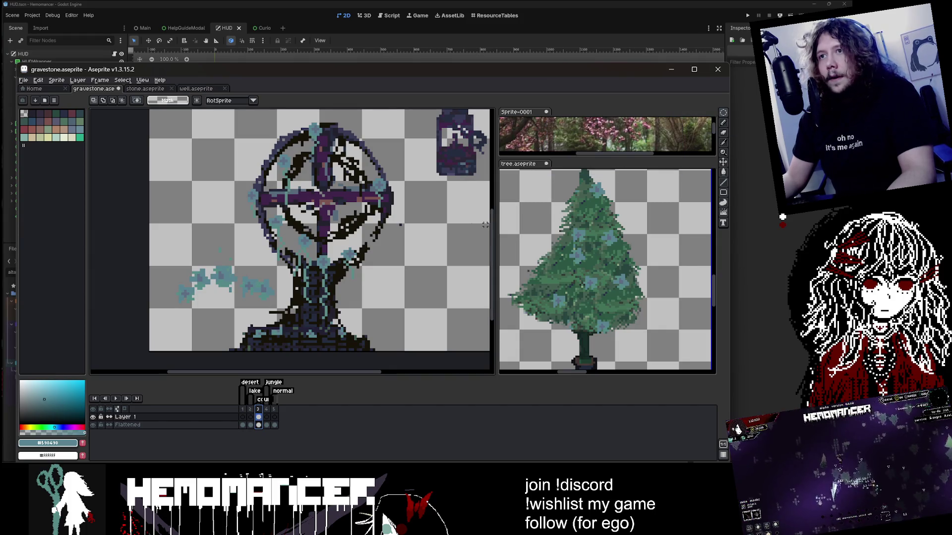
scroll(345, 248, "down", 1)
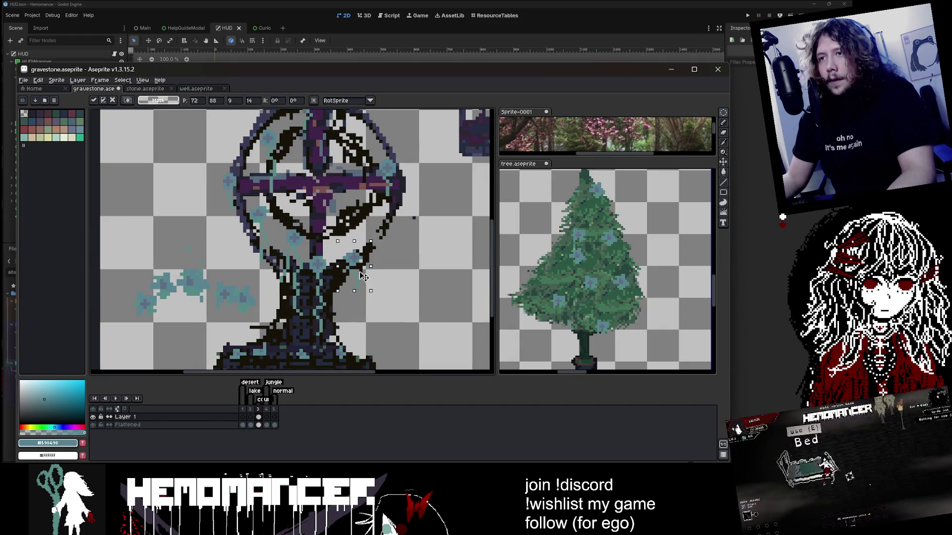
scroll(406, 239, "down", 1)
scroll(407, 238, "up", 1)
Switch to the Pencil with a 6px brush
key("b")
scroll(372, 248, "up", 1)
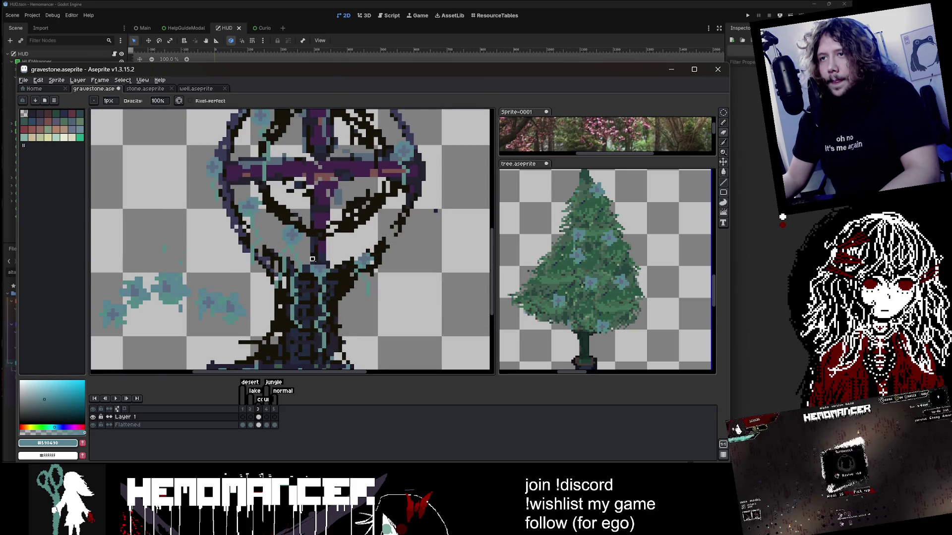
key("plus")
key("plus")
key("plus")
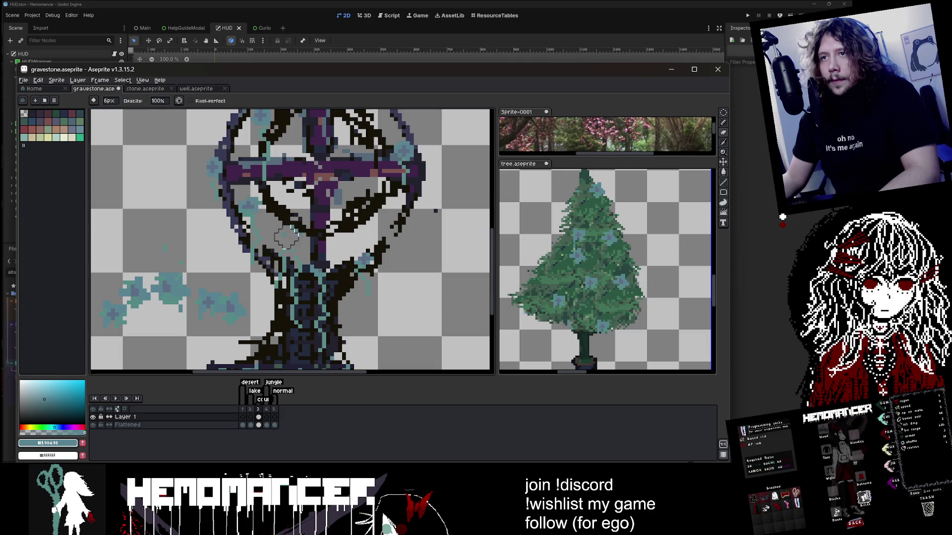
scroll(253, 208, "down", 1)
scroll(268, 155, "up", 1)
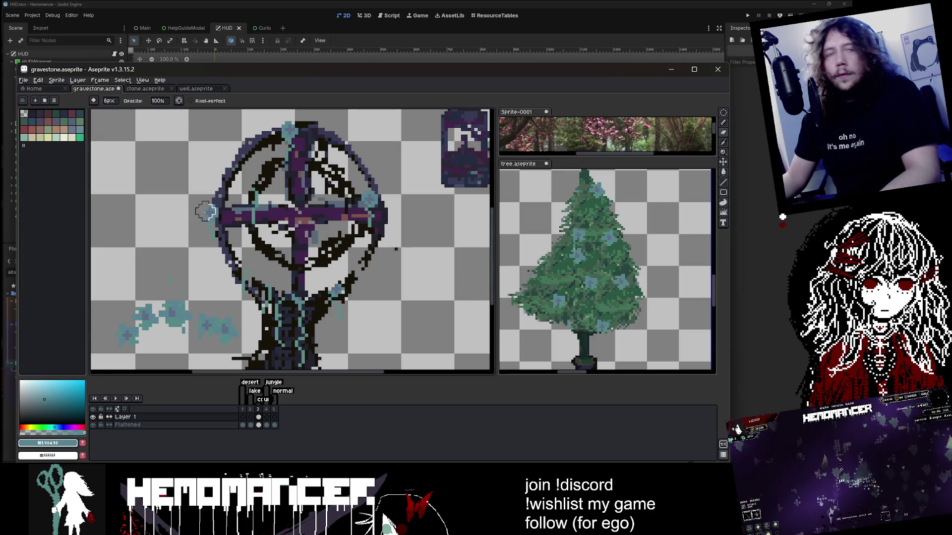
scroll(292, 142, "up", 1)
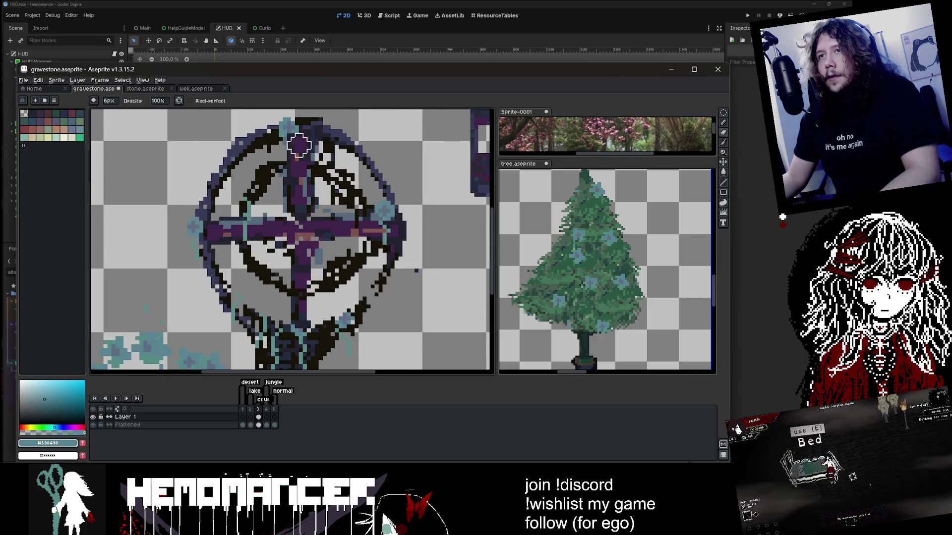
scroll(343, 133, "down", 1)
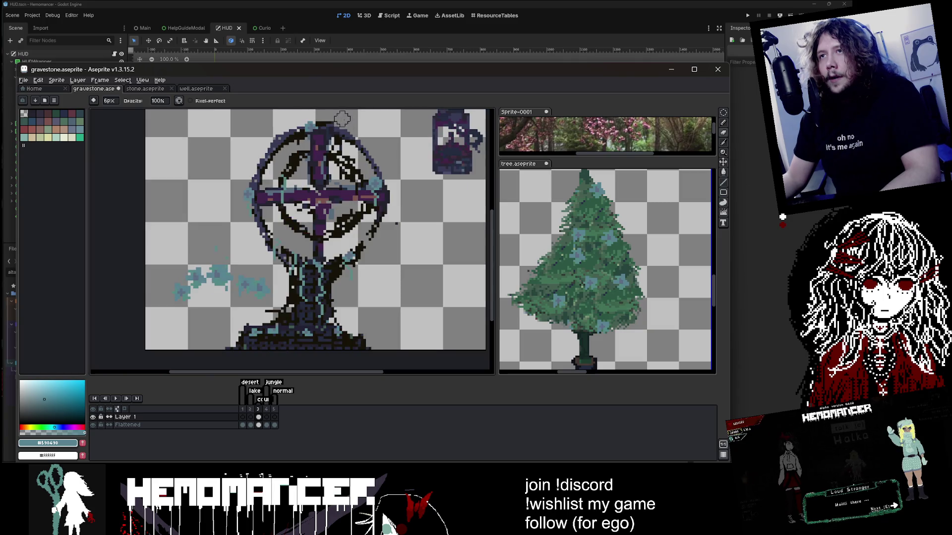
scroll(358, 130, "up", 1)
scroll(202, 191, "up", 1)
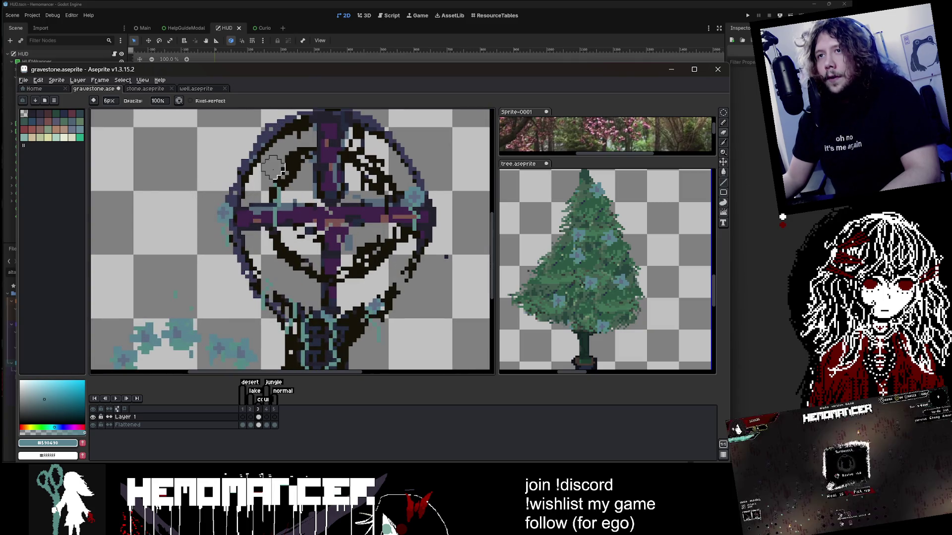
Move a rectangular slice of the ring onto its right side and commit it
left_click(723, 113)
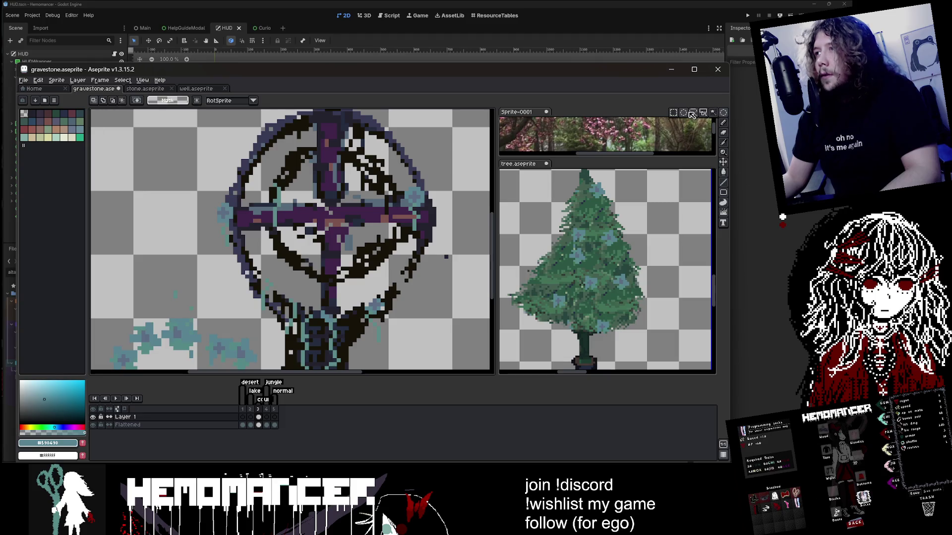
mouse_move(208, 191)
left_mouse_down()
mouse_move(247, 259)
mouse_move(402, 231)
mouse_move(390, 206)
mouse_move(378, 206)
mouse_move(372, 178)
mouse_move(411, 198)
mouse_move(430, 259)
mouse_move(399, 201)
mouse_move(383, 310)
left_mouse_up()
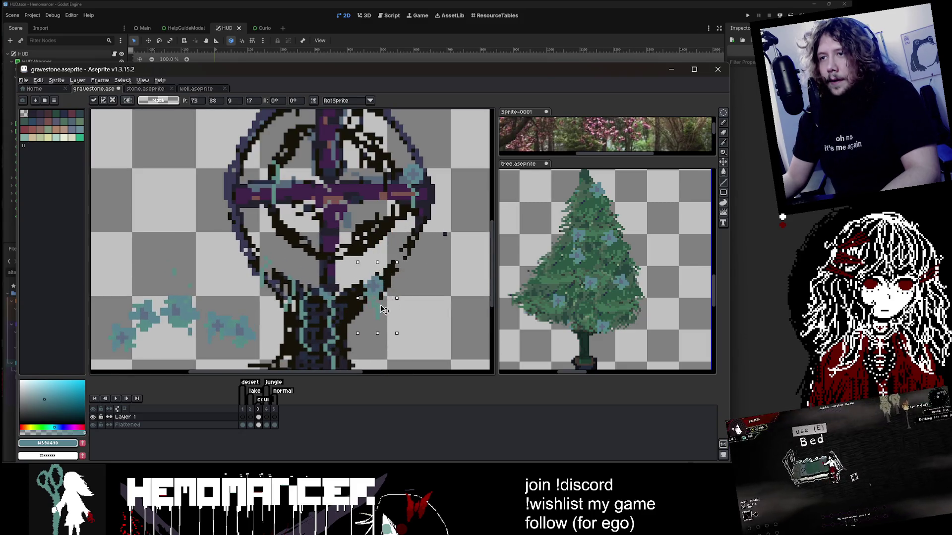
key("Return")
scroll(371, 227, "down", 2)
scroll(371, 227, "up", 1)
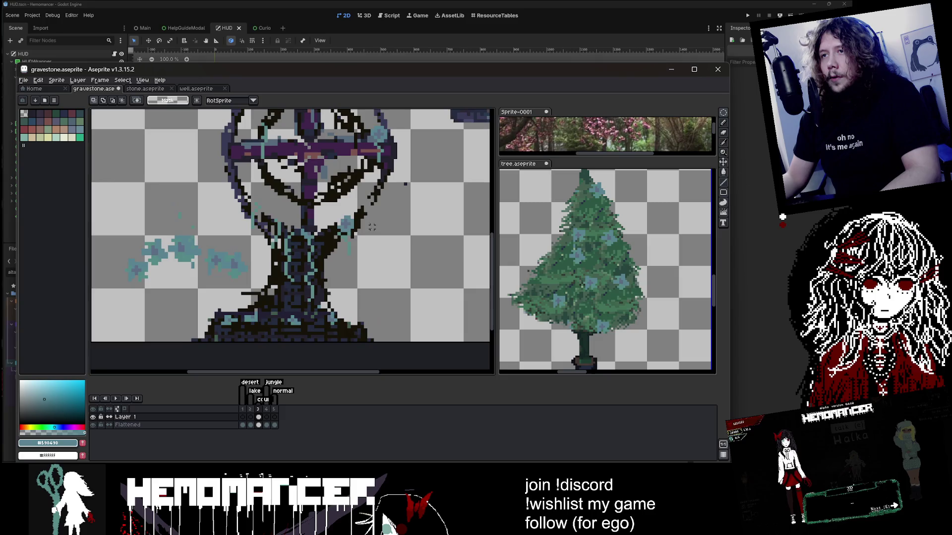
scroll(372, 227, "up", 1)
key("b")
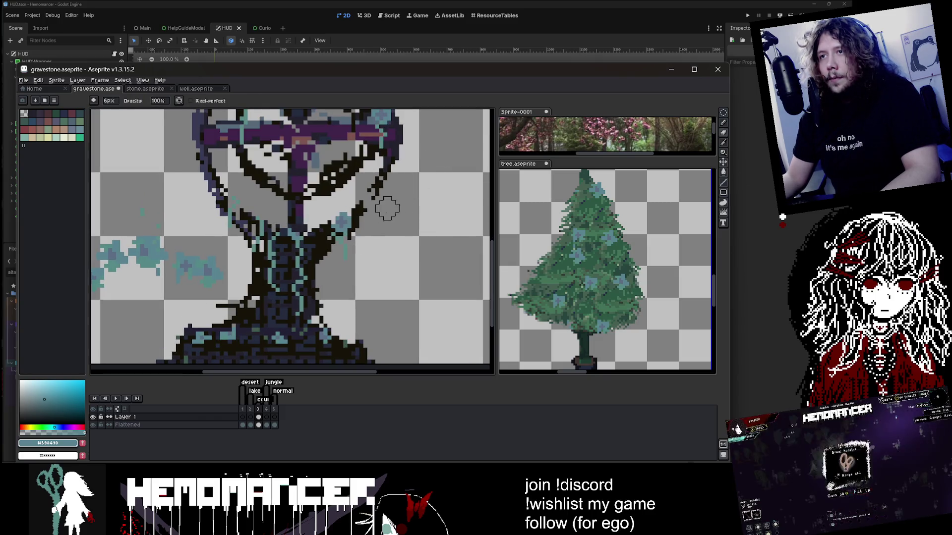
scroll(367, 241, "down", 1)
scroll(393, 213, "up", 1)
scroll(391, 210, "down", 1)
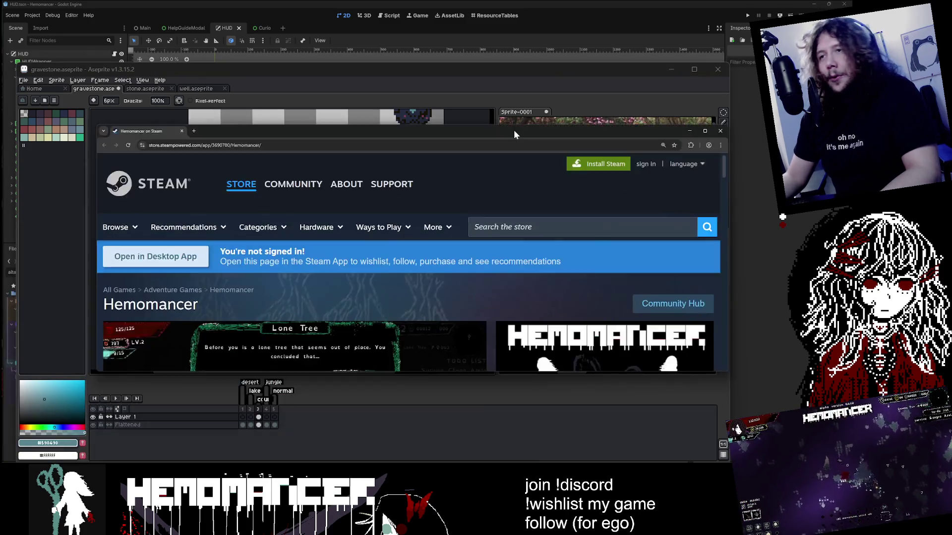
left_click_drag(514, 130, 477, 49)
left_click_drag(692, 290, 688, 396)
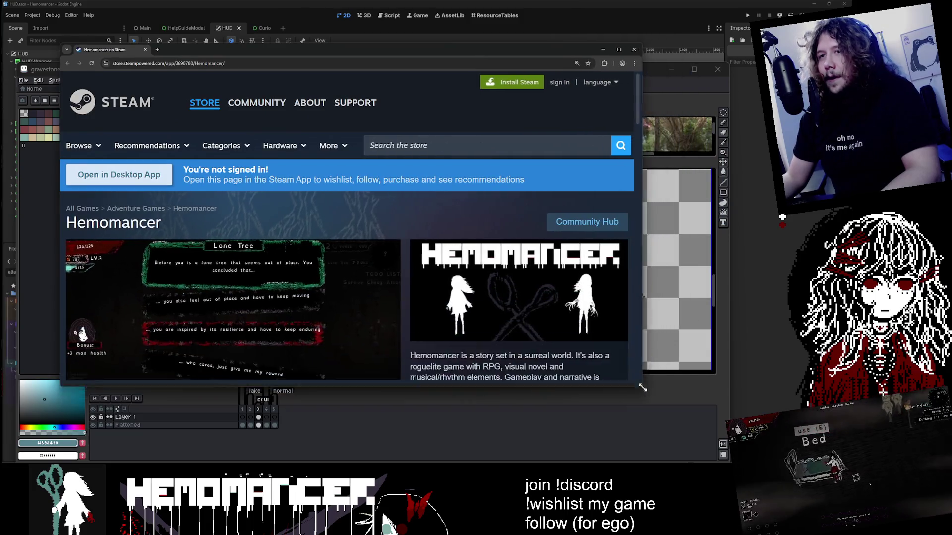
scroll(372, 233, "down", 10)
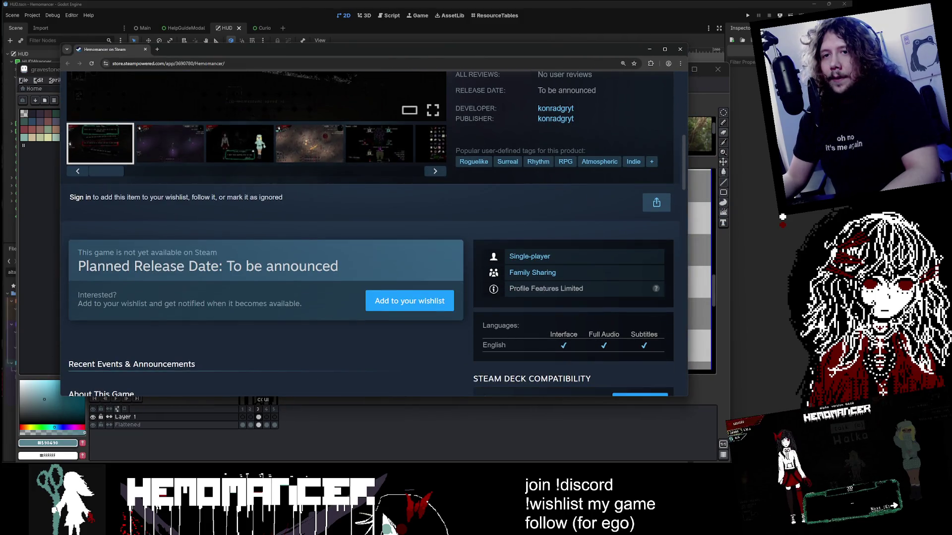
scroll(306, 244, "up", 5)
left_click(238, 376)
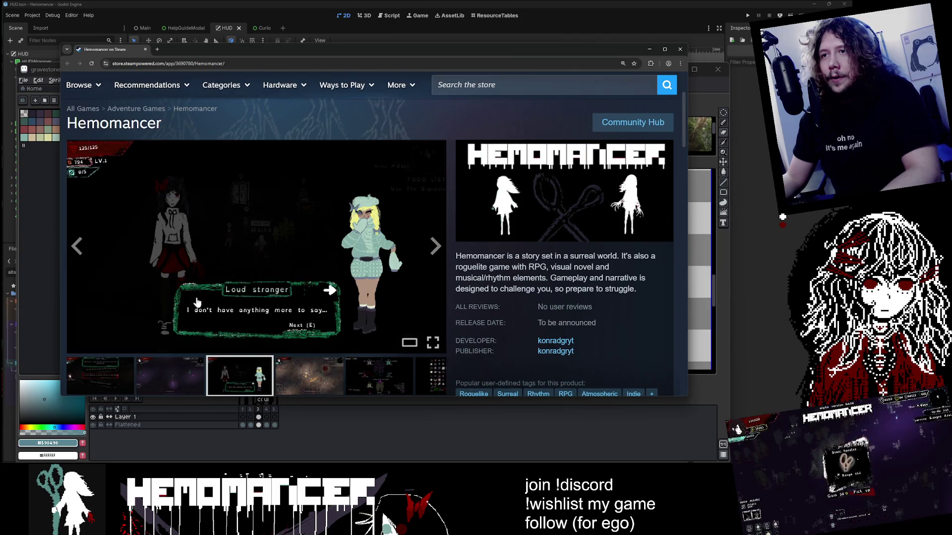
left_click(177, 373)
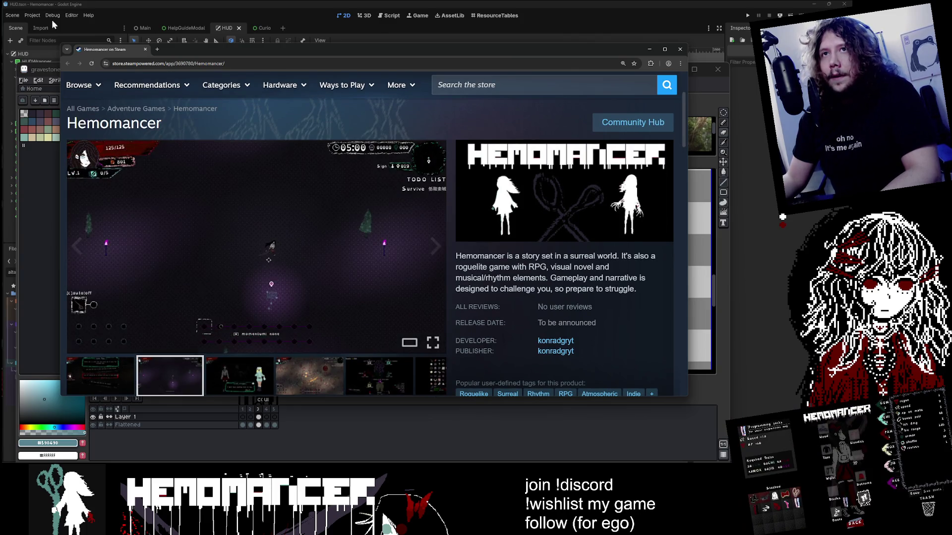
middle_click(96, 51)
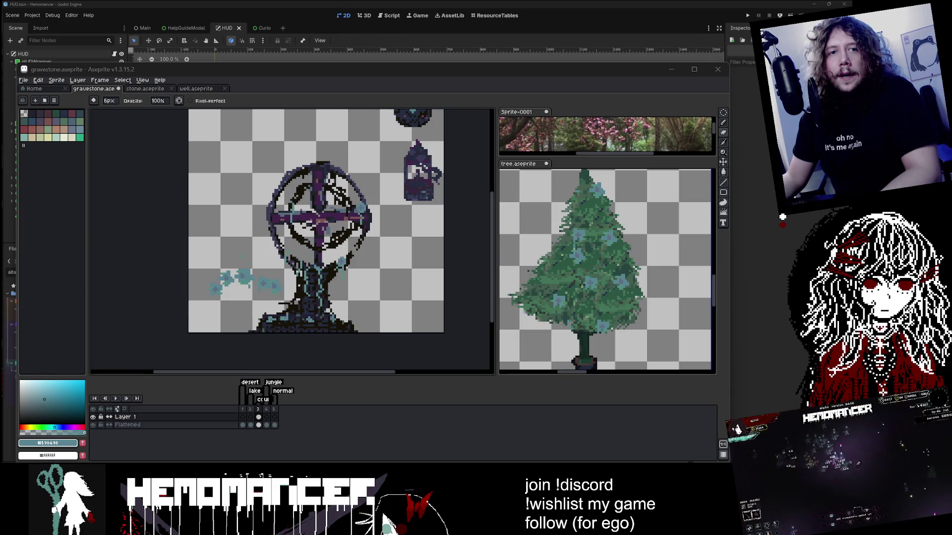
key("alt+Tab")
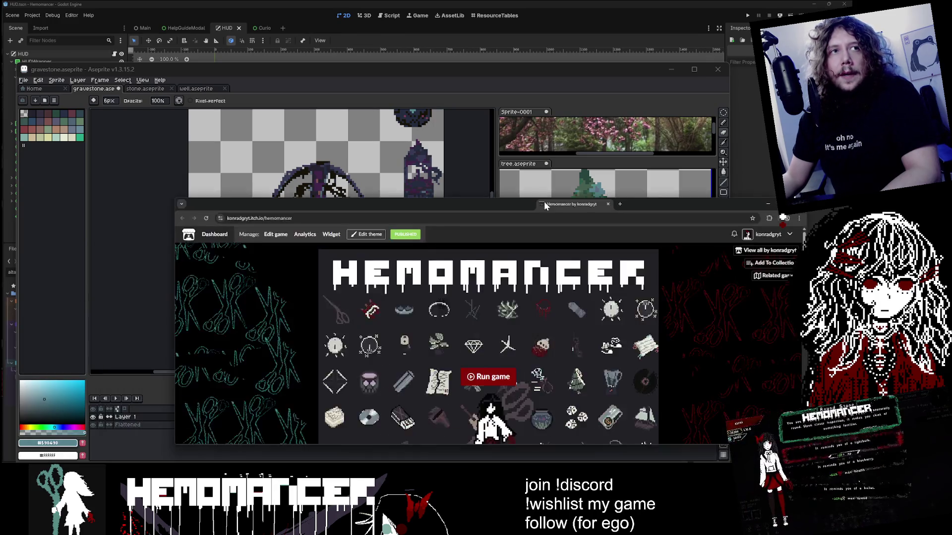
mouse_move(741, 307)
left_mouse_down()
mouse_move(624, 421)
mouse_move(659, 424)
left_mouse_up()
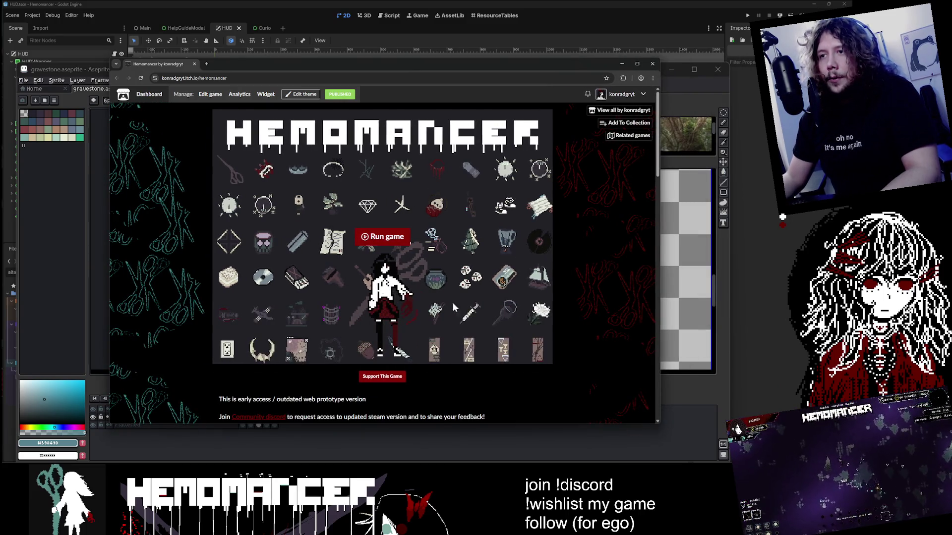
left_click(651, 63)
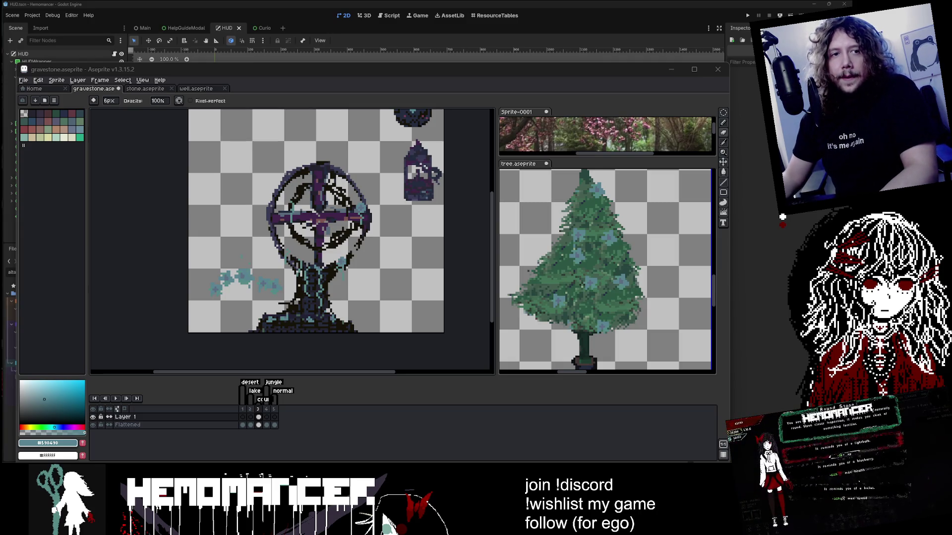
Lasso the stray teal blobs and squash them into a flatter strip
scroll(386, 247, "down", 2)
scroll(368, 240, "up", 2)
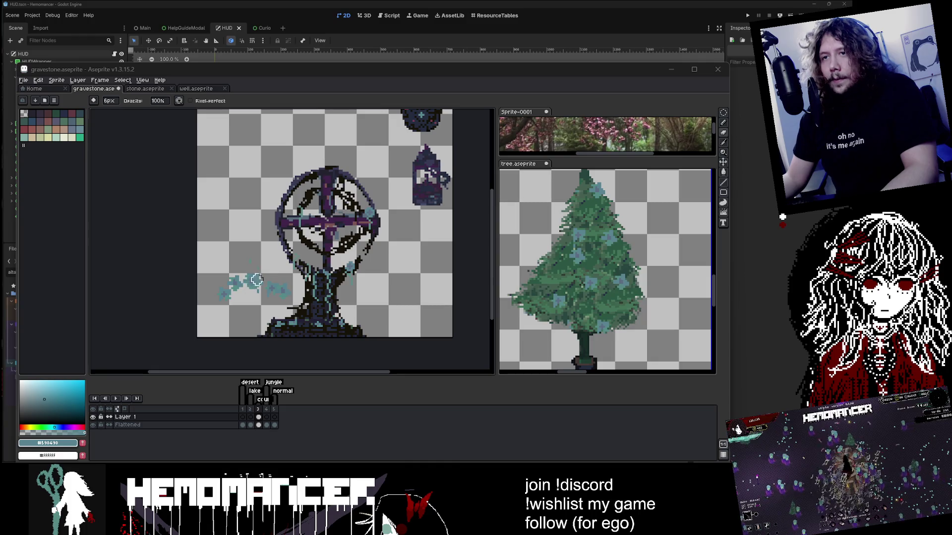
left_click(723, 113)
scroll(246, 330, "up", 2)
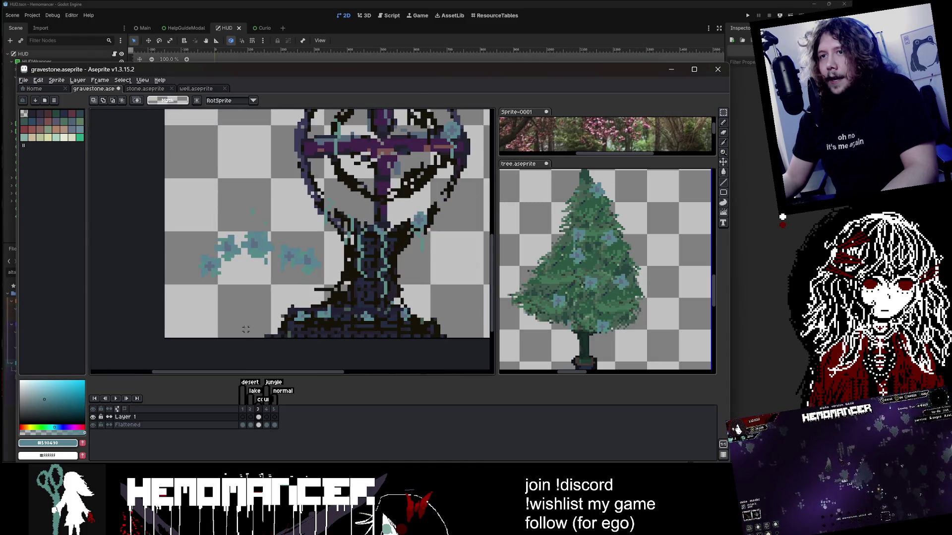
left_click_drag(193, 223, 327, 297)
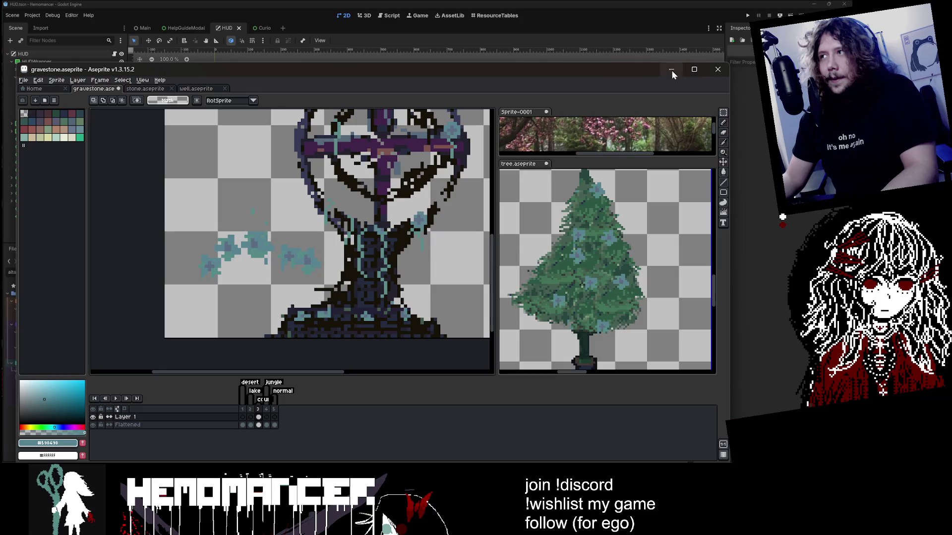
key("q")
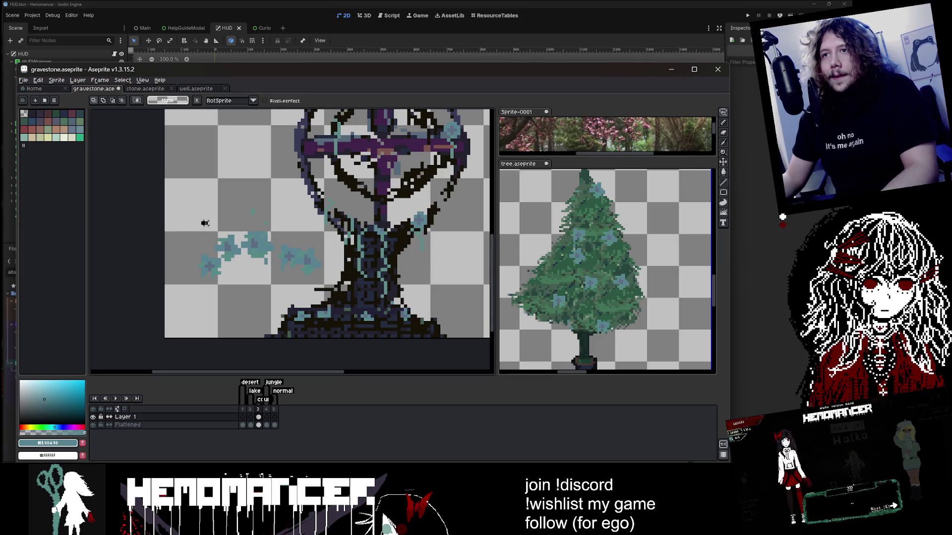
mouse_move(303, 223)
left_mouse_down()
mouse_move(225, 292)
mouse_move(201, 224)
left_mouse_up()
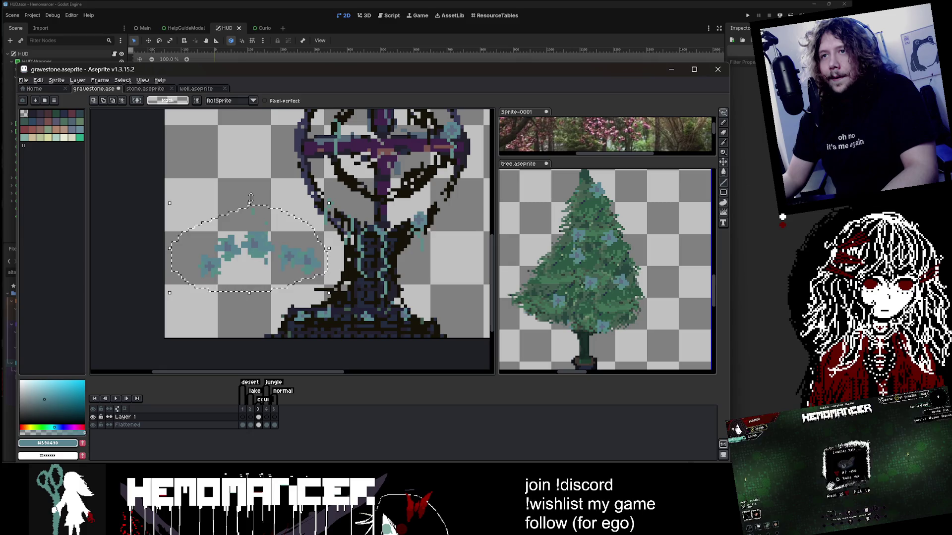
mouse_move(250, 205)
left_mouse_down()
mouse_move(253, 245)
mouse_move(275, 270)
mouse_move(340, 276)
mouse_move(240, 249)
left_mouse_up()
key("b")
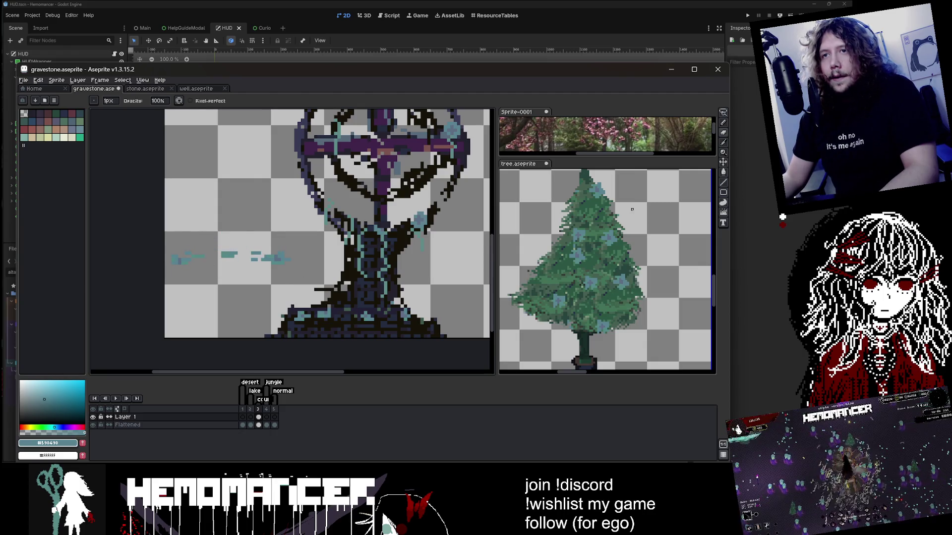
Move the teal strip onto the gravestone's base, rotated to sit along it, and commit
left_click(723, 113)
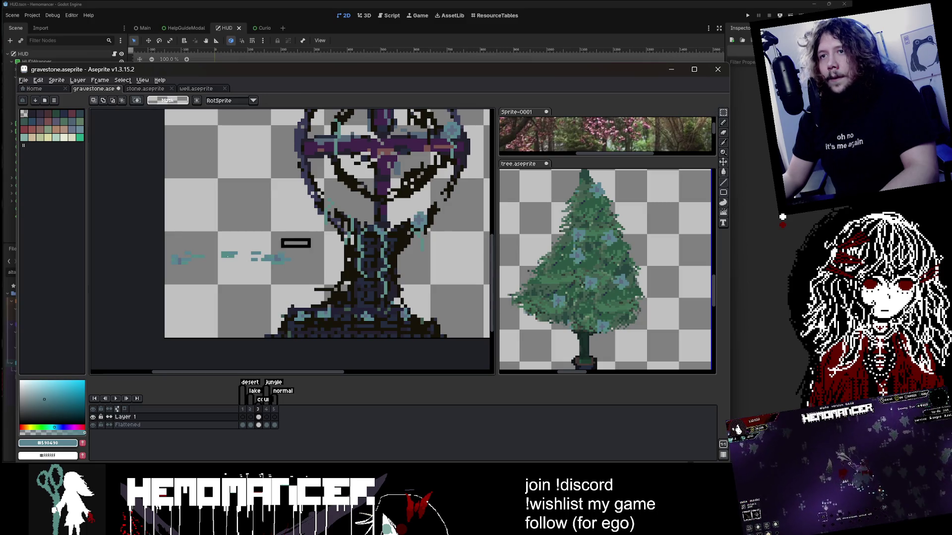
mouse_move(274, 258)
left_mouse_down()
mouse_move(377, 312)
mouse_move(419, 317)
mouse_move(251, 263)
mouse_move(393, 322)
mouse_move(464, 325)
mouse_move(469, 305)
mouse_move(414, 318)
left_mouse_up()
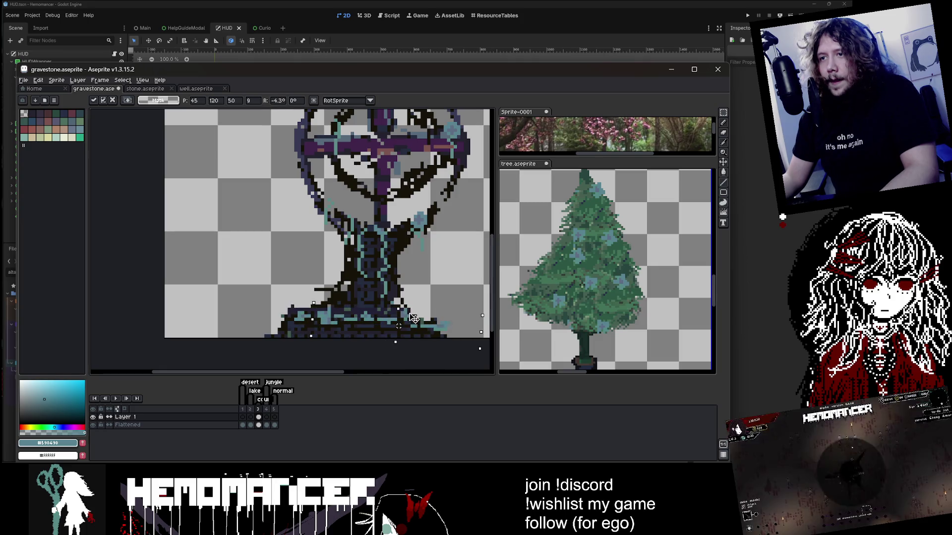
key("Return")
scroll(397, 277, "down", 2)
scroll(372, 261, "up", 1)
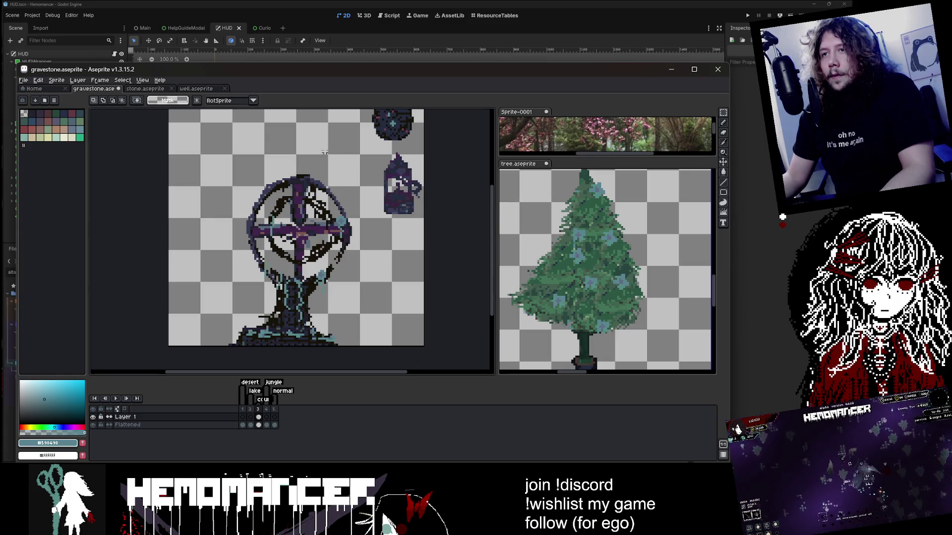
scroll(325, 152, "up", 2)
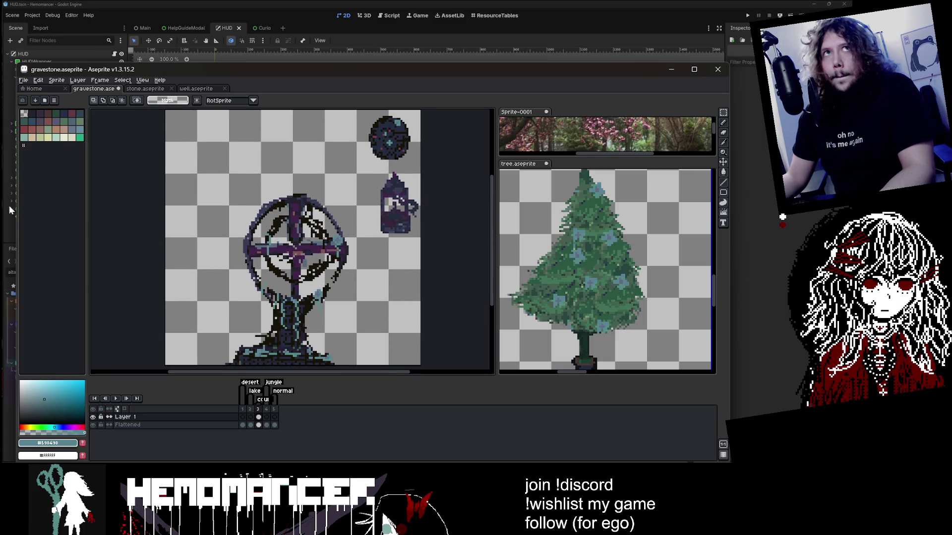
Briefly open the Desktop's 00FF64 folder in File Explorer, then minimize it
left_click(752, 15)
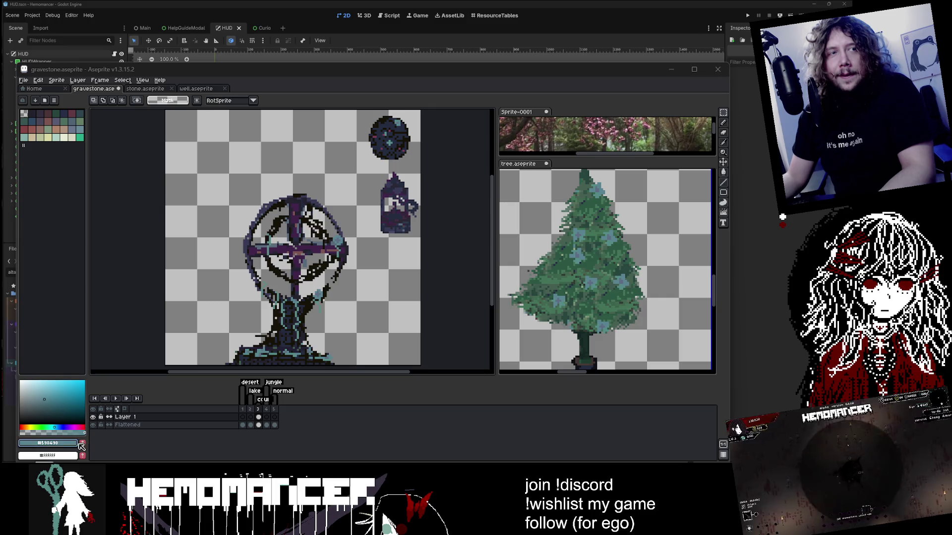
key("super+e")
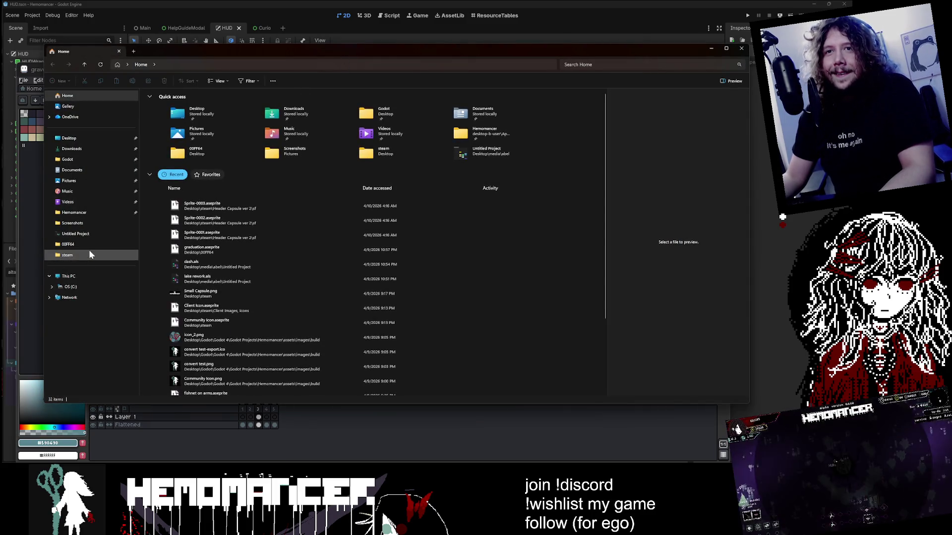
left_click(88, 246)
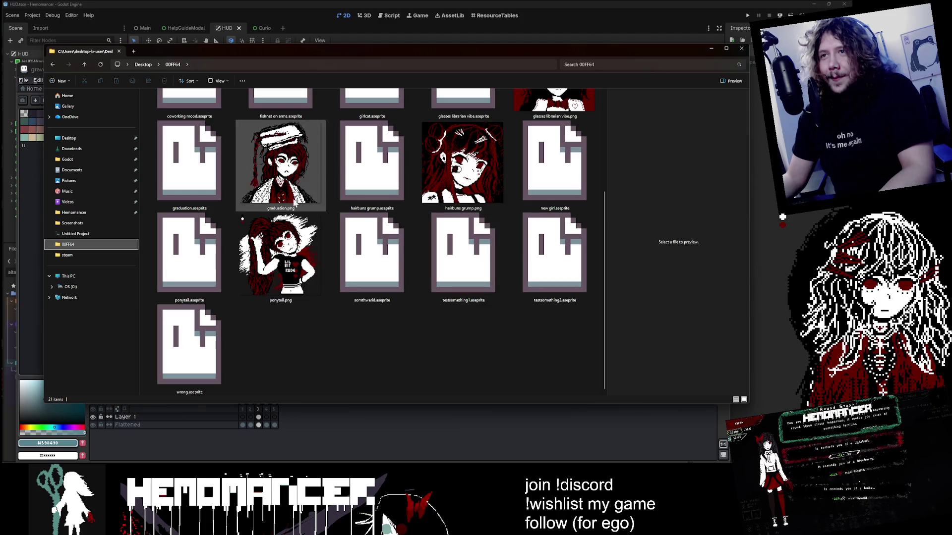
scroll(371, 163, "up", 3)
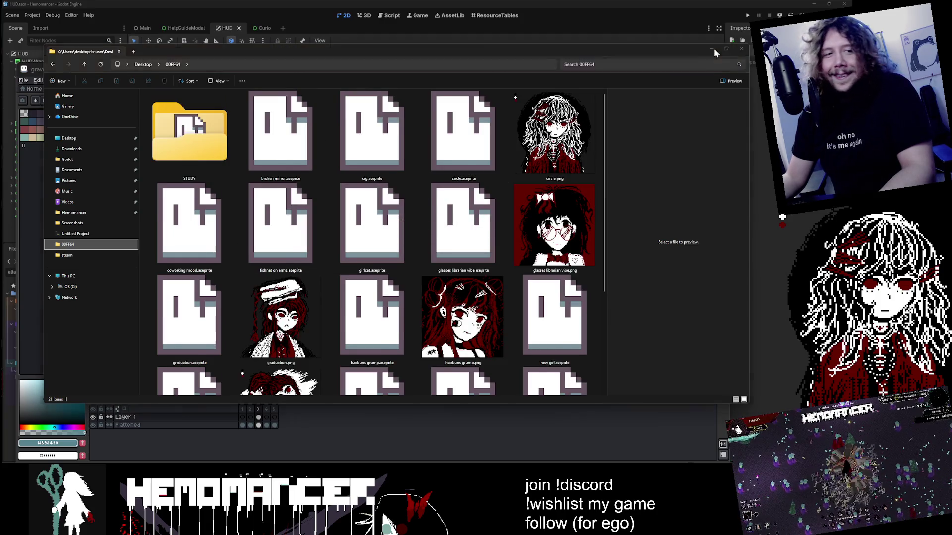
left_click(711, 48)
Erase the bottle and round object on the Flattened layer and merge Layer 1 down into it
scroll(436, 272, "up", 3)
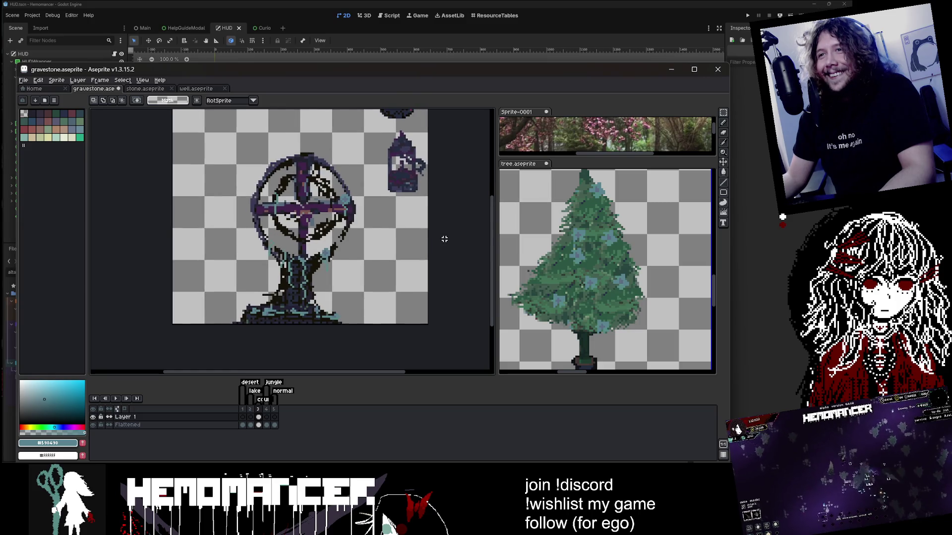
key("b")
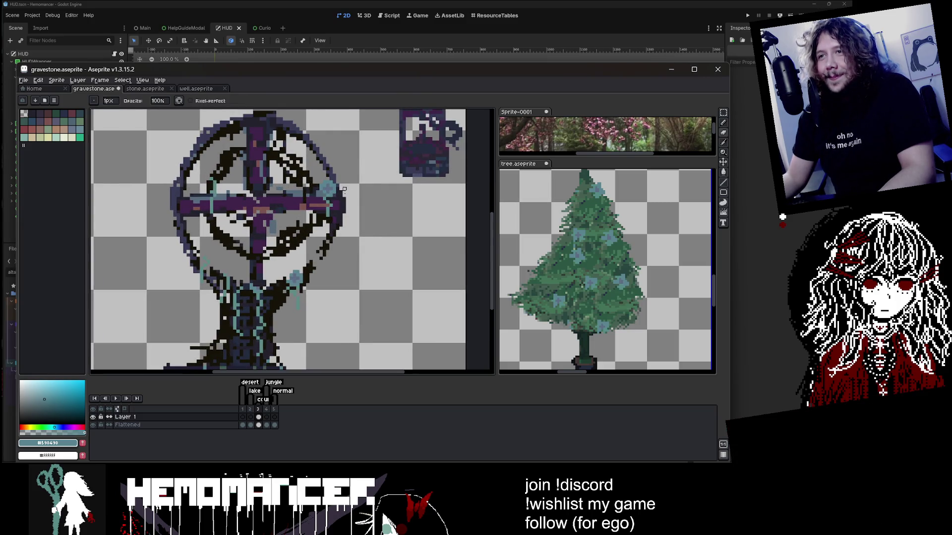
scroll(319, 296, "down", 2)
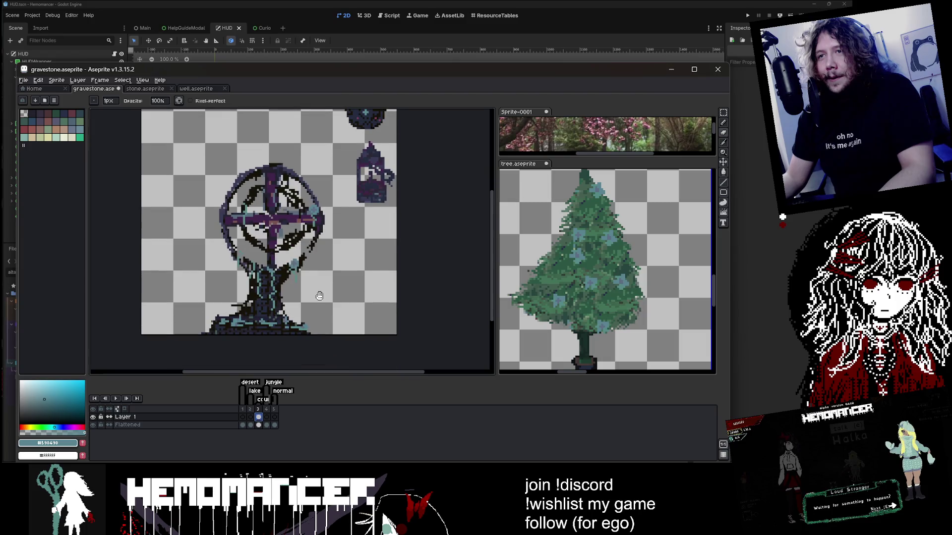
left_click_drag(317, 297, 302, 347)
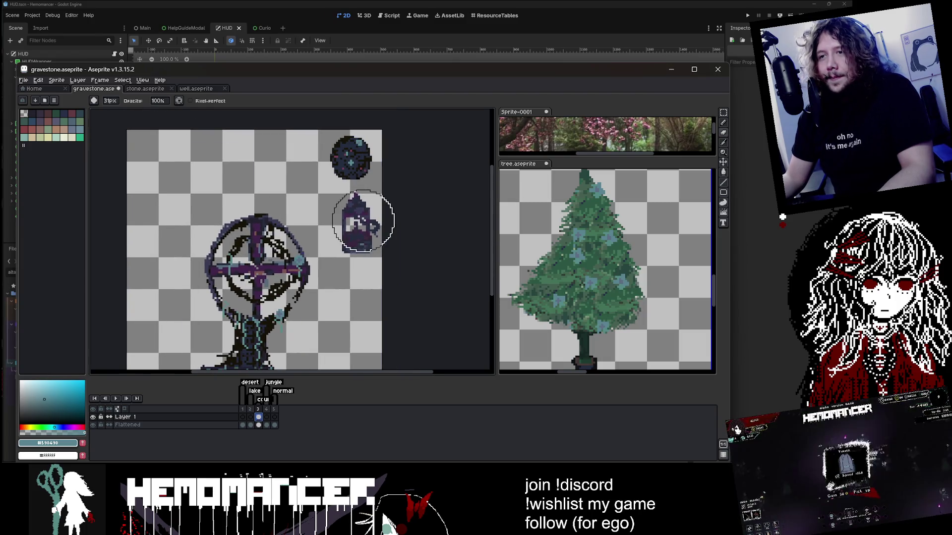
left_click(258, 424)
mouse_move(362, 225)
left_mouse_down()
mouse_move(374, 233)
mouse_move(361, 215)
mouse_move(369, 162)
mouse_move(408, 193)
left_mouse_up()
scroll(369, 162, "down", 3)
scroll(414, 153, "up", 1)
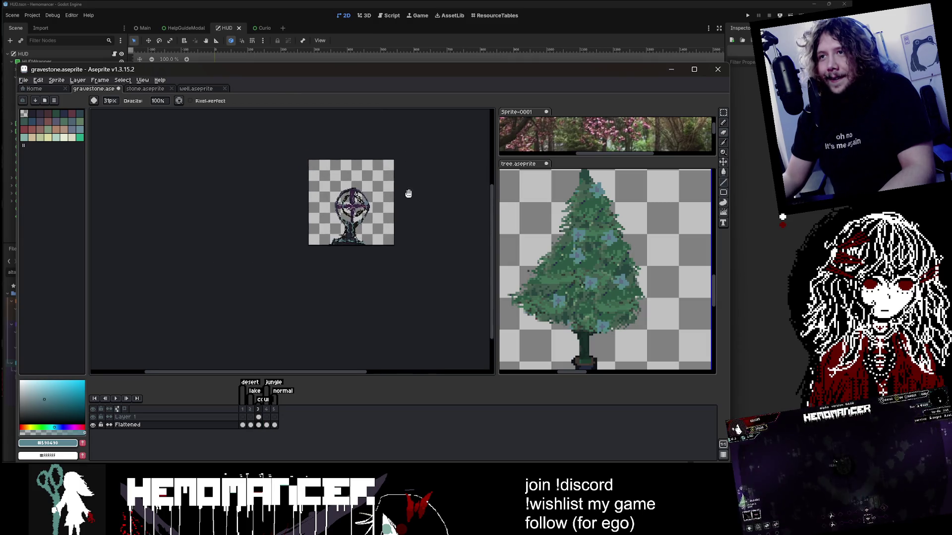
right_click(199, 419)
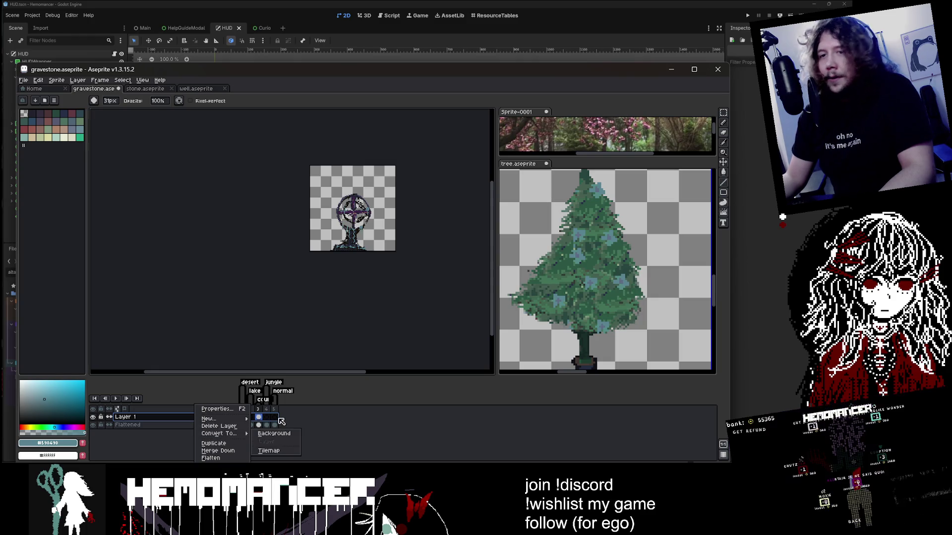
left_click(231, 454)
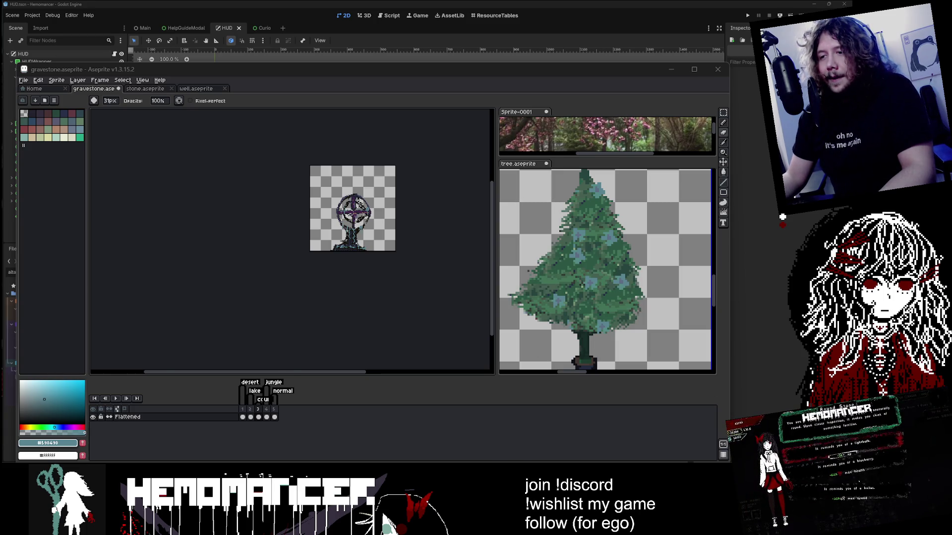
In Godot, search for 'blender' and bring up blender_projectile.aseprite's context menu
key("alt+Tab")
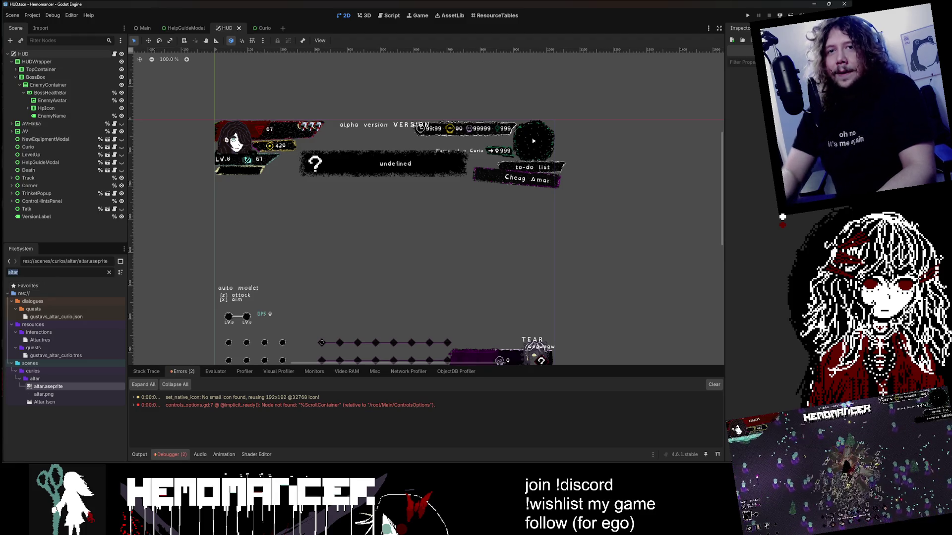
type("blender")
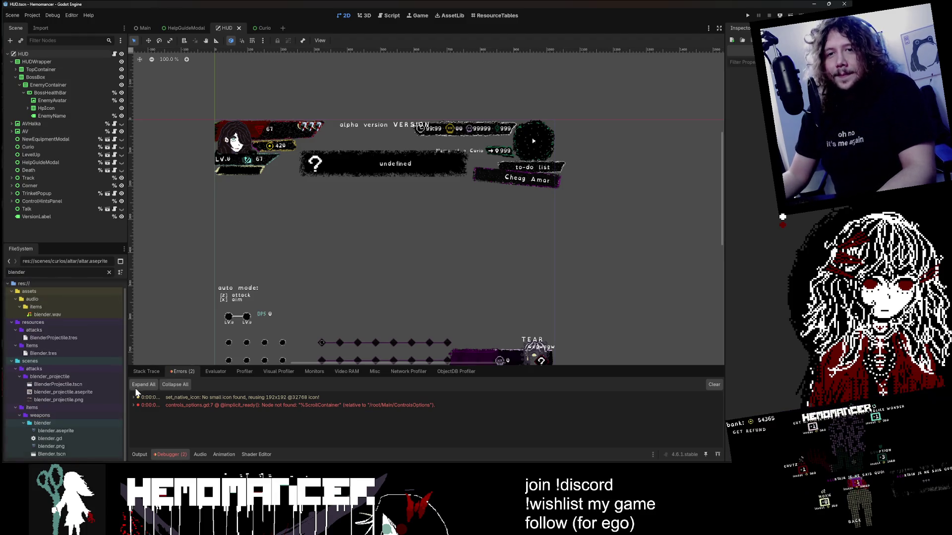
right_click(91, 391)
Open blender_projectile.aseprite in Aseprite with a 1px brush
left_click(166, 445)
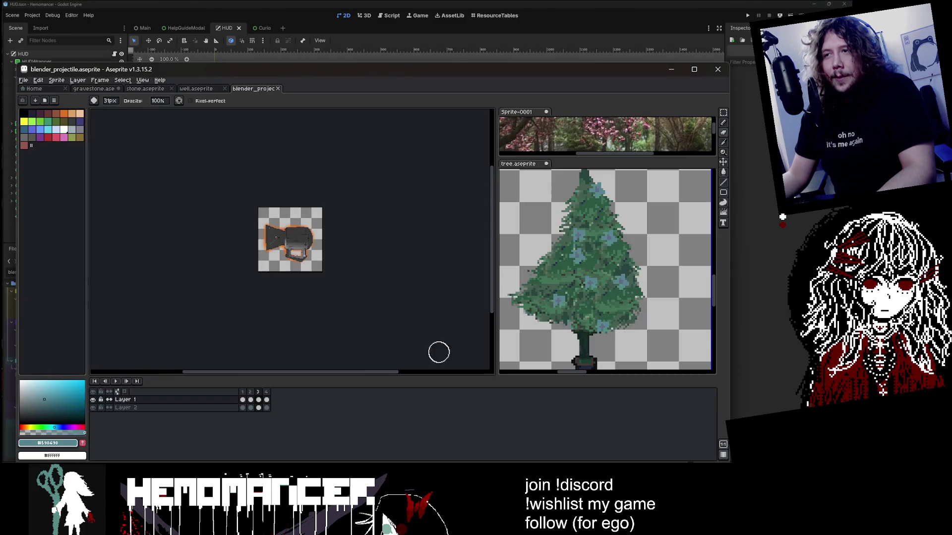
scroll(304, 212, "up", 3)
key("b")
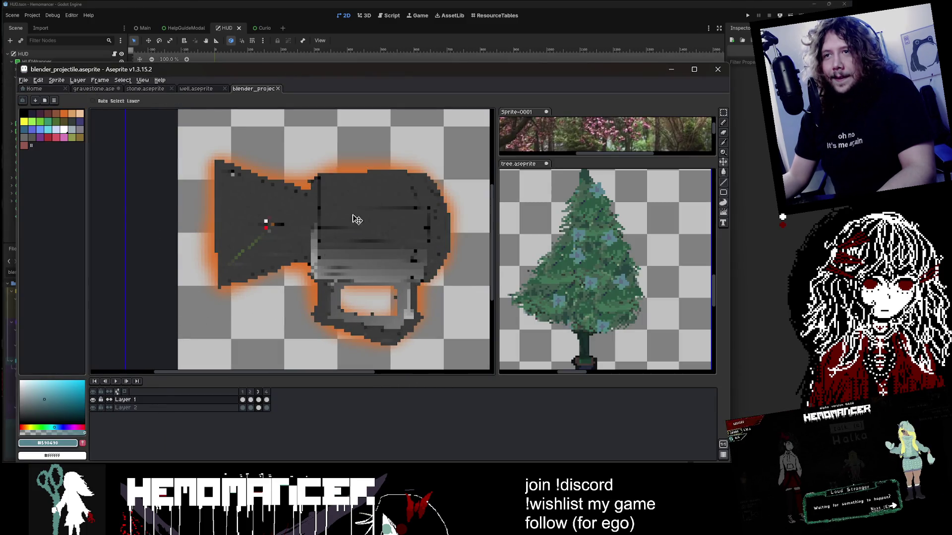
scroll(277, 298, "right", 2)
Play the blender projectile animation, stop it on frame 1, and close its tab
left_click(115, 383)
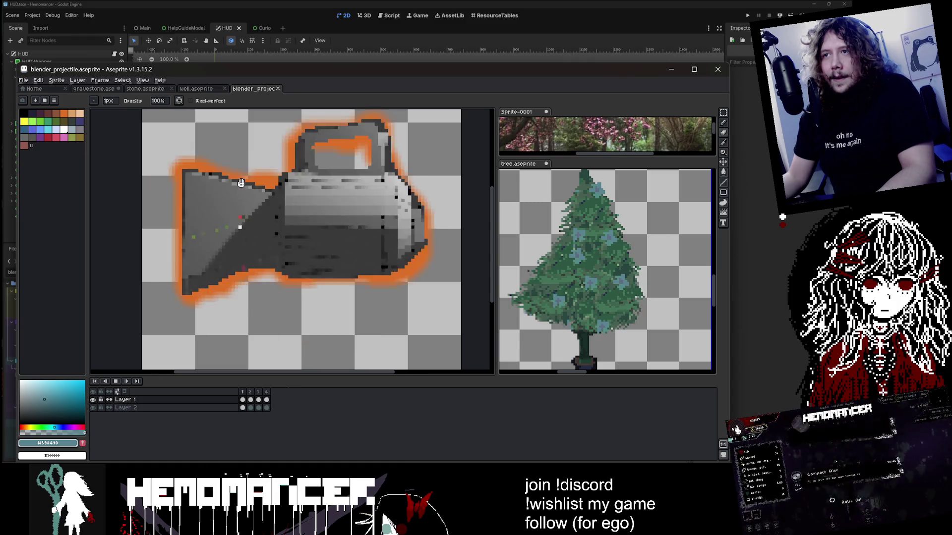
left_click(117, 382)
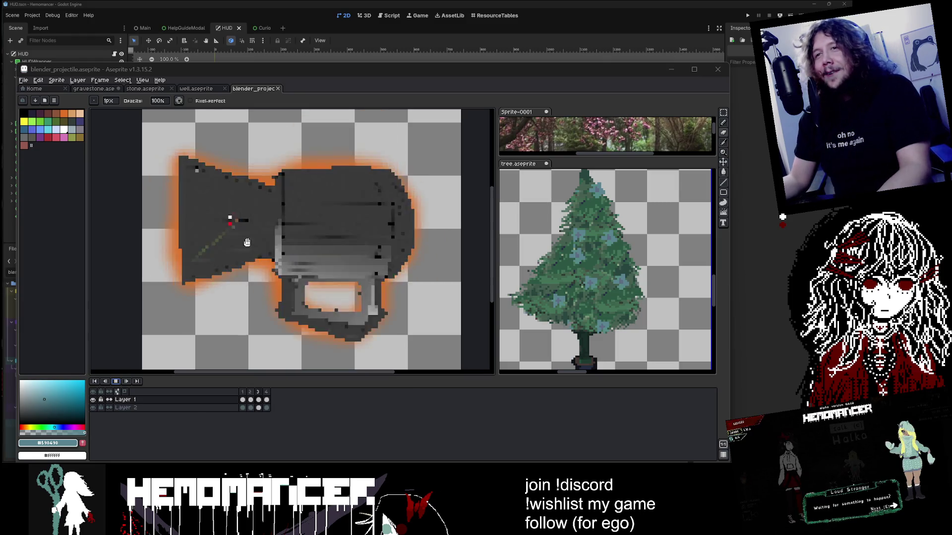
left_click(118, 382)
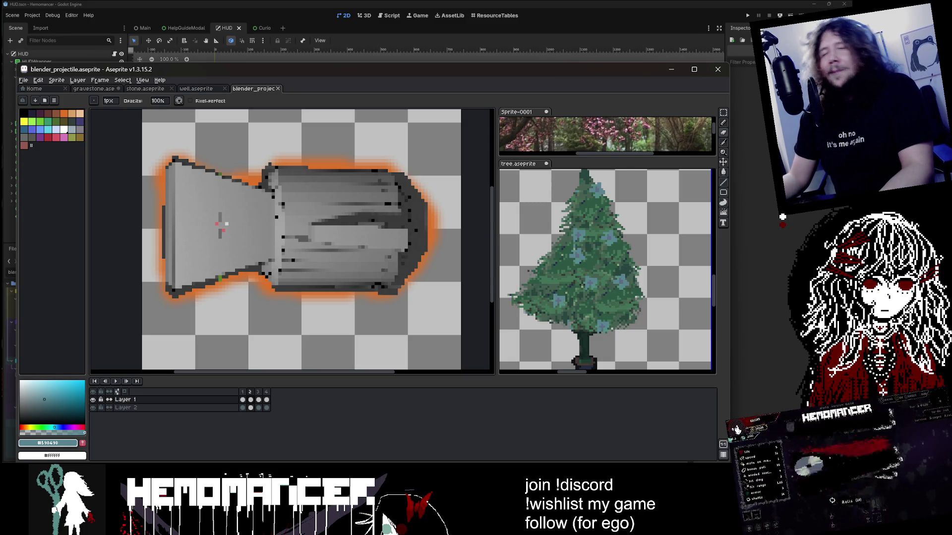
middle_click(256, 90)
Close the well and stone files and show frame 3 with the cross gravestone
middle_click(211, 90)
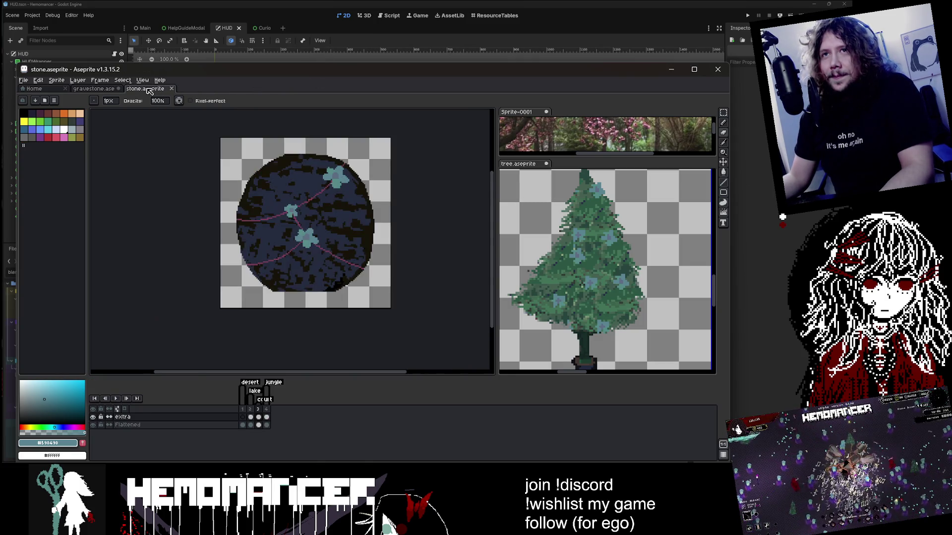
middle_click(148, 89)
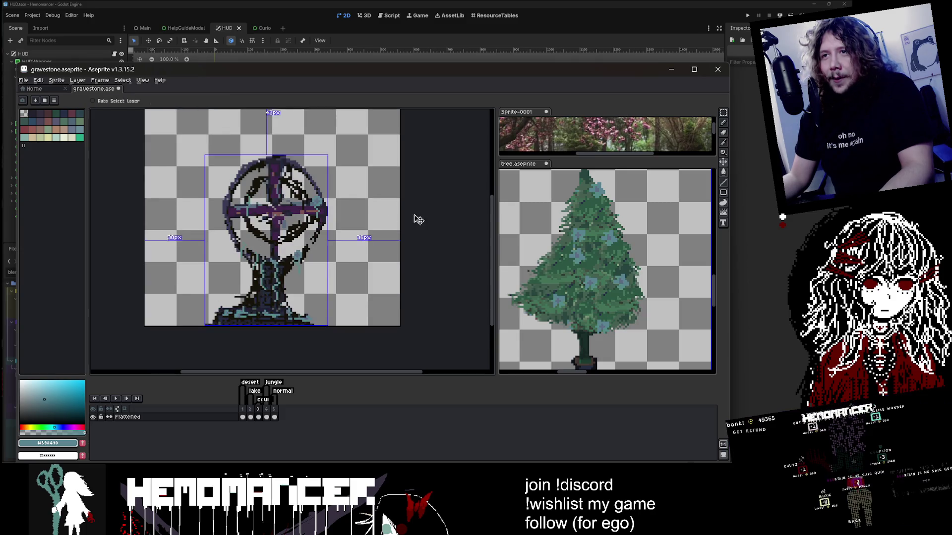
left_click(250, 410)
left_click(258, 410)
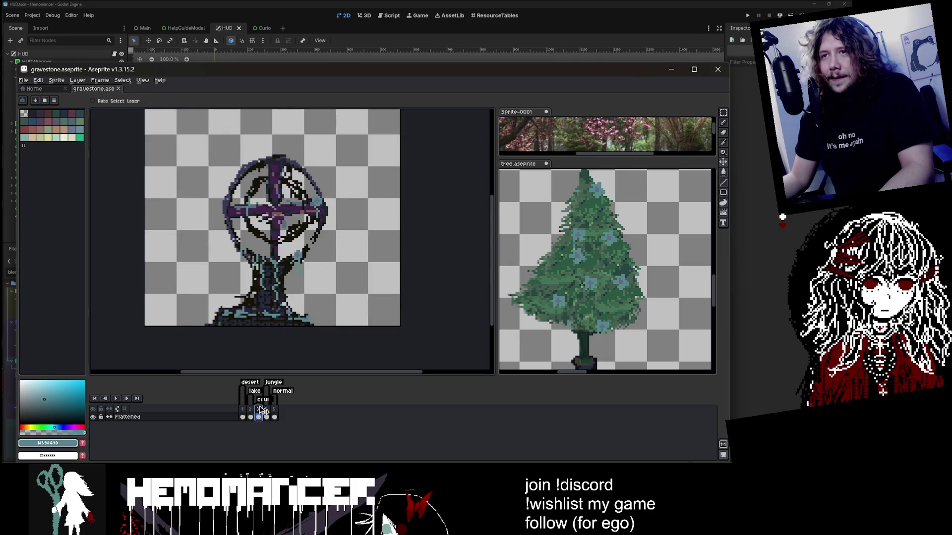
Pick the pencil with a pale green colour and add a new layer above Flattened
key("b")
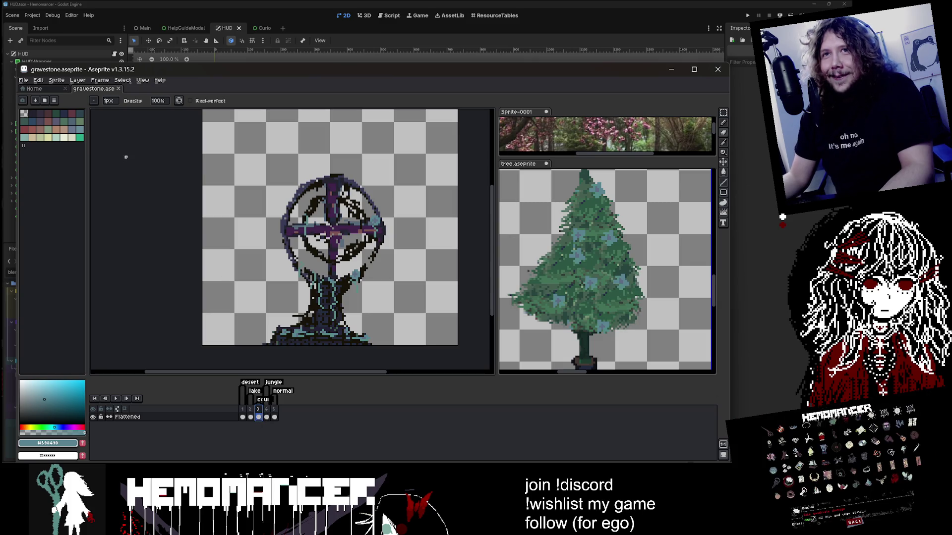
left_click(64, 137)
scroll(304, 367, "up", 1)
right_click(144, 417)
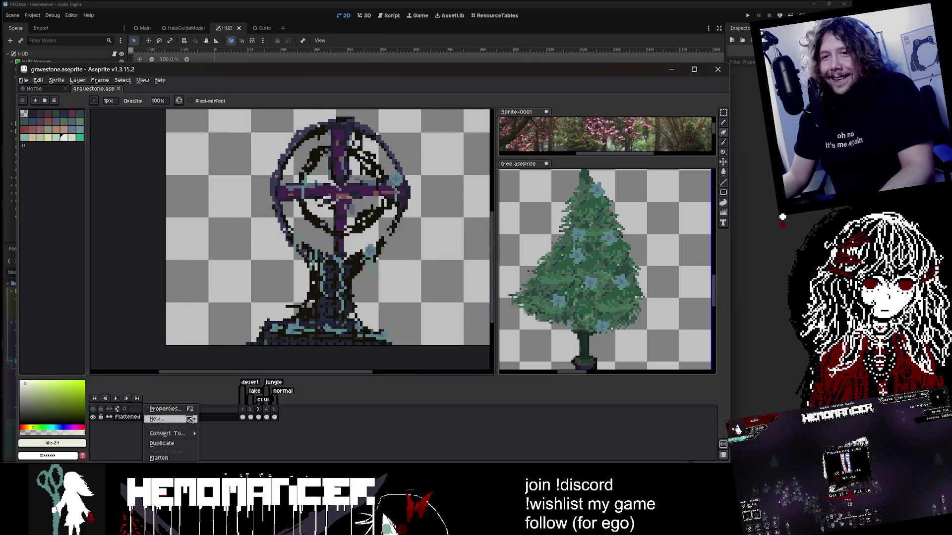
mouse_move(174, 419)
left_click(218, 419)
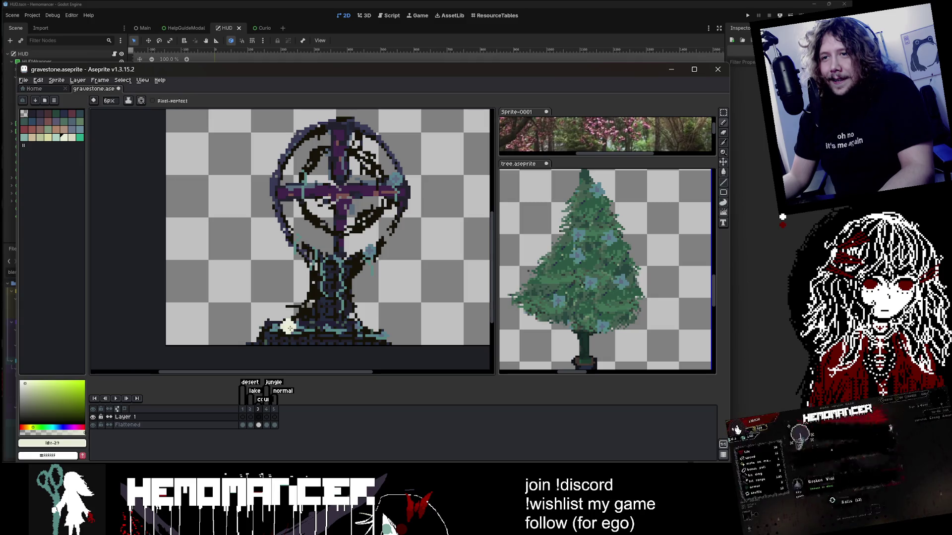
Copy the pale candle and paste a copy on the left side of the base
scroll(321, 307, "up", 1)
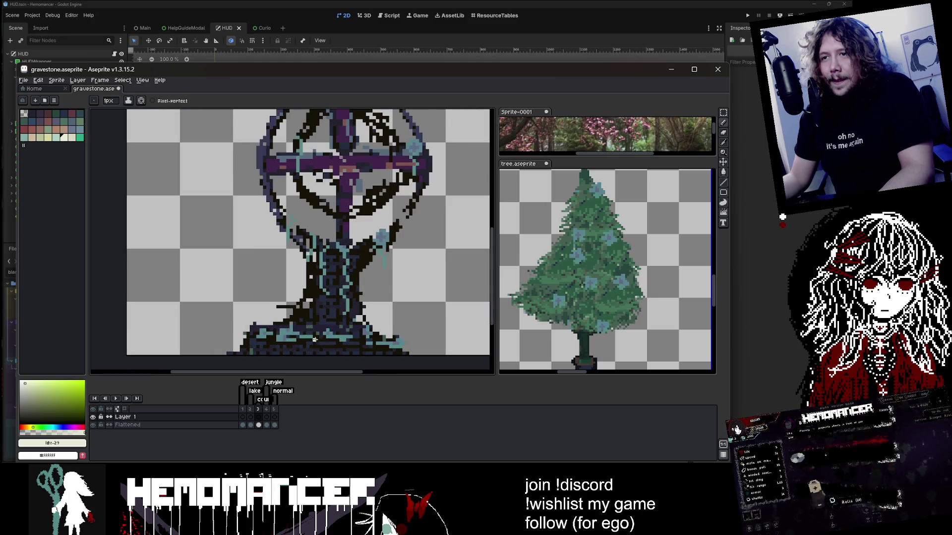
scroll(389, 335, "up", 1)
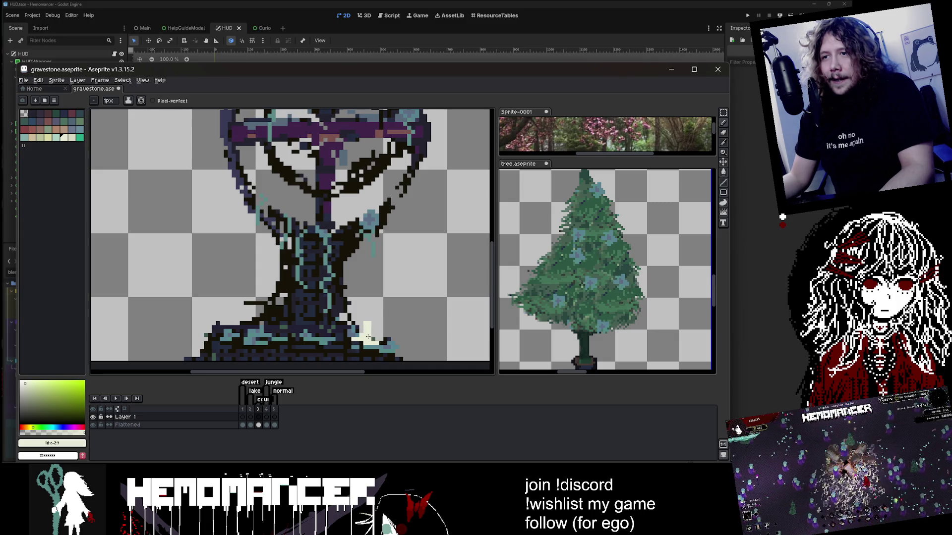
scroll(368, 337, "down", 3)
scroll(362, 307, "up", 5)
scroll(360, 297, "down", 5)
scroll(357, 278, "up", 2)
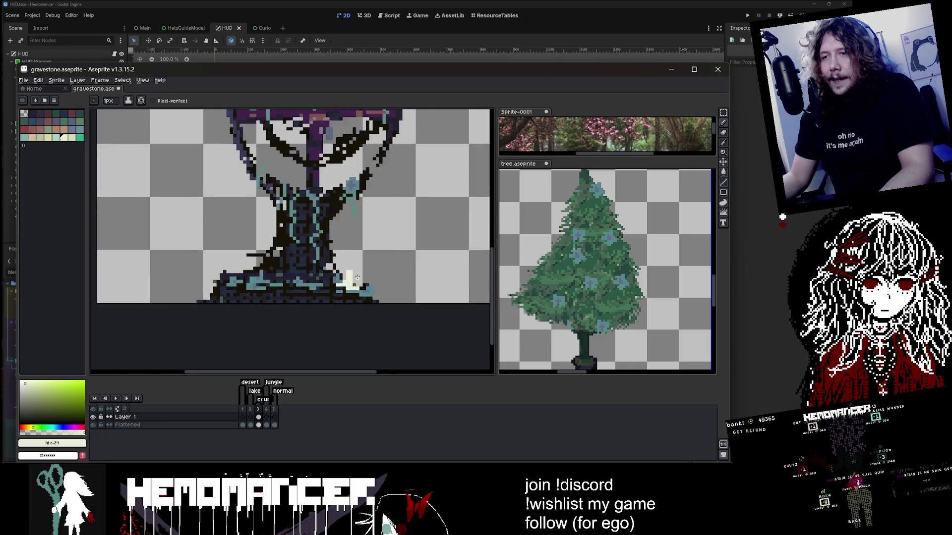
scroll(357, 277, "up", 1)
scroll(357, 272, "up", 1)
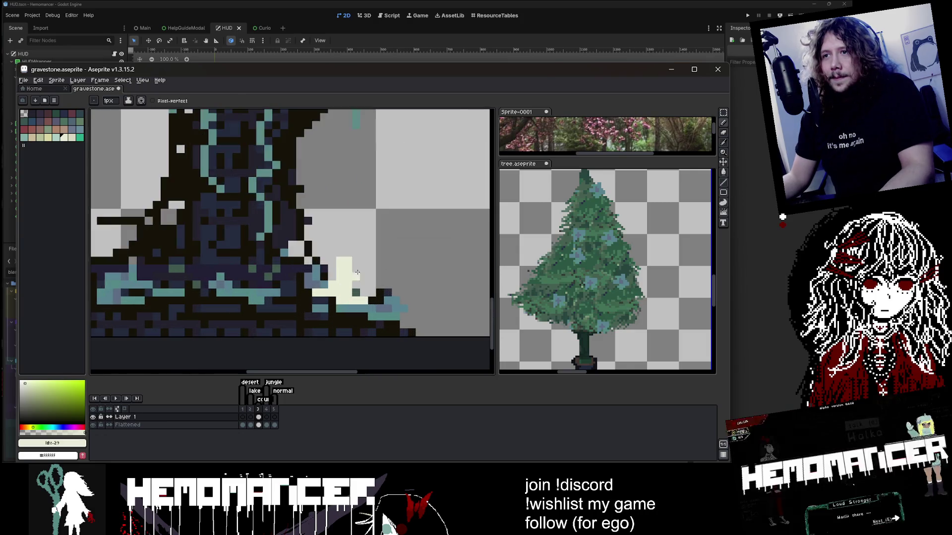
scroll(343, 254, "down", 3)
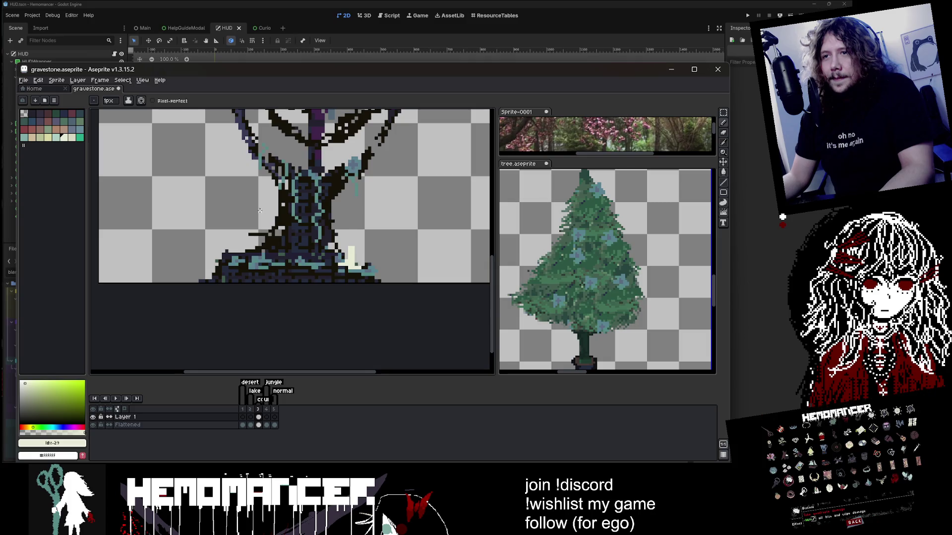
scroll(260, 211, "up", 1)
key("m")
mouse_move(358, 249)
left_mouse_down()
mouse_move(386, 285)
mouse_move(241, 256)
left_mouse_up()
key("ctrl+c")
key("ctrl+v")
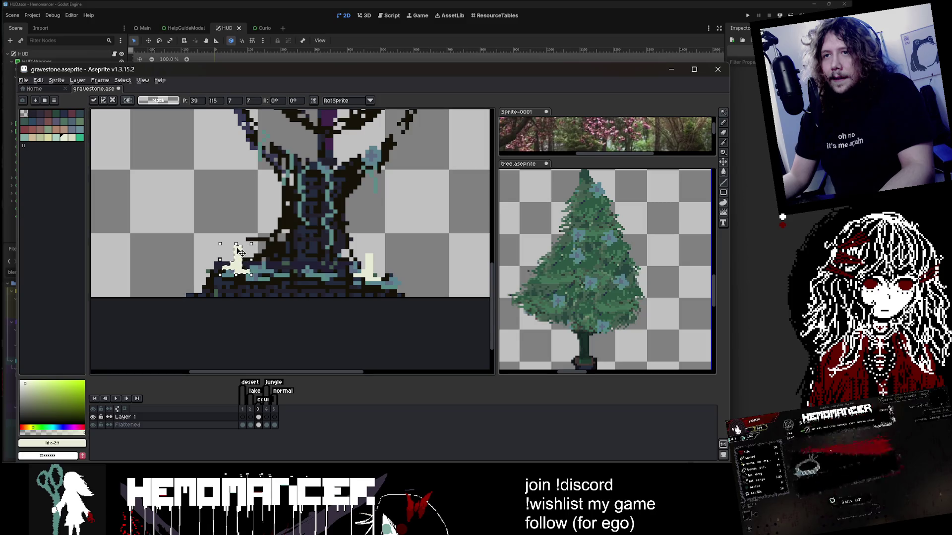
key("w")
Select the left candle copy with the Rectangular Marquee and reposition it
scroll(241, 237, "up", 2)
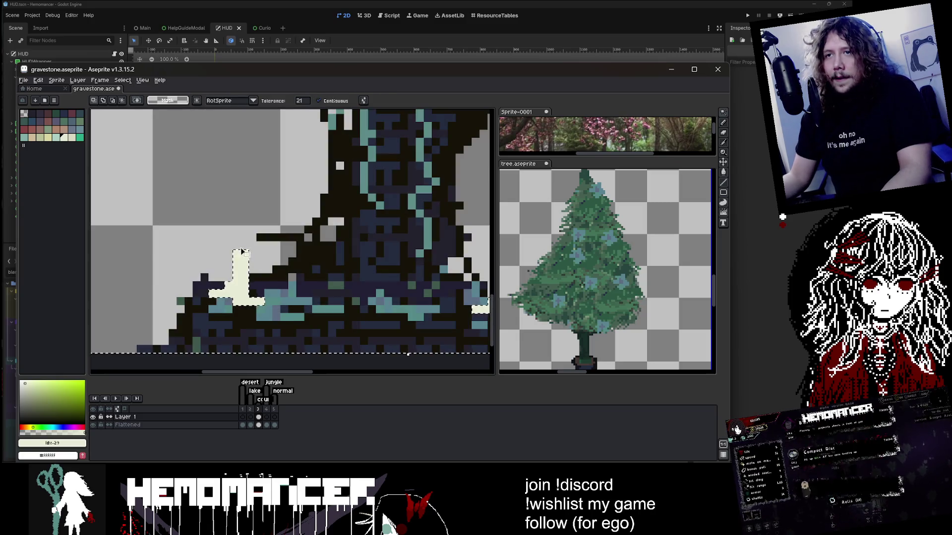
left_click(724, 113)
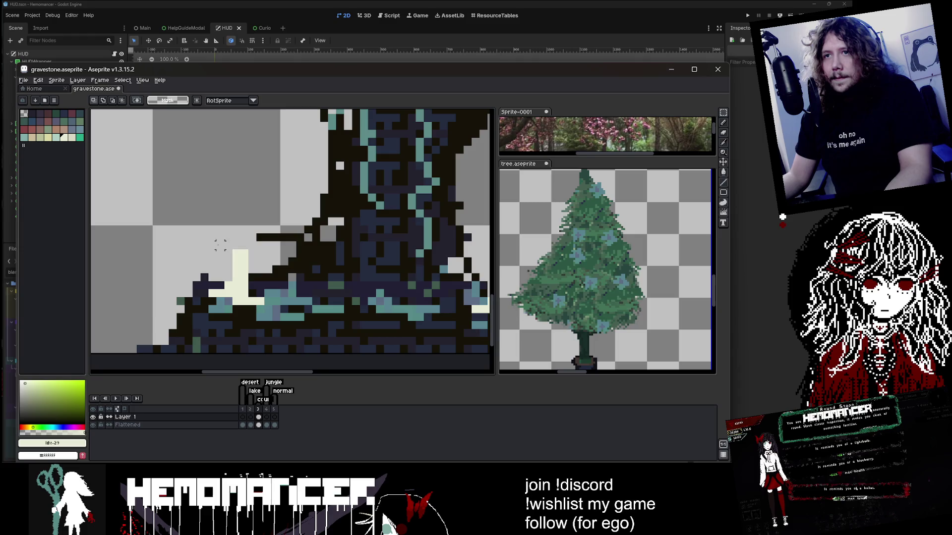
left_click_drag(218, 243, 274, 283)
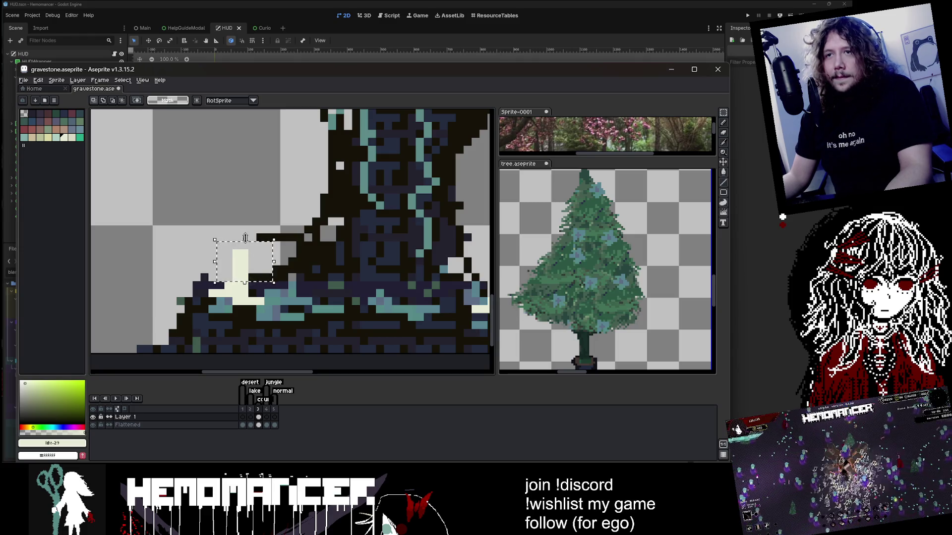
left_click(245, 238)
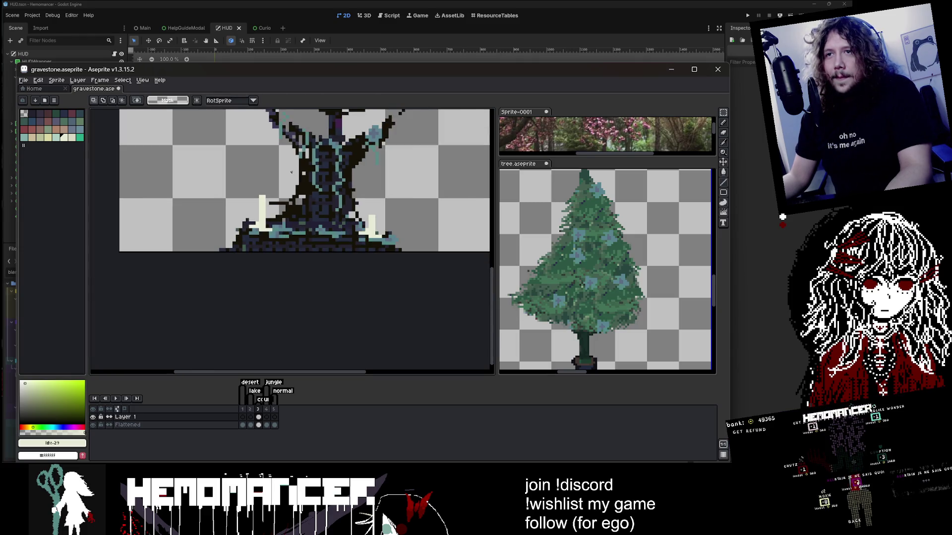
key("Return")
Drag another candle copy toward the middle and shrink it to a shorter height
scroll(243, 228, "down", 2)
left_click_drag(234, 219, 177, 277)
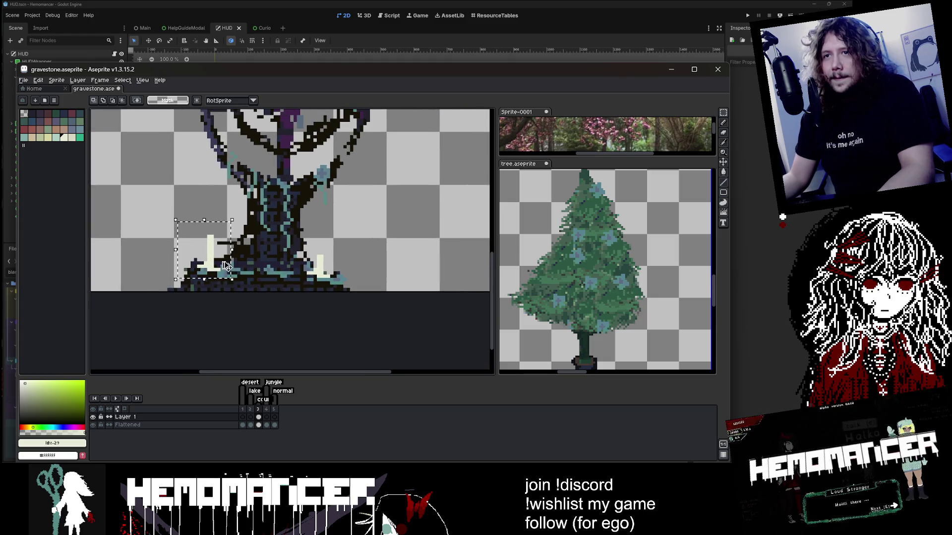
left_click_drag(225, 259, 266, 274)
left_click_drag(248, 228, 248, 258)
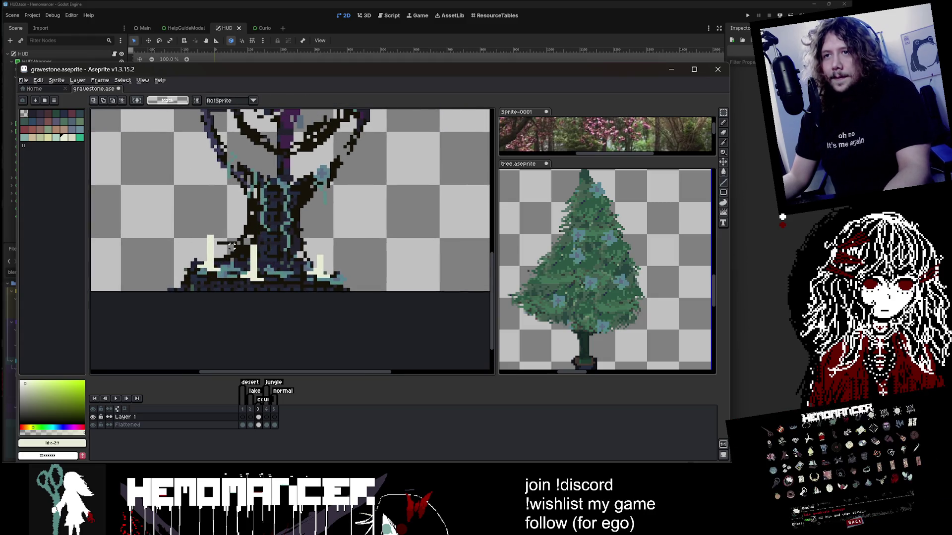
scroll(259, 239, "up", 1)
scroll(259, 245, "up", 1)
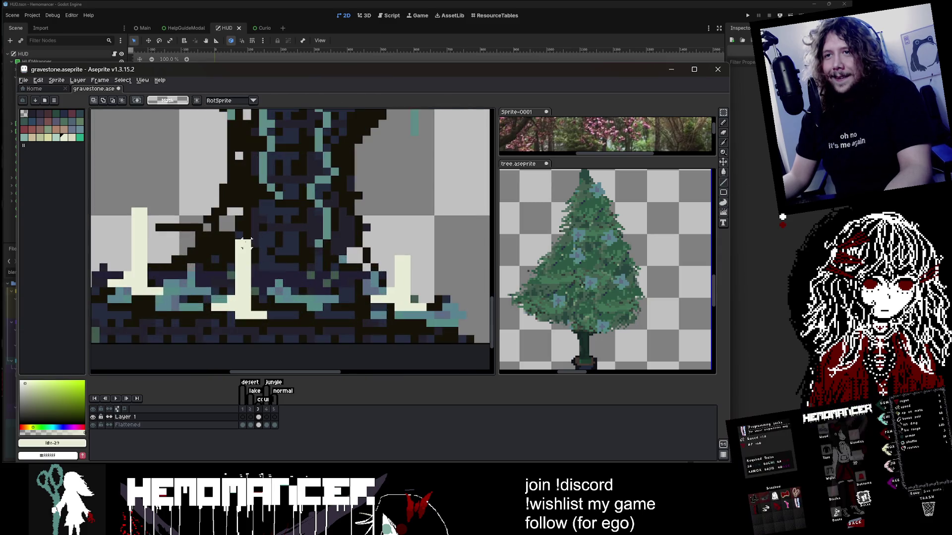
key("b")
Select the next candle with the Rectangular Marquee
scroll(278, 233, "up", 1)
scroll(303, 216, "down", 2)
scroll(304, 217, "up", 1)
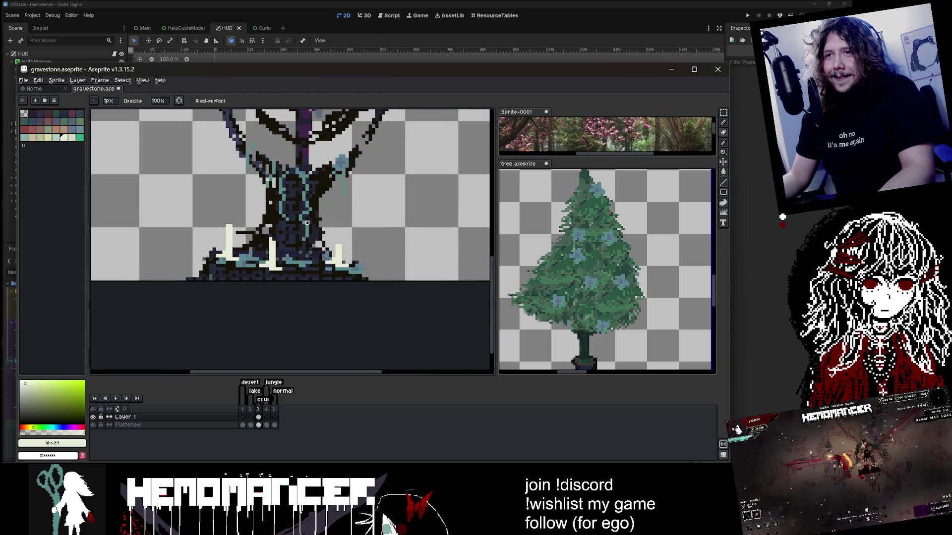
key("v")
key("m")
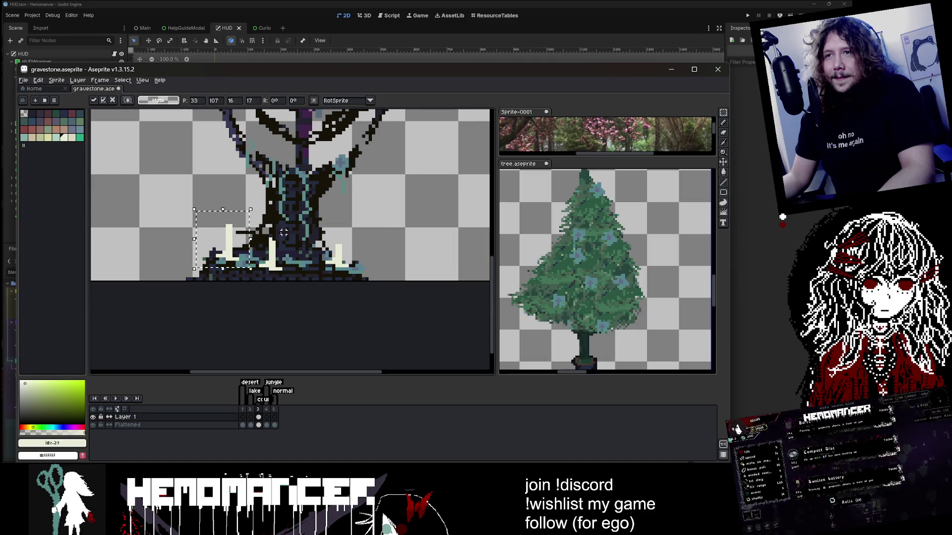
left_click_drag(264, 213, 320, 271)
scroll(305, 226, "up", 1)
Move the last candle copy into place along the gravestone's base
mouse_move(291, 240)
left_mouse_down()
mouse_move(228, 235)
mouse_move(329, 235)
mouse_move(318, 248)
mouse_move(312, 233)
mouse_move(301, 247)
left_mouse_up()
scroll(305, 238, "up", 1)
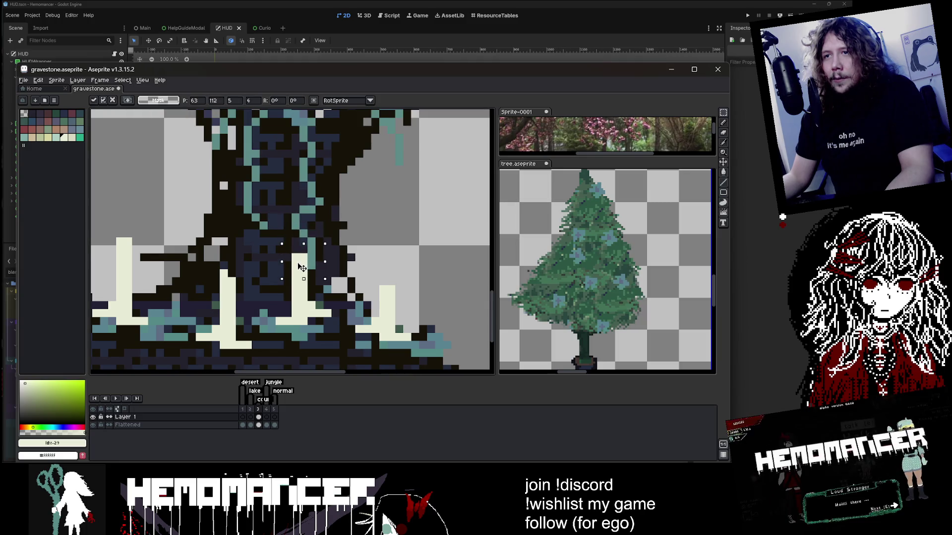
key("b")
scroll(307, 232, "down", 2)
scroll(312, 225, "up", 2)
scroll(321, 214, "down", 2)
scroll(321, 214, "down", 1)
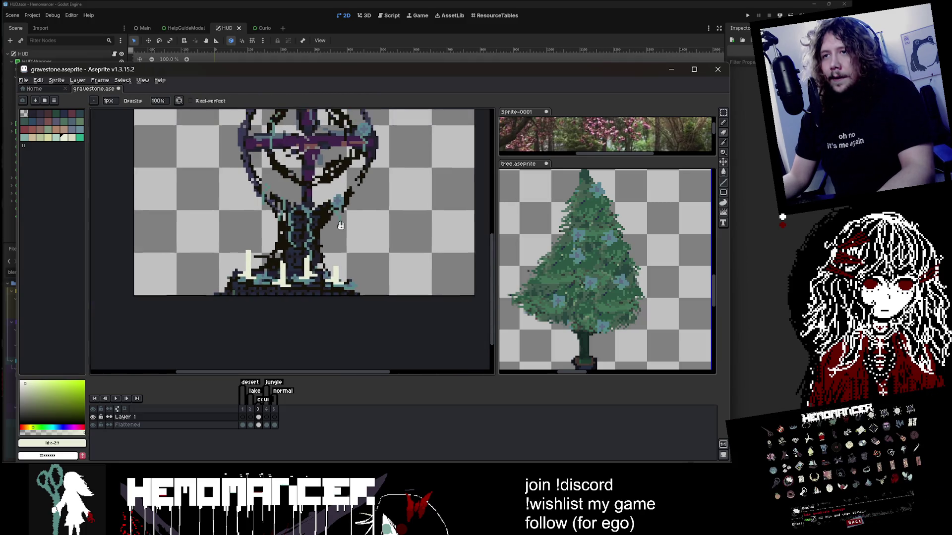
scroll(265, 250, "down", 1)
scroll(243, 256, "up", 2)
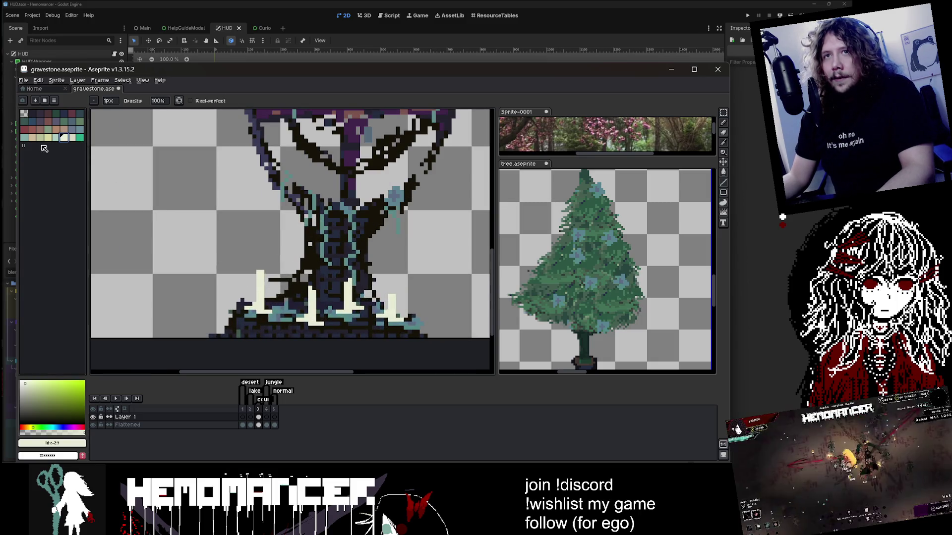
Pick the pale yellow palette swatch
left_click(72, 137)
scroll(320, 281, "up", 3)
scroll(320, 281, "down", 3)
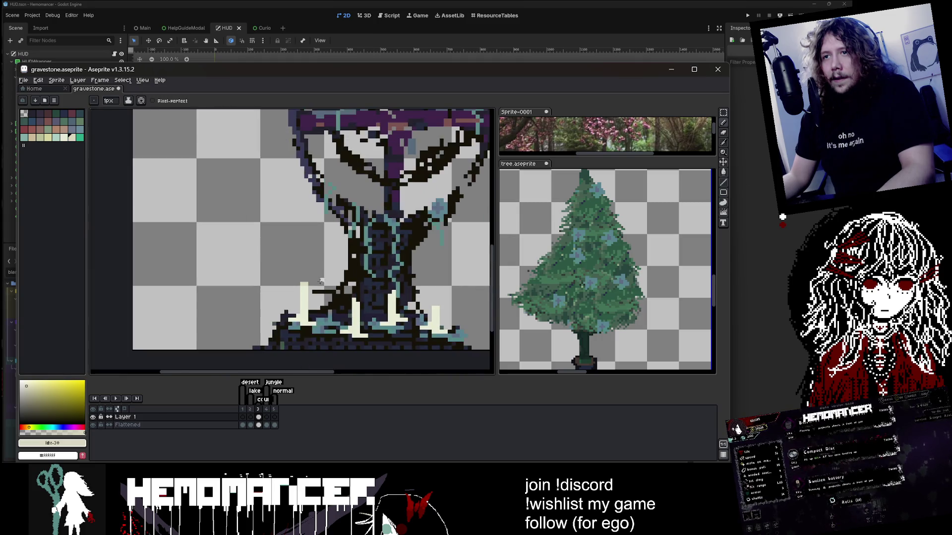
scroll(320, 281, "up", 2)
scroll(320, 281, "down", 2)
scroll(263, 237, "up", 2)
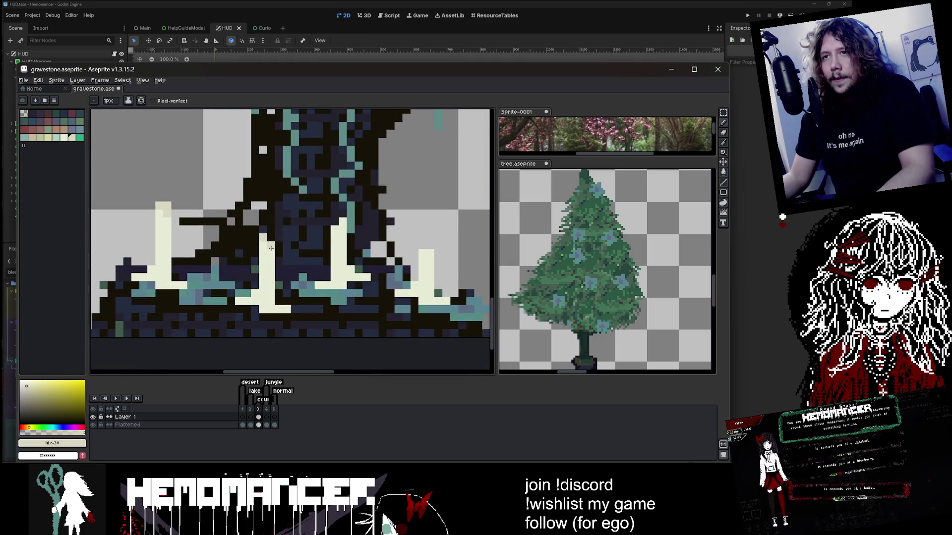
scroll(284, 218, "up", 1)
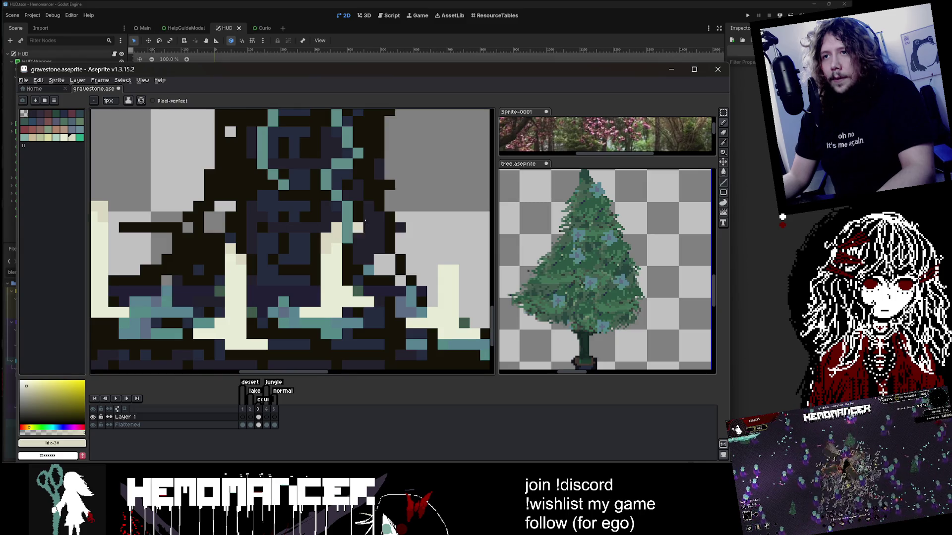
scroll(364, 221, "down", 2)
scroll(357, 220, "up", 3)
scroll(351, 219, "down", 4)
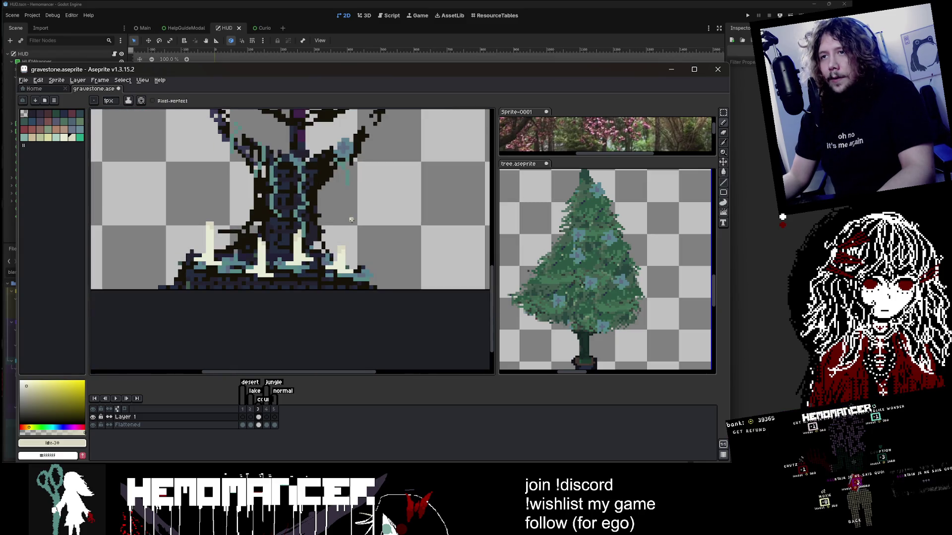
scroll(345, 230, "up", 3)
scroll(347, 231, "down", 5)
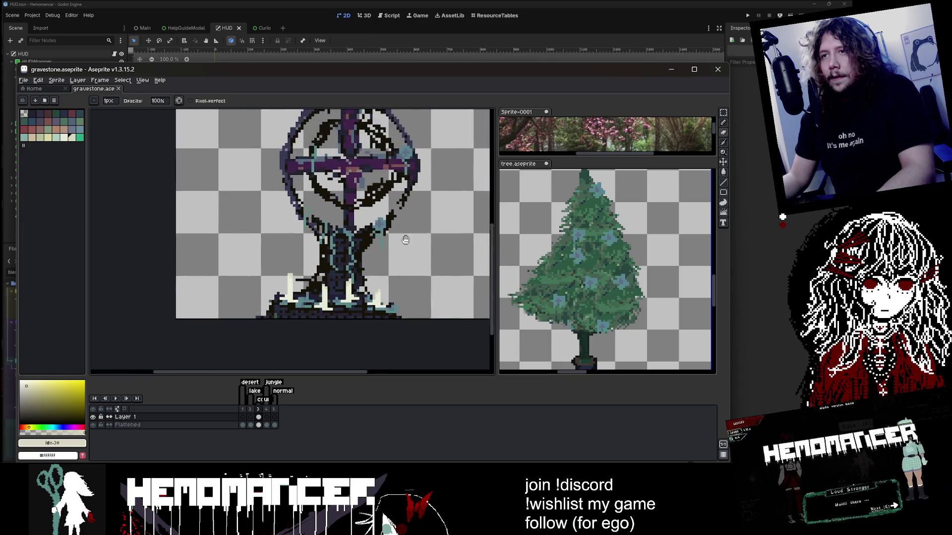
scroll(355, 230, "down", 1)
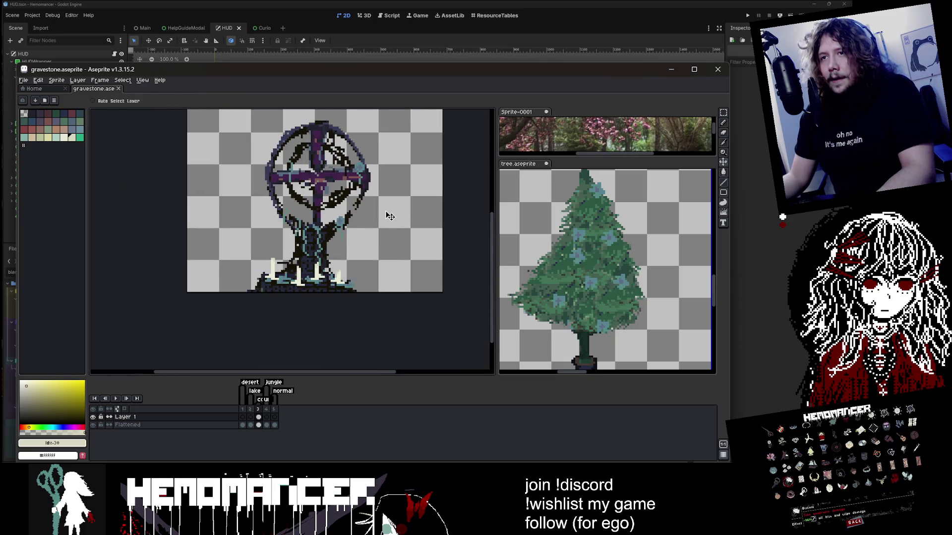
Pan to view the whole gravestone, save the sprite, and enlarge the reference photo
left_click_drag(386, 212, 364, 236)
right_click(363, 235)
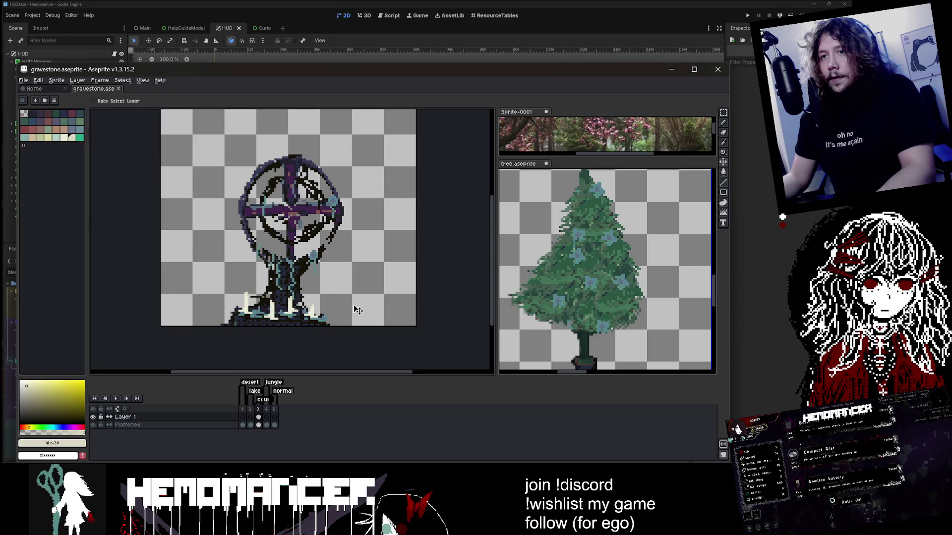
scroll(251, 293, "up", 2)
scroll(254, 283, "down", 1)
scroll(262, 262, "up", 1)
scroll(267, 248, "up", 1)
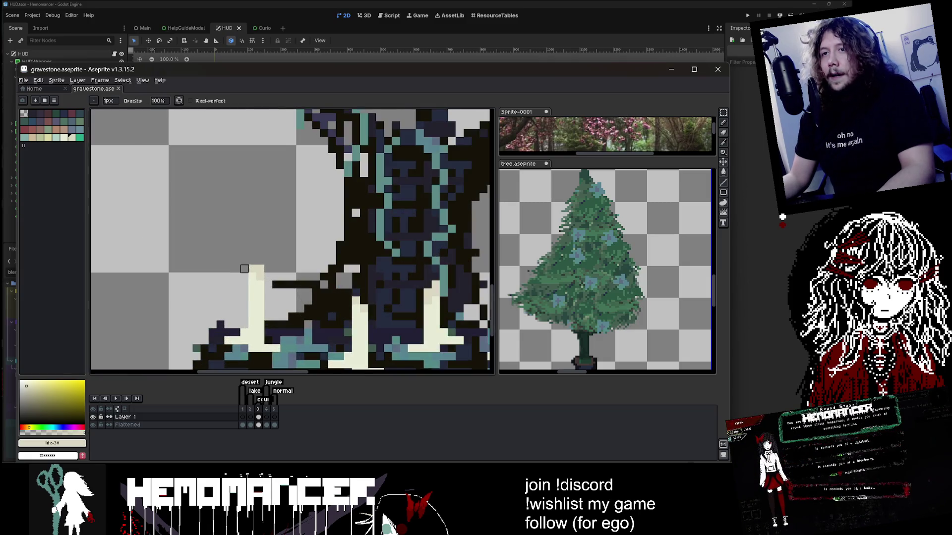
scroll(275, 237, "down", 1)
scroll(431, 187, "down", 2)
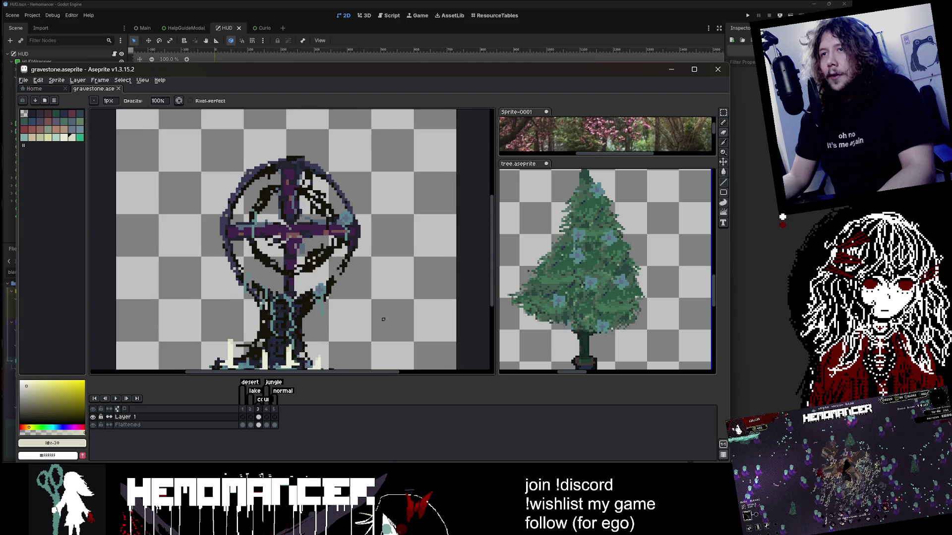
scroll(392, 290, "down", 1)
key("ctrl+s")
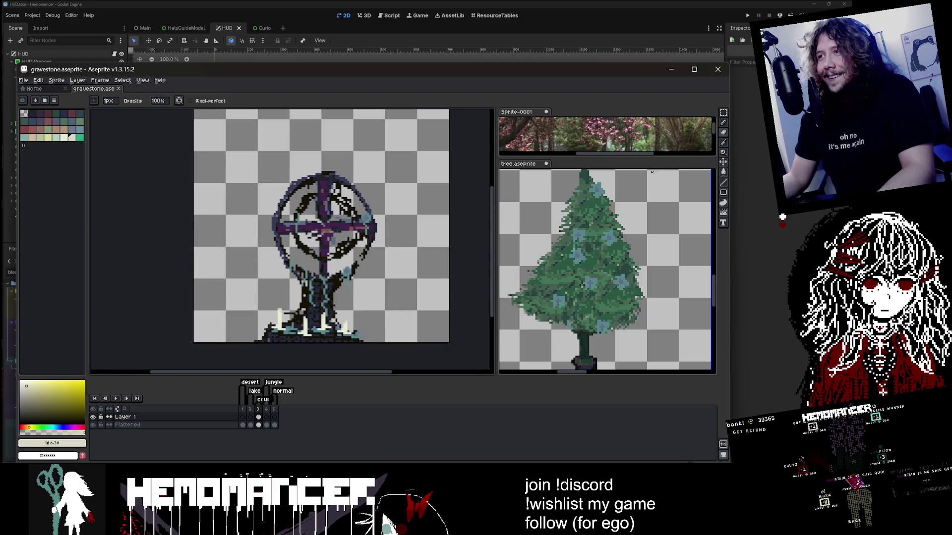
left_click_drag(645, 157, 644, 303)
Return to the gravestone sprite and flip between frames to compare the plain and ringed-cross stones
left_click(595, 224)
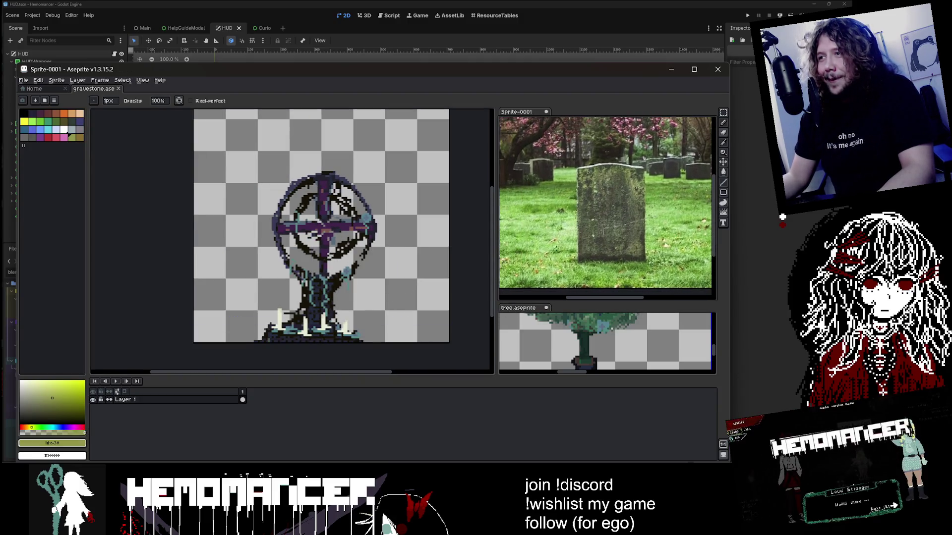
left_click(123, 290)
left_click(246, 418)
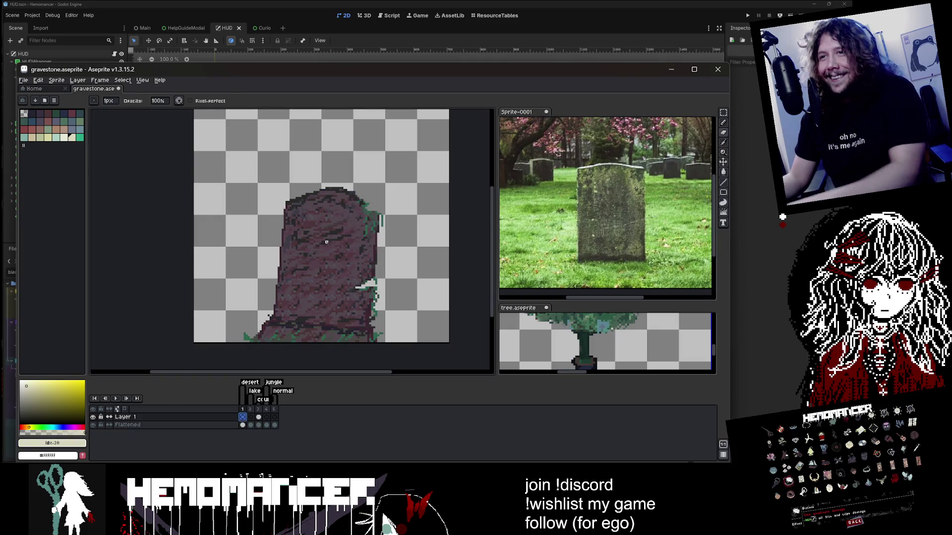
key("Right")
key("Left")
key("Right")
key("Right")
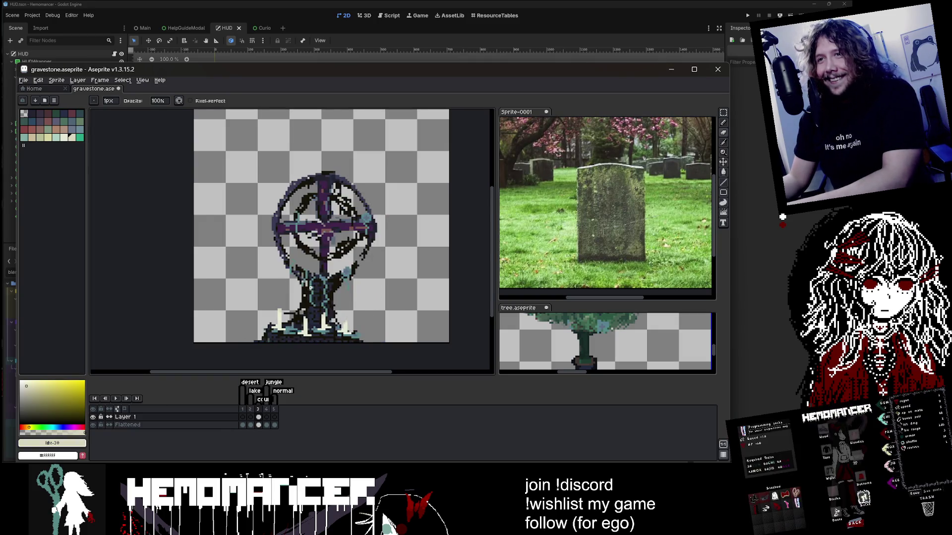
key("Left")
key("Left")
key("Right")
key("Right")
key("Right")
key("Right")
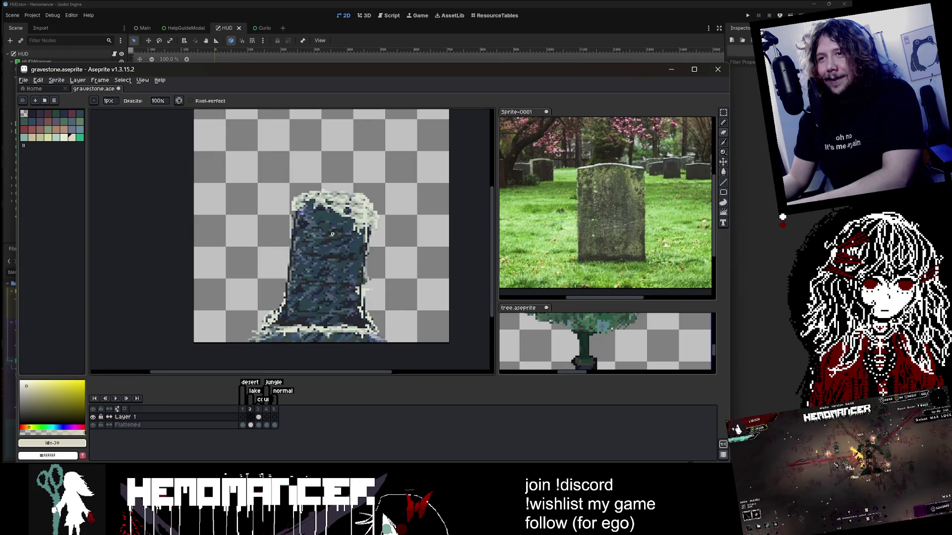
key("Left")
key("Right")
key("Right")
key("Left")
key("Left")
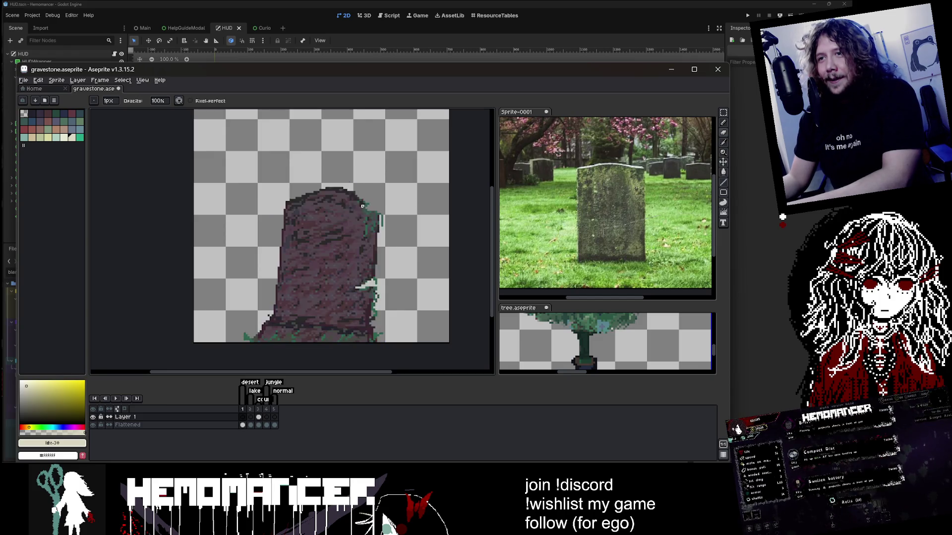
key("Right")
key("Right")
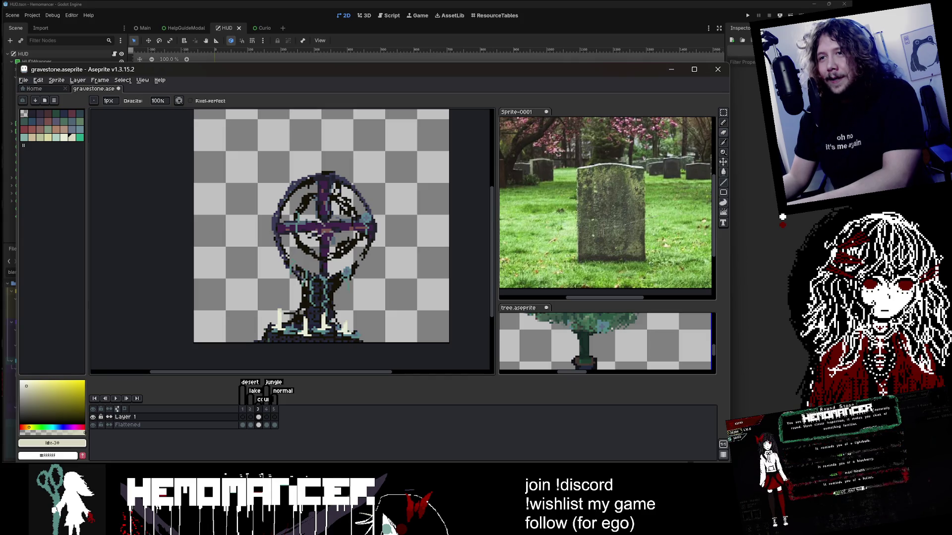
key("Right")
key("Left")
key("Left")
key("Left")
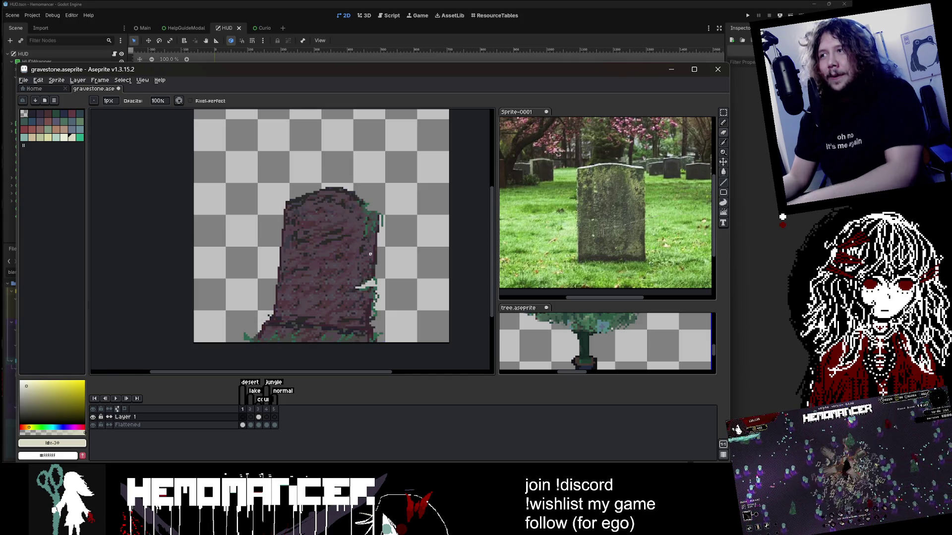
Save gravestone.aseprite and show the ringed-cross frame again
key("ctrl+s")
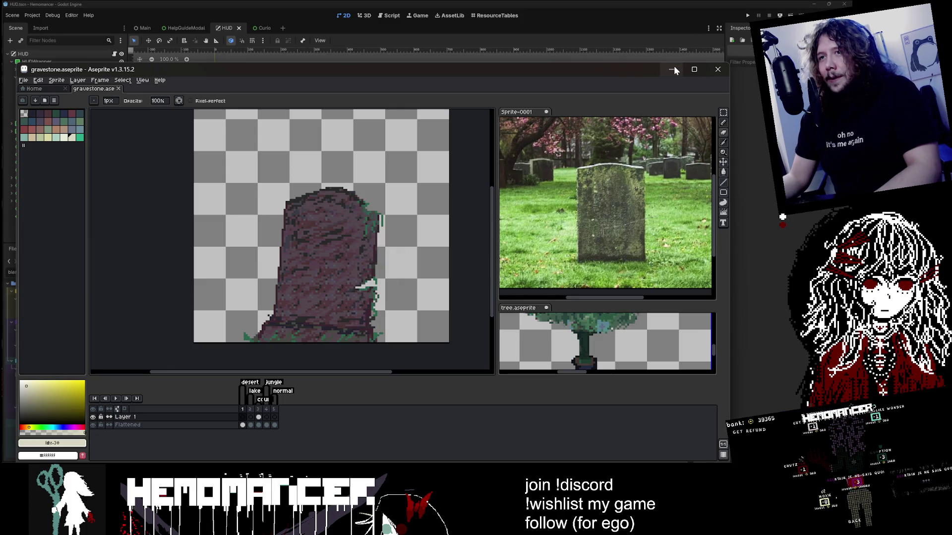
left_click(175, 252)
key("Left")
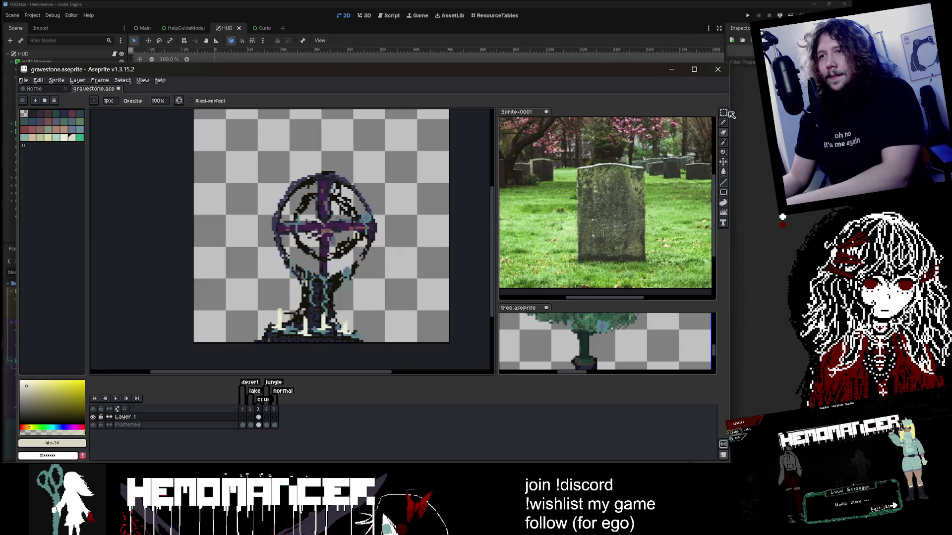
Minimize Aseprite and run Hemomancer in debug mode with F5
left_click(671, 70)
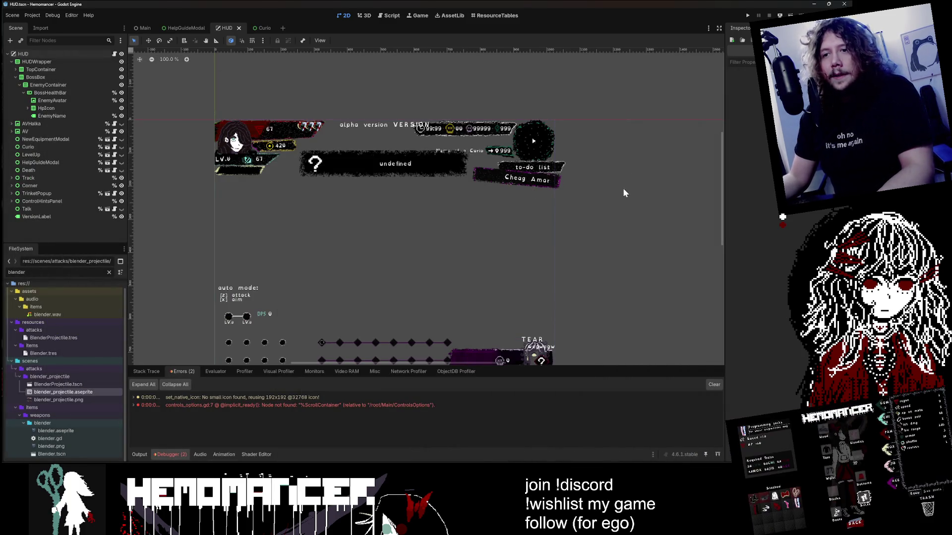
key("F5")
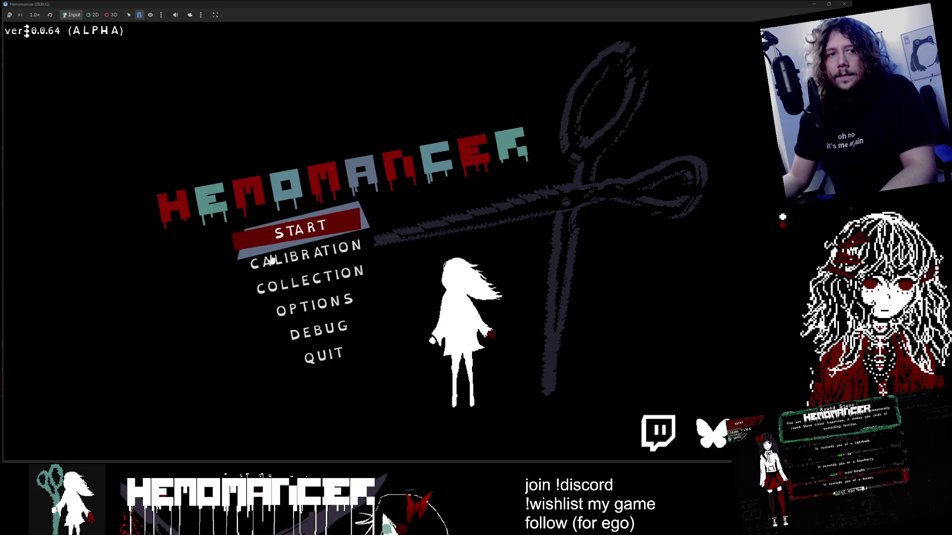
Start the game, glance at debug options, then browse and leave the signpost travel map
left_click(304, 239)
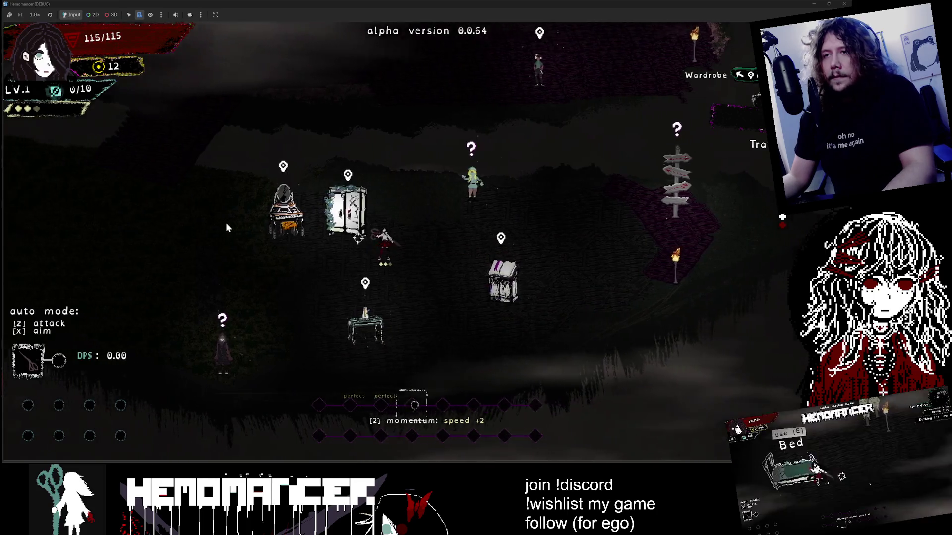
key("Escape")
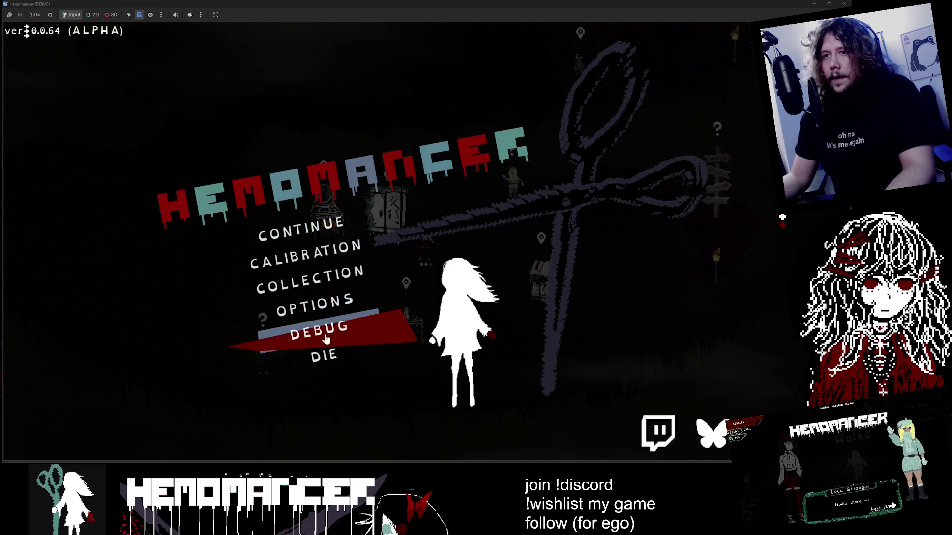
left_click(327, 335)
key("Escape")
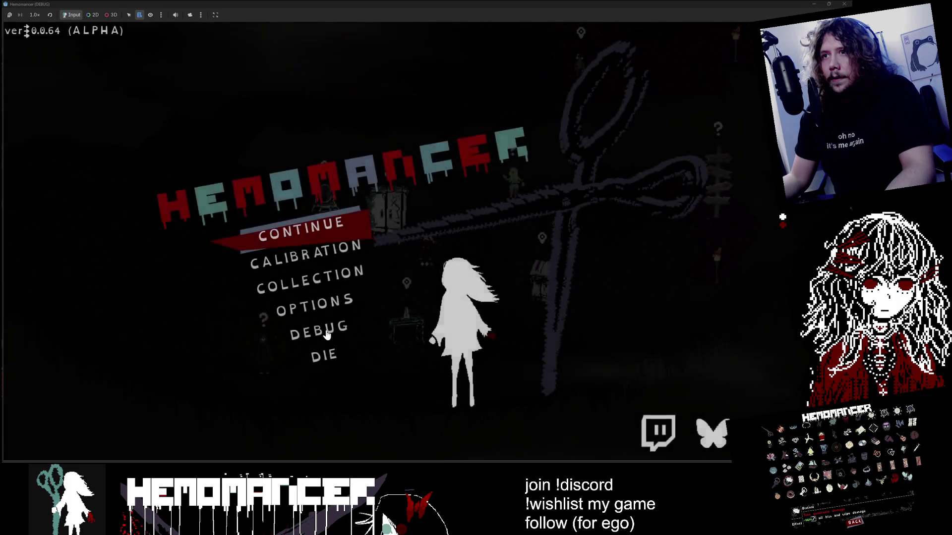
key("Return")
key("Right")
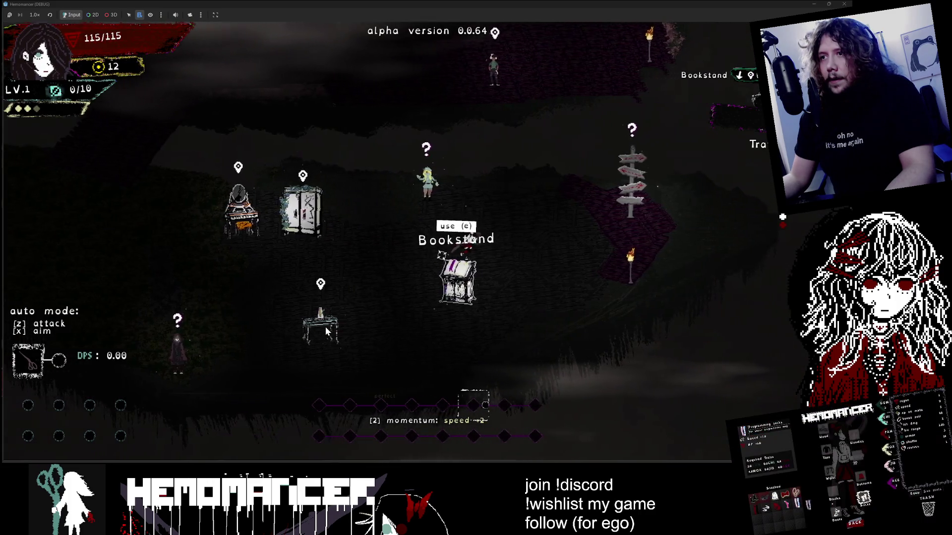
key("Return")
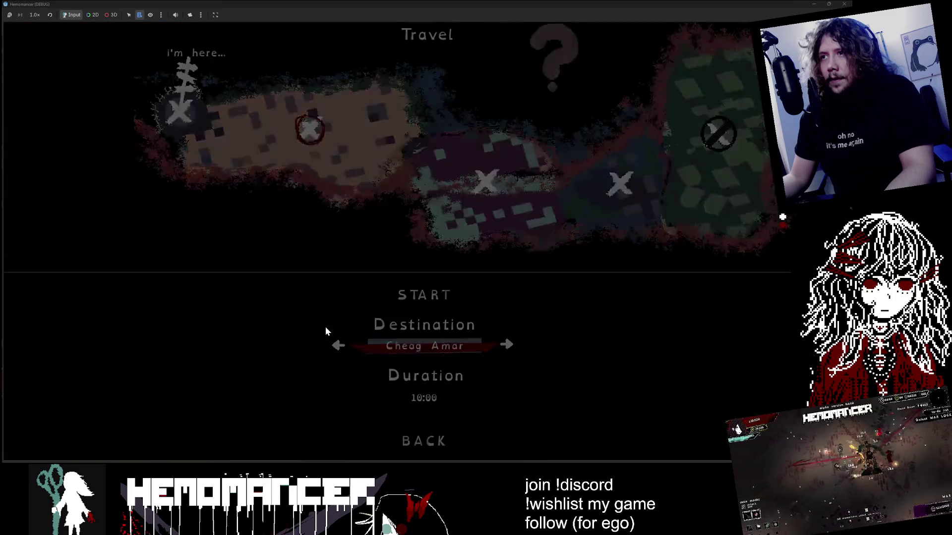
key("Right")
key("Down")
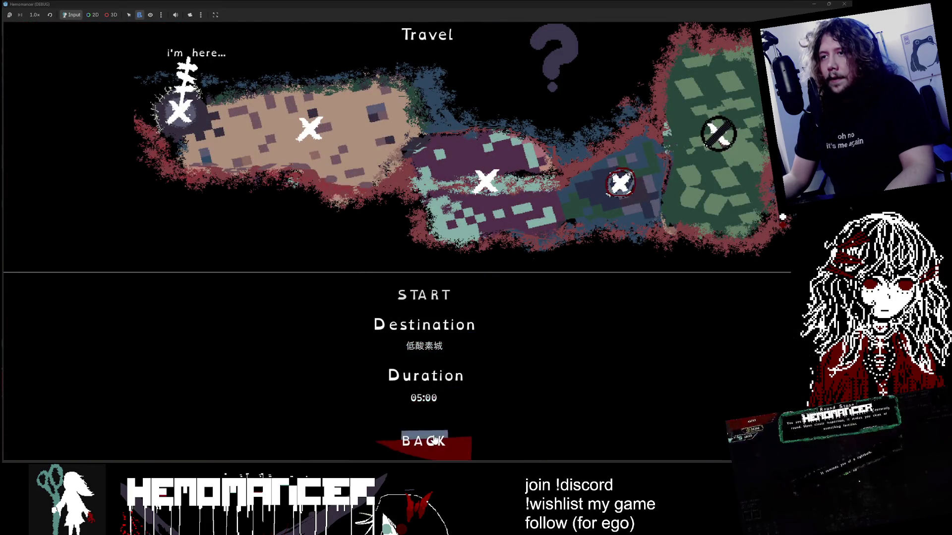
key("Return")
Turn godmode on in the debug options, then start the trip to Cheag Amar
key("Escape")
left_click(327, 342)
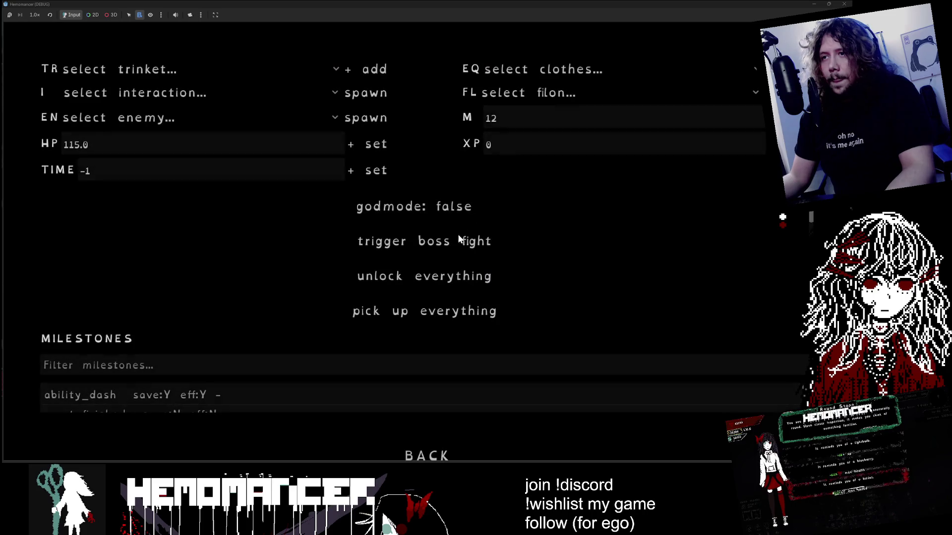
left_click(445, 210)
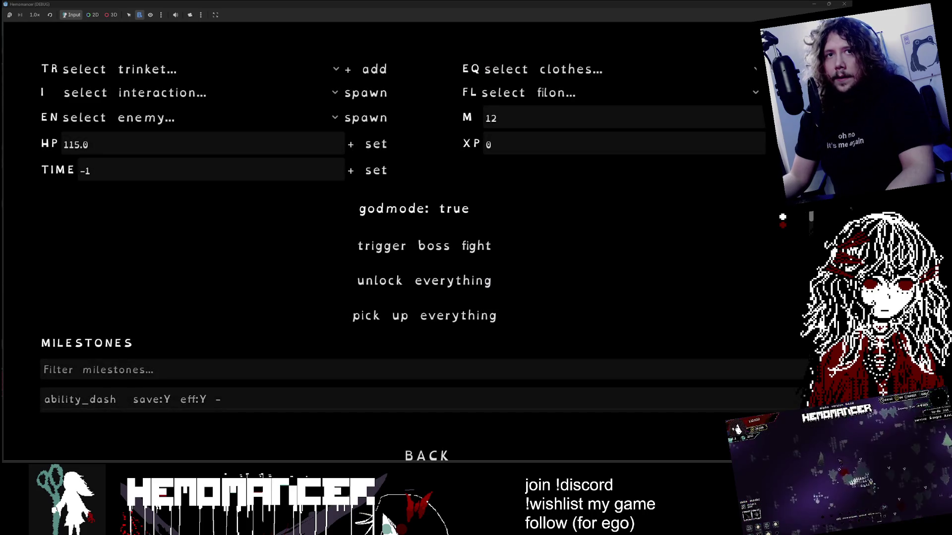
key("Escape")
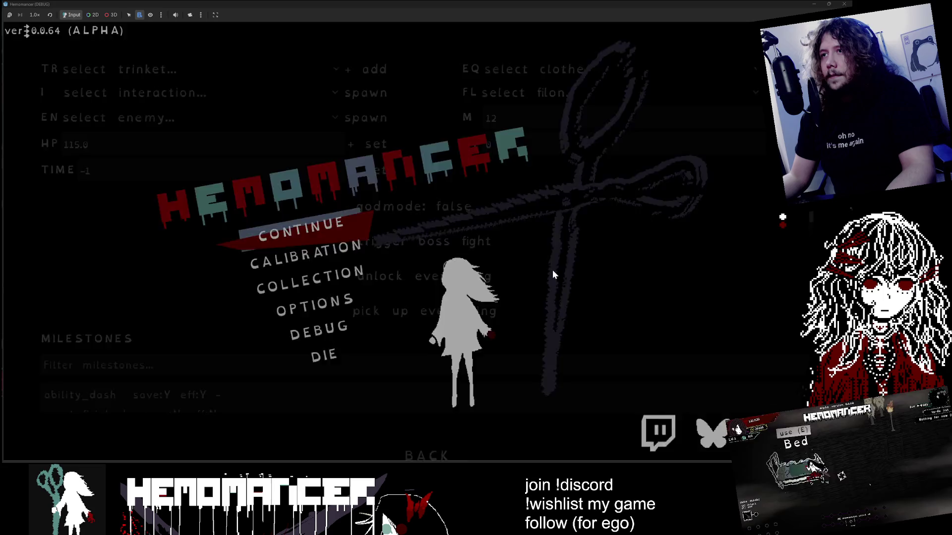
key("Escape")
key("Return")
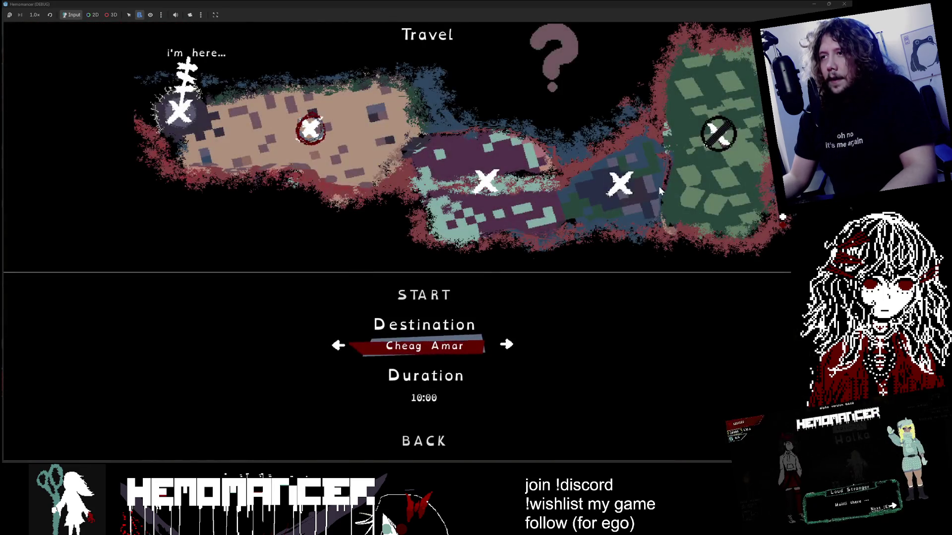
key("Up")
key("Return")
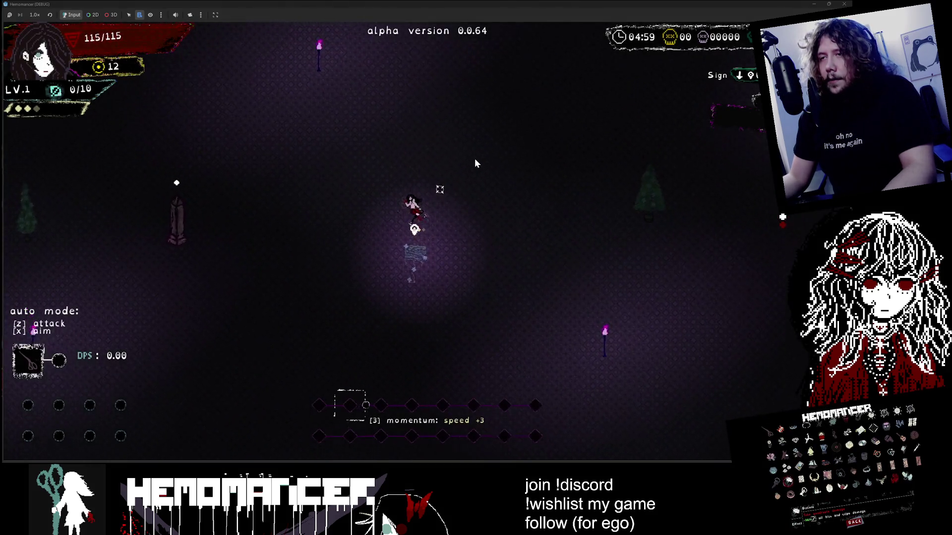
Spawn enemy 2 from the debug enemy list, then stop the running game
key("Escape")
key("Down")
key("Return")
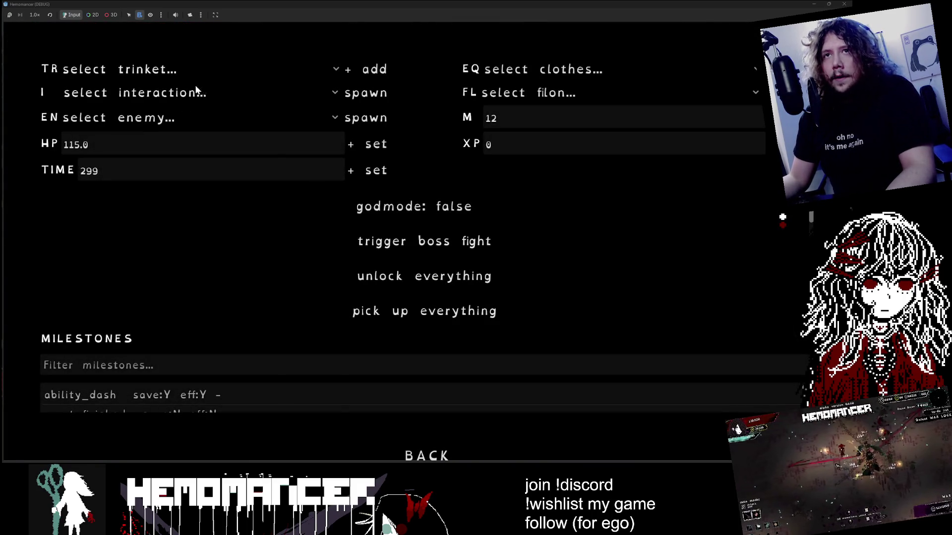
left_click(197, 121)
left_click(78, 92)
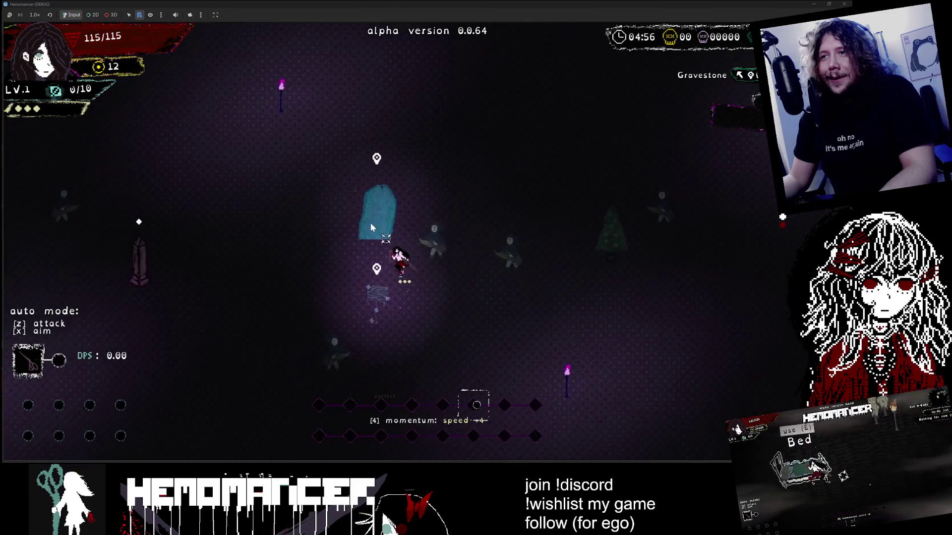
left_click(842, 4)
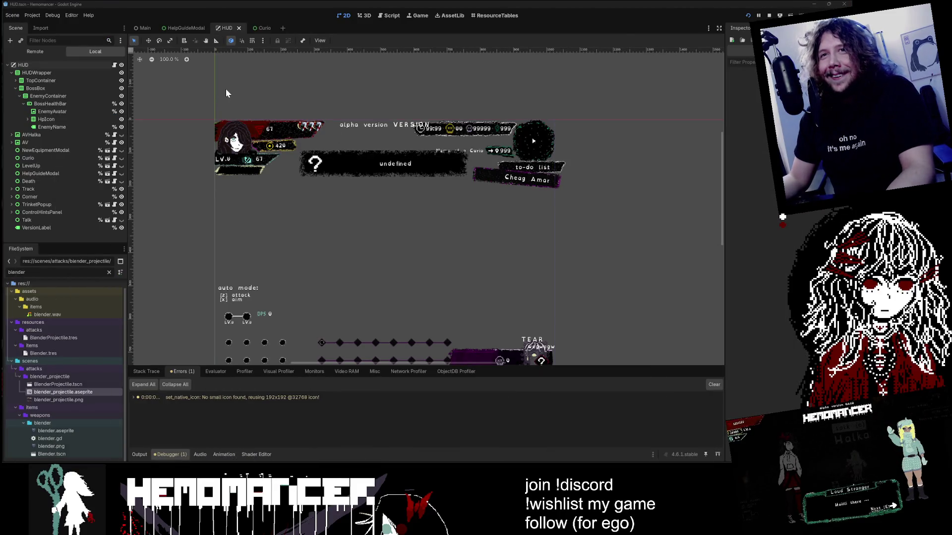
Open the Gravestone scene via quick resource search for 'GaveSto'
key("alt+shift+o")
type("GaveSto")
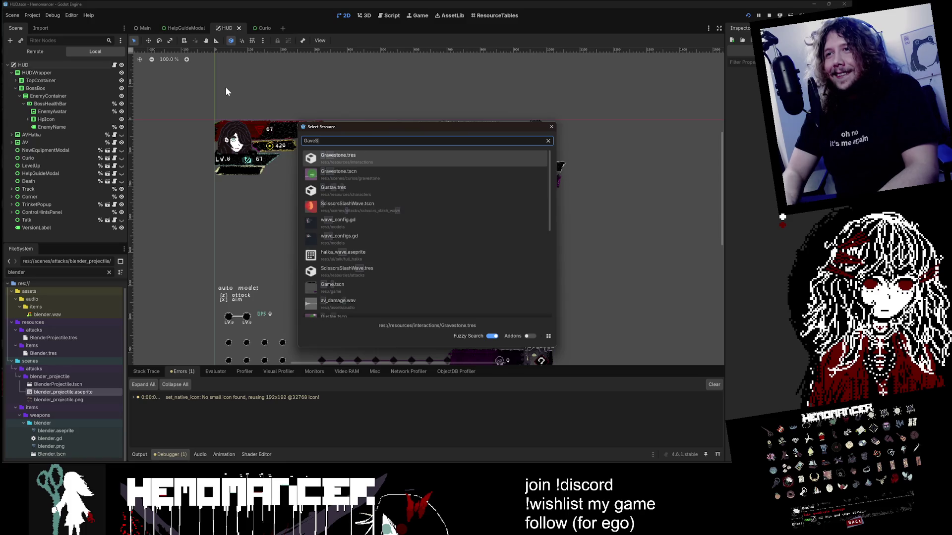
key("Down")
key("Return")
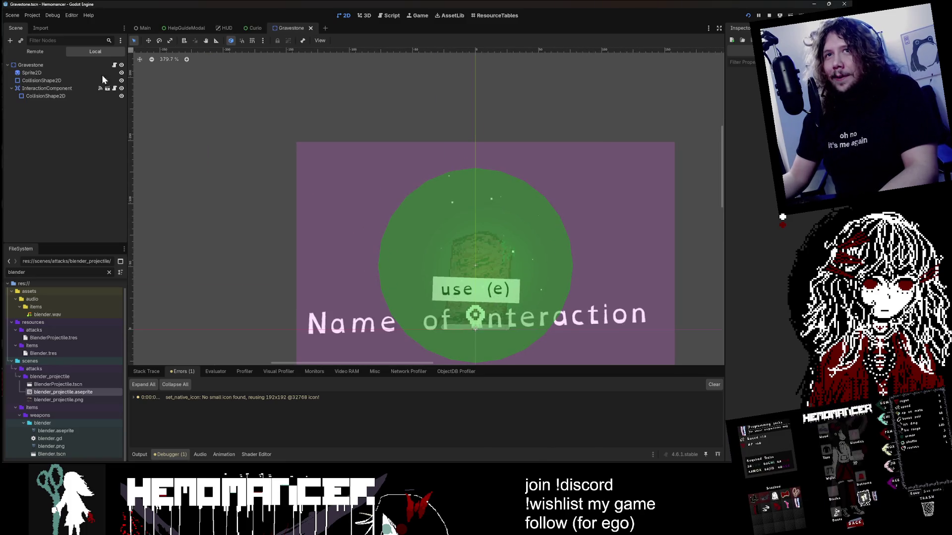
Set gravestone.png as the texture of the gravestone's sprite node
left_click(60, 72)
scroll(754, 247, "down", 4)
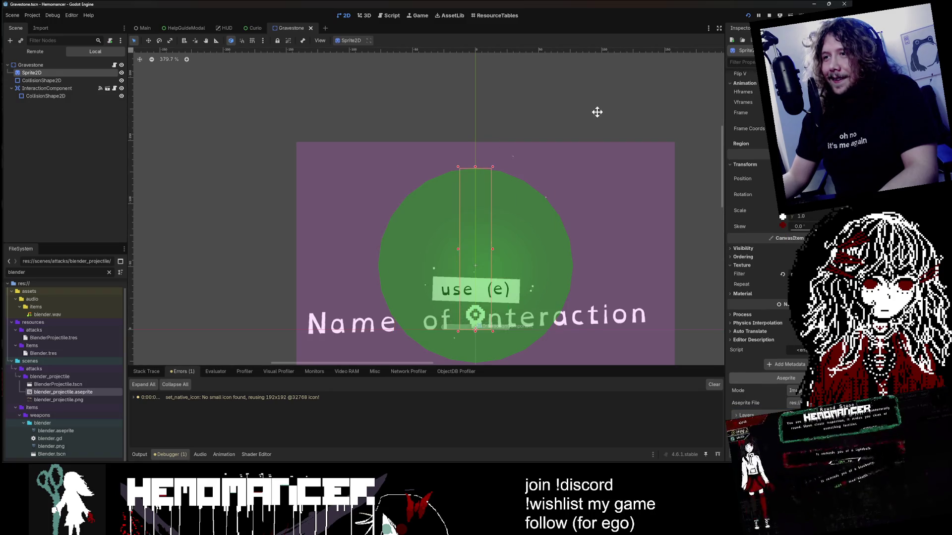
left_click_drag(596, 111, 515, 75)
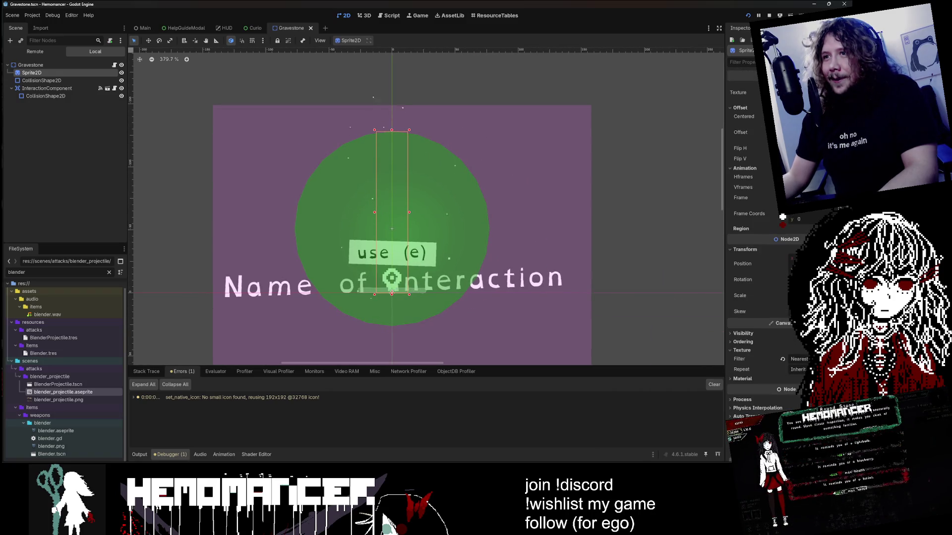
left_click(394, 197)
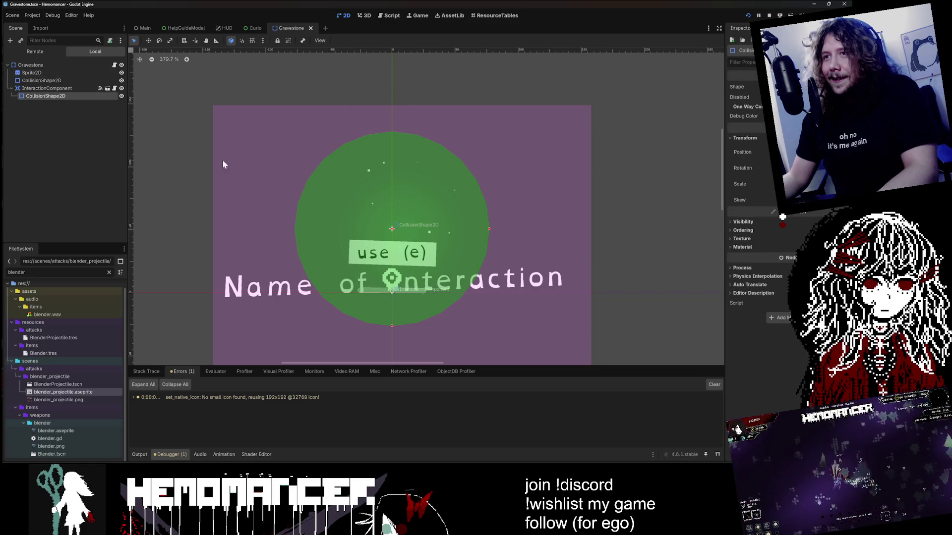
left_click(39, 72)
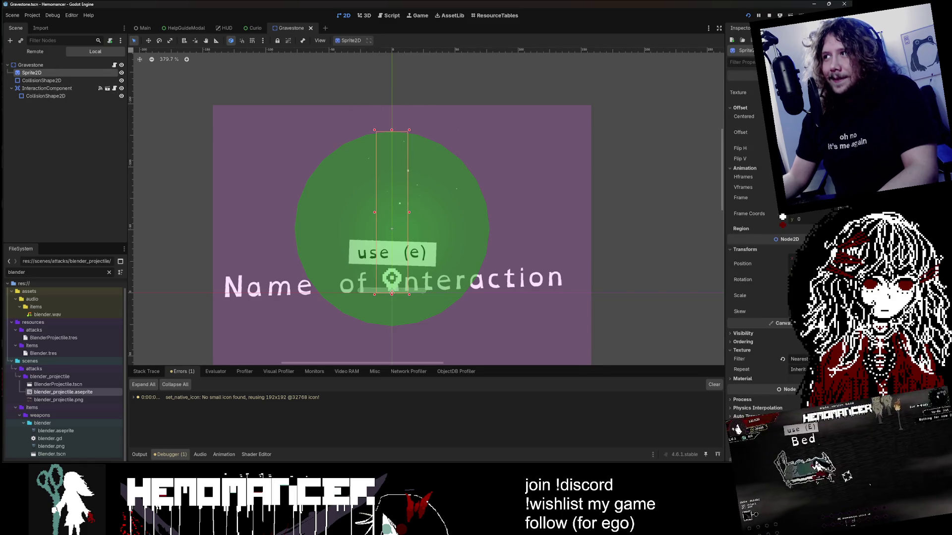
left_click(83, 394)
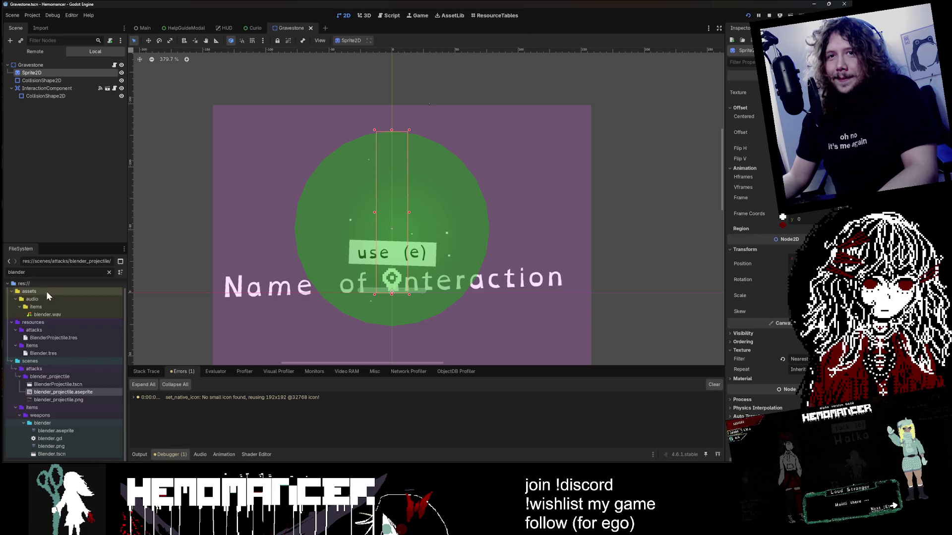
type("gravesto")
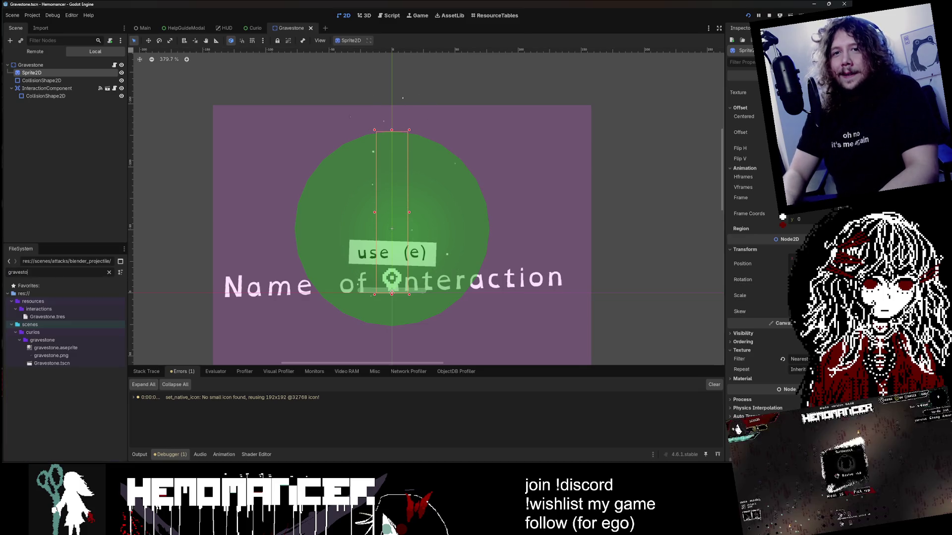
mouse_move(51, 355)
left_mouse_down()
mouse_move(882, 322)
mouse_move(743, 92)
left_mouse_up()
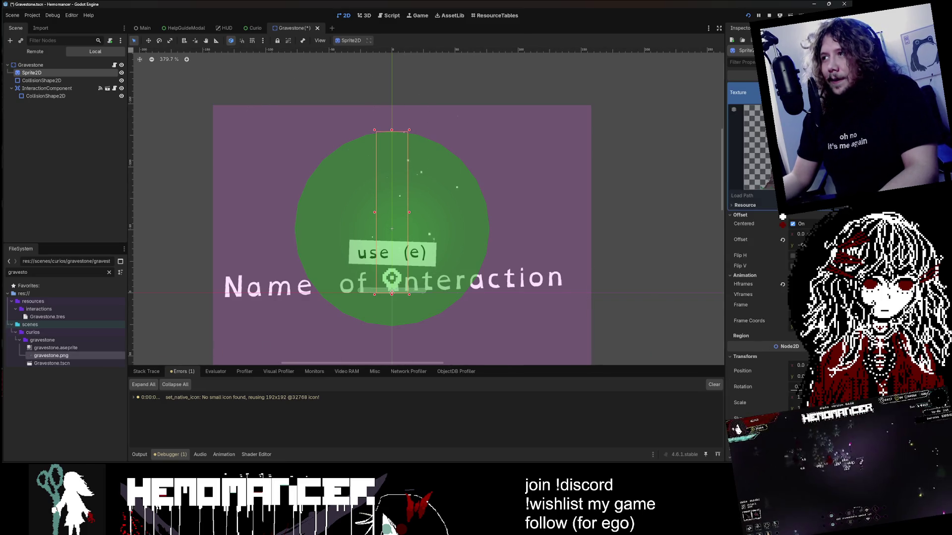
Widen the Inspector, deselect the sprite, and close the Gravestone scene
scroll(698, 132, "down", 1)
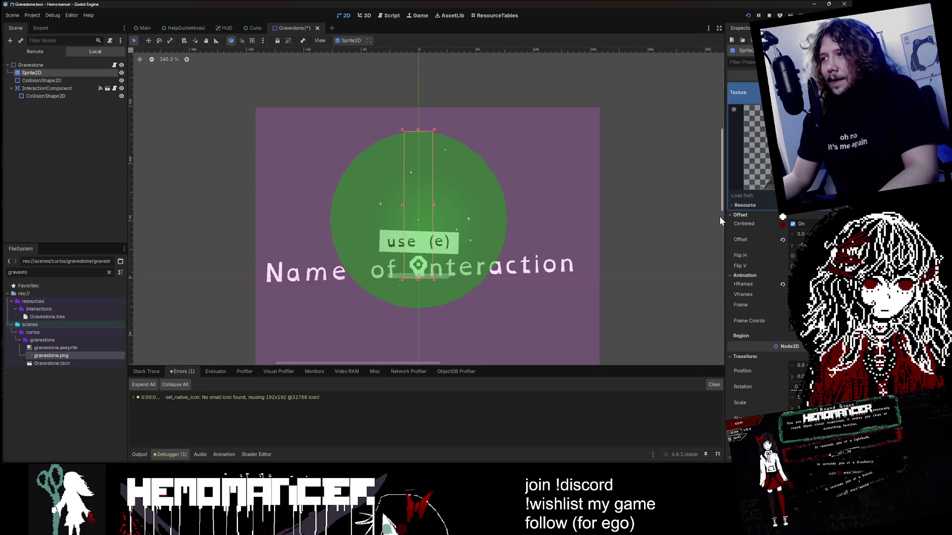
left_click_drag(721, 220, 647, 213)
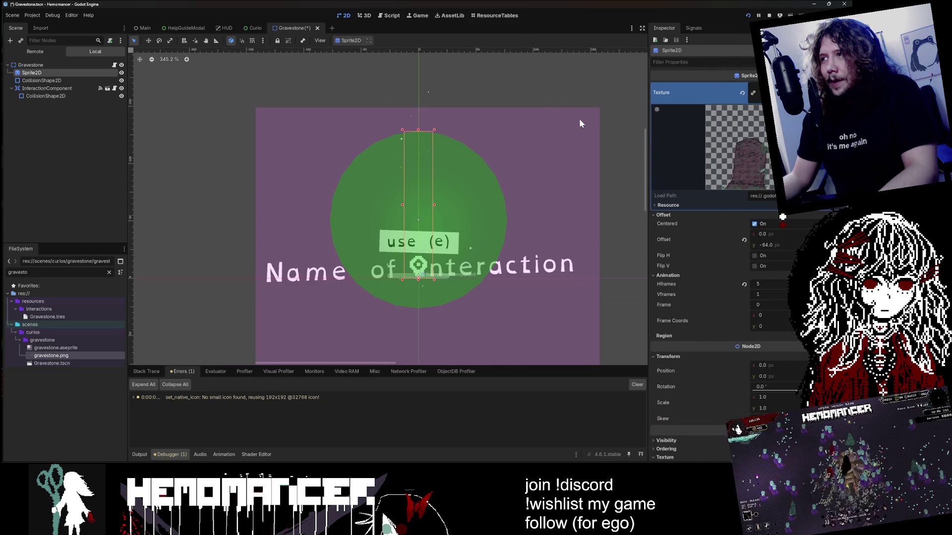
left_click_drag(549, 93, 419, 91)
scroll(794, 394, "down", 5)
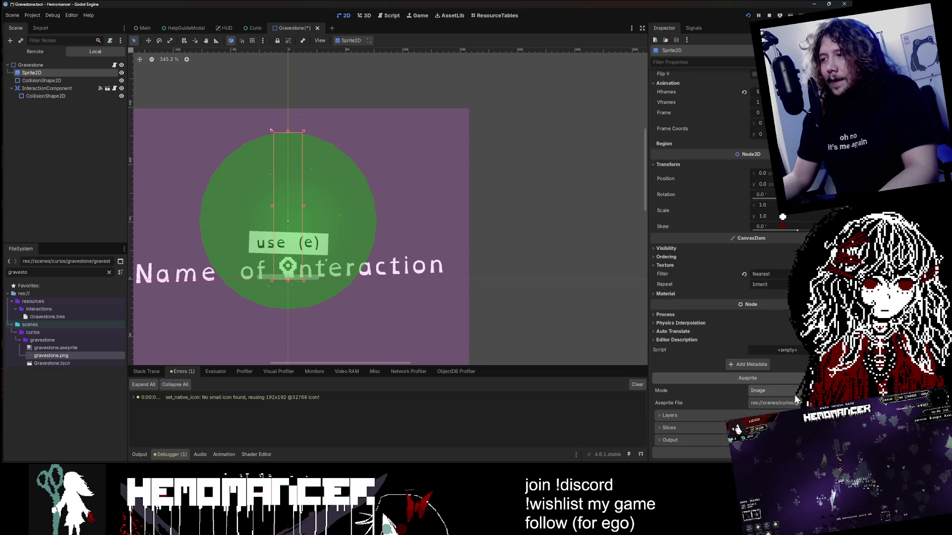
left_click(550, 243)
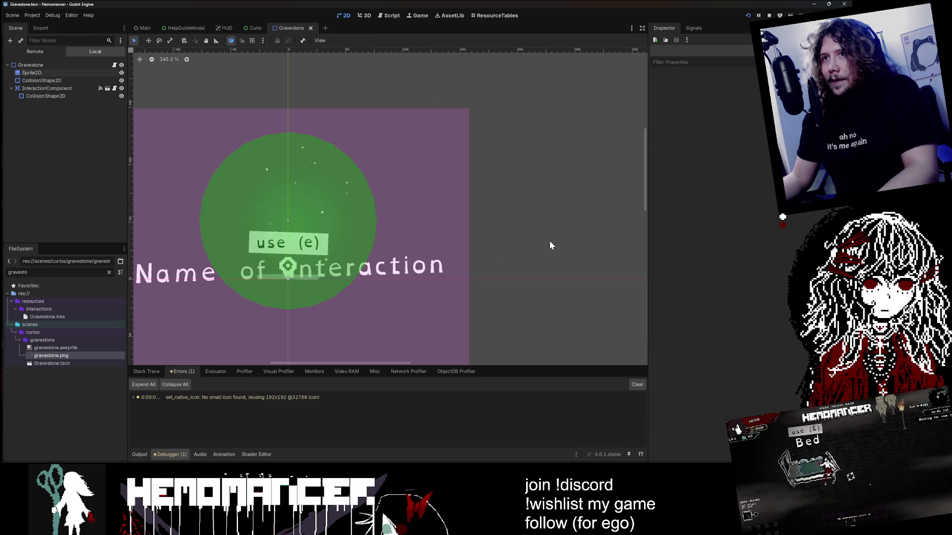
middle_click(289, 28)
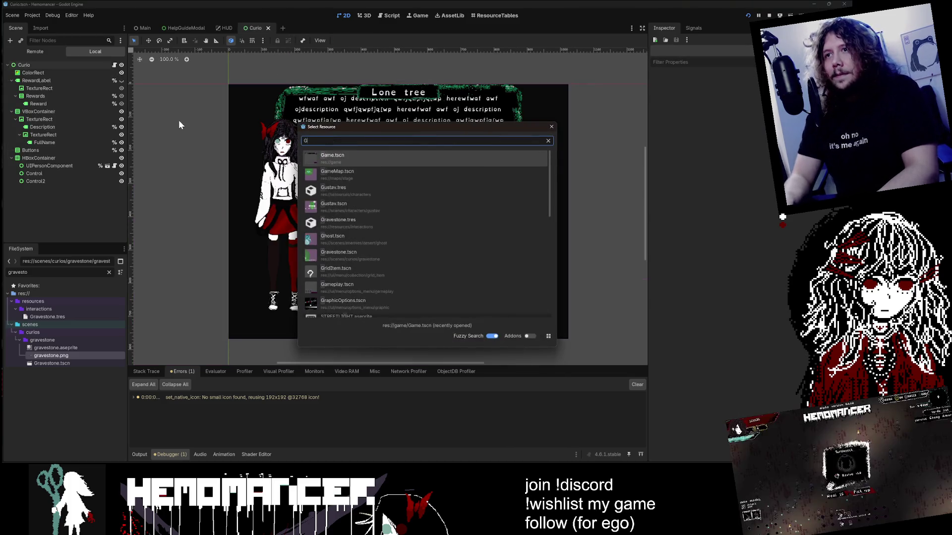
Open Gravestone.tscn, then open Brazier.tscn and inspect its sprite settings for comparison
type("Gravest")
key("Down")
key("Return")
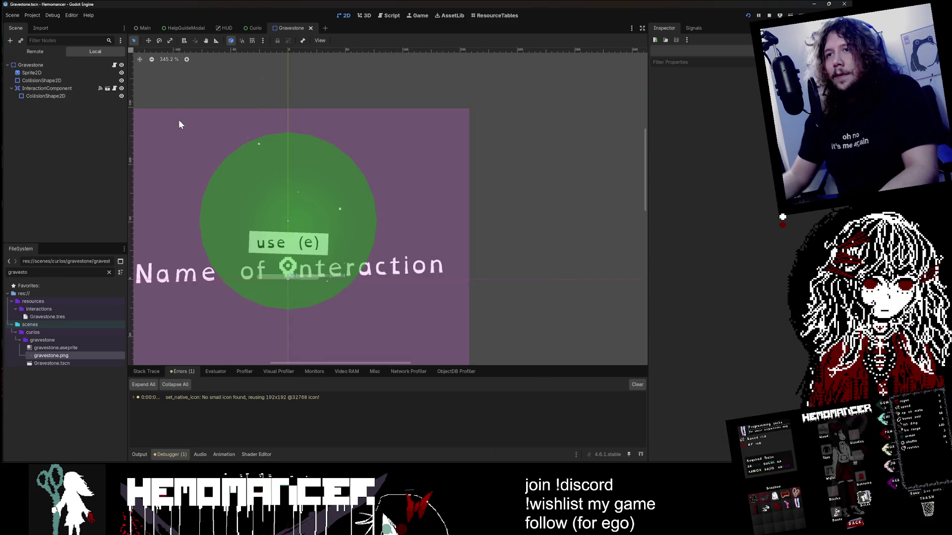
left_click(109, 272)
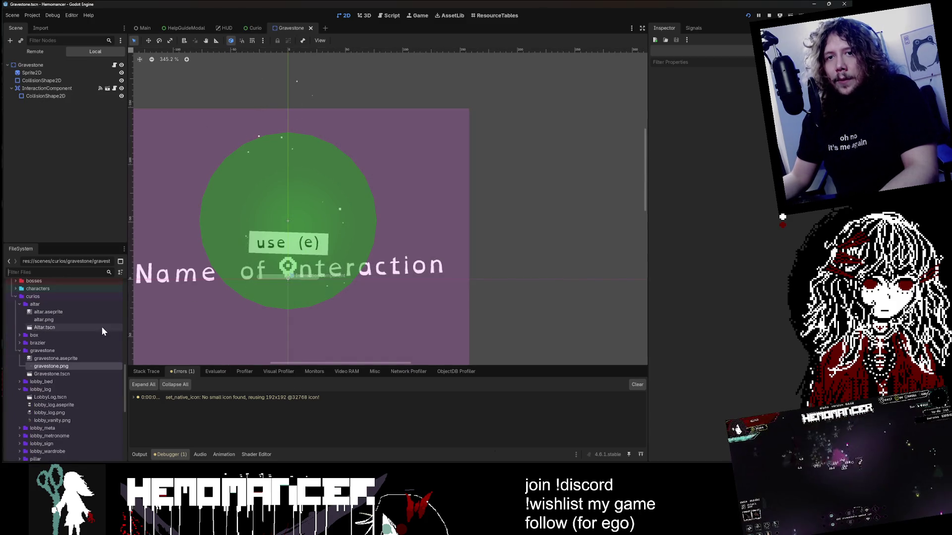
double_click(60, 343)
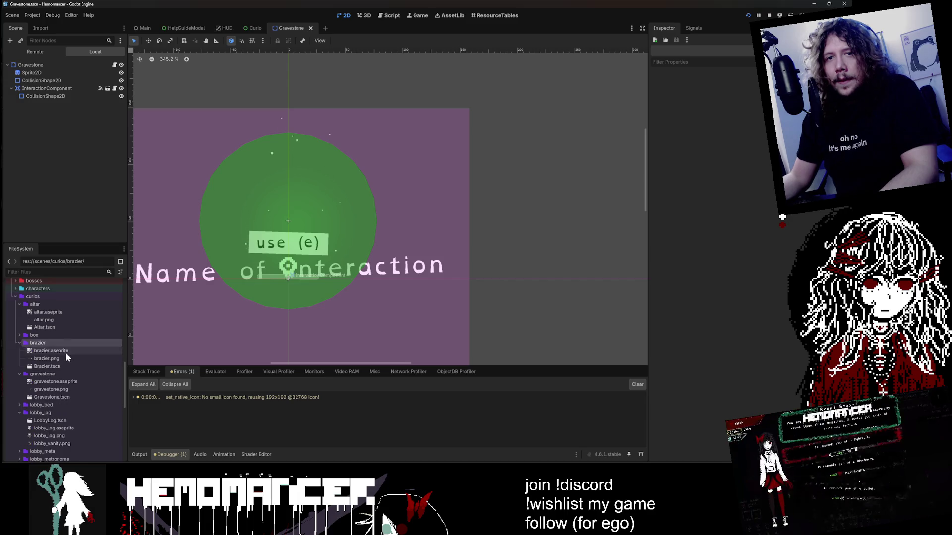
double_click(64, 366)
scroll(339, 208, "up", 5)
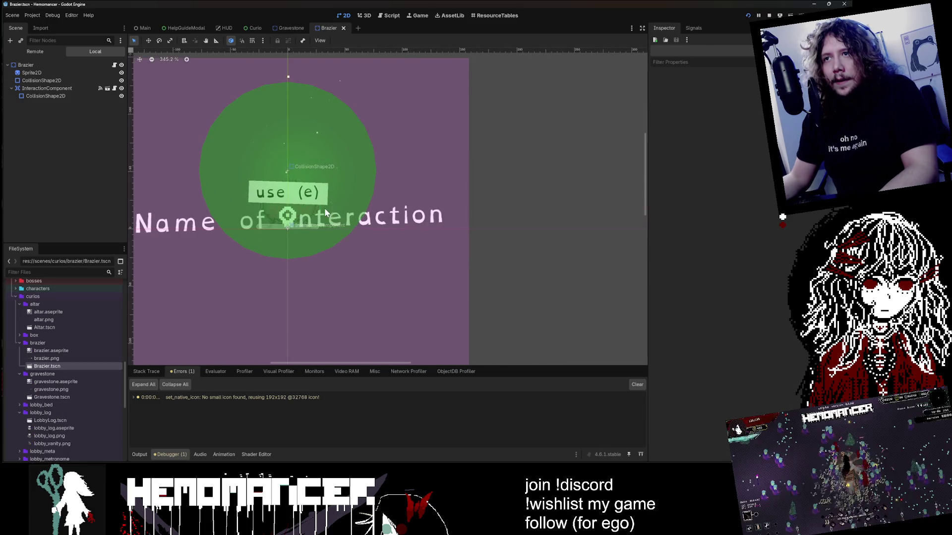
left_click(31, 73)
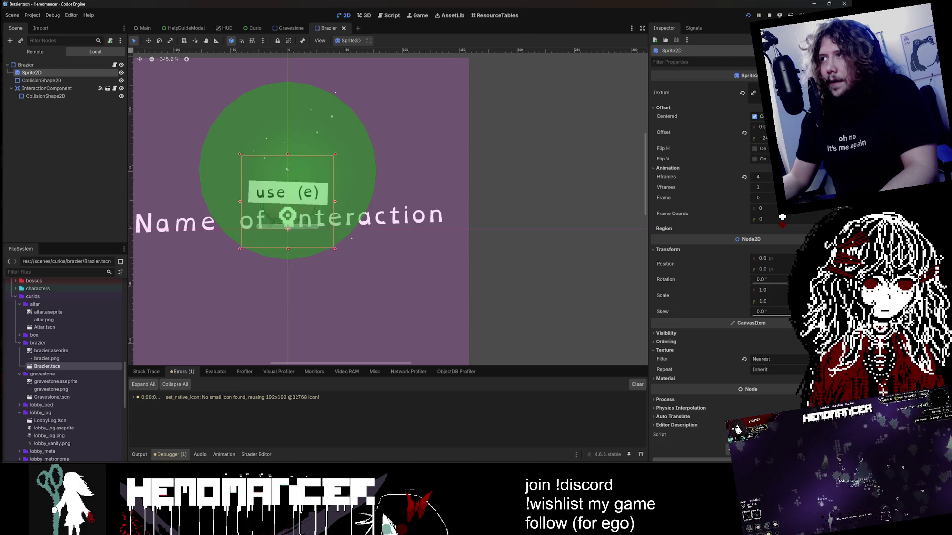
scroll(731, 267, "down", 3)
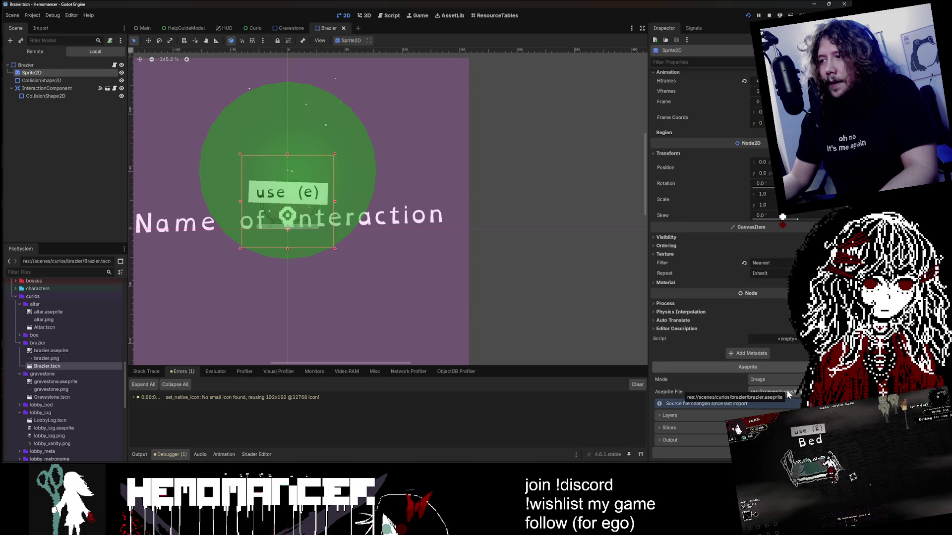
scroll(787, 394, "up", 3)
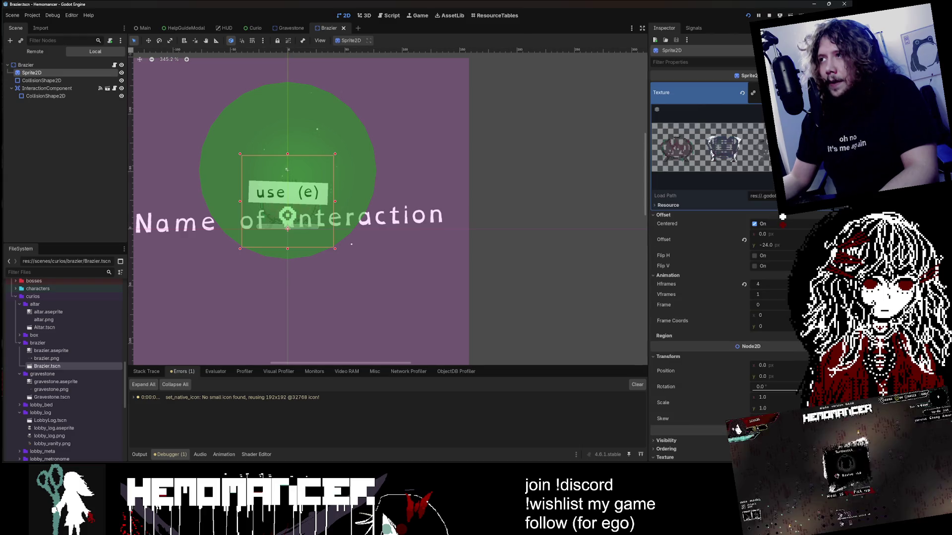
Back in Gravestone.tscn, undo an accidental sprite stretch, reset Hframes to 1, and save
double_click(65, 395)
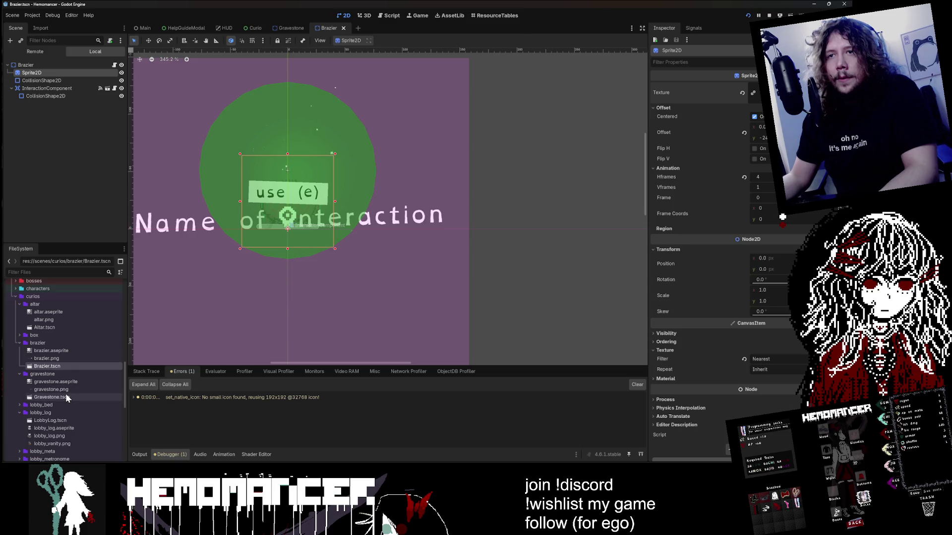
left_click(66, 73)
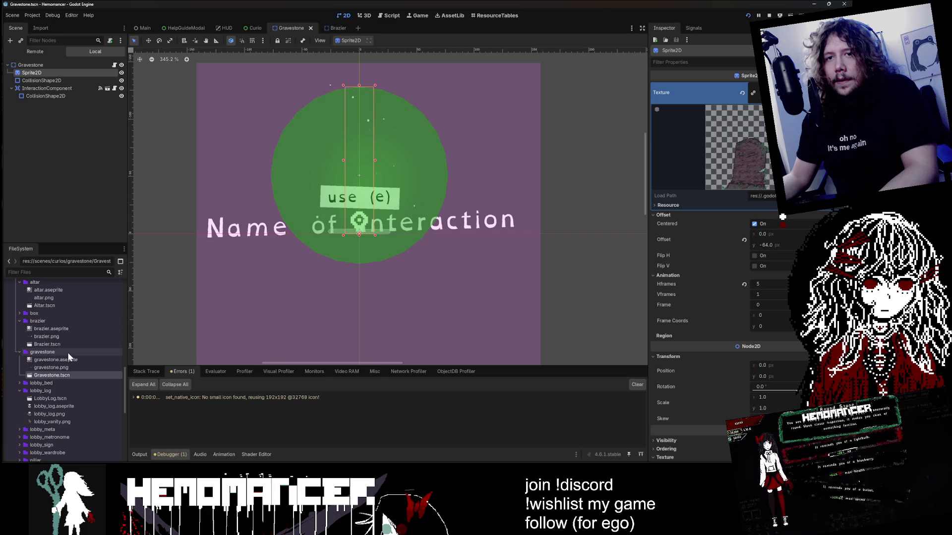
left_click(64, 389)
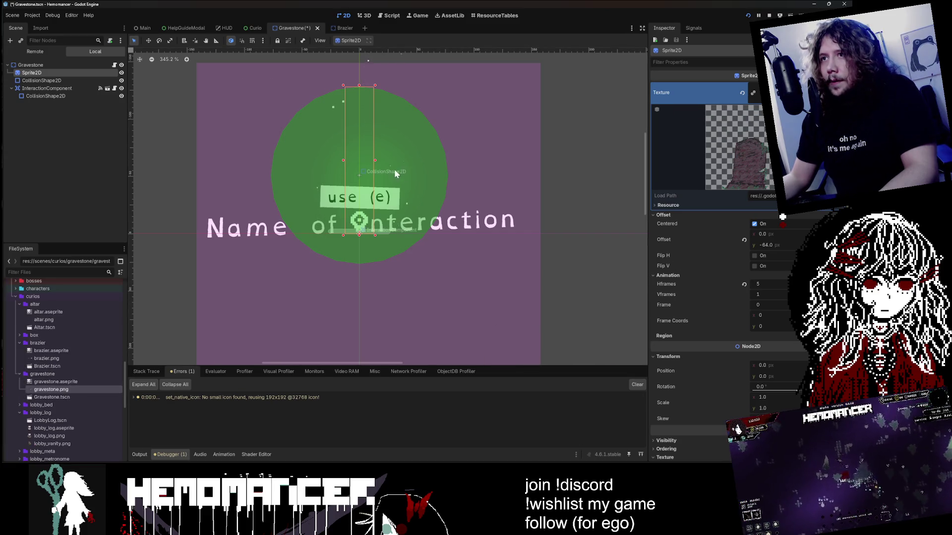
left_click_drag(469, 160, 609, 160)
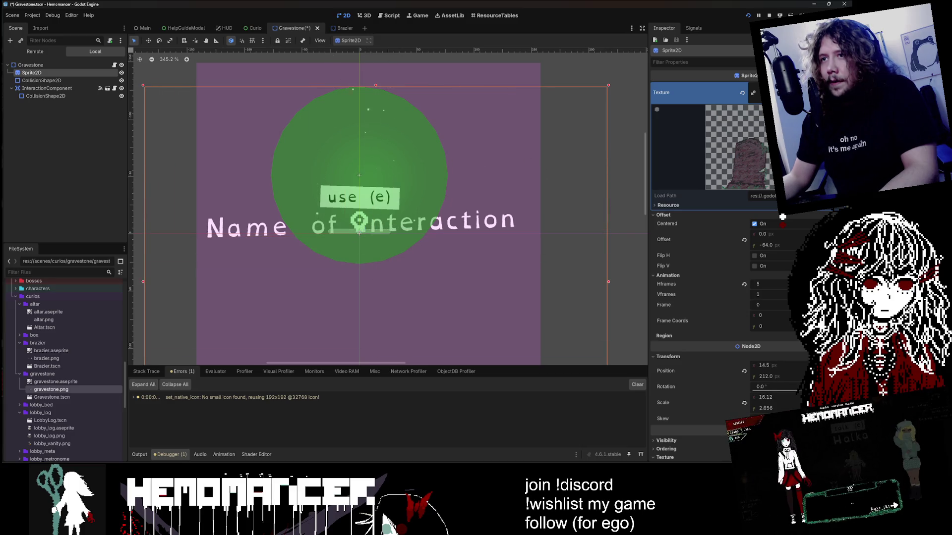
key("ctrl+z")
key("ctrl+z")
key("ctrl+z")
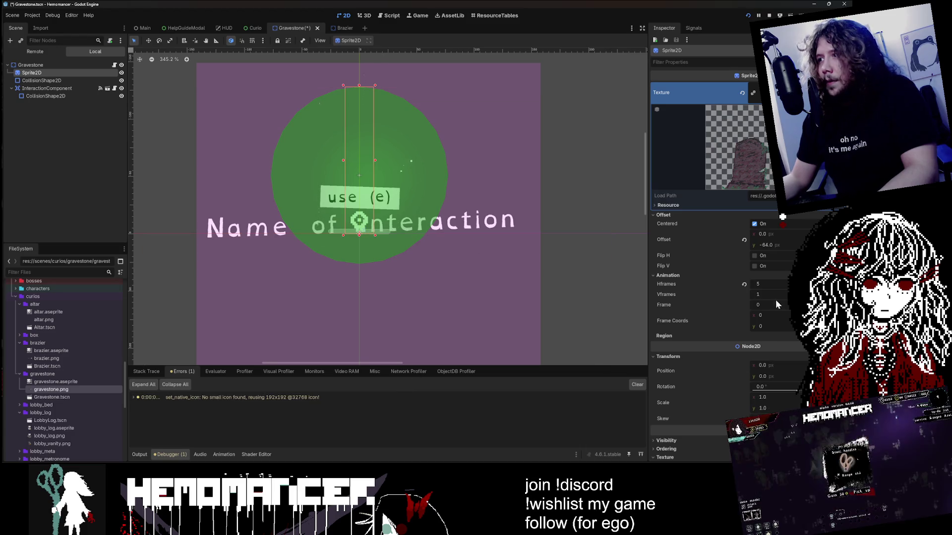
left_click(744, 284)
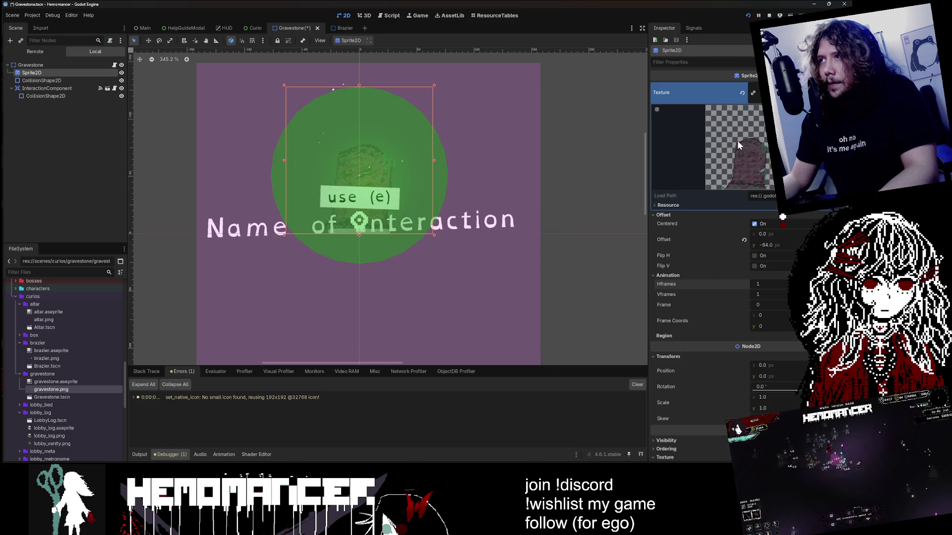
key("ctrl+s")
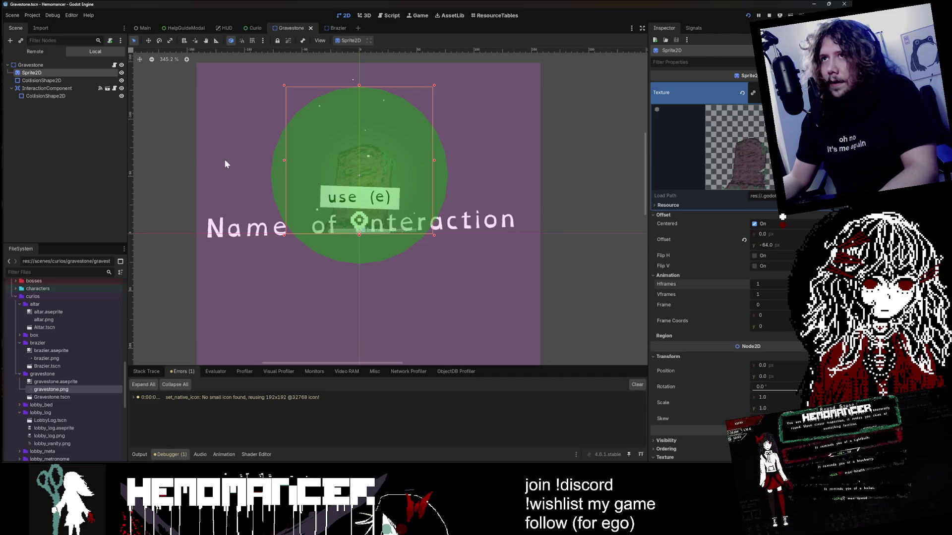
Compare the Brazier and Gravestone scenes once more, then launch a debug run with F5
scroll(740, 374, "down", 5)
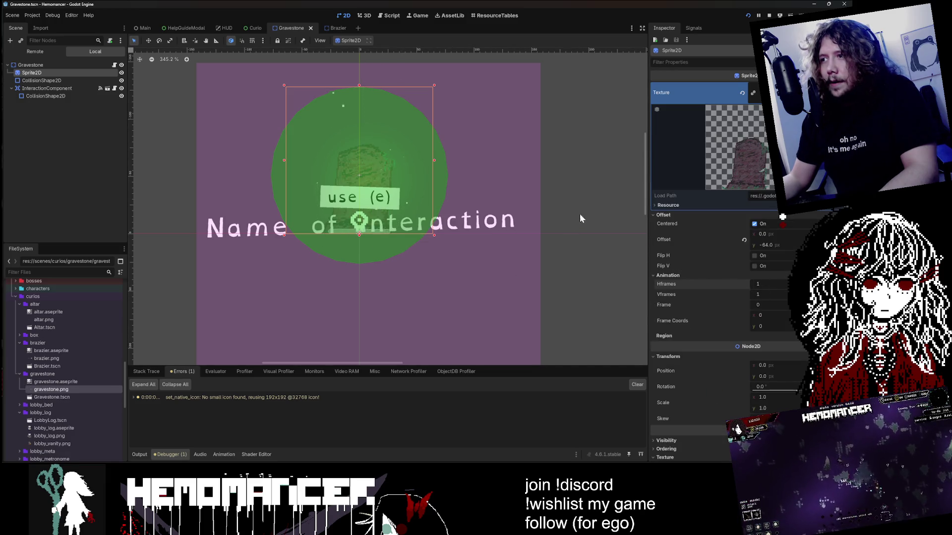
left_click(342, 29)
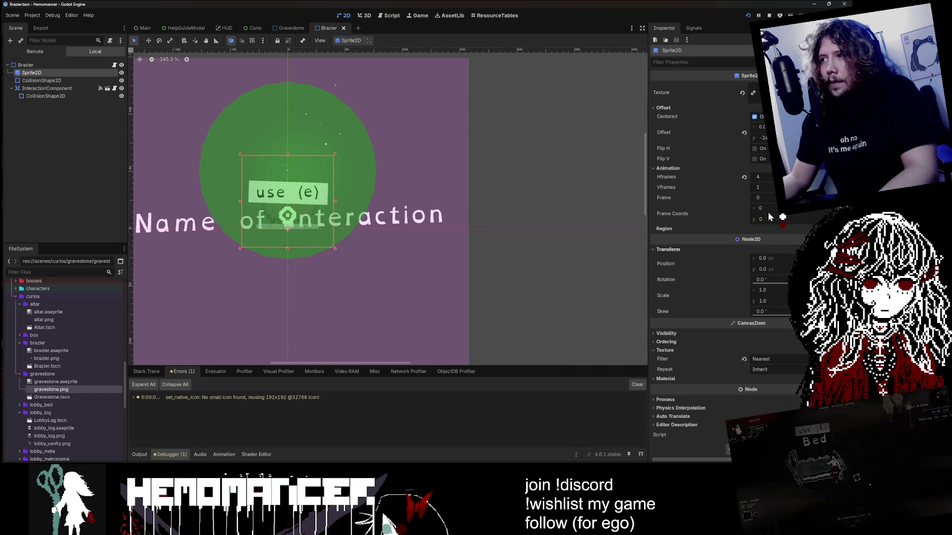
left_click(290, 29)
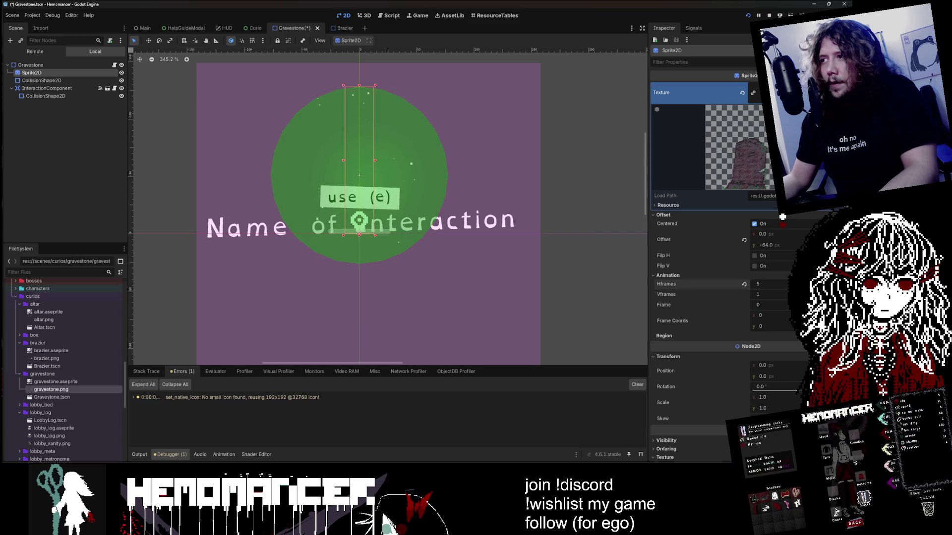
left_click(617, 186)
key("F5")
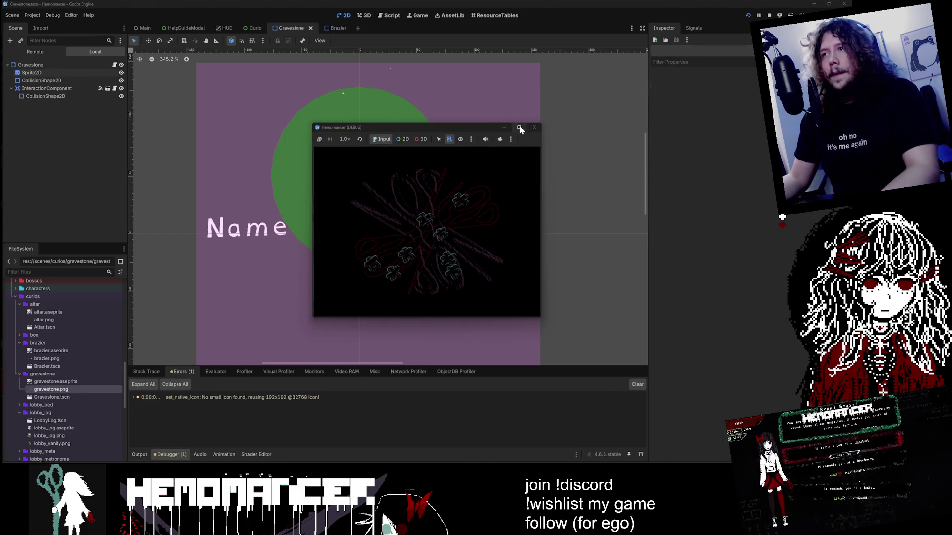
Maximize the game window, return to the main menu, and spawn a Gravestone from the DEBUG panel
left_click(519, 127)
key("Return")
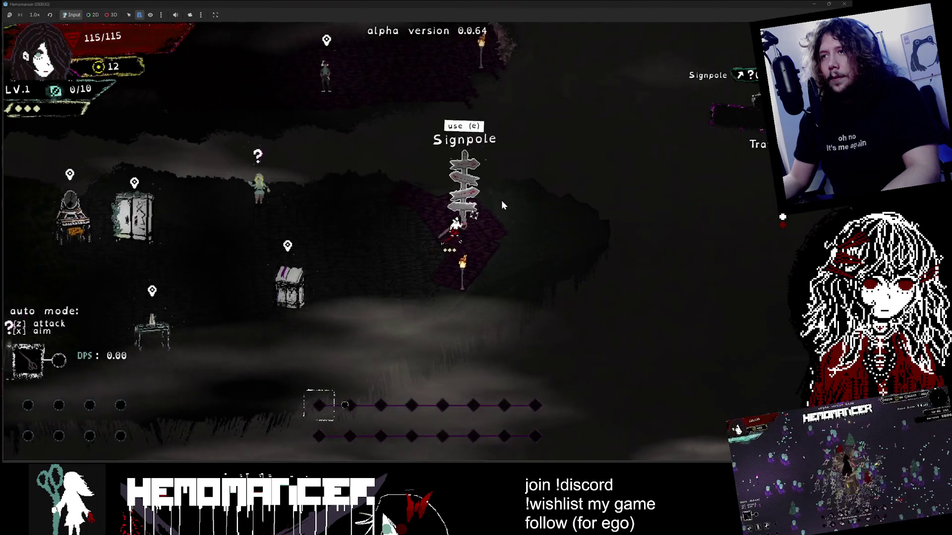
left_click(502, 205)
left_click(424, 290)
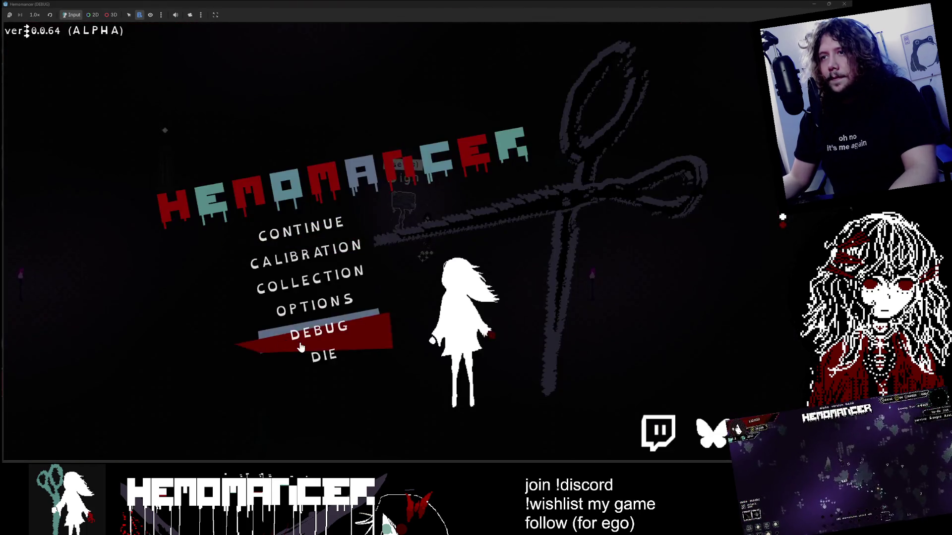
left_click(317, 331)
left_click(163, 94)
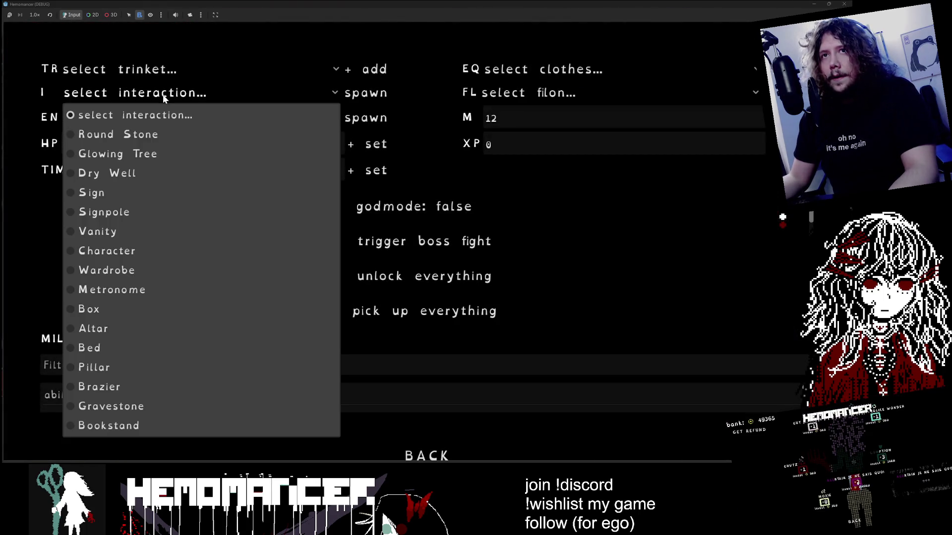
left_click(158, 410)
left_click(364, 93)
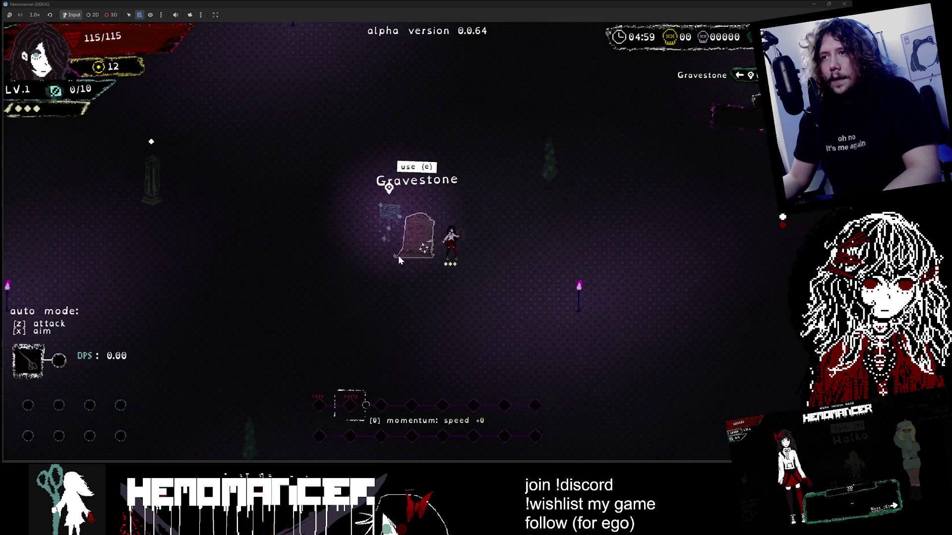
Walk to the gravestone and use it for buffs, then close the game and select the sprite node
key("d")
key("s")
key("a")
key("w")
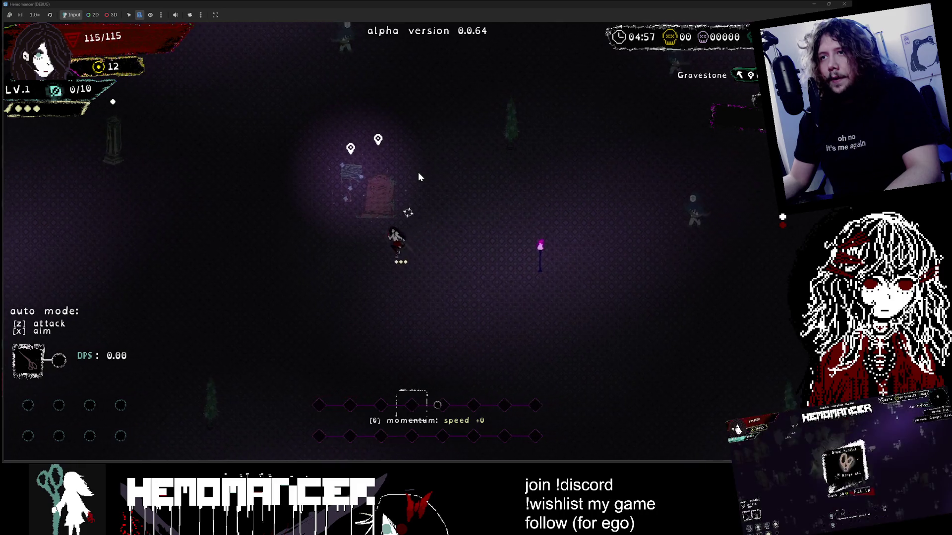
key("e")
left_click(427, 188)
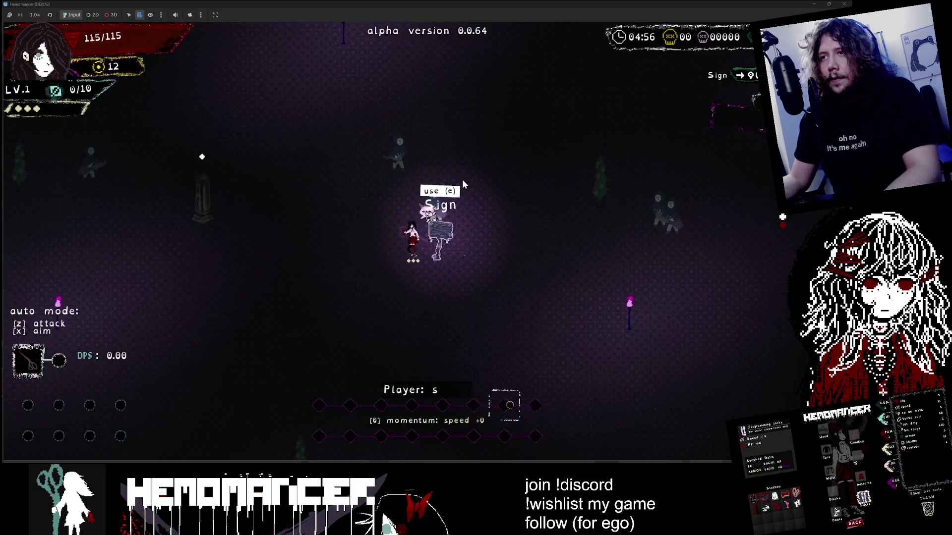
left_click(844, 4)
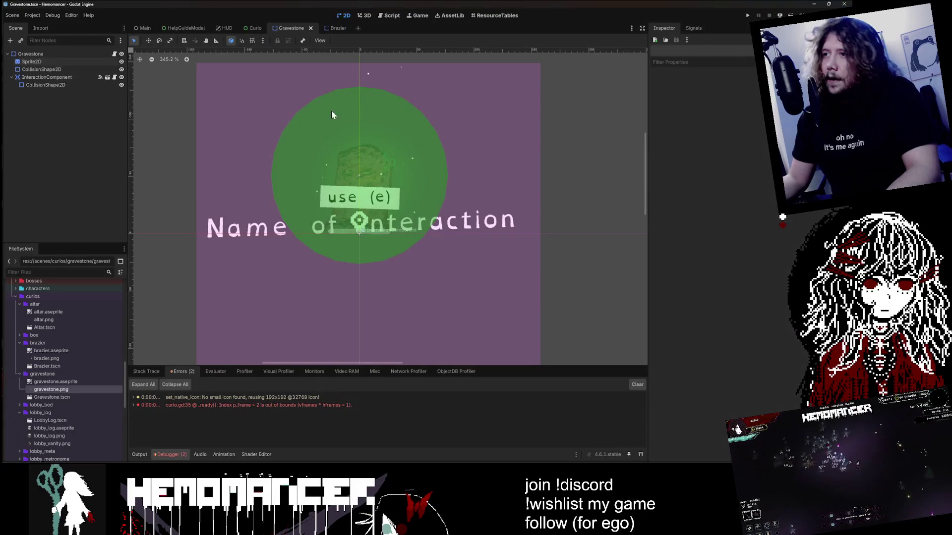
left_click(22, 62)
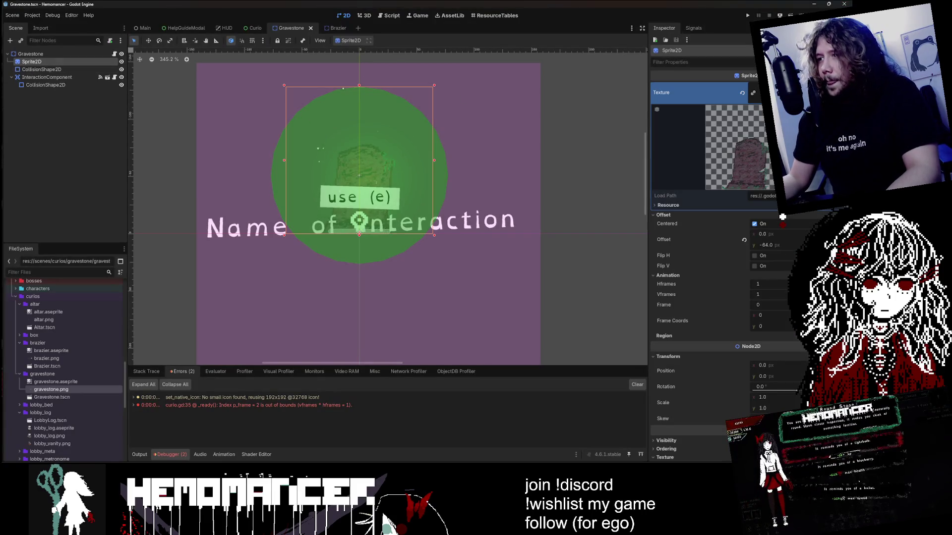
Try reverting the Sprite2D texture property, then restore it with undo
scroll(768, 284, "up", 1)
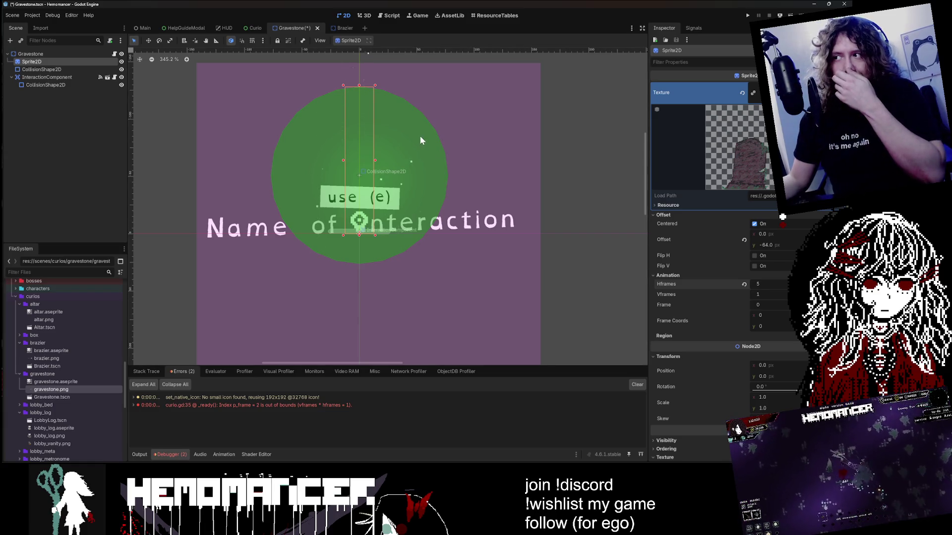
left_click(742, 92)
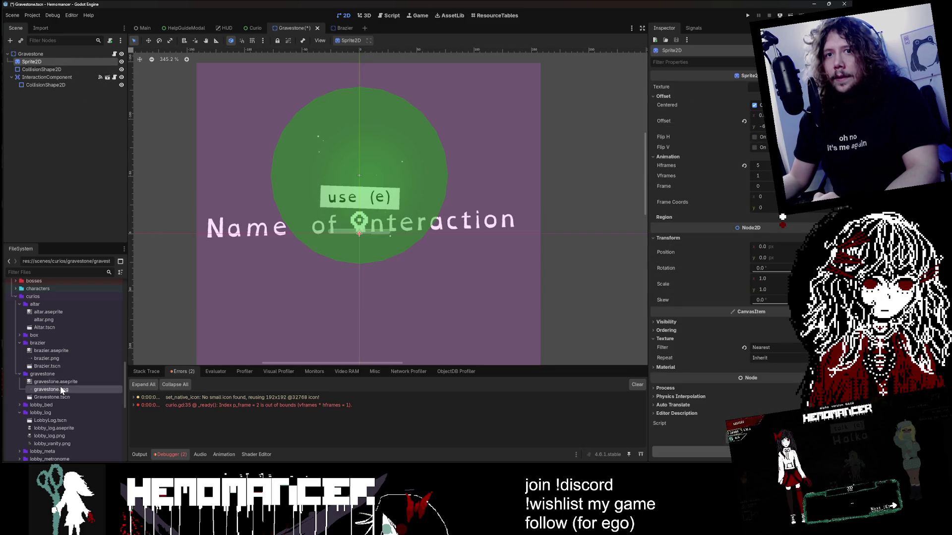
key("ctrl+z")
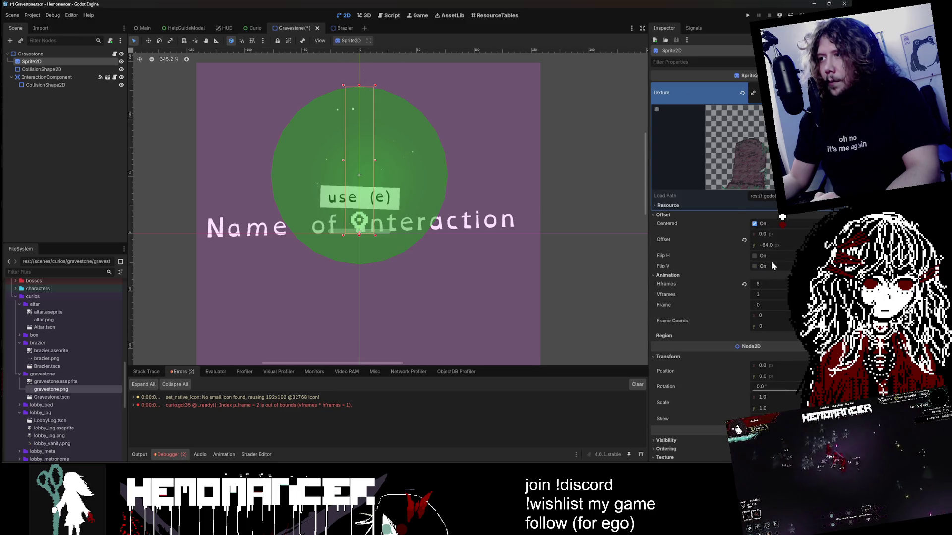
scroll(770, 250, "down", 3)
scroll(769, 240, "down", 2)
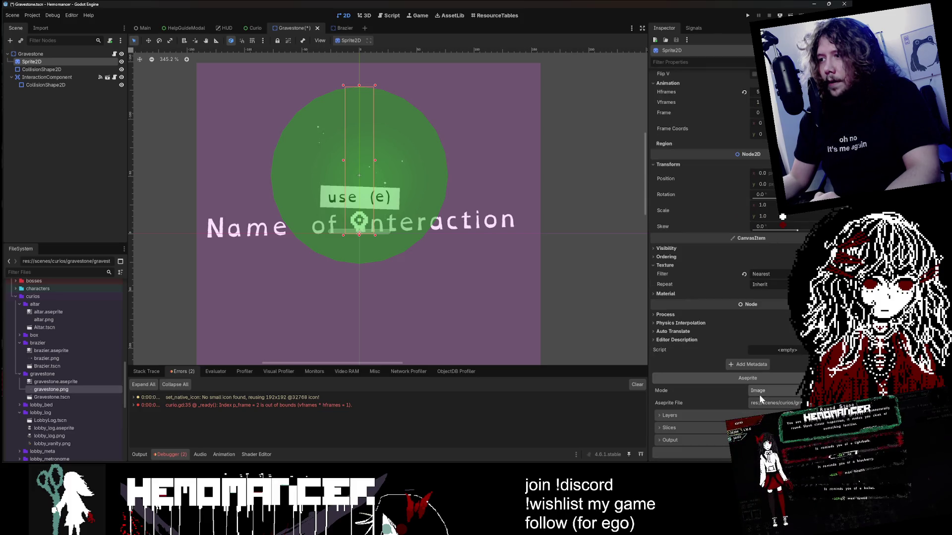
Check gravestone.png's import settings, then reimport gravestone.aseprite from the Import dock
left_click(41, 28)
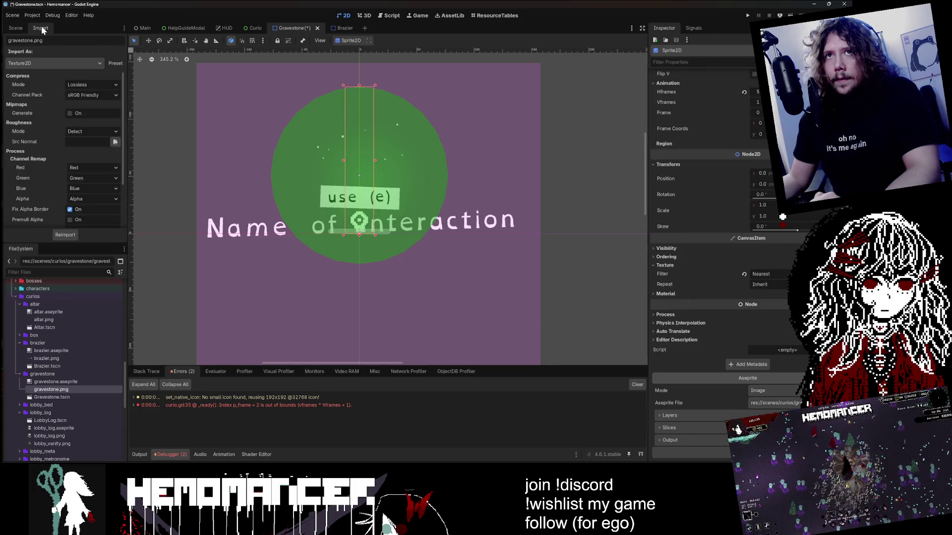
left_click(67, 62)
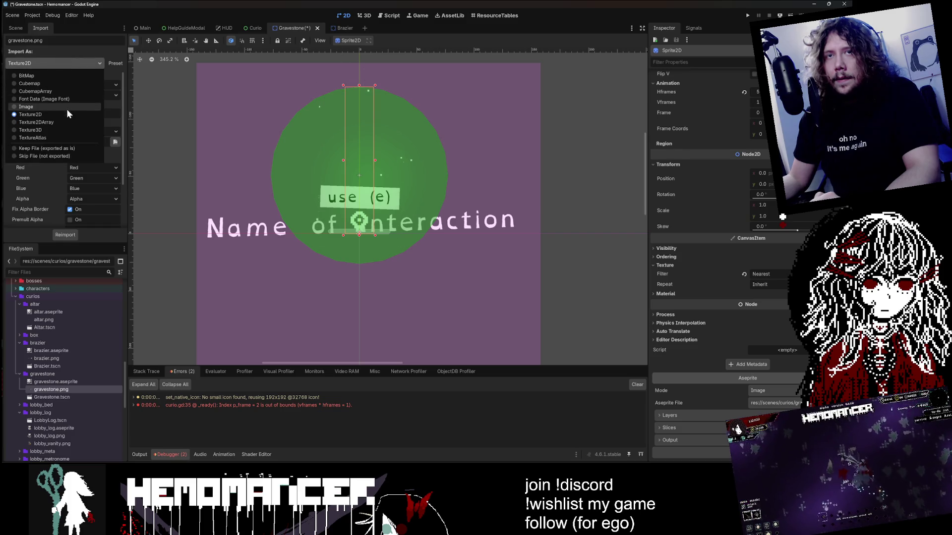
left_click(69, 389)
left_click(73, 382)
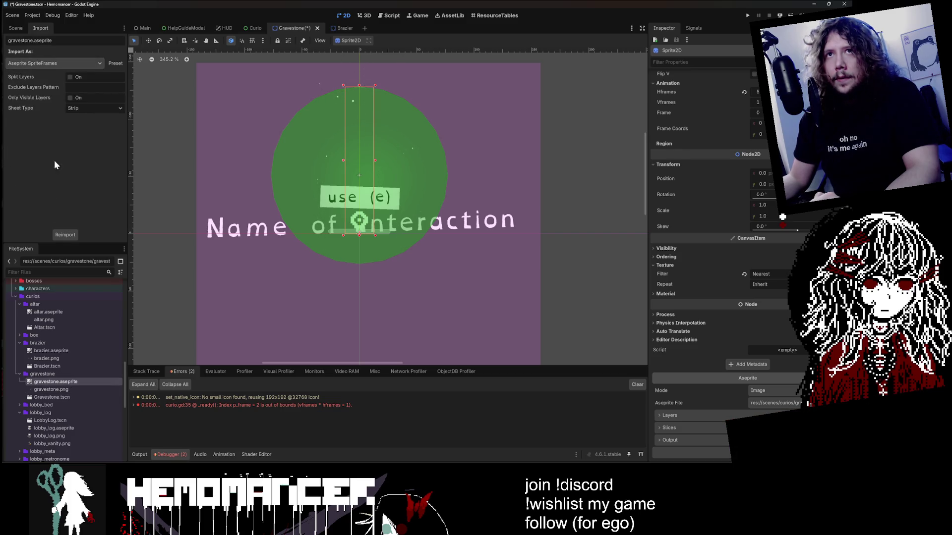
left_click(64, 234)
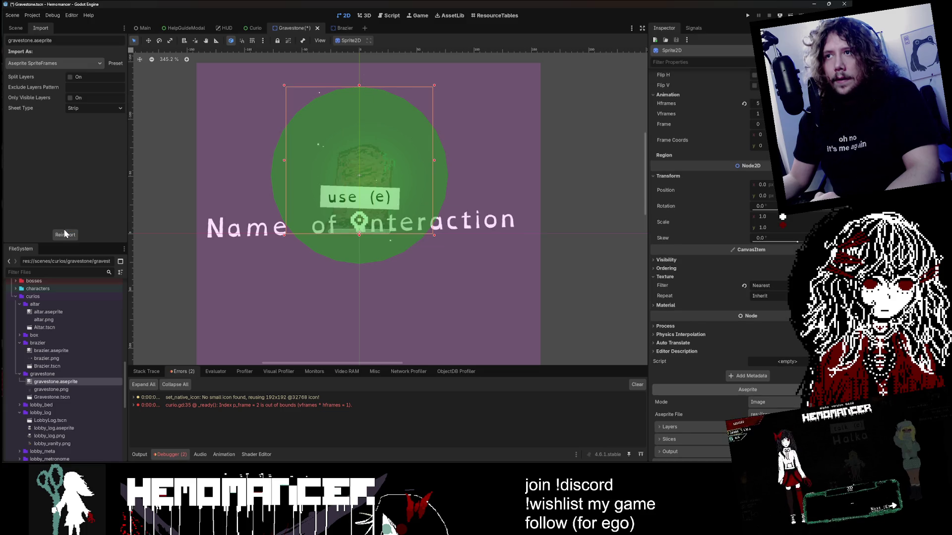
Back in the scene tree, check the sprite's updated texture preview and launch the game with F5
left_click(17, 28)
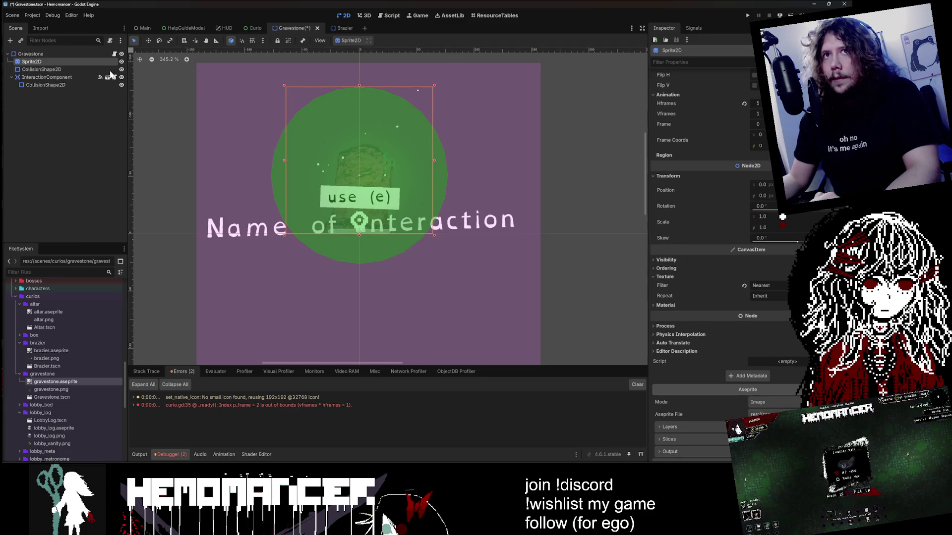
scroll(718, 149, "up", 3)
left_click(757, 141)
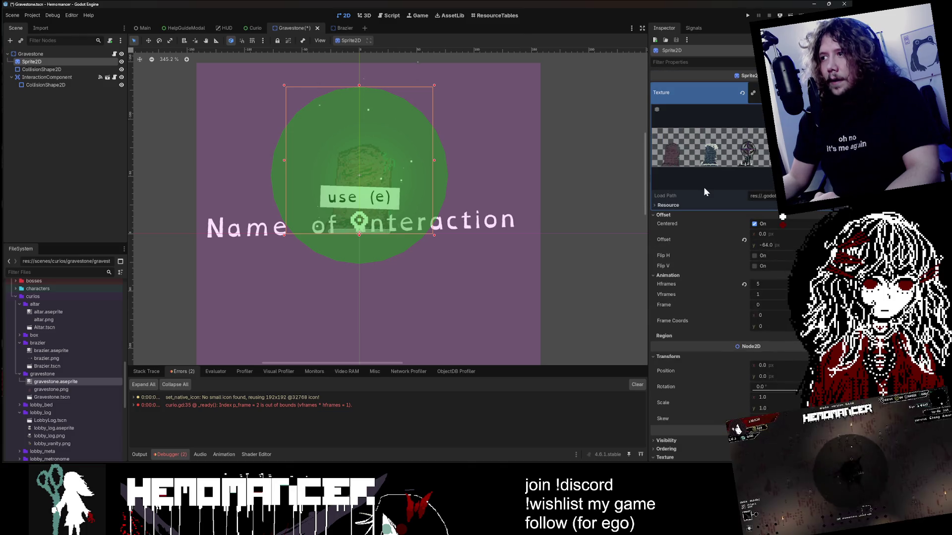
key("F5")
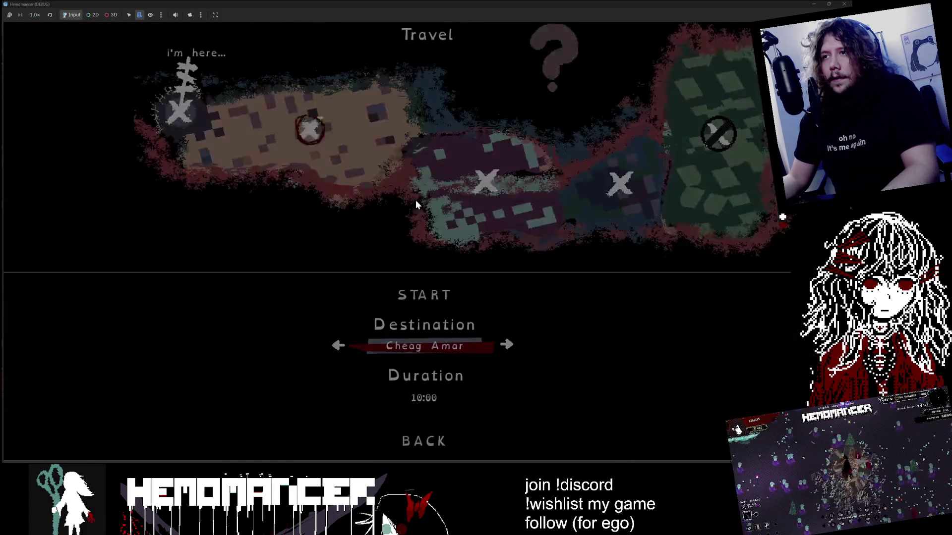
Change the travel destination, then spawn a Gravestone from the debug panel's interaction list
key("Left")
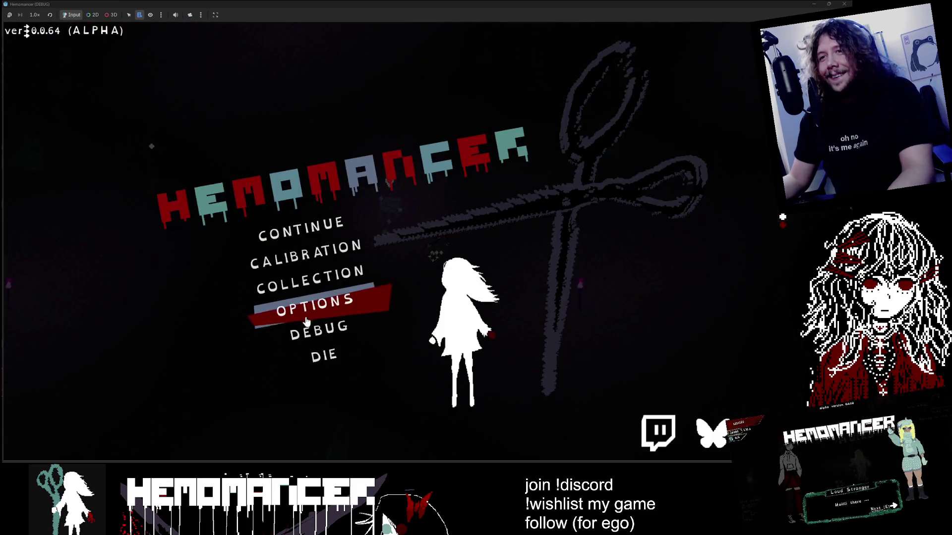
left_click(306, 322)
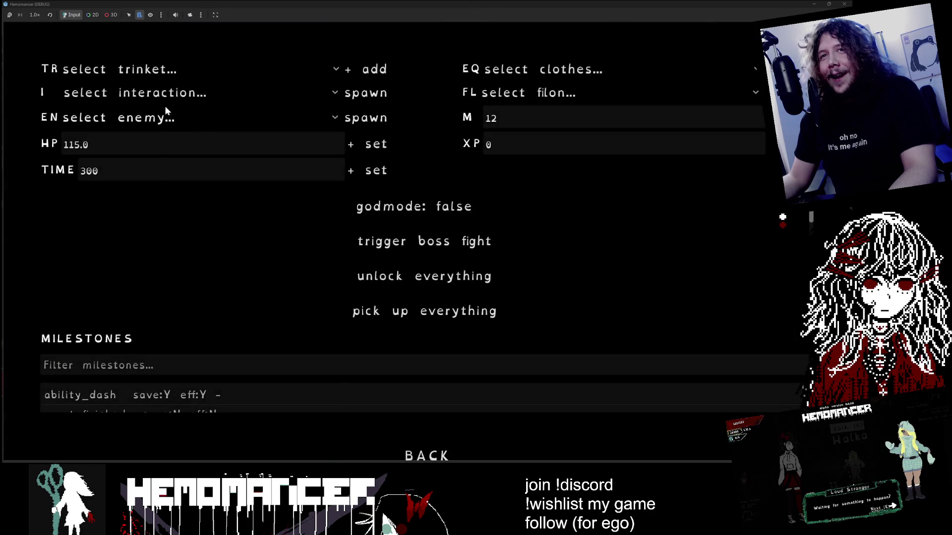
left_click(165, 96)
left_click(177, 407)
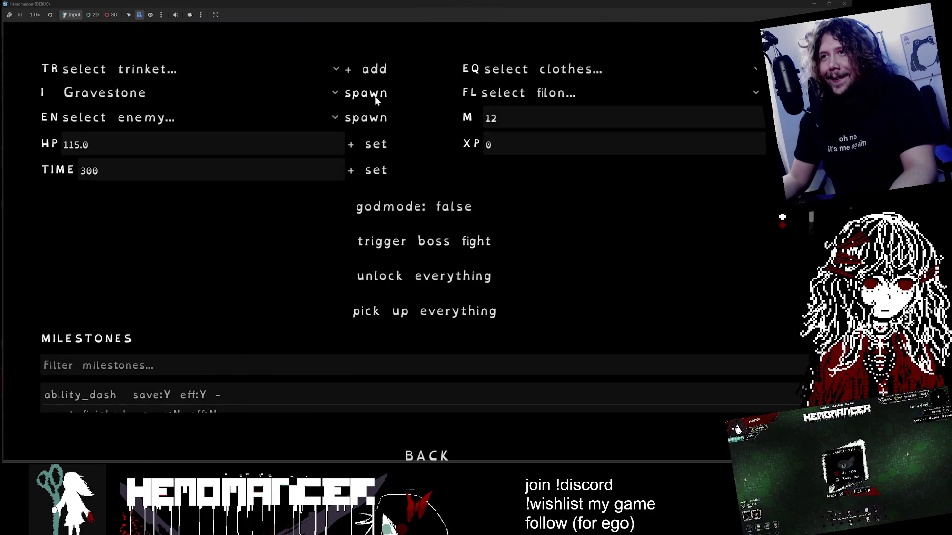
left_click(374, 96)
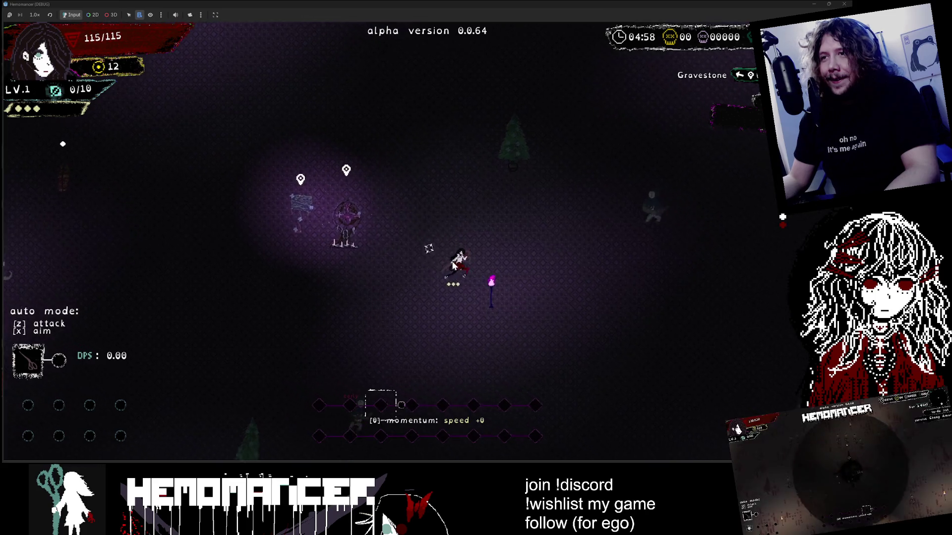
Walk to the sign and read it, then briefly open and close the debug settings before resuming
key("a")
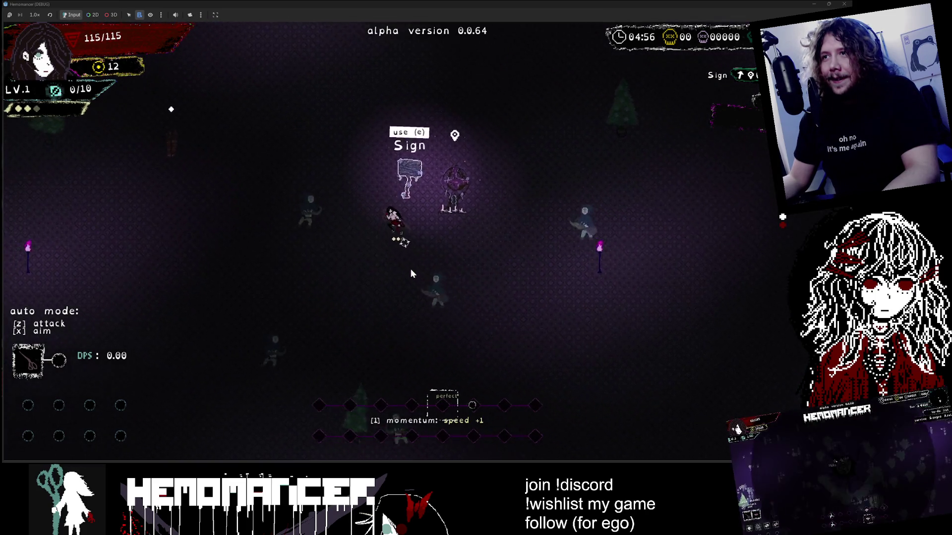
key("e")
key("a")
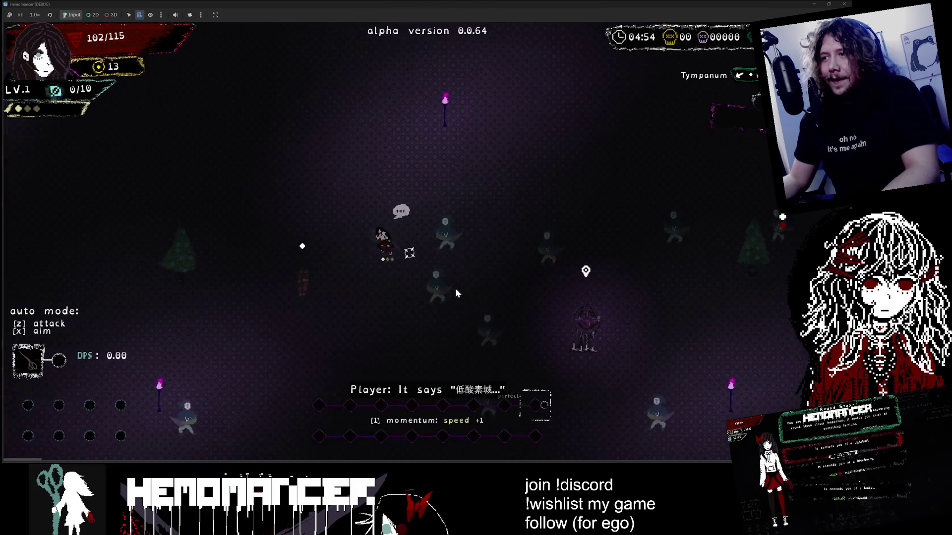
key("s")
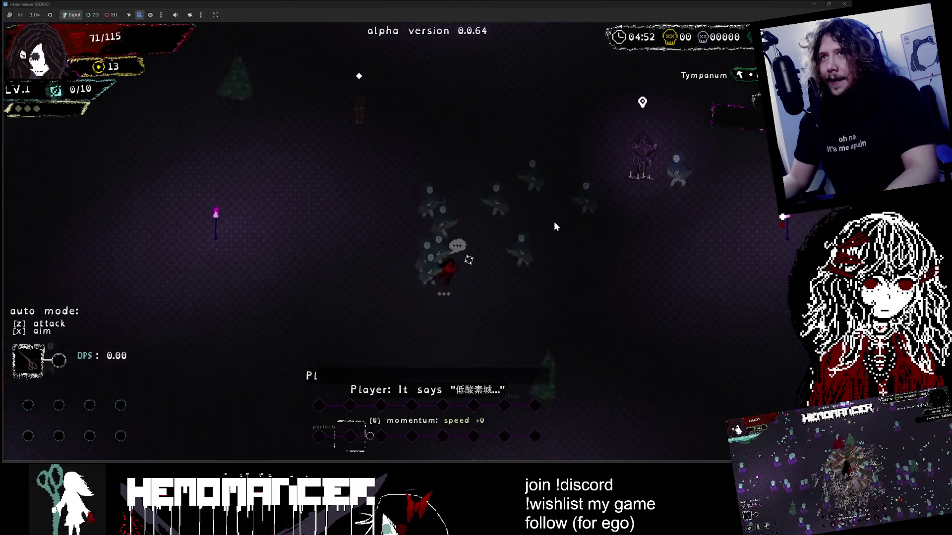
key("Escape")
key("Return")
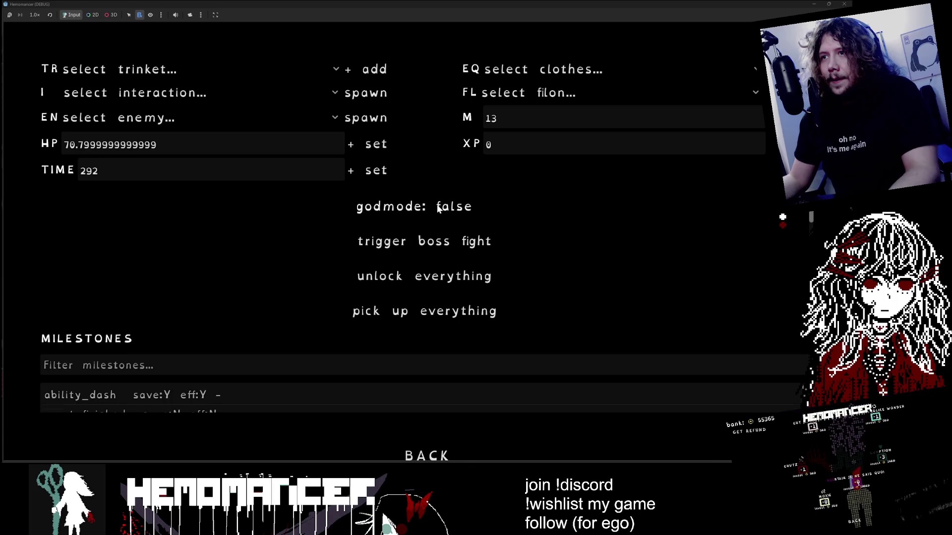
key("Escape")
key("Return")
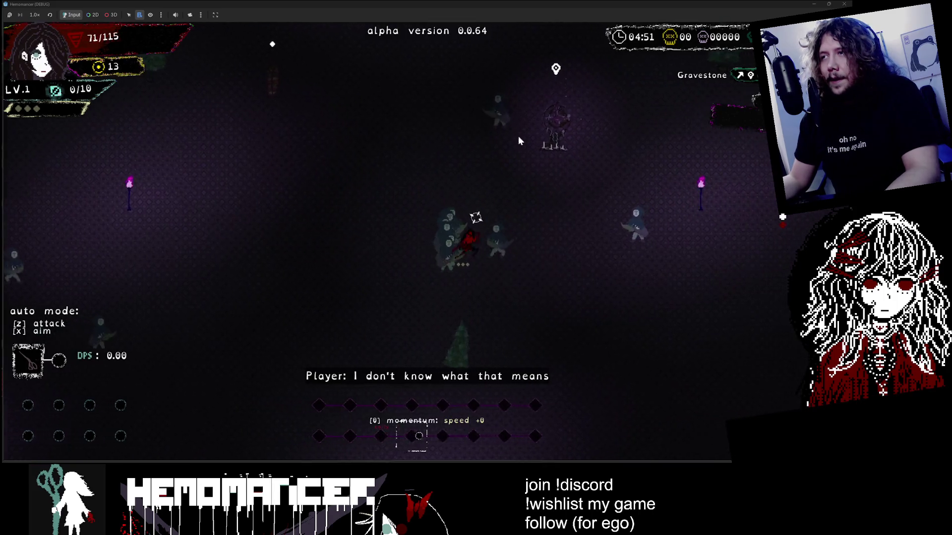
Walk the character in loops around the spawned gravestone to view it from all sides
key("d")
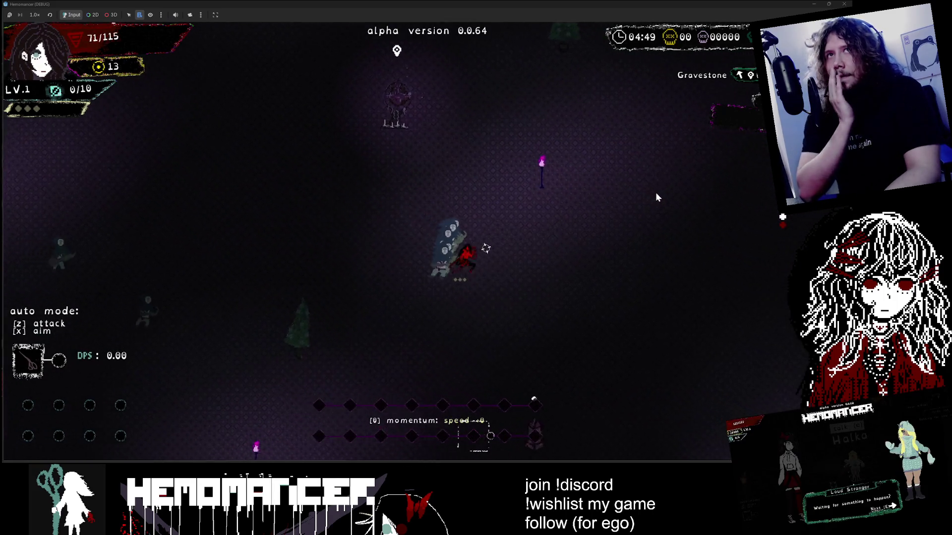
key("w")
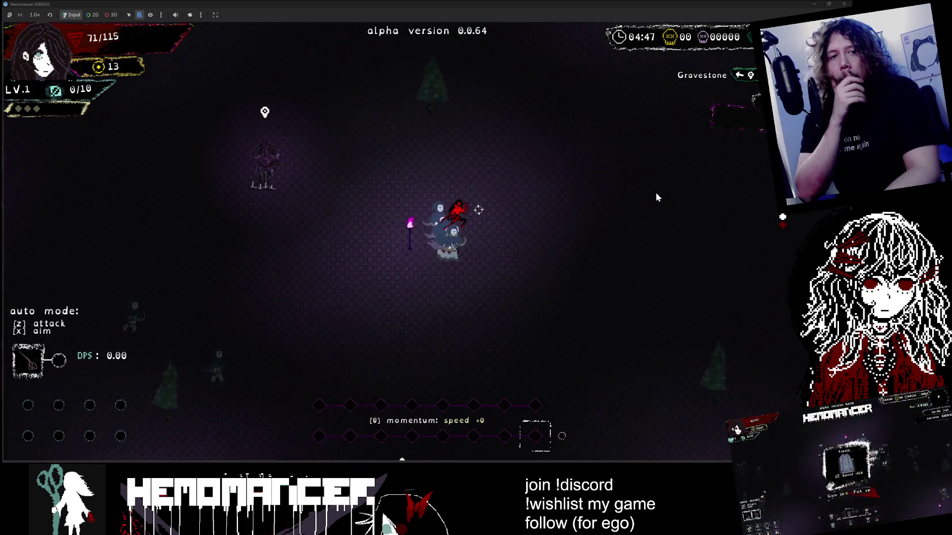
key("w")
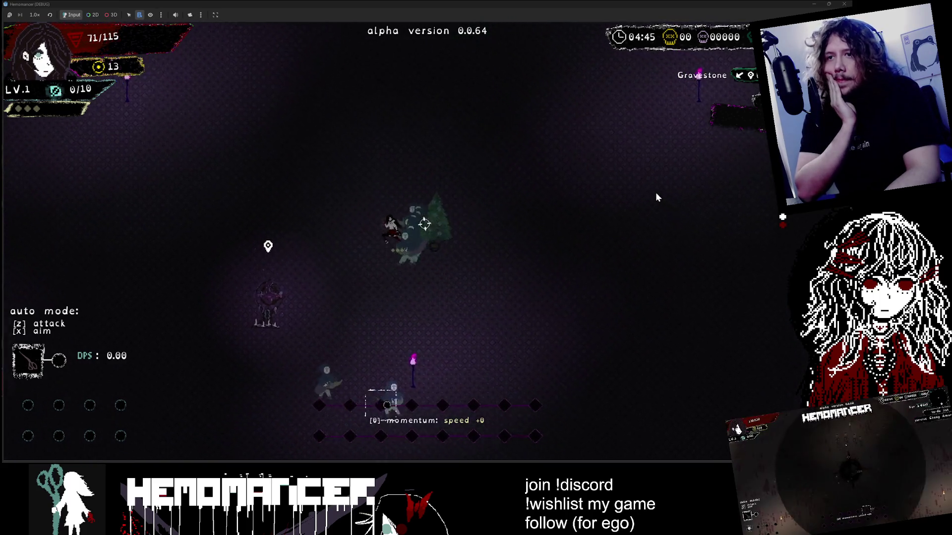
key("a")
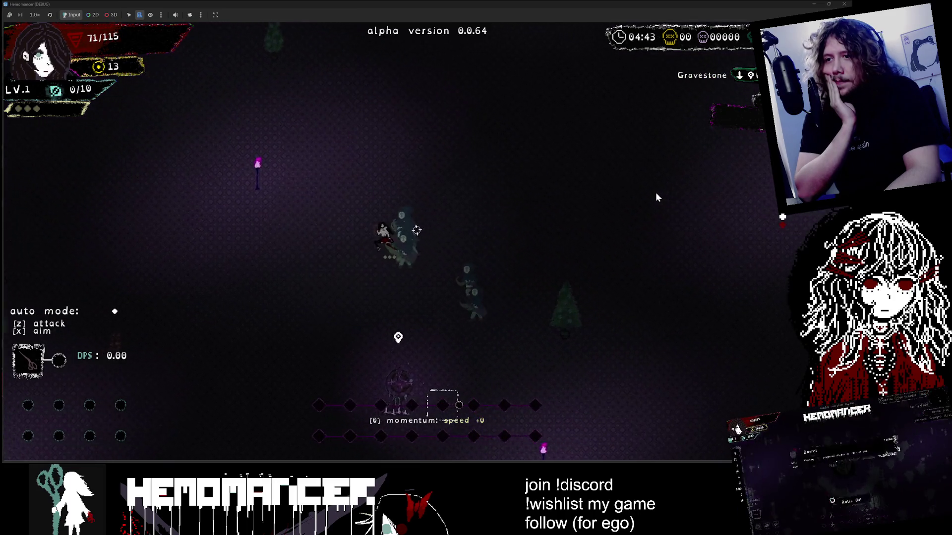
key("s")
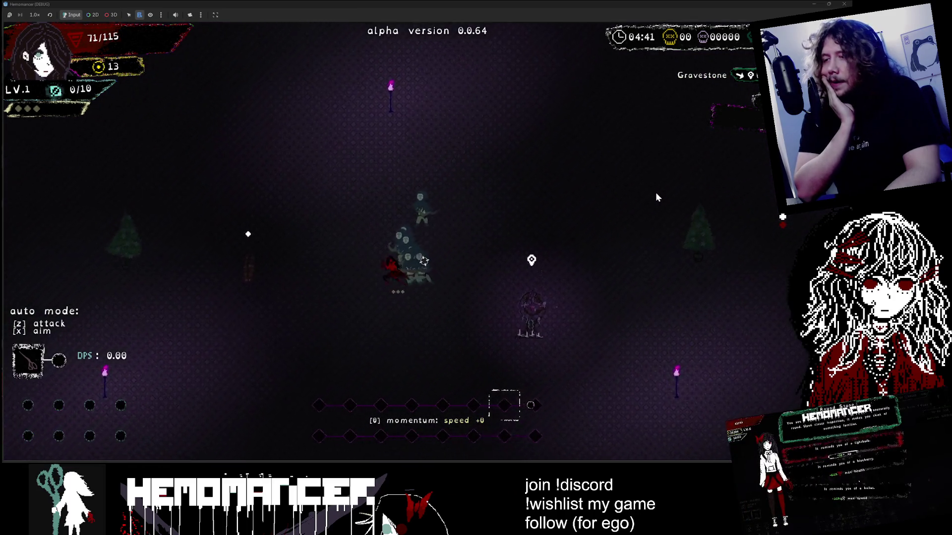
key("s")
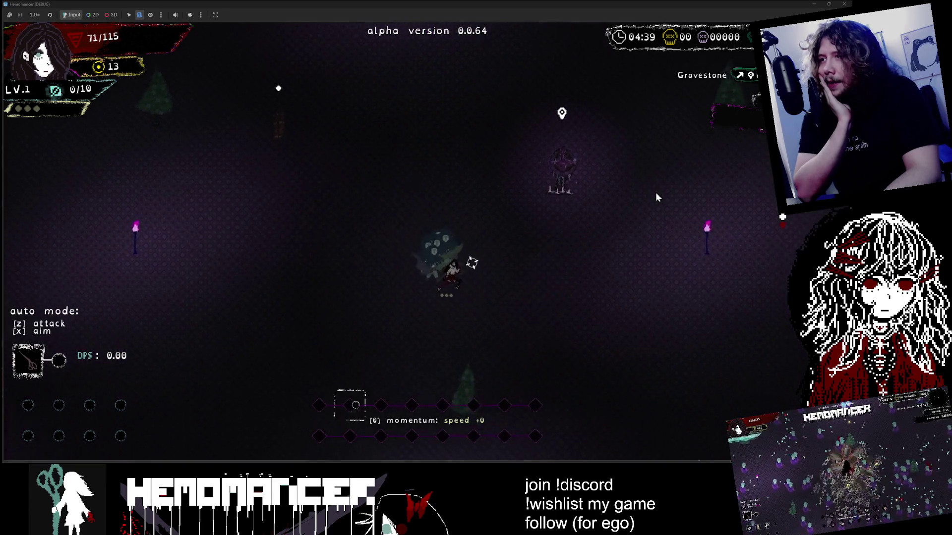
key("d")
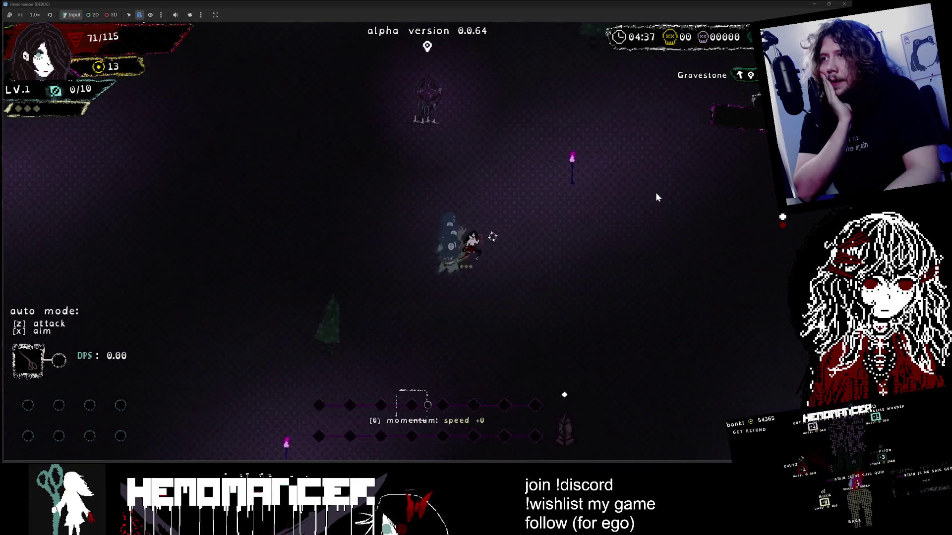
key("w")
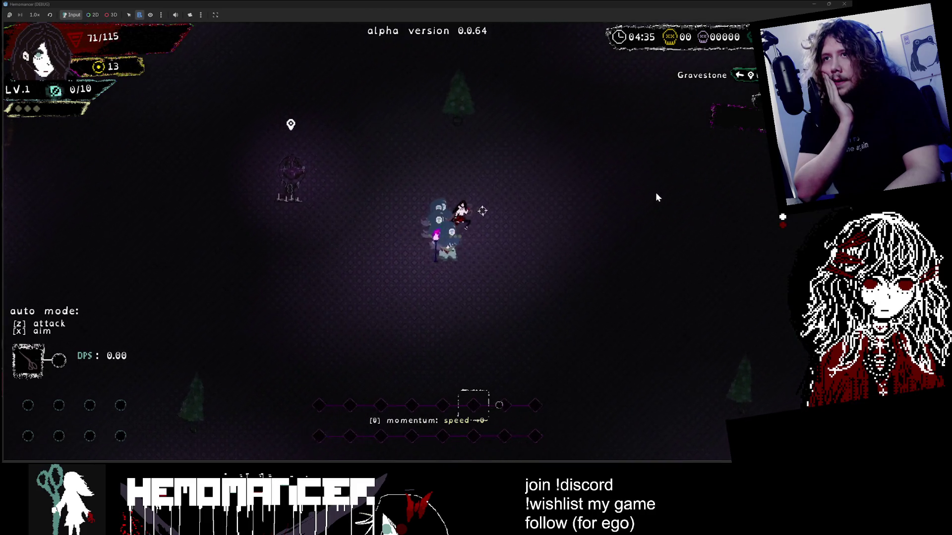
key("w")
key("a")
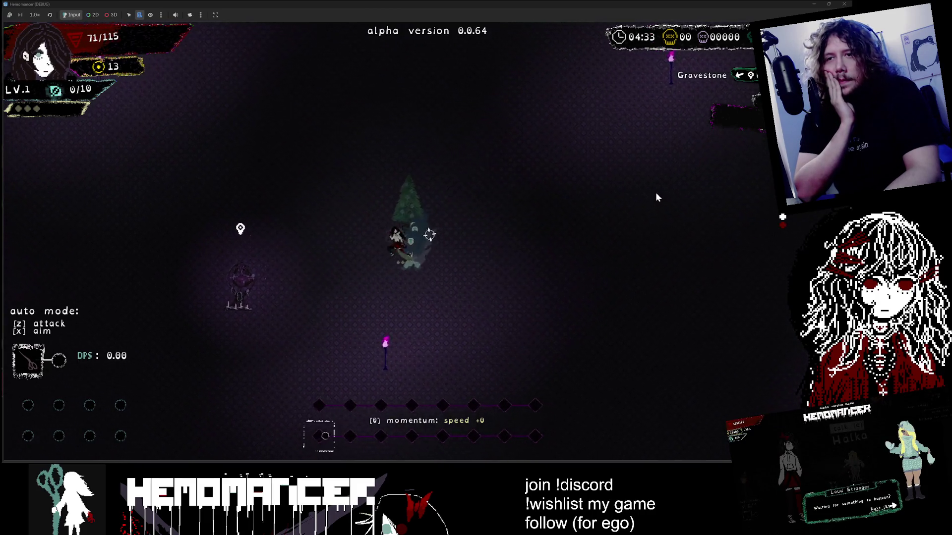
key("s")
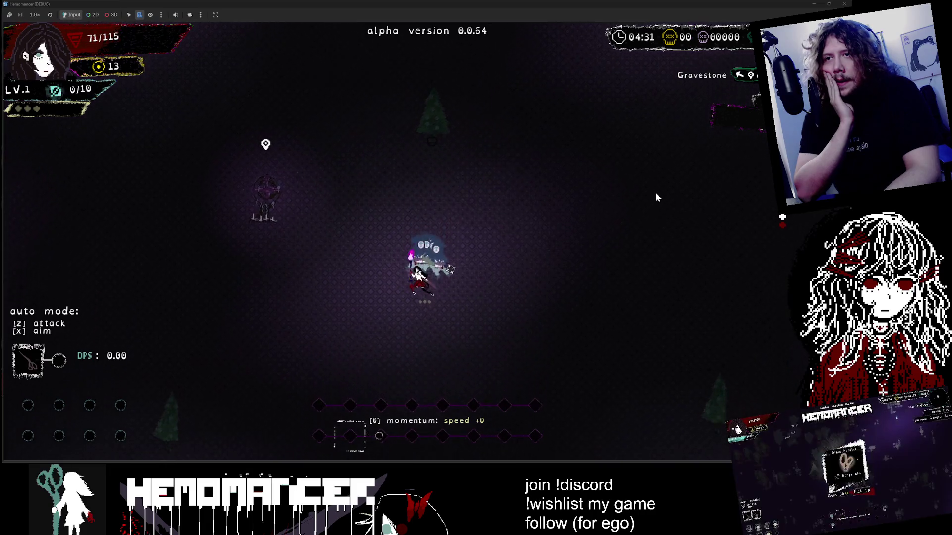
key("s")
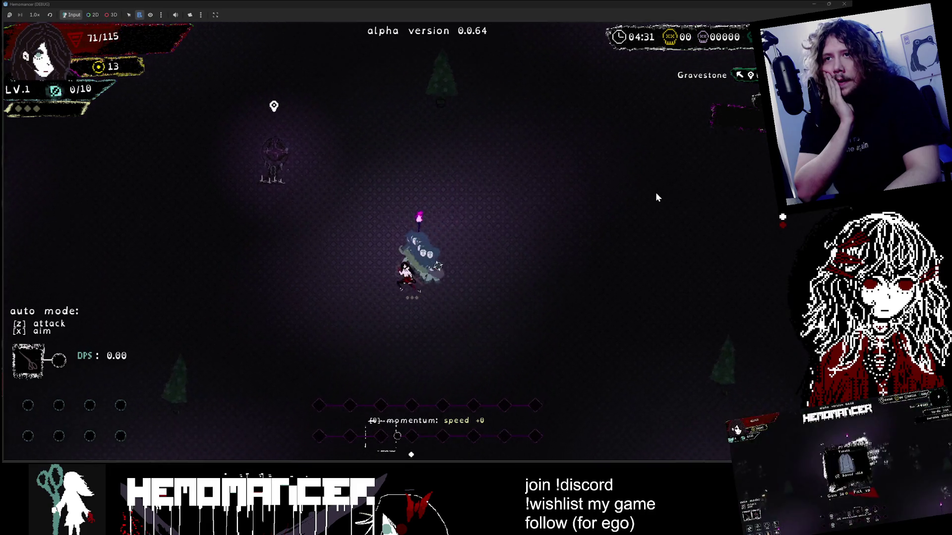
key("a")
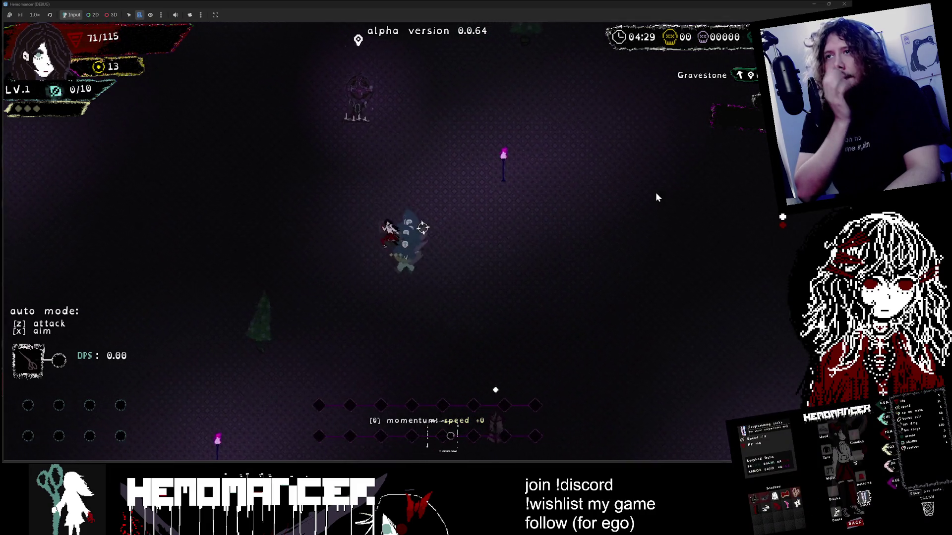
key("a")
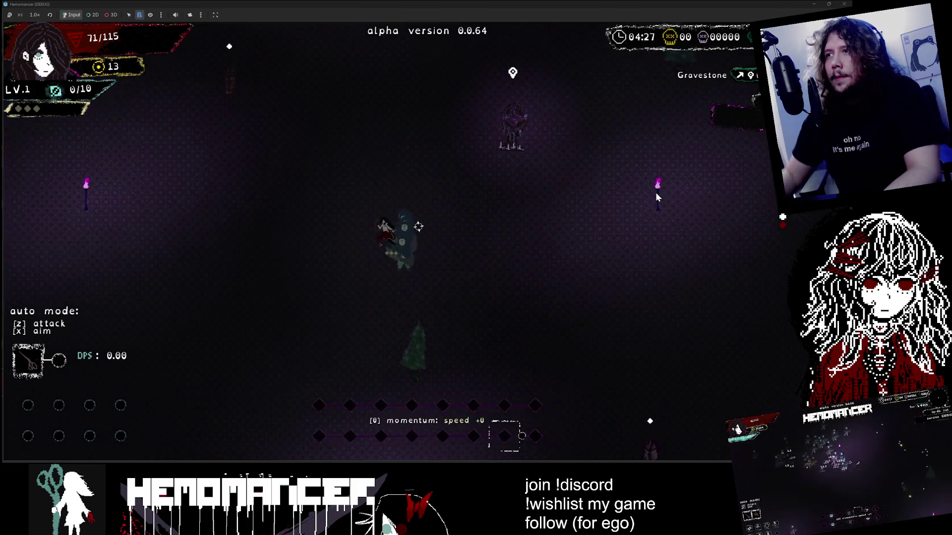
key("w")
key("a")
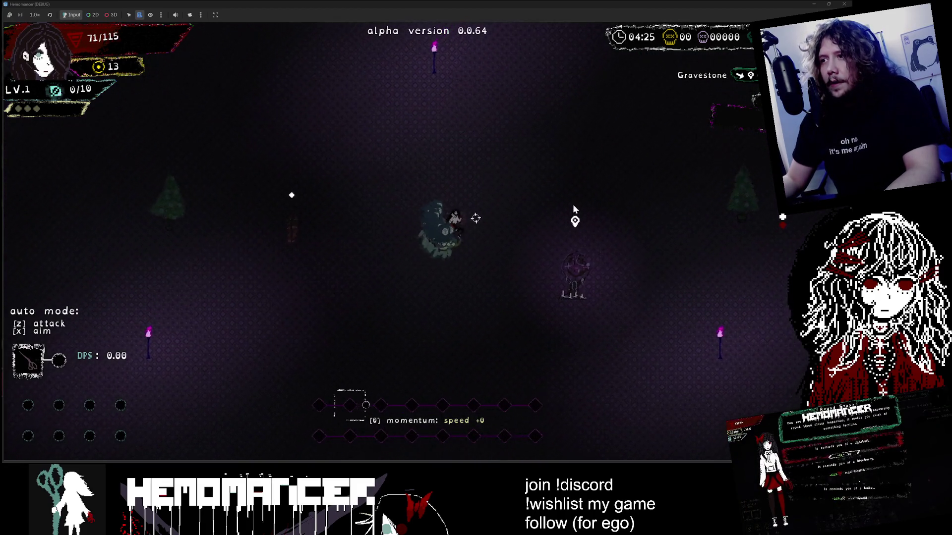
Pause, open DEBUG, and spawn a Dry Well next to the player
key("Escape")
left_click(321, 323)
left_click(205, 68)
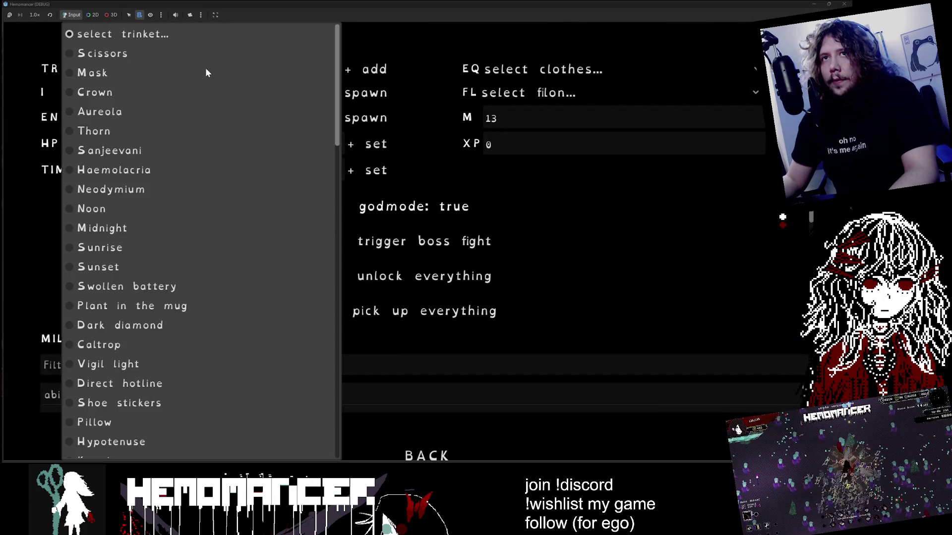
scroll(163, 335, "down", 3)
left_click(46, 238)
left_click(144, 88)
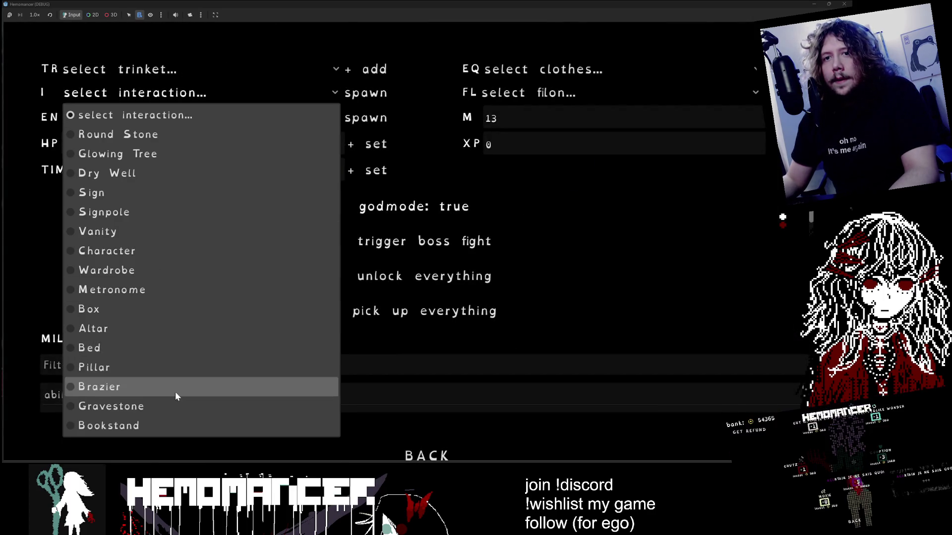
left_click(156, 171)
left_click(355, 97)
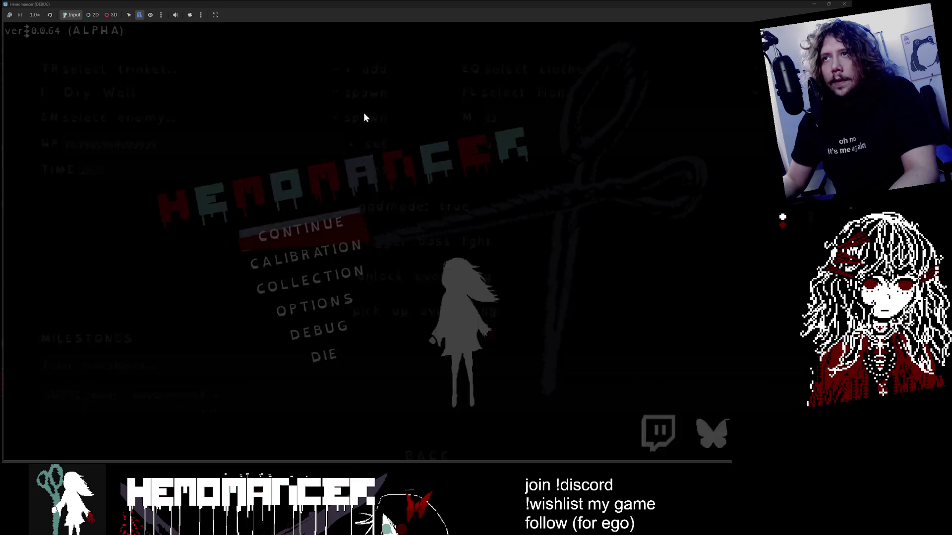
Walk back and forth between the Dry Well and the gravestone
key("s")
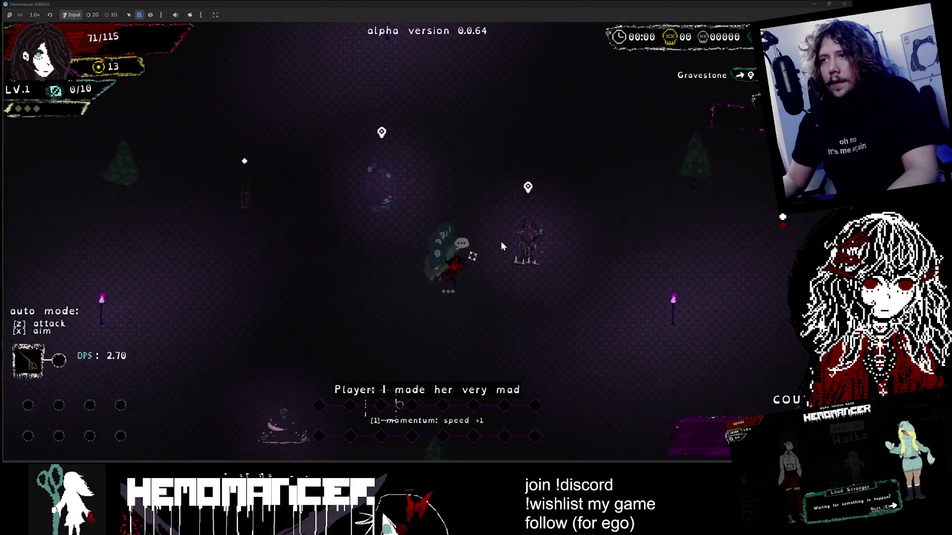
key("w")
key("a")
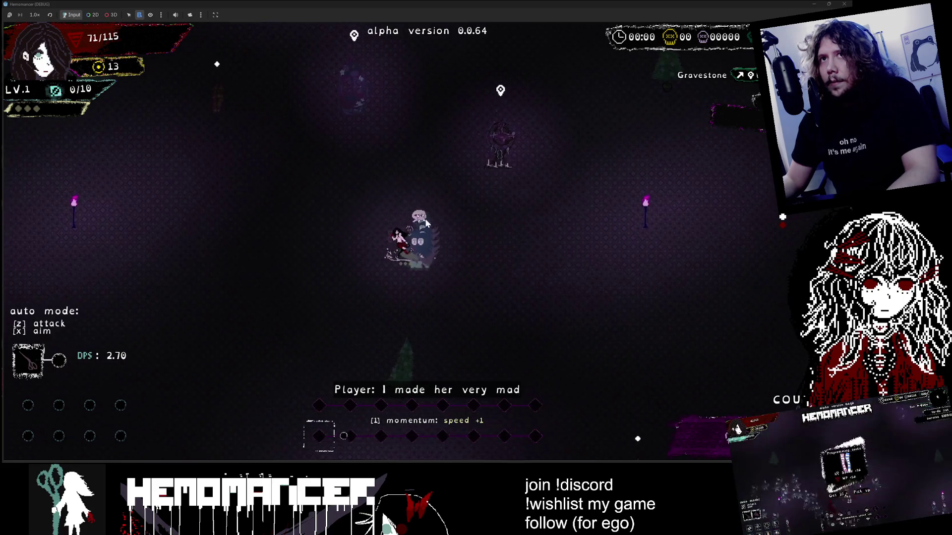
key("d")
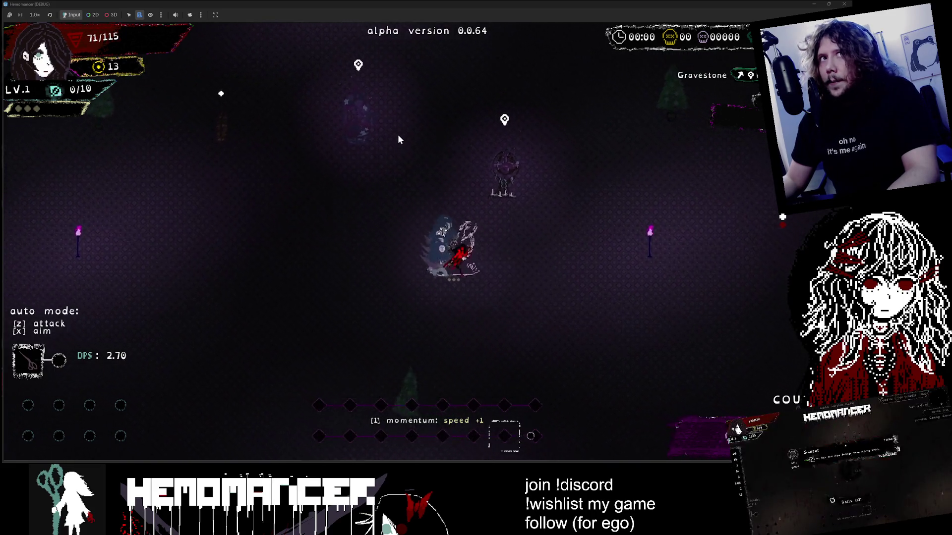
key("w")
key("a")
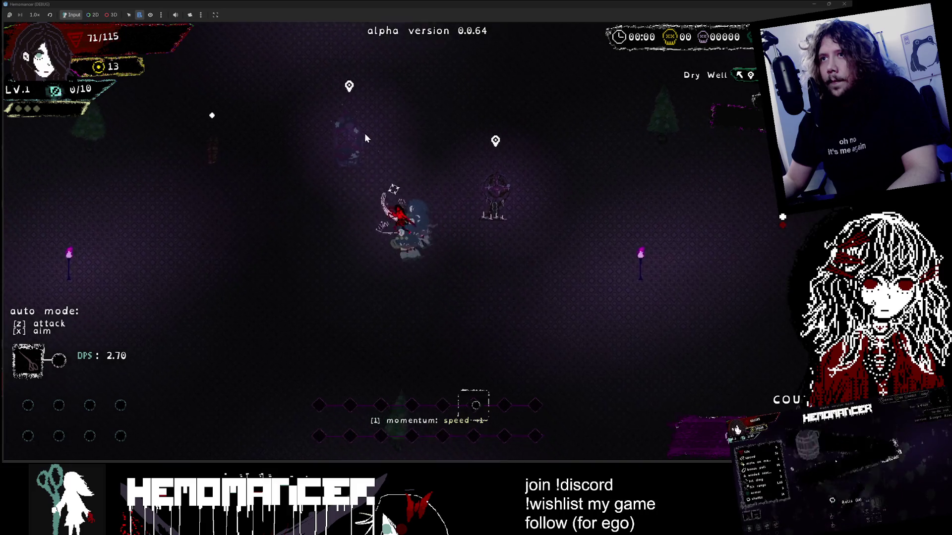
key("s")
key("d")
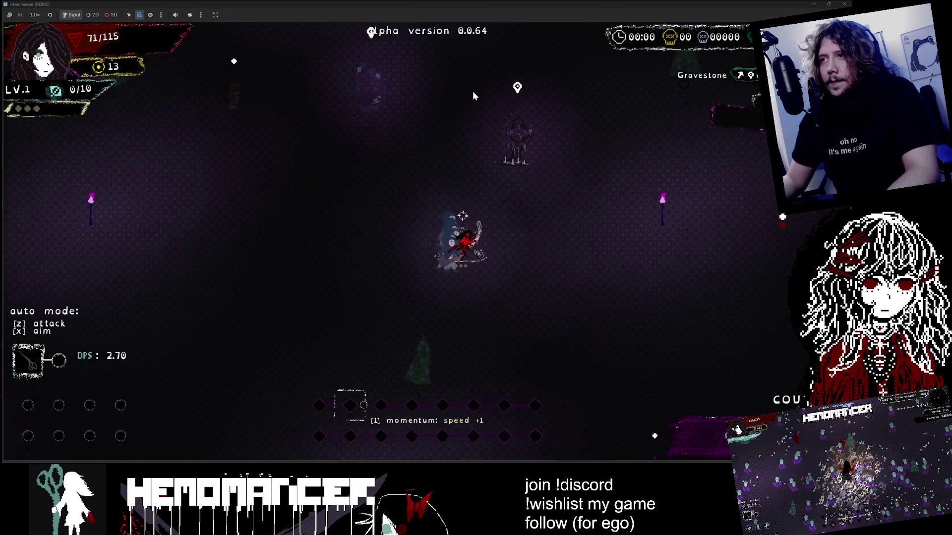
Walk to the Tympanum and back past the gravestone, then quit the run to the hub
key("a")
key("w")
key("a")
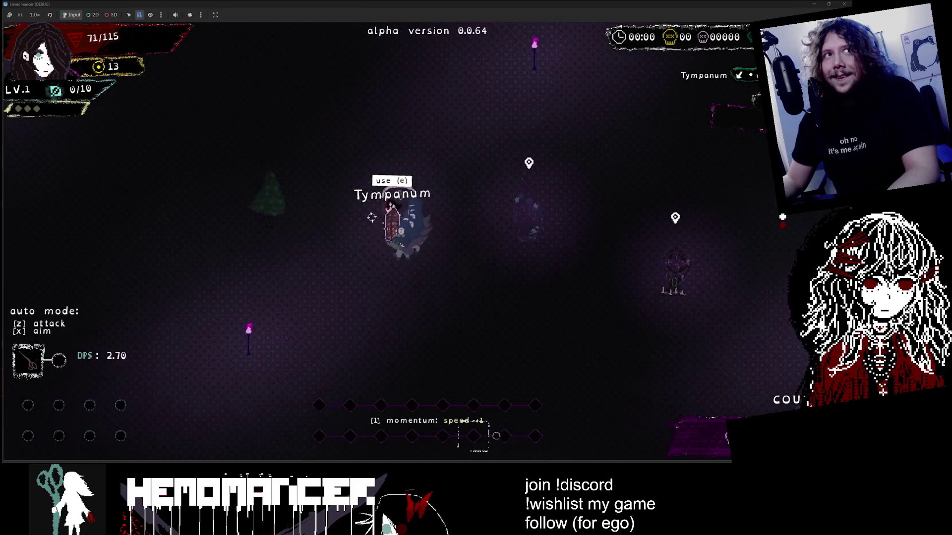
key("d")
key("s")
key("d")
key("s")
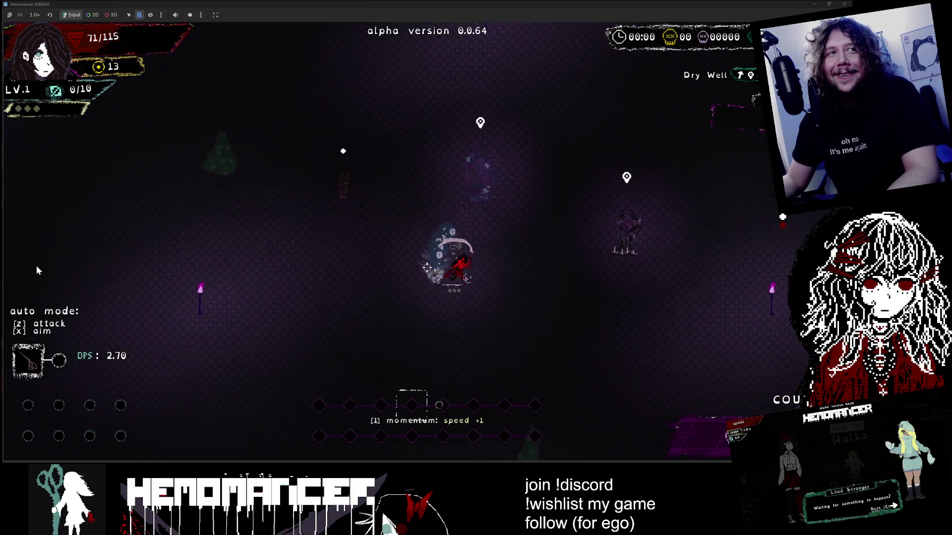
key("d")
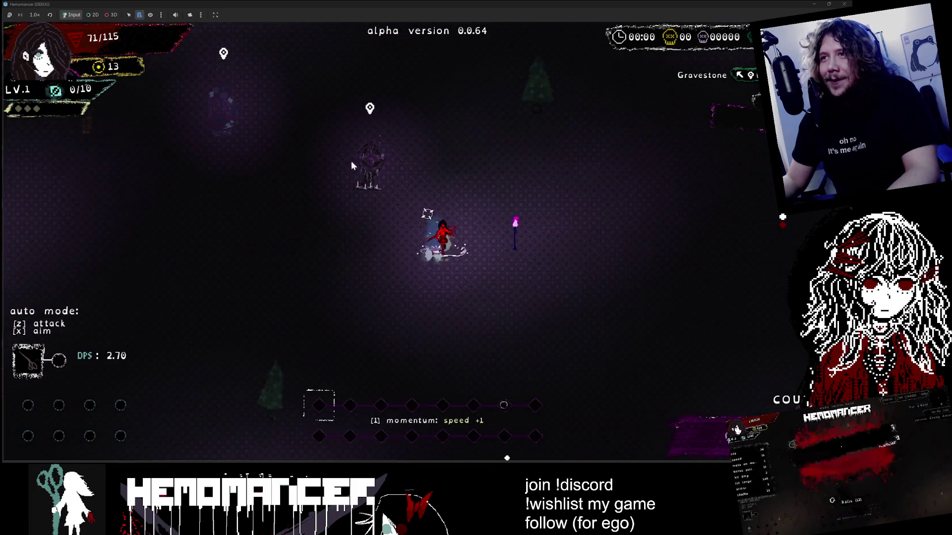
key("w")
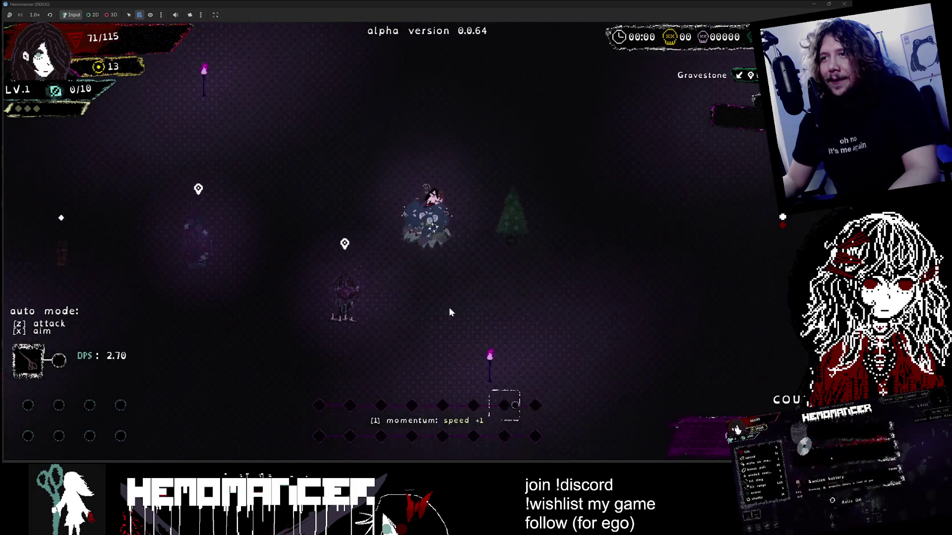
key("Escape")
key("Return")
key("Return")
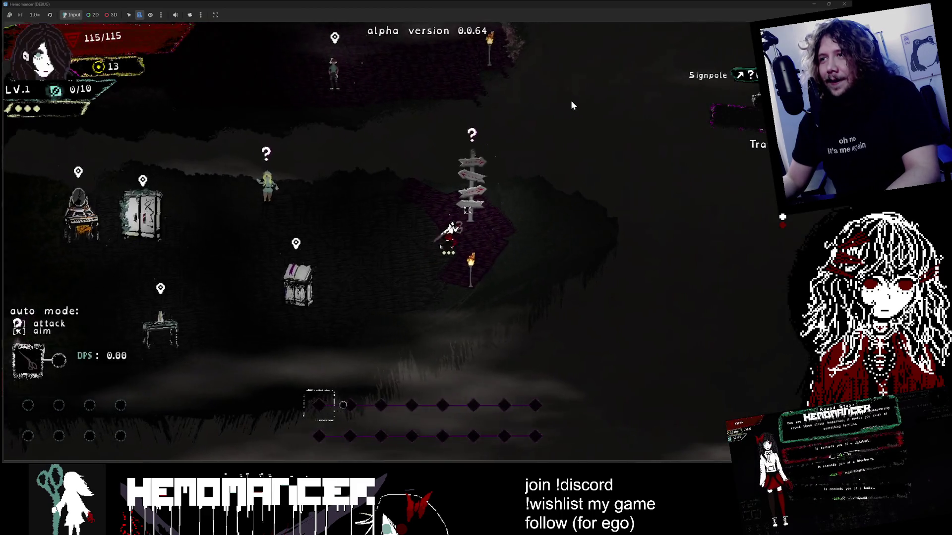
Start a new forest run from the travel map and spawn a Gravestone via the debug panel
key("e")
left_click(435, 299)
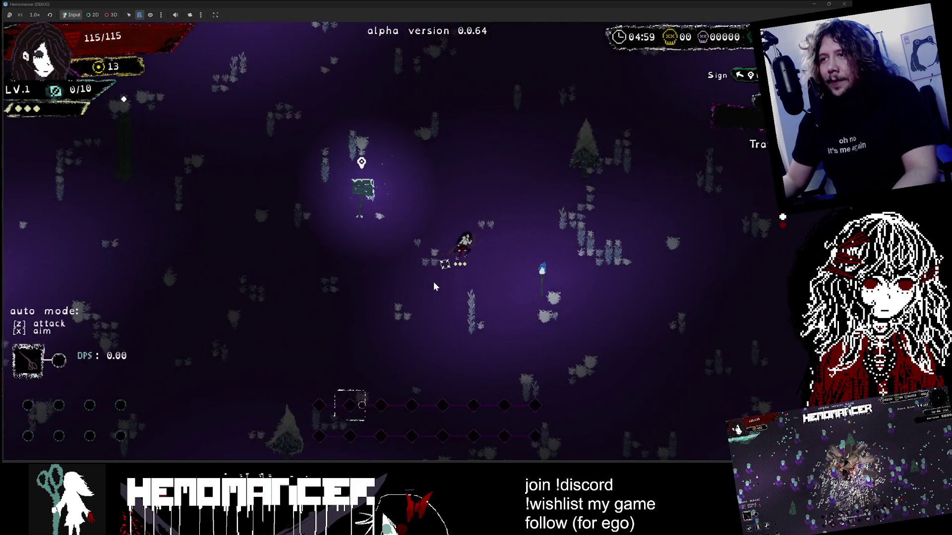
key("Escape")
left_click(319, 327)
left_click(207, 96)
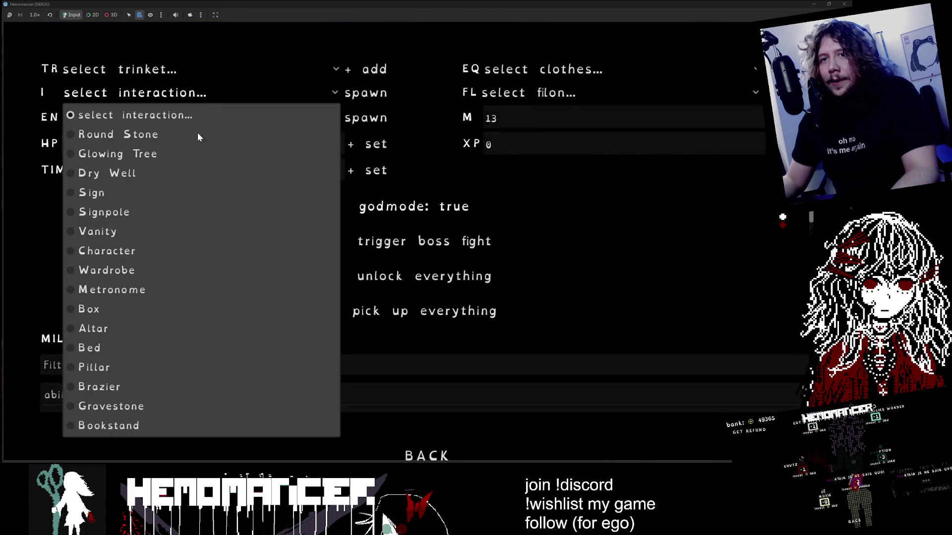
left_click(148, 397)
left_click(377, 99)
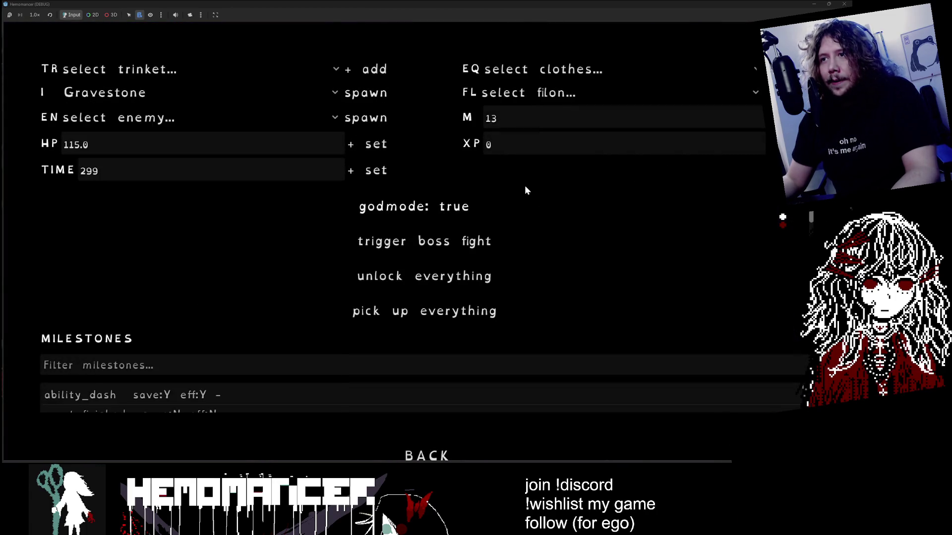
Run the character through the forest, past the new gravestone and the sign, fighting enemies
key("Down")
key("Right")
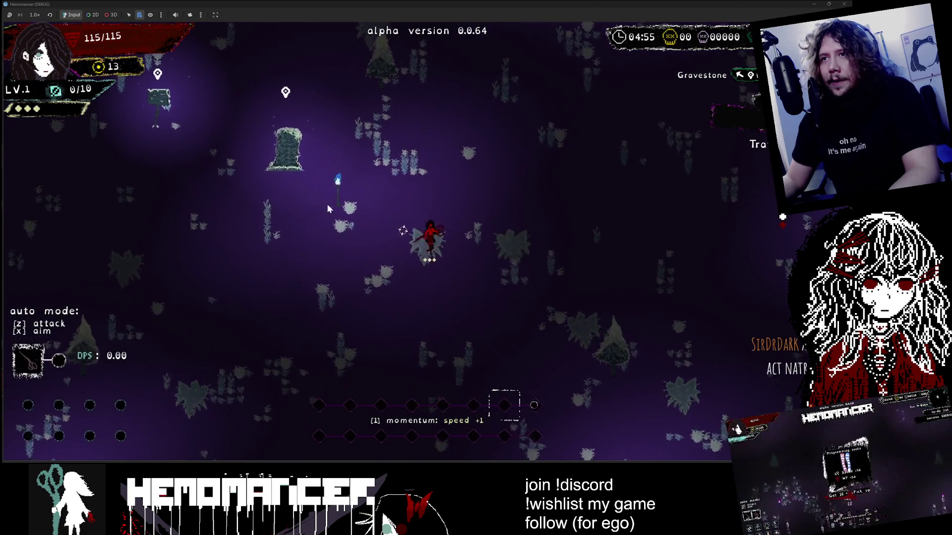
key("Up")
key("Up")
key("Left")
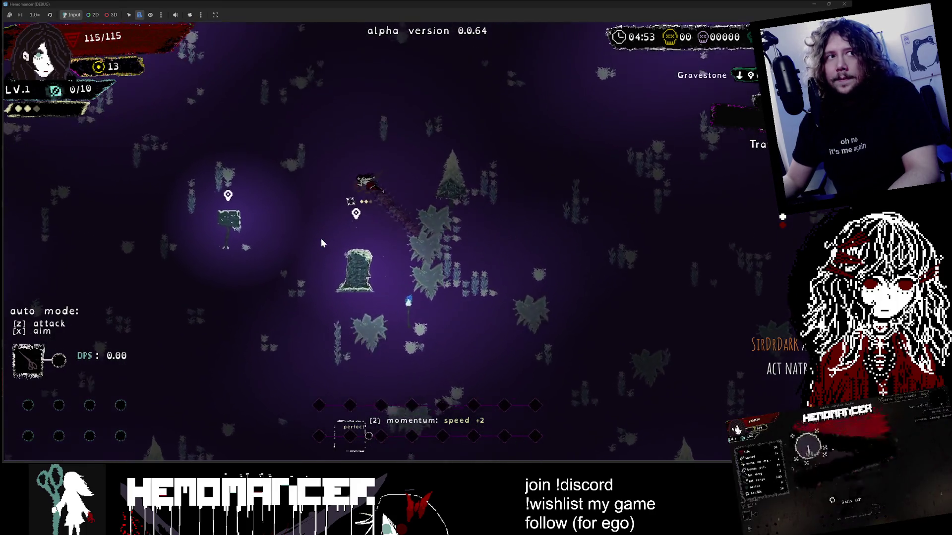
key("Down")
key("Left")
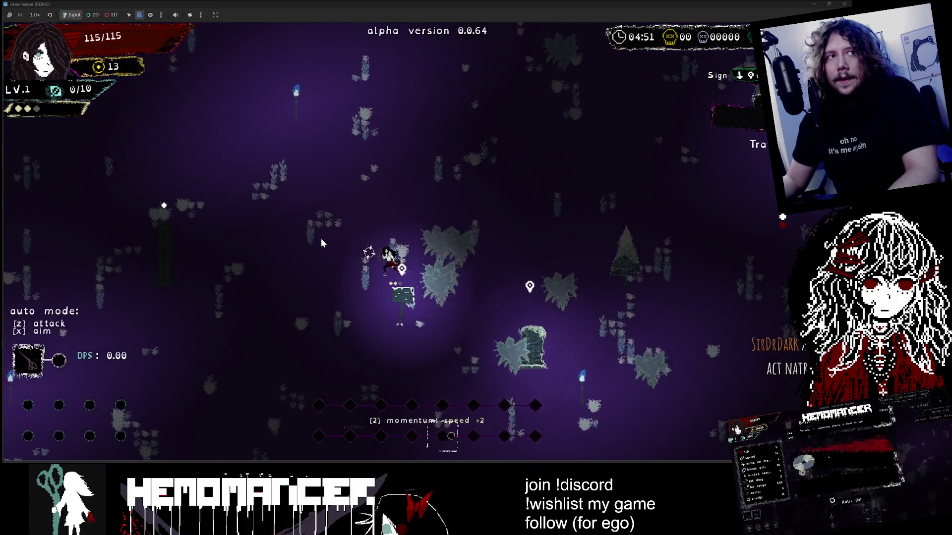
key("Down")
key("Right")
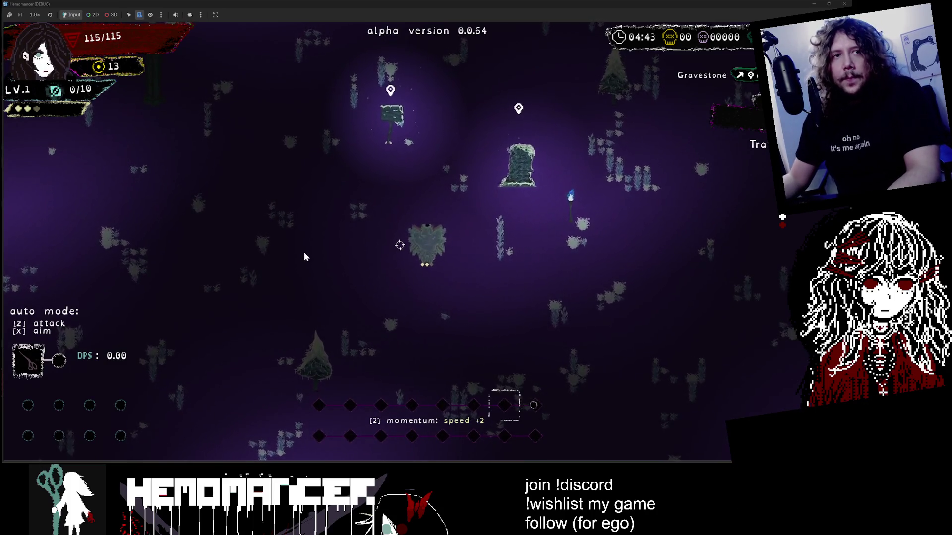
key("Up")
key("Left")
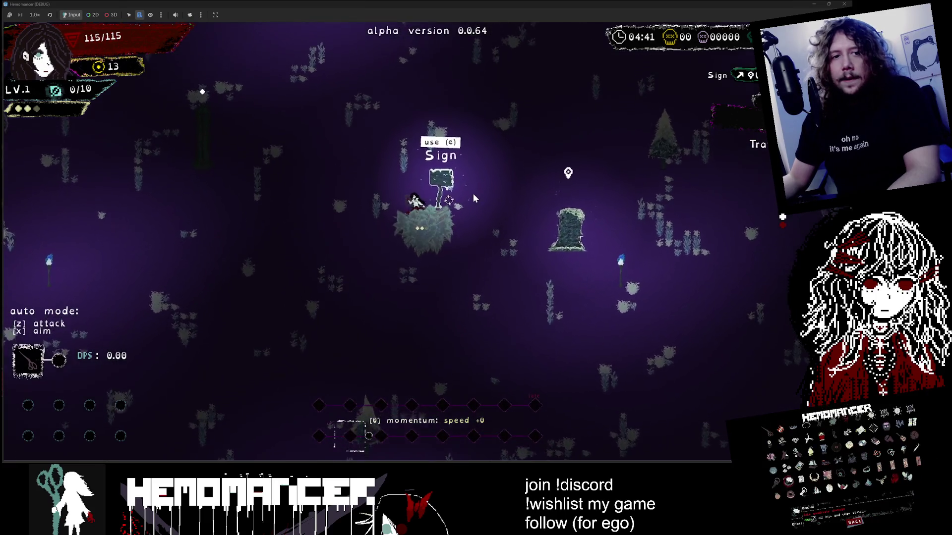
key("Right")
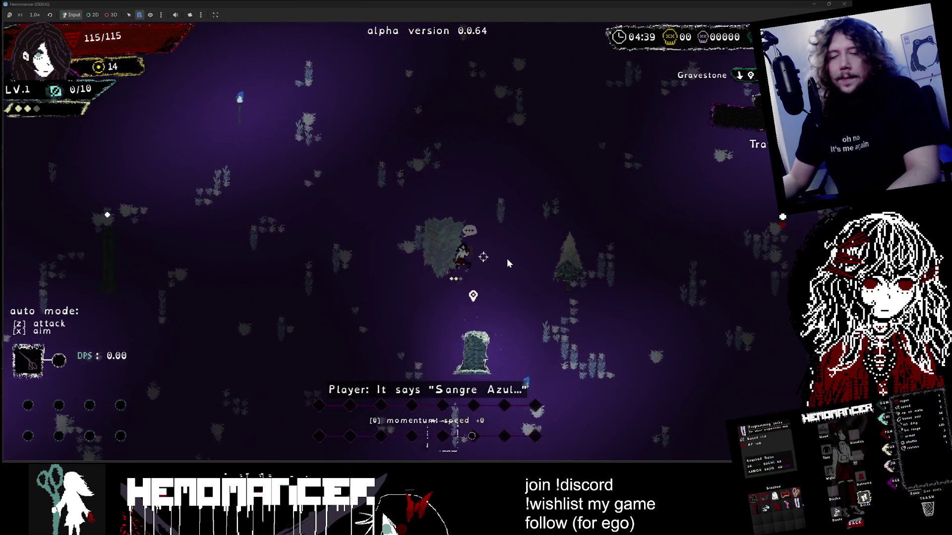
key("Down")
key("Right")
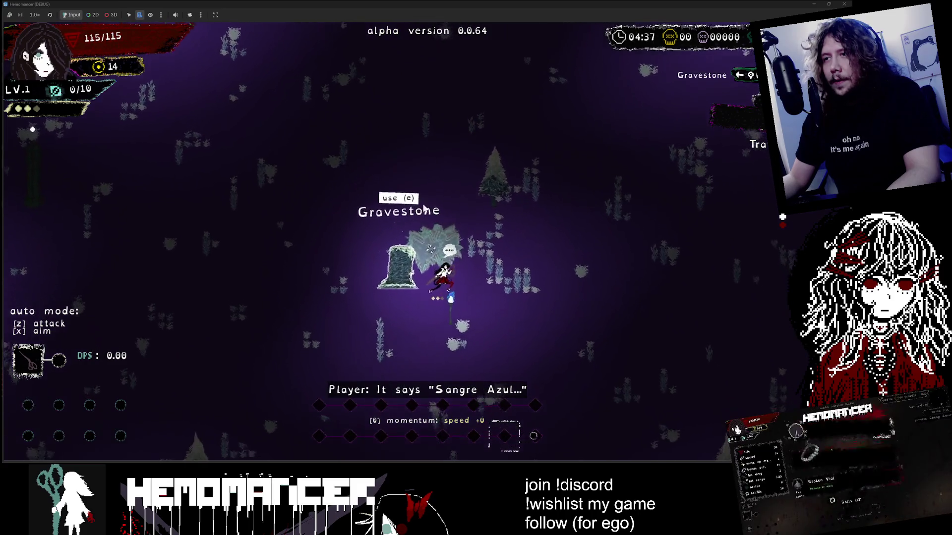
key("Down")
key("Right")
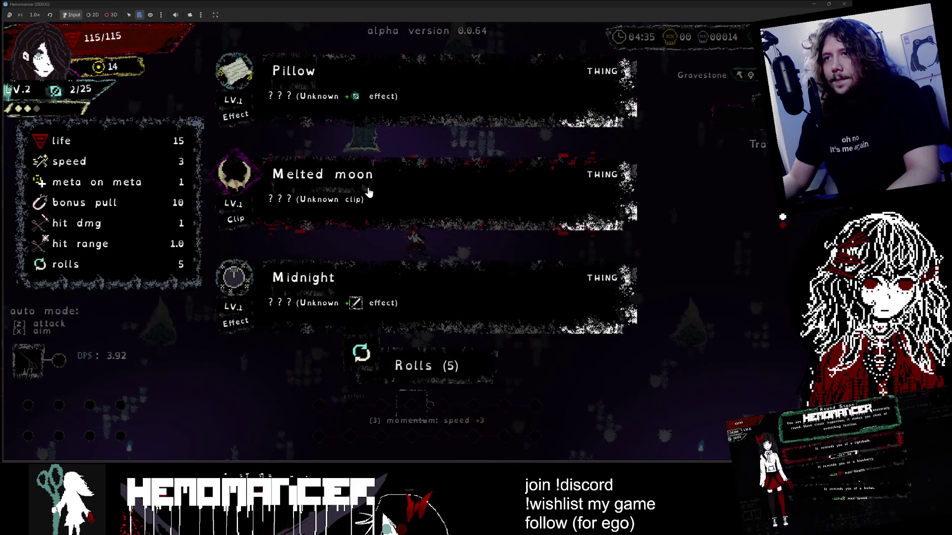
Take the moon projectile level-up upgrade, collect gems, then walk up to the gravestone and interact
left_click(366, 192)
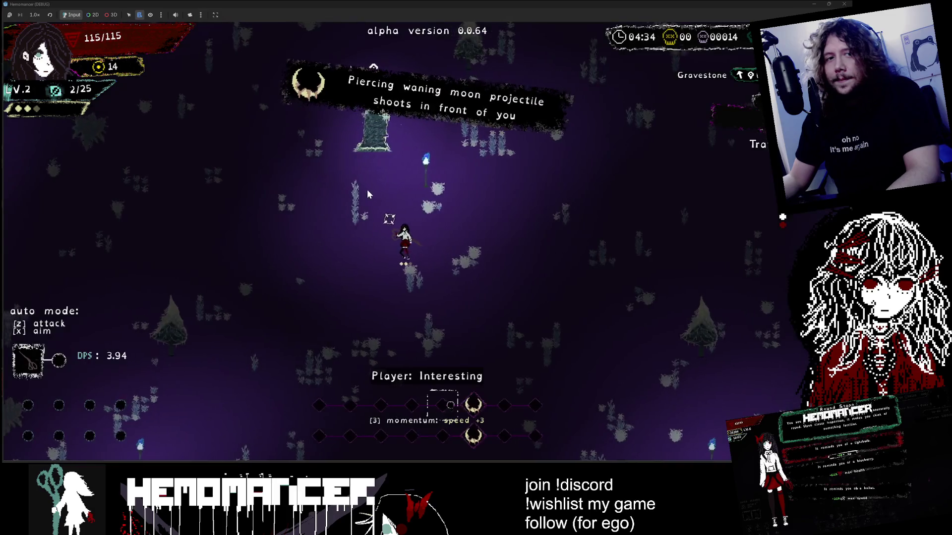
key("Left")
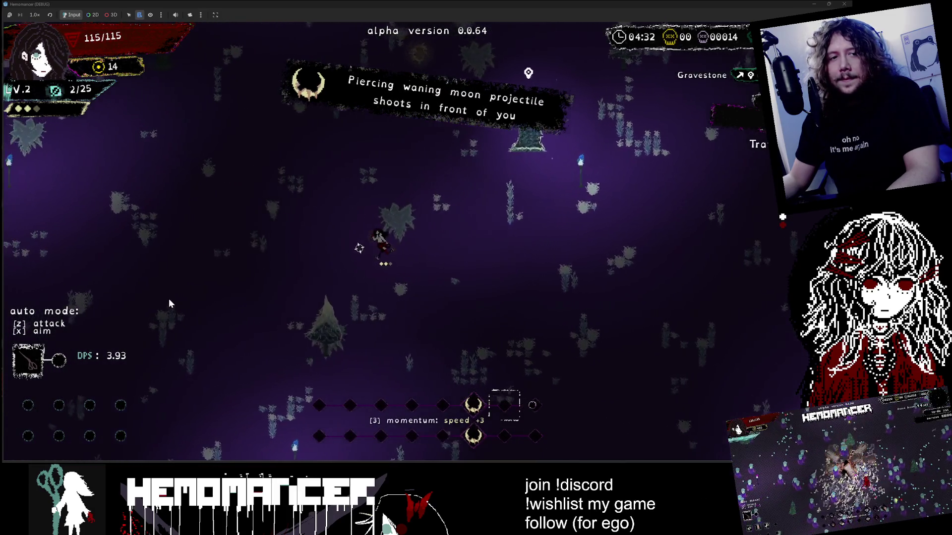
key("Up")
key("Left")
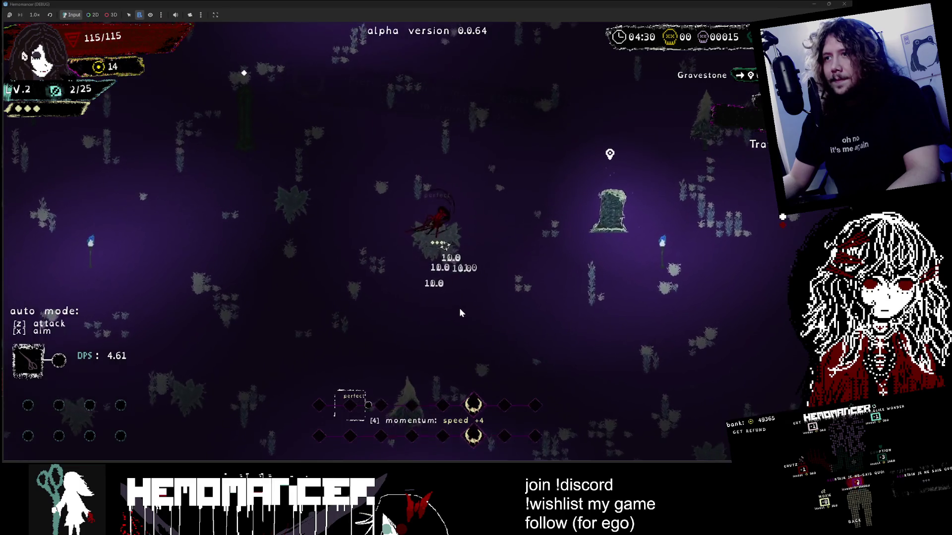
key("Up")
key("Right")
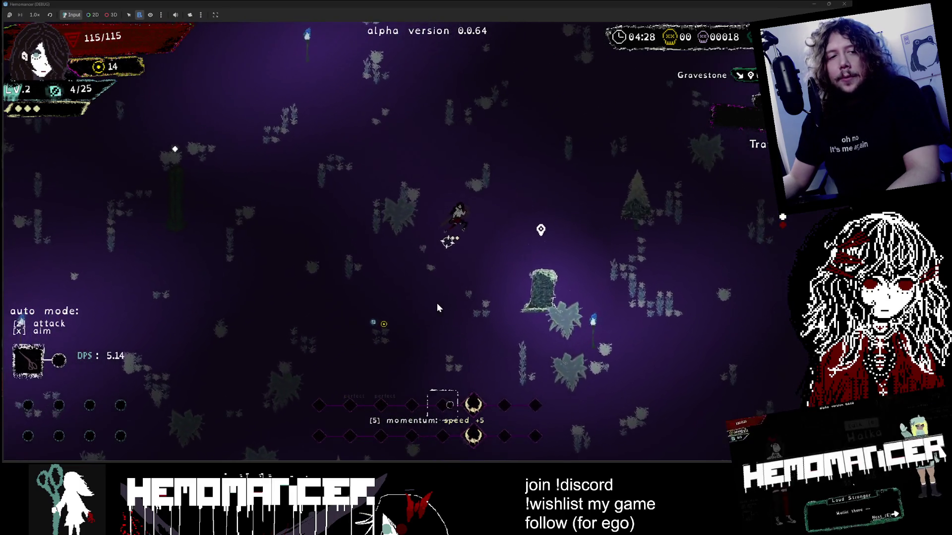
key("Right")
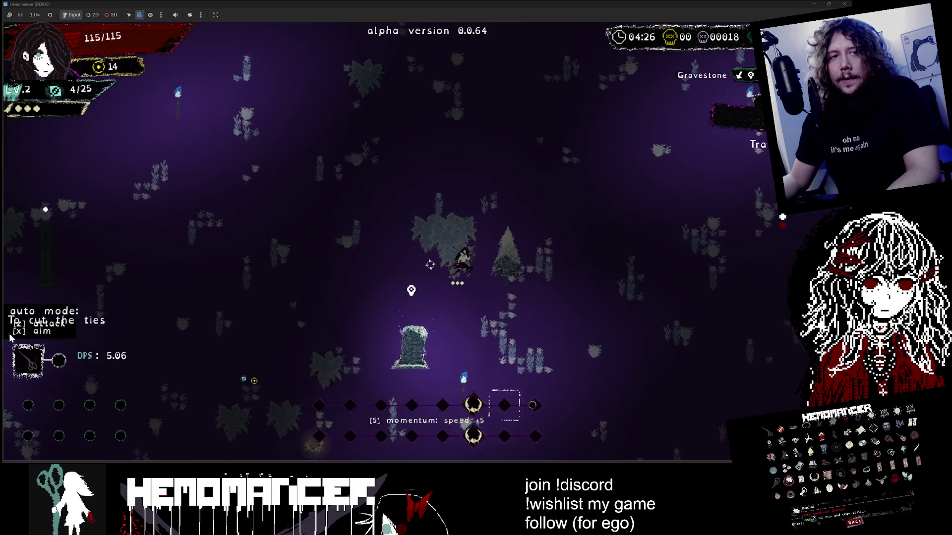
key("Down")
key("Right")
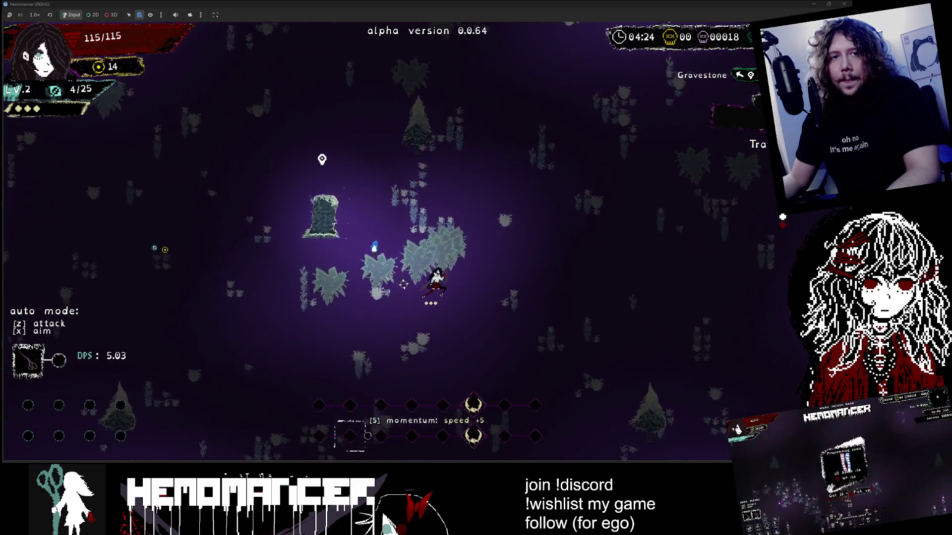
key("Down")
key("Left")
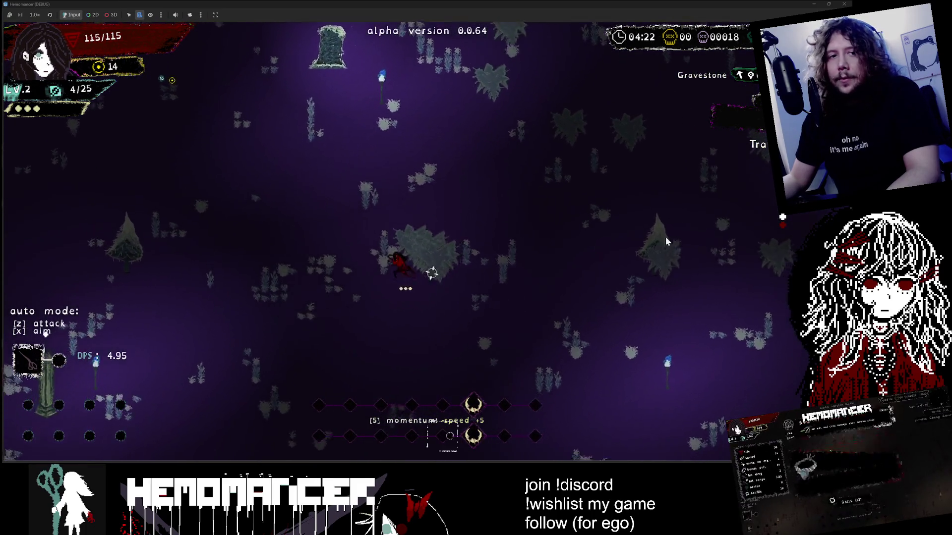
key("Up")
key("Left")
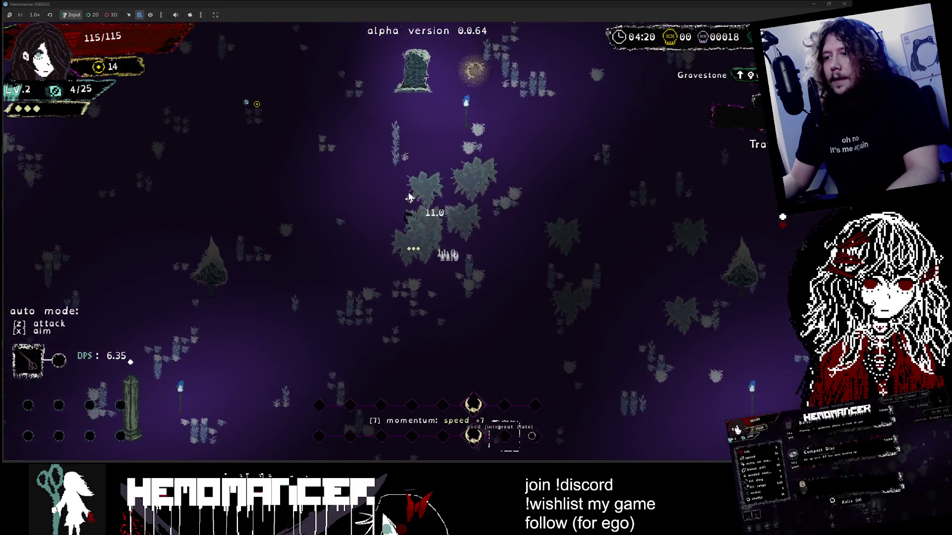
key("Up")
key("Left")
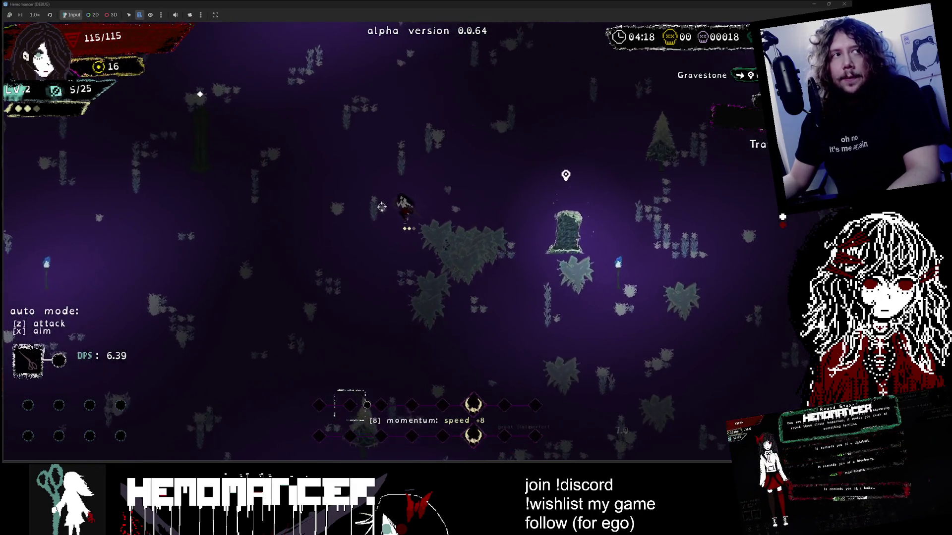
key("Right")
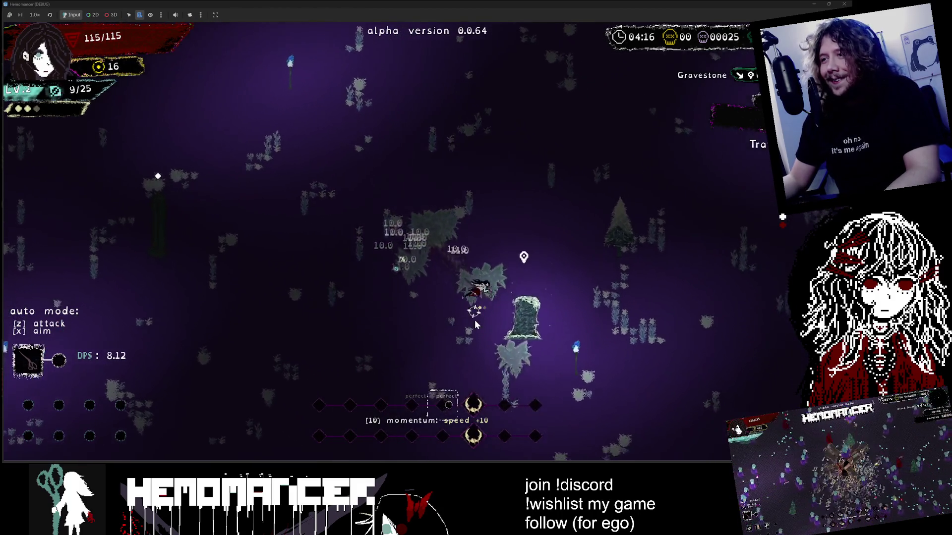
key("e")
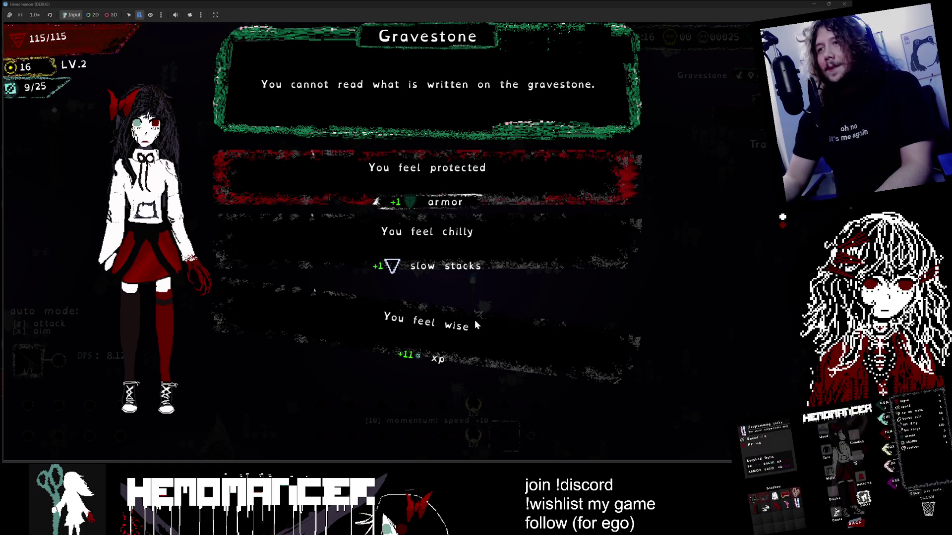
Choose one of the gravestone's blessings and keep fighting the enemies around the field
key("Down")
left_click(579, 250)
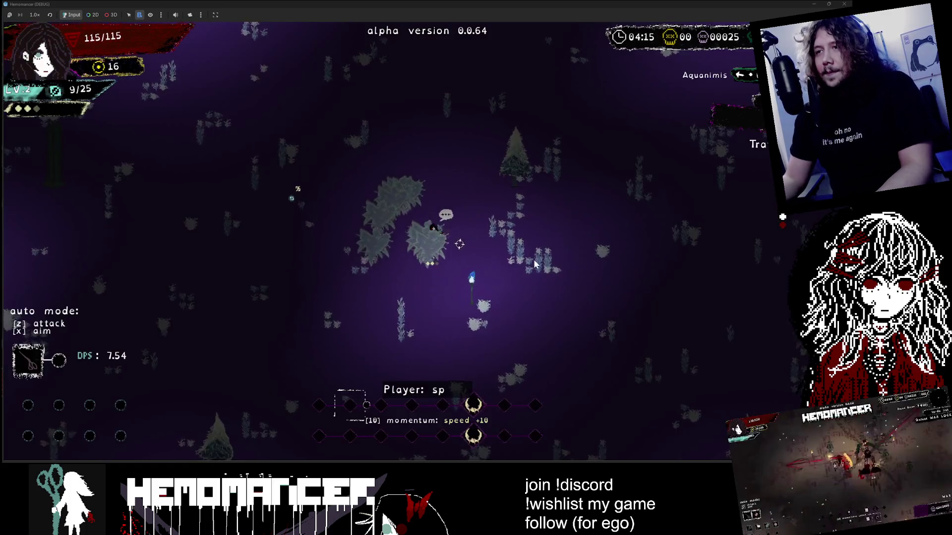
key("w")
key("a")
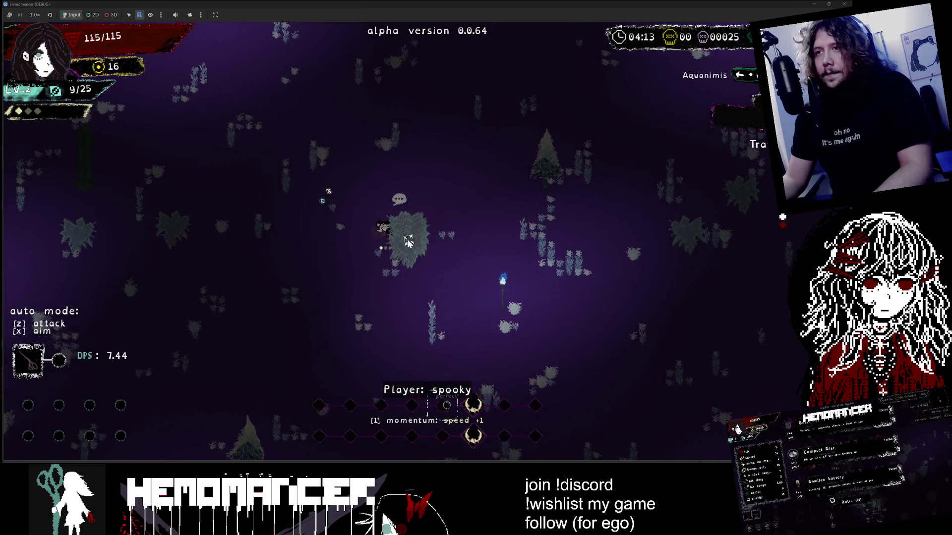
key("w")
key("d")
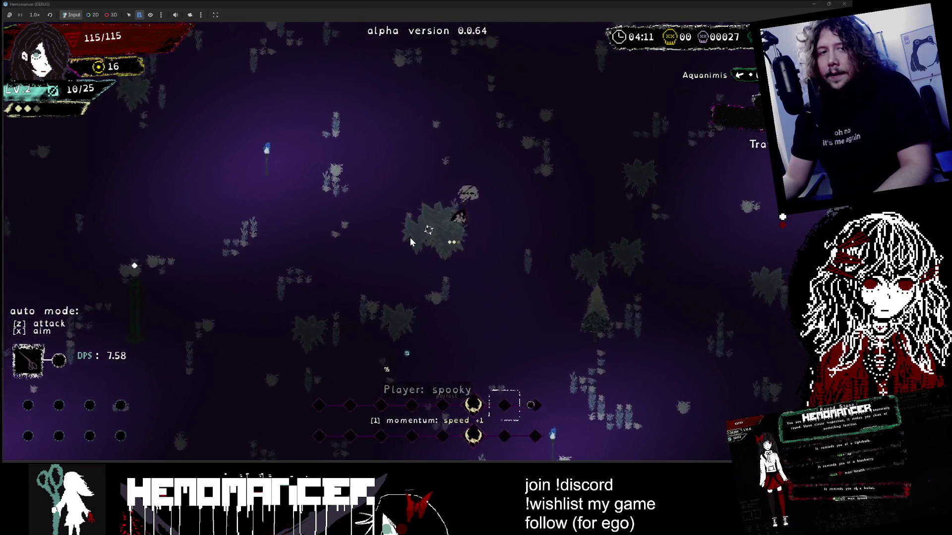
key("s")
key("d")
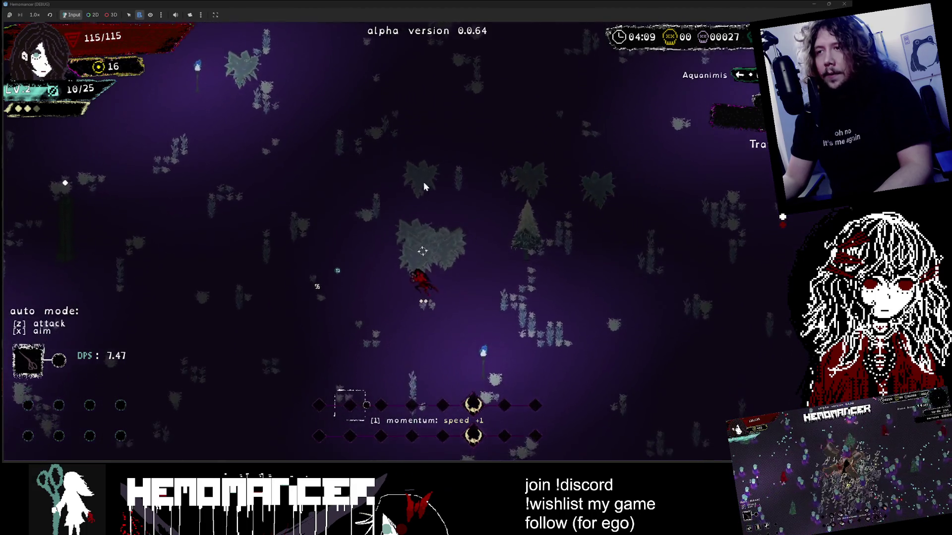
key("s")
key("a")
key("w")
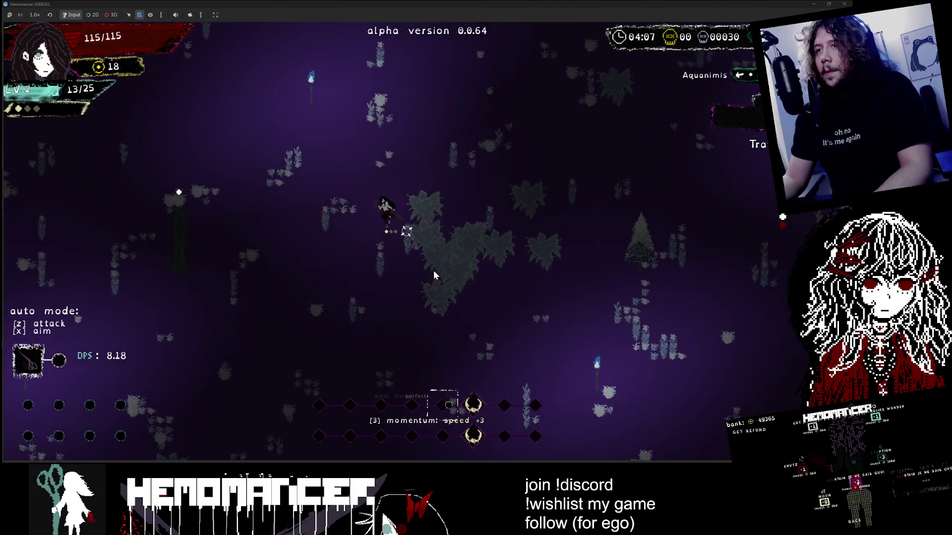
key("w")
key("d")
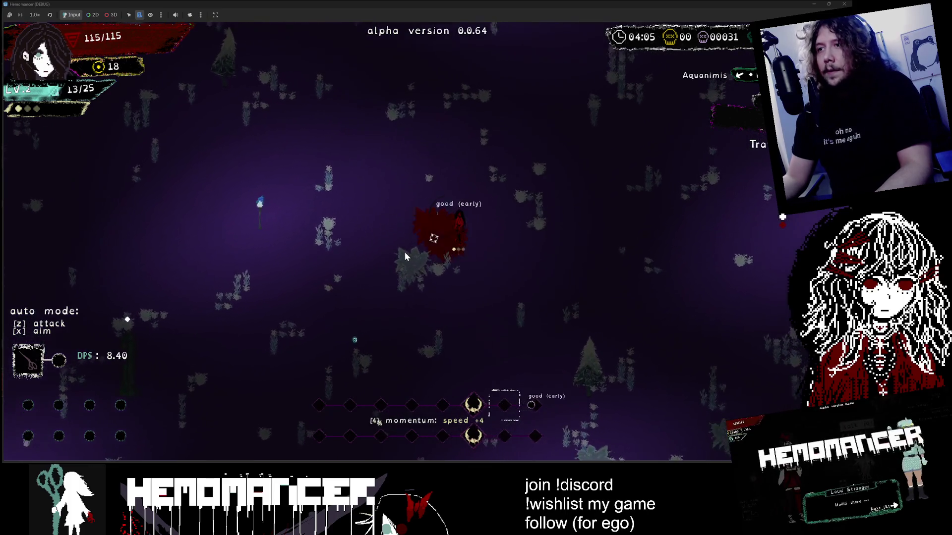
Keep the character moving around the field, then leave the run for the main menu
key("s")
key("d")
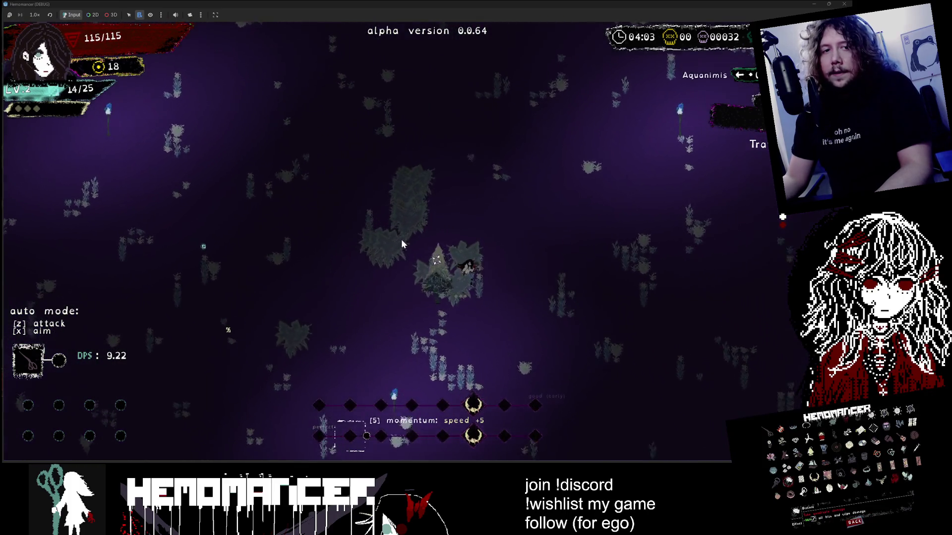
key("a")
key("s")
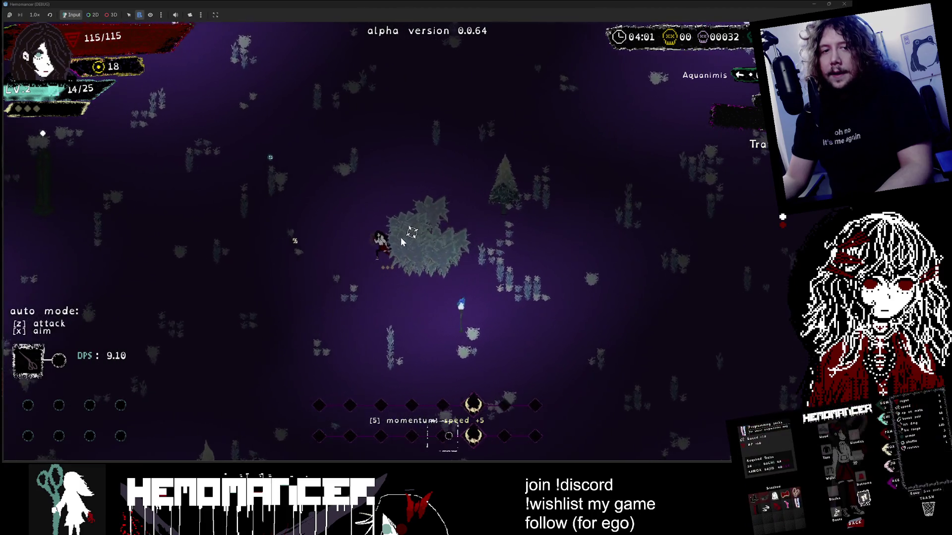
key("a")
key("w")
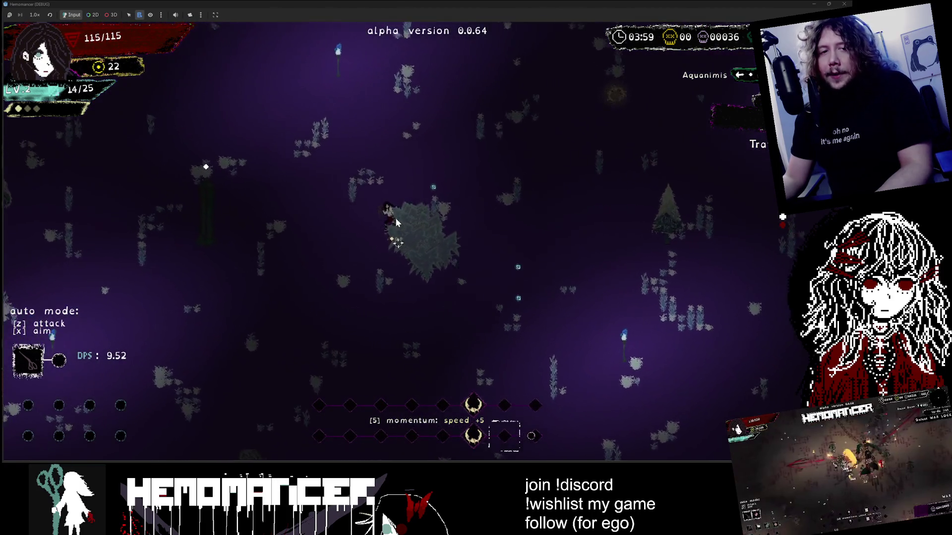
key("a")
key("w")
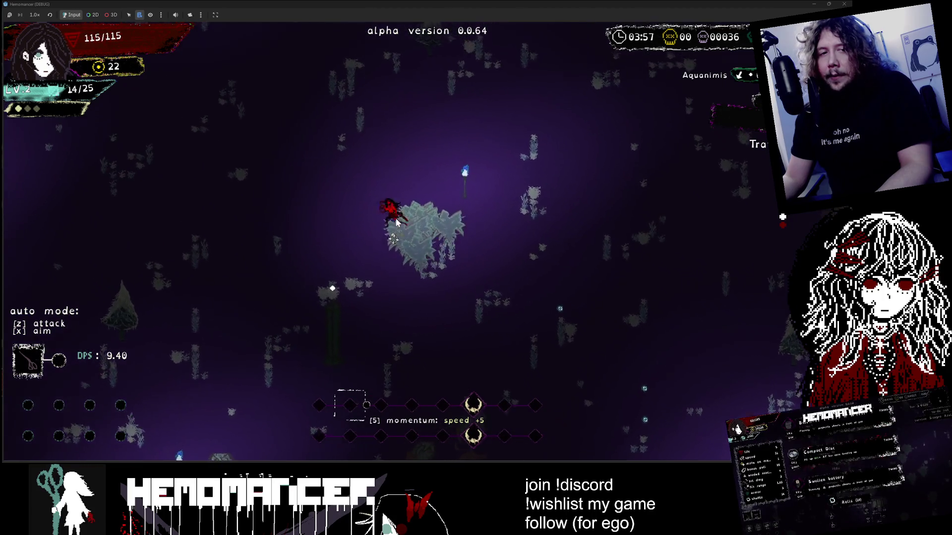
key("a")
key("w")
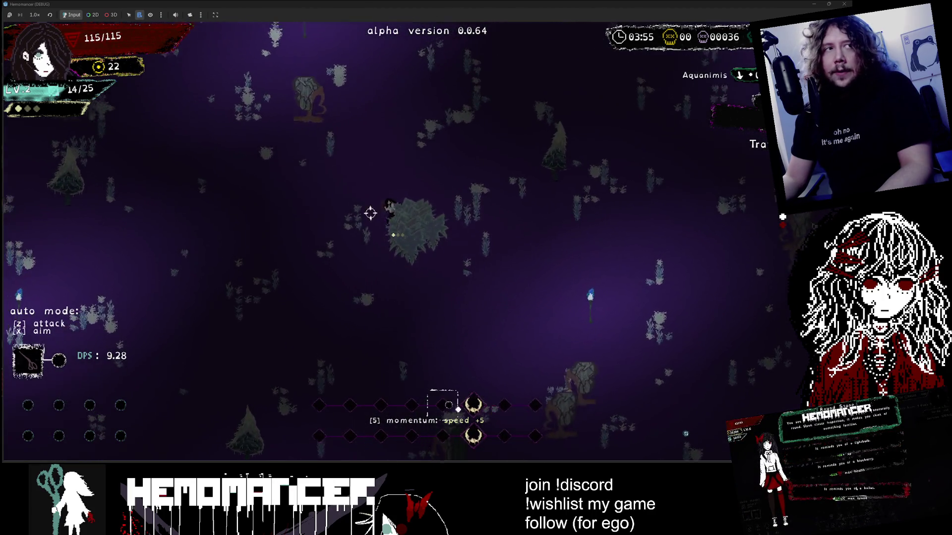
key("w")
key("d")
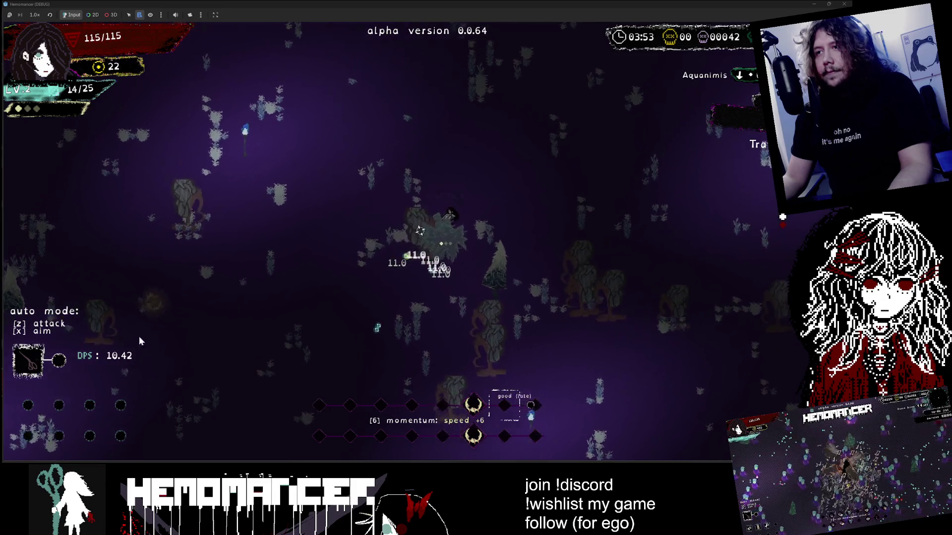
key("Escape")
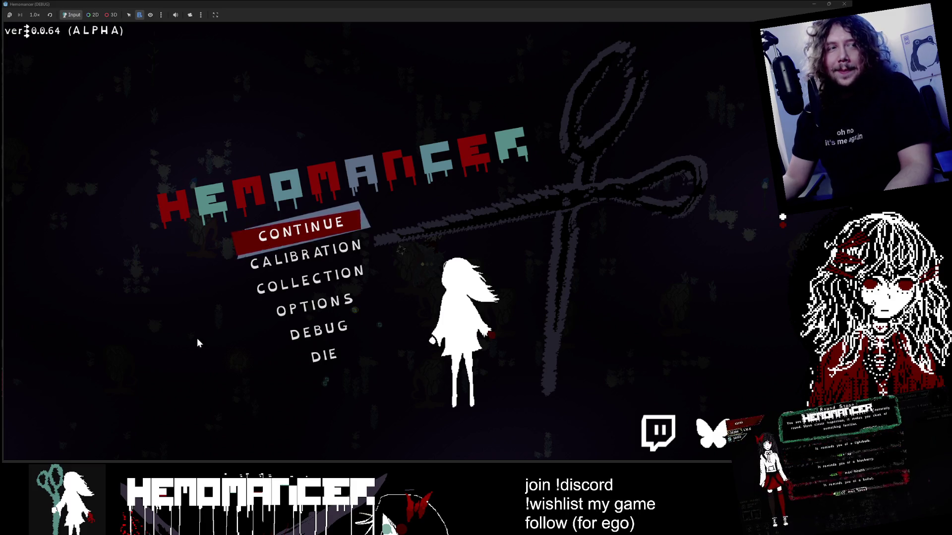
Briefly resume and exit the run, then return to gravestone.aseprite and zoom the canvas
key("Return")
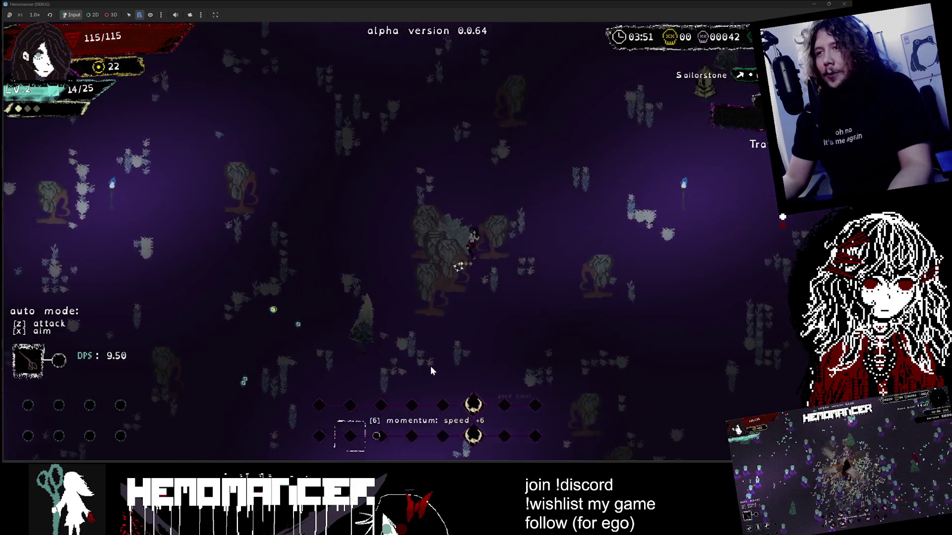
key("Escape")
key("alt+Tab")
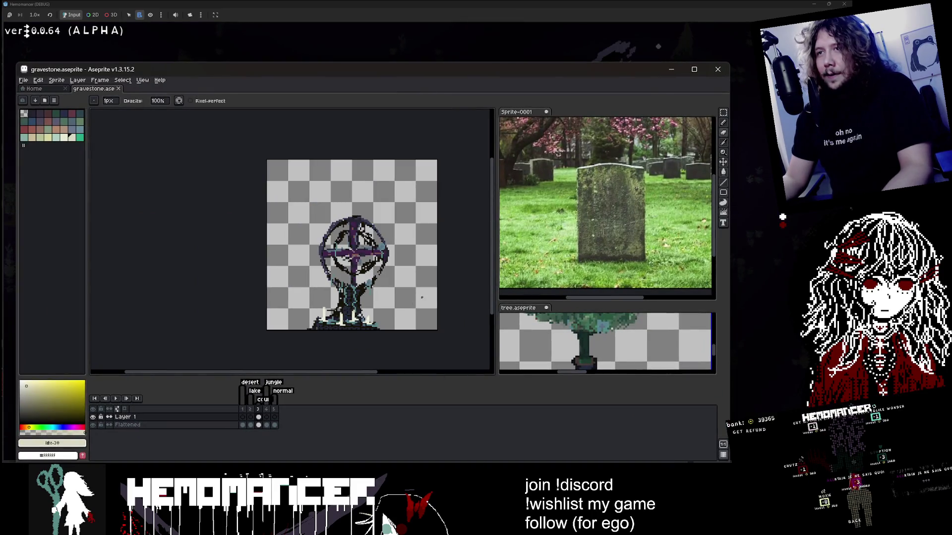
scroll(452, 309, "up", 2)
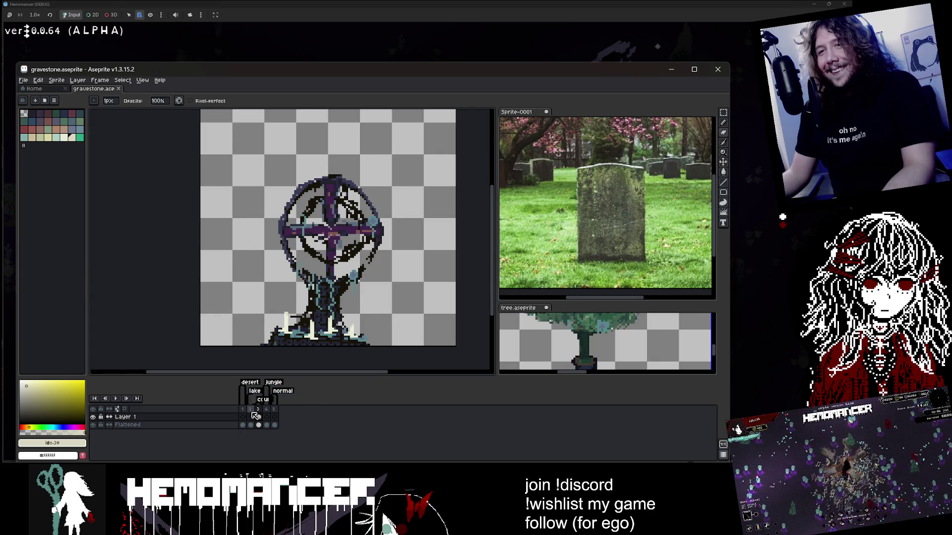
Compare the snowy blue, purple ringed-cross and plain gravestone frames, then play the animation
left_click(259, 417)
key("Left")
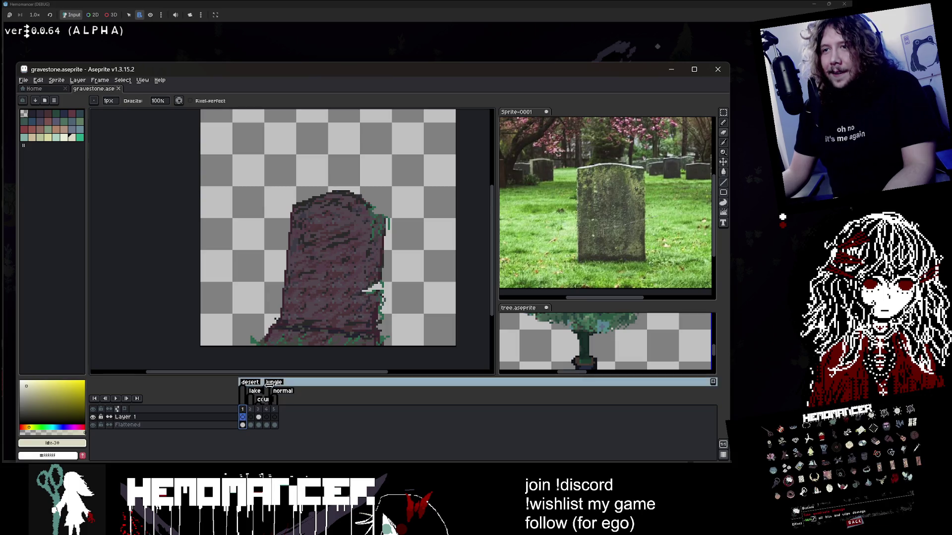
left_click(252, 417)
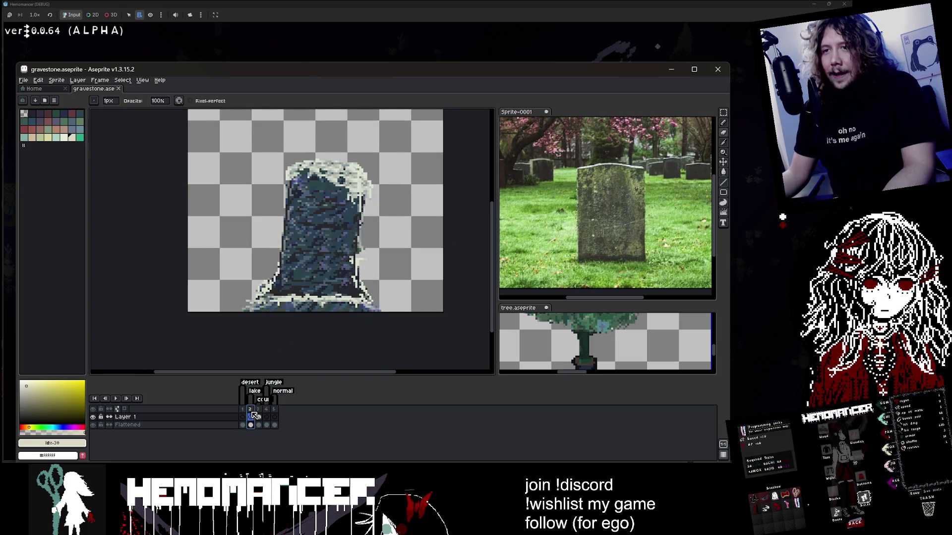
left_click(258, 410)
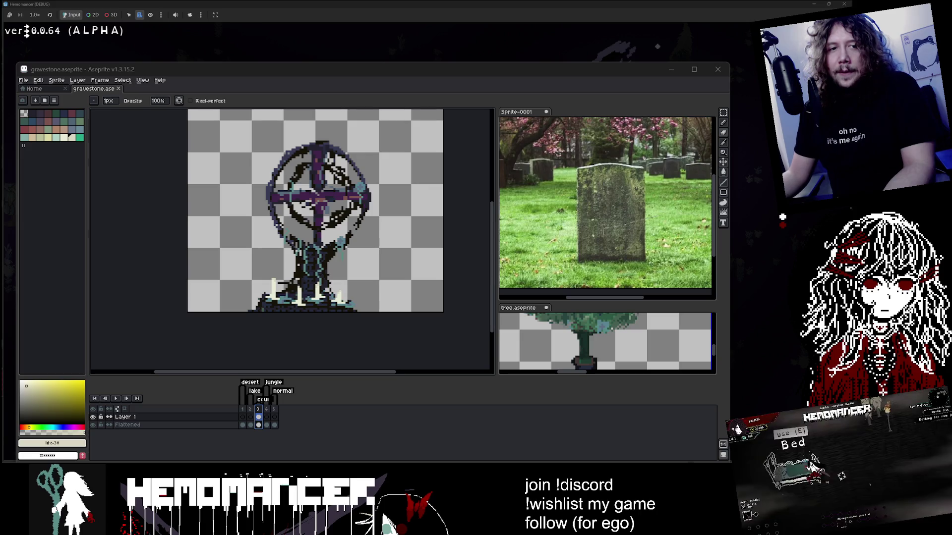
left_click(266, 410)
left_click(257, 410)
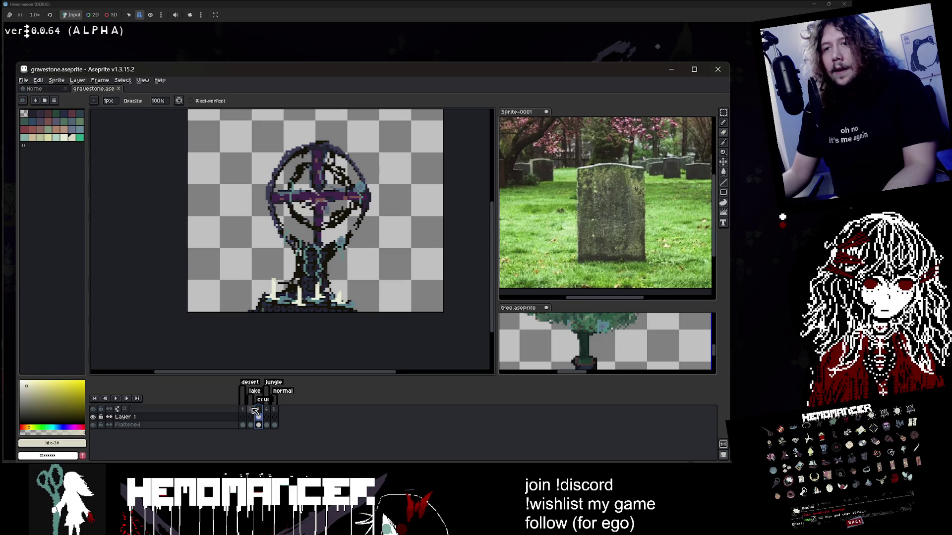
left_click(252, 409)
key("Return")
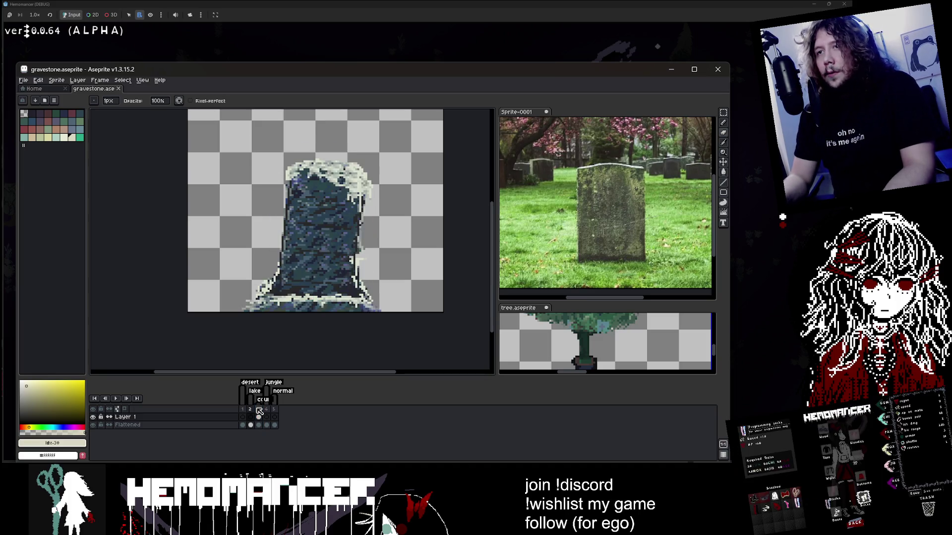
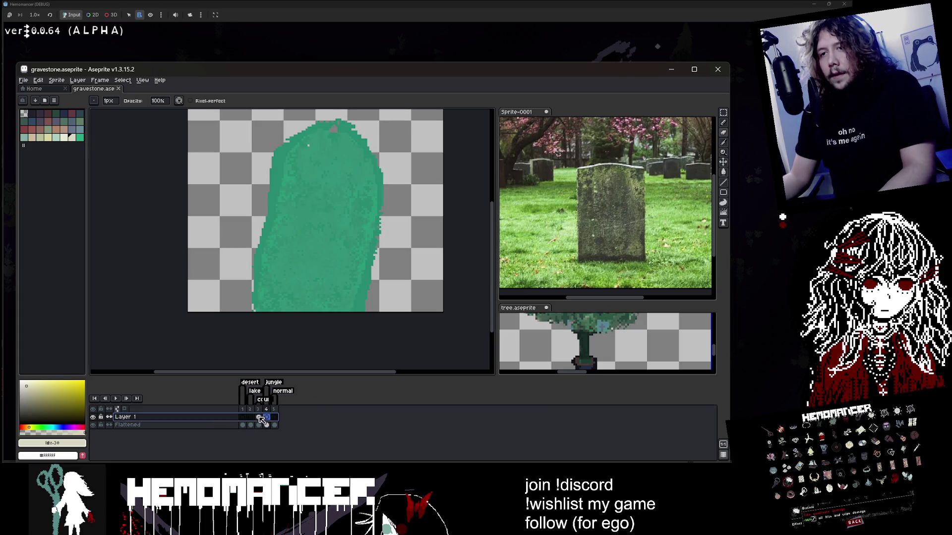
Add a new layer, then erase the green blob drawing from frame 4
left_click(258, 417)
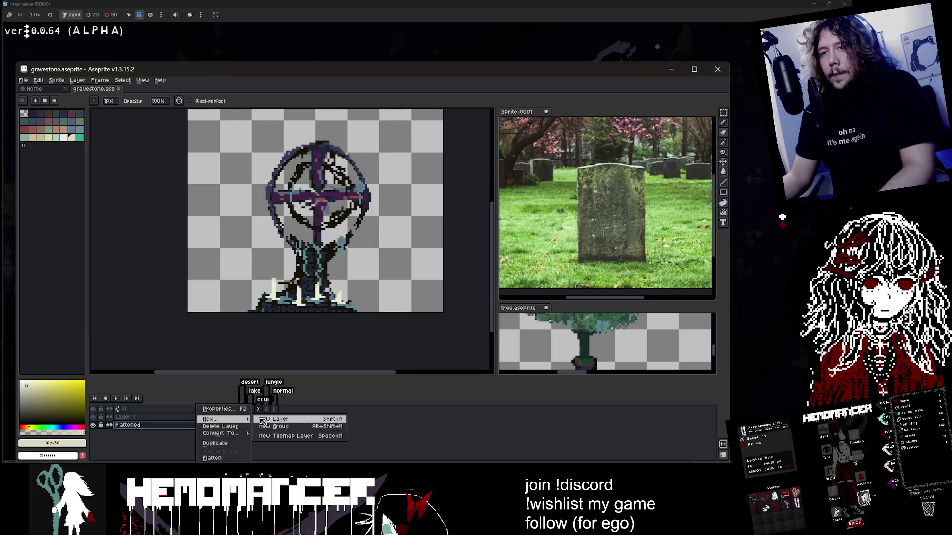
left_click(262, 421)
left_click(266, 433)
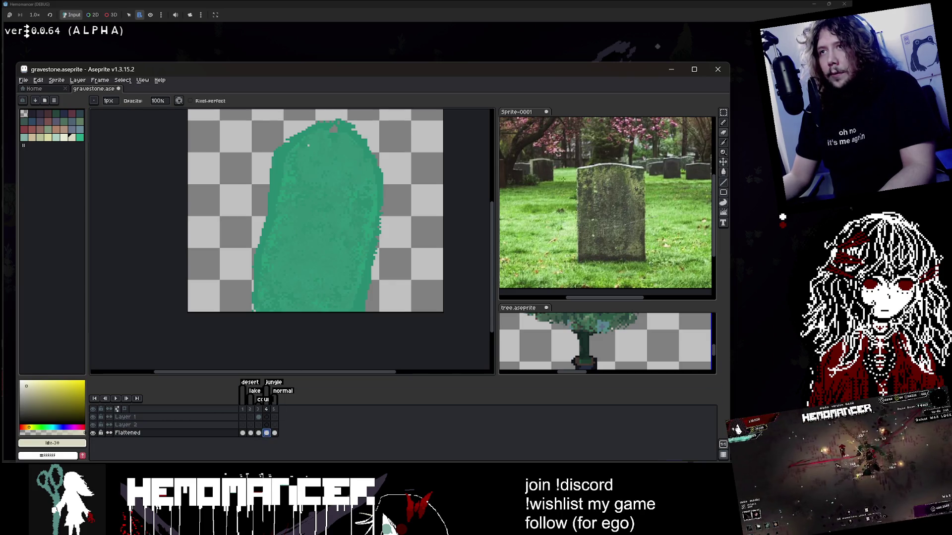
scroll(430, 173, "down", 1)
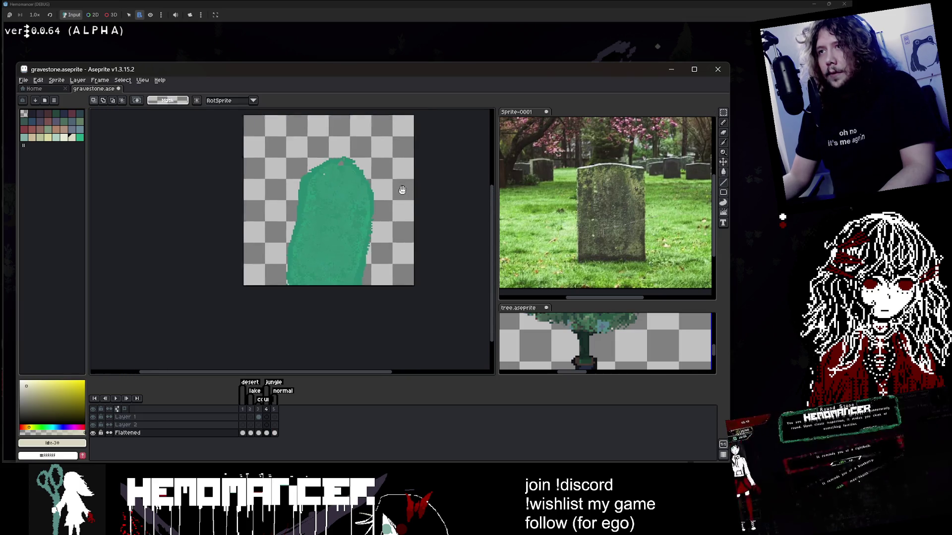
key("b")
mouse_move(333, 182)
left_mouse_down()
mouse_move(329, 170)
mouse_move(277, 229)
mouse_move(278, 278)
mouse_move(352, 253)
left_mouse_up()
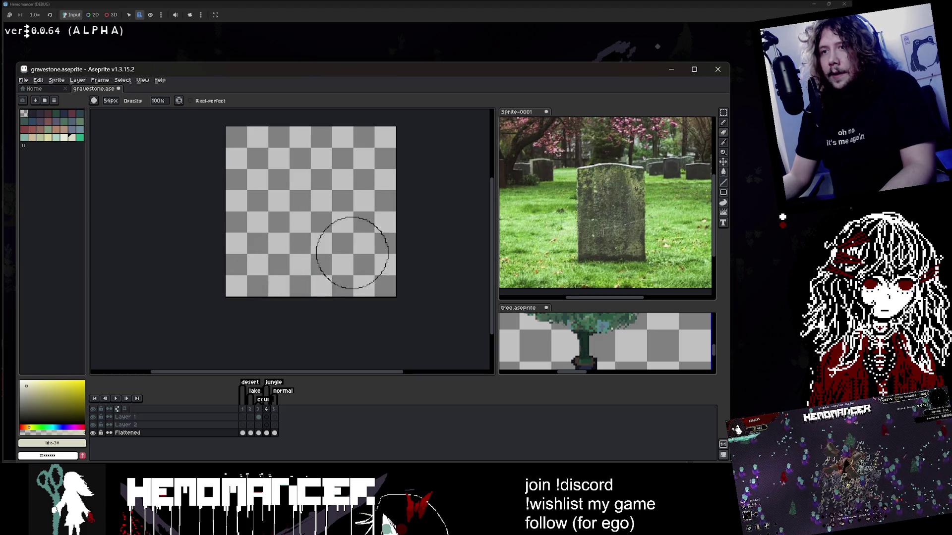
Review the earlier gravestone frames, marquee the gravestone area, then deselect
left_click(258, 433)
left_click(250, 433)
left_click(243, 433)
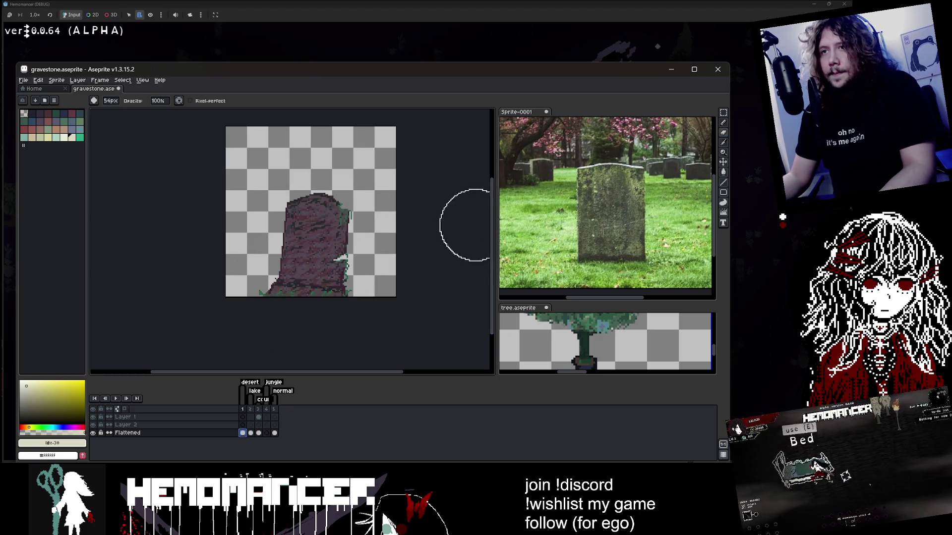
left_click(723, 113)
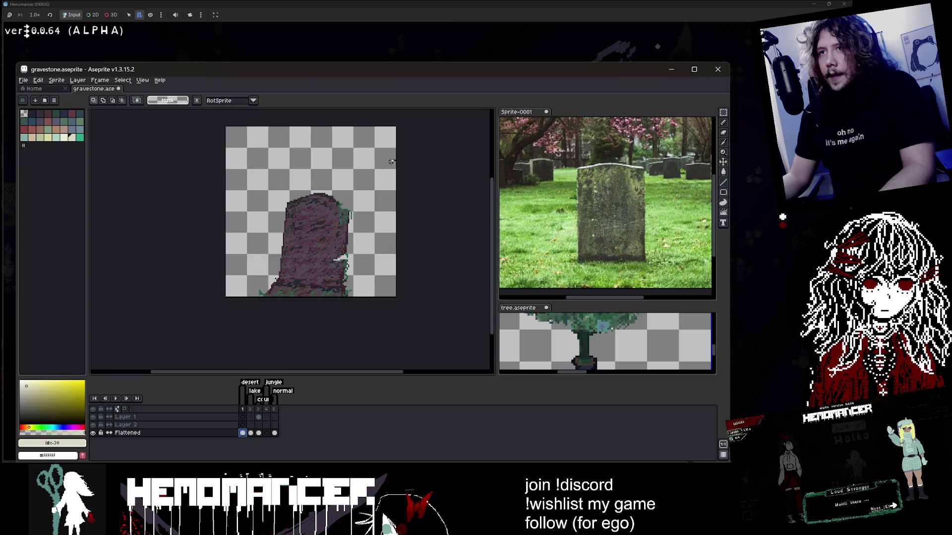
left_click_drag(391, 160, 224, 299)
key("Return")
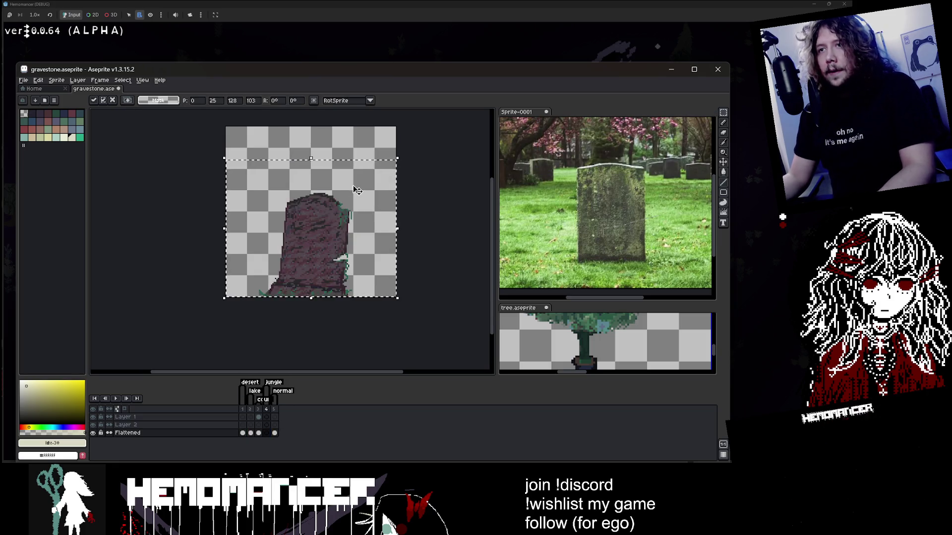
key("ctrl+d")
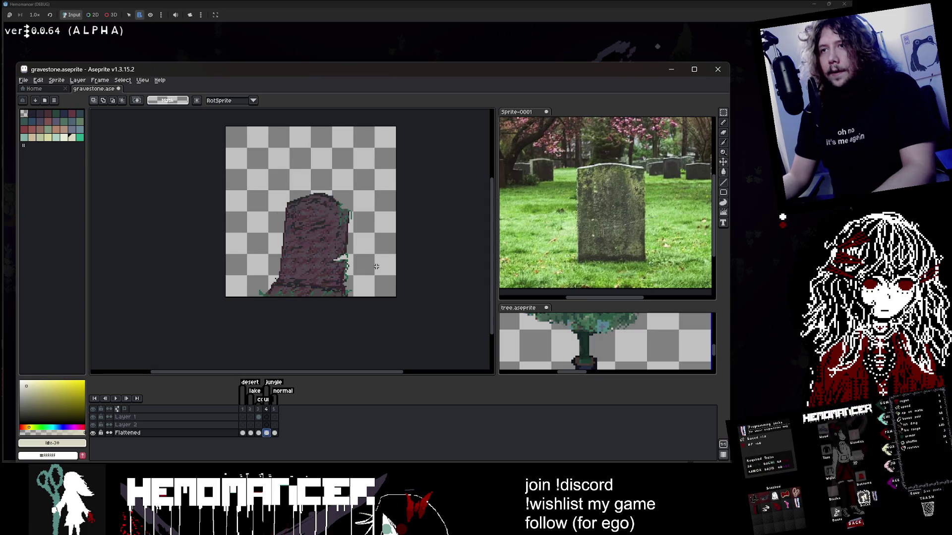
Focus the tree sprite sheet and marquee a tree with rectangular selection
scroll(640, 351, "down", 3)
left_click(640, 350)
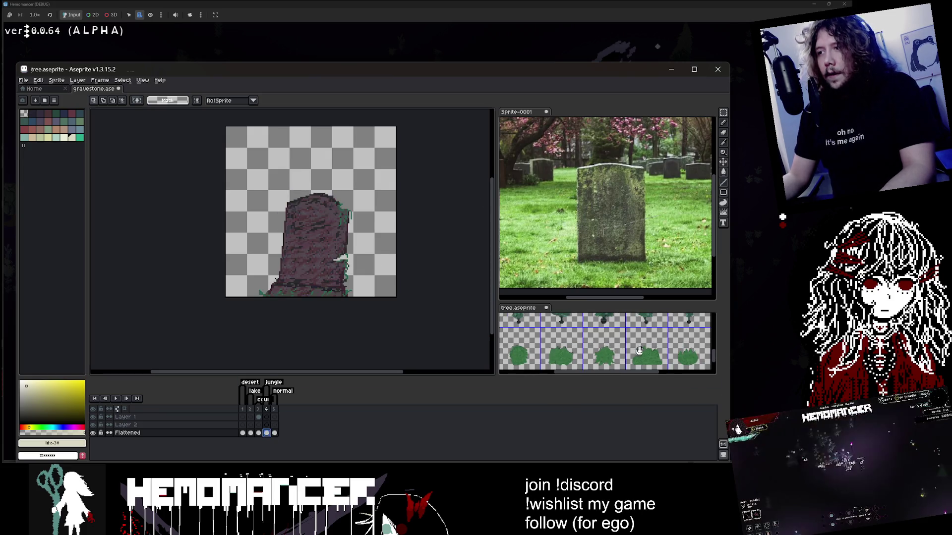
scroll(609, 346, "up", 3)
scroll(600, 324, "down", 2)
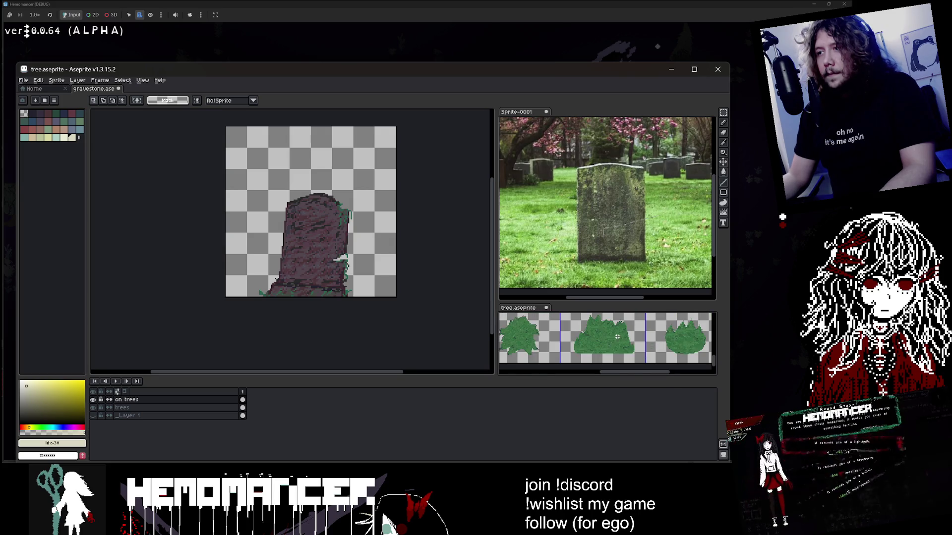
scroll(539, 334, "right", 2)
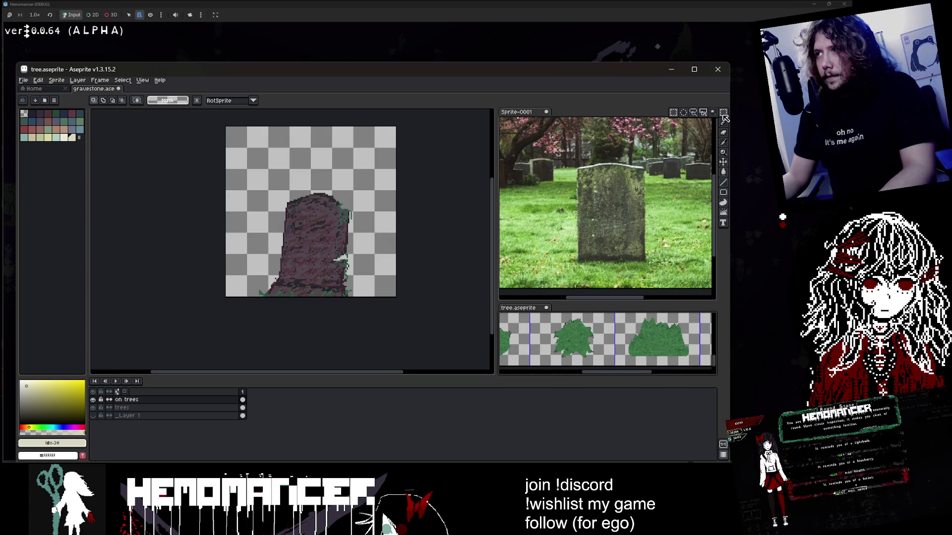
left_click(673, 114)
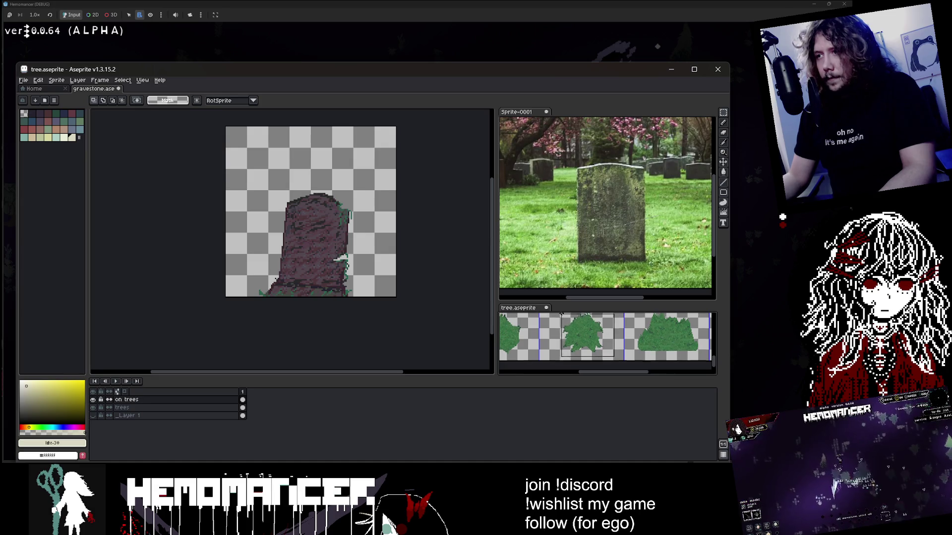
left_click_drag(613, 369, 549, 333)
left_click(380, 244)
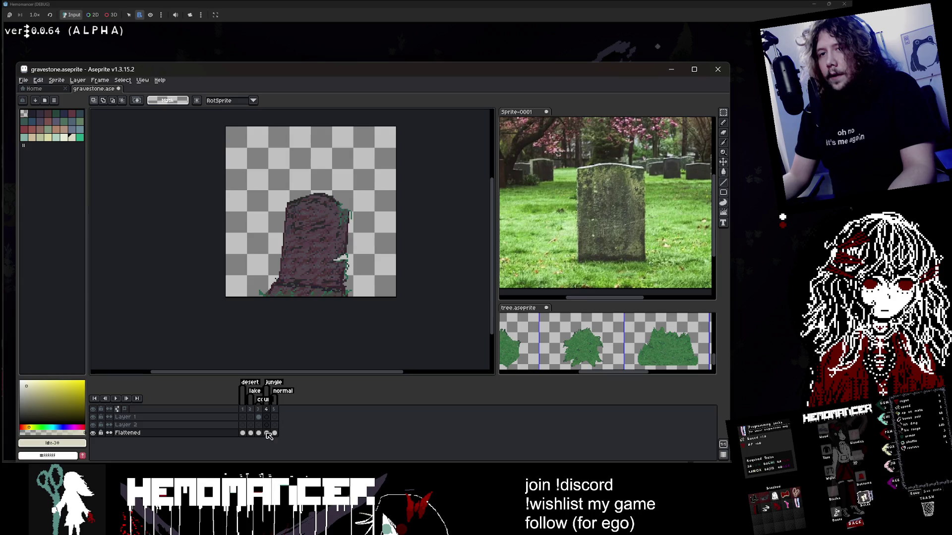
Make the trees layer active, marquee the middle tree and copy it
left_click(588, 324)
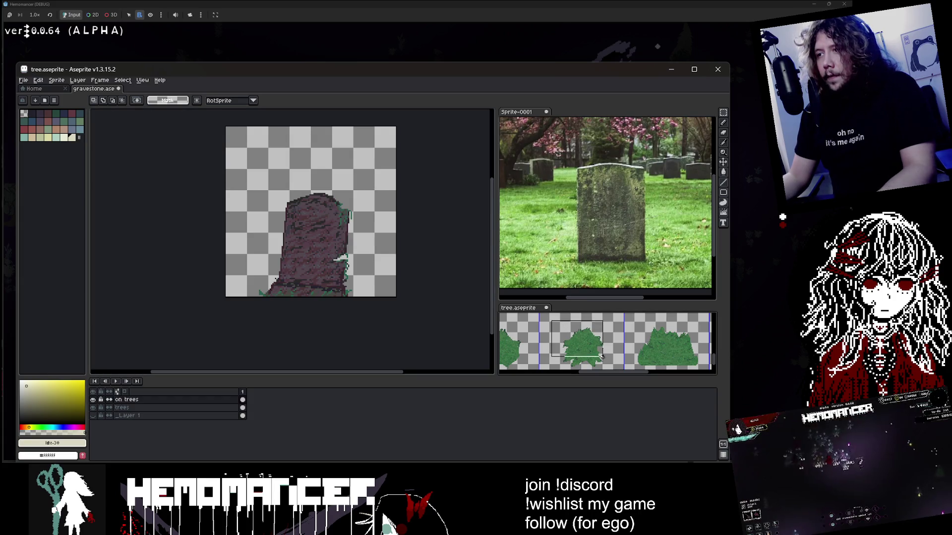
left_click(159, 409)
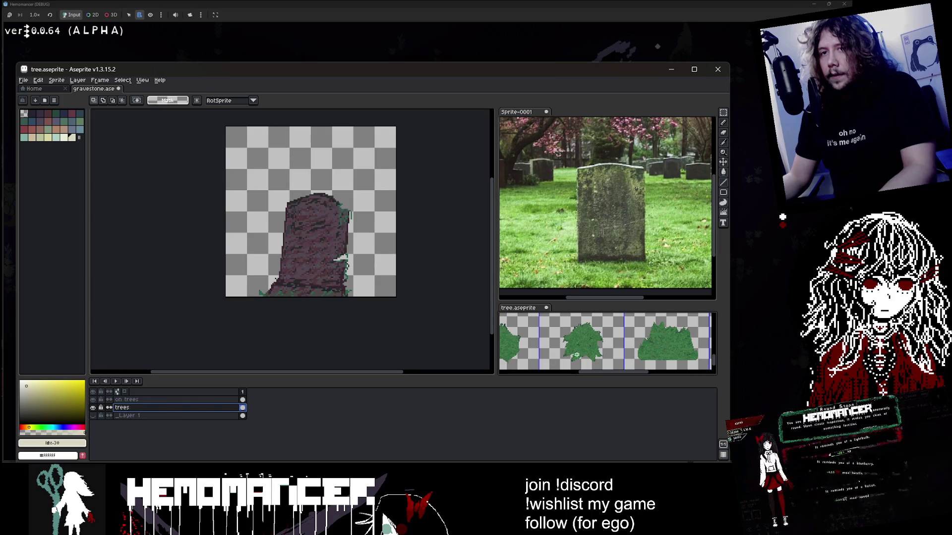
left_click_drag(613, 318, 560, 369)
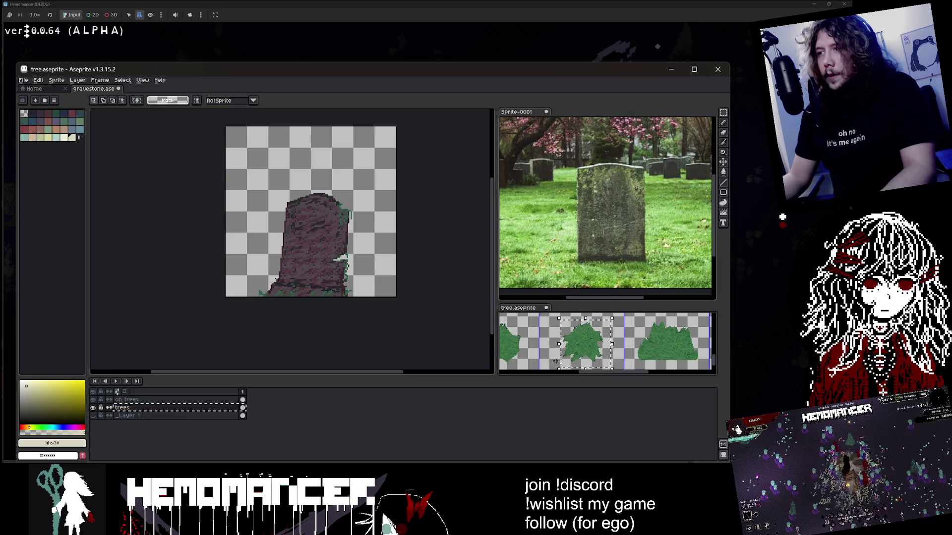
key("ctrl+c")
Paste the tree into the gravestone canvas and commit it at the top-right above the stone
left_click(425, 219)
key("ctrl+v")
left_click_drag(320, 218, 376, 171)
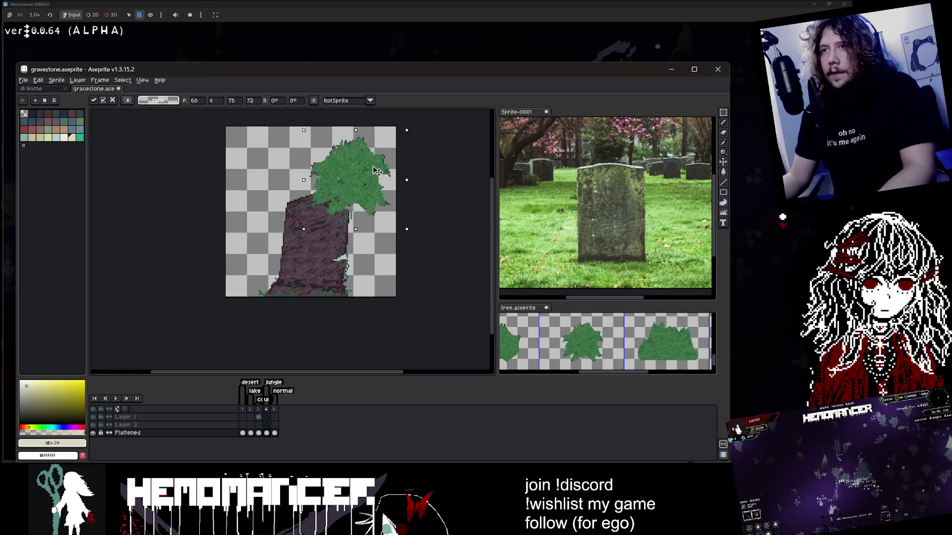
scroll(377, 171, "down", 2)
scroll(347, 188, "up", 3)
left_click_drag(417, 140, 397, 169)
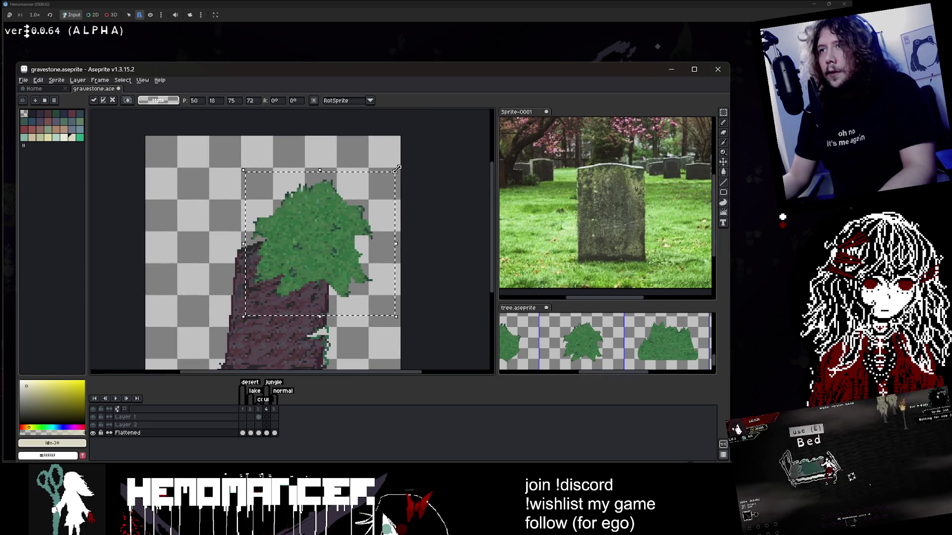
left_click_drag(323, 240, 365, 200)
key("Return")
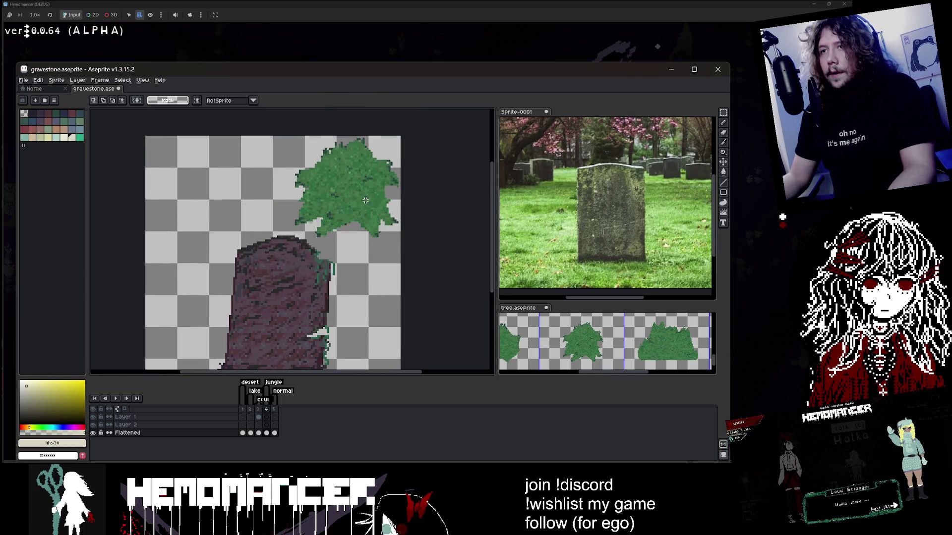
Refocus the tree sprite sheet, then bring up the Godot Gravestone scene
scroll(371, 160, "down", 1)
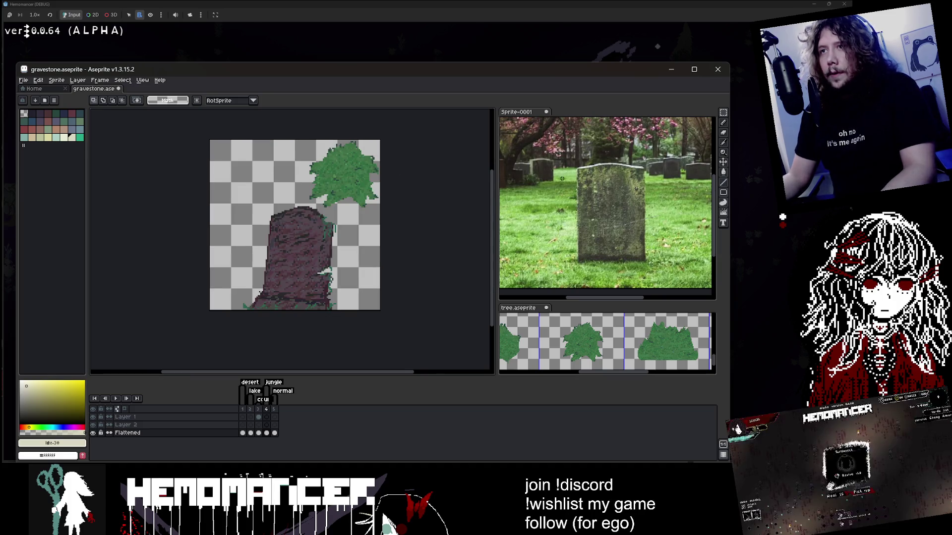
scroll(563, 325, "down", 2)
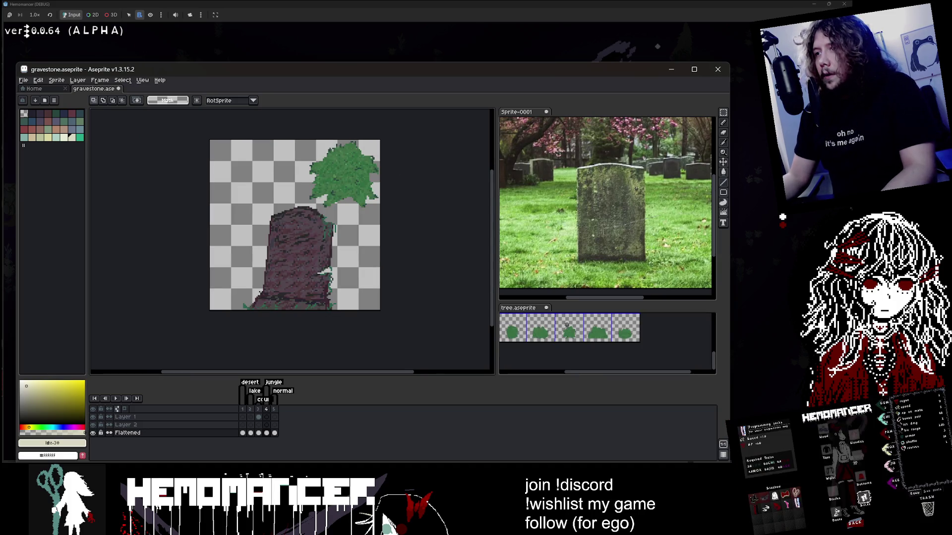
left_click(590, 354)
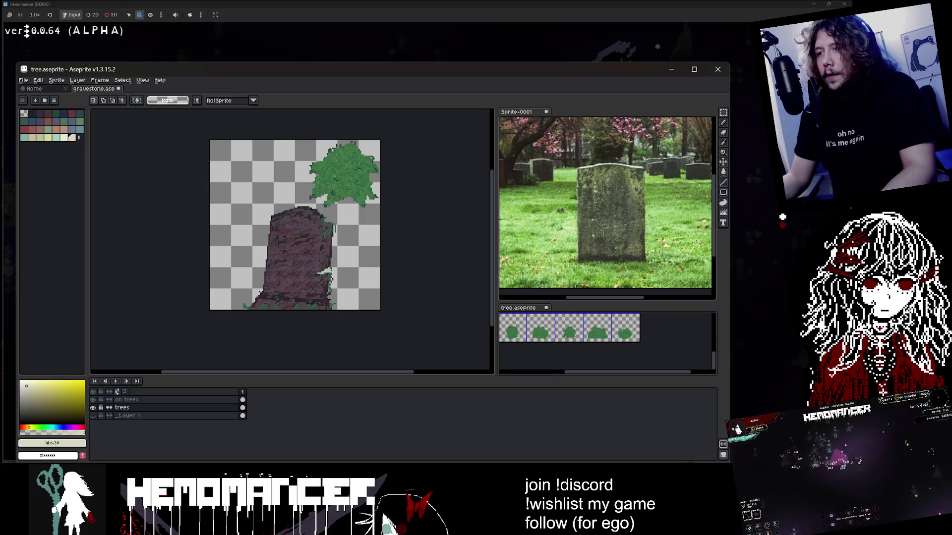
left_click(422, 445)
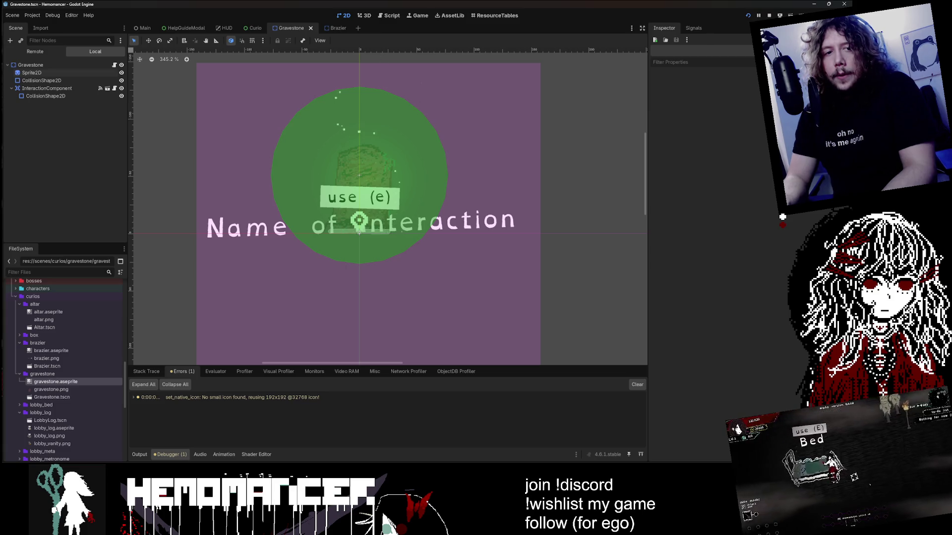
Filter the FileSystem for 'well' and bring up the file options for well.aseprite
type("well")
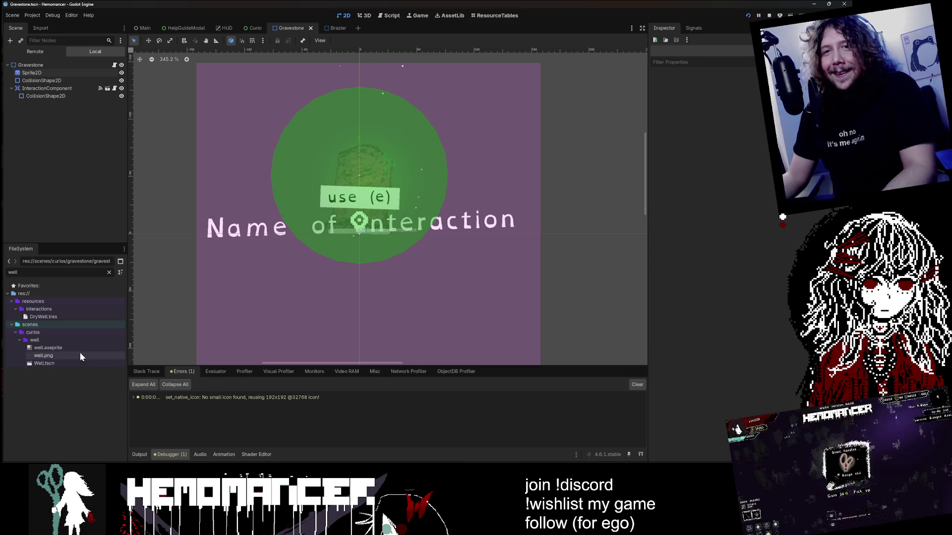
right_click(79, 355)
right_click(50, 349)
Open well.aseprite in Aseprite and view frame 4 with the vine-covered well
left_click(99, 451)
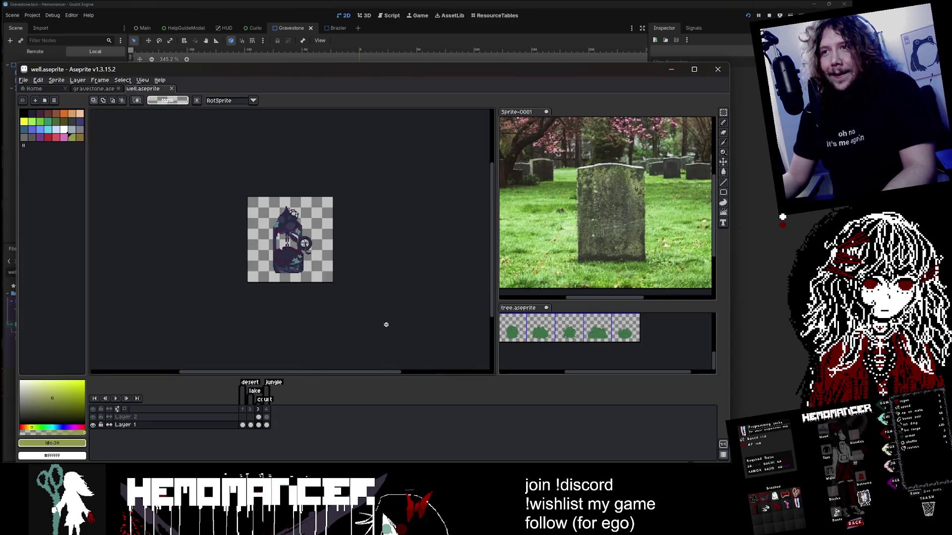
scroll(386, 325, "up", 4)
left_click(266, 409)
scroll(397, 304, "down", 2)
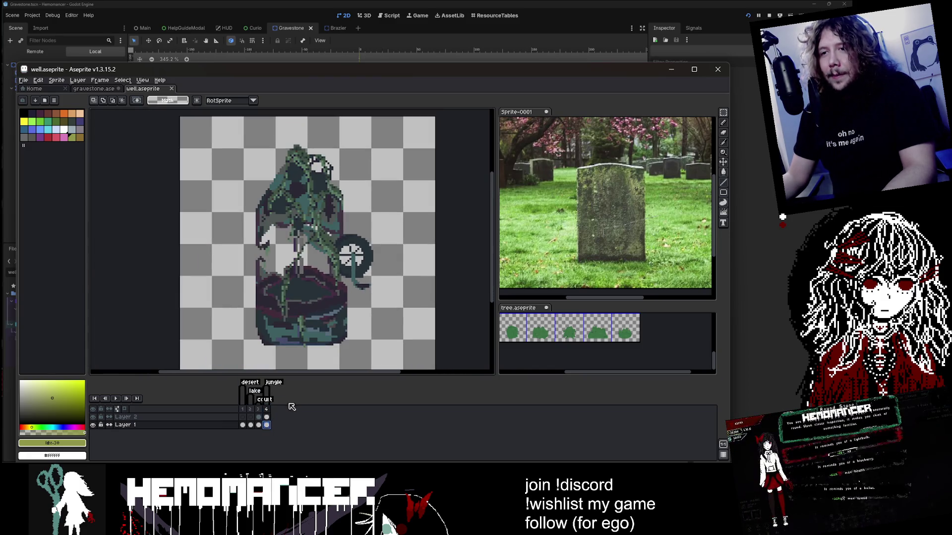
left_click(723, 113)
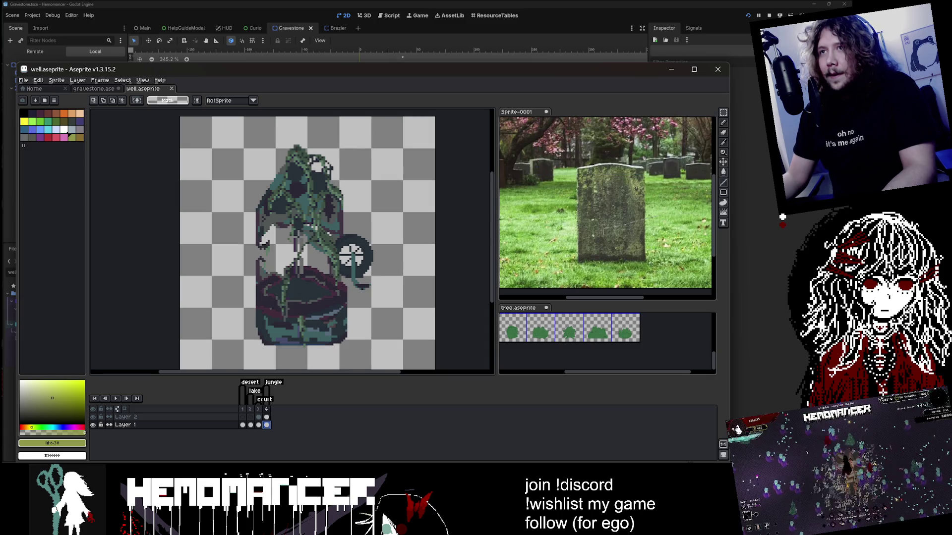
scroll(233, 355, "down", 1)
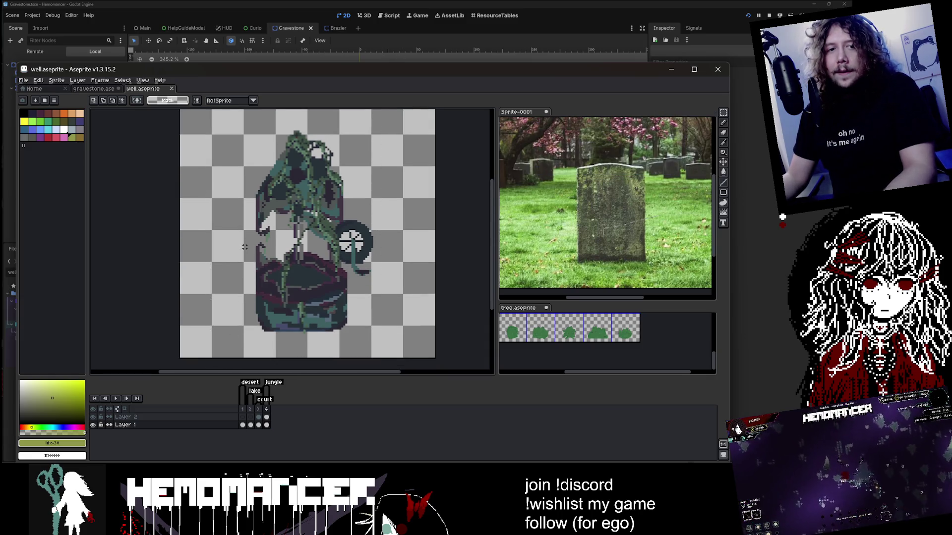
Paste the copied image onto the gravestone and shrink it toward the top-left
left_click(92, 88)
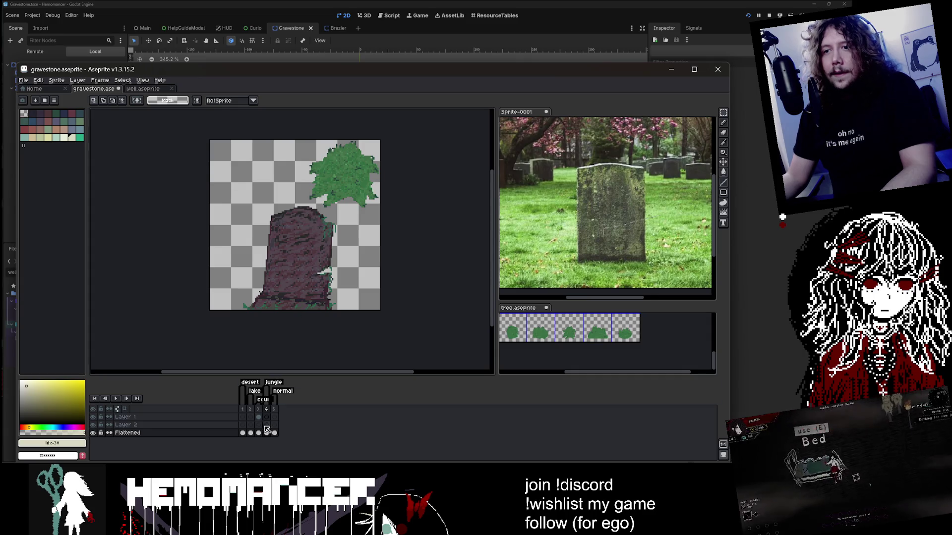
key("ctrl+v")
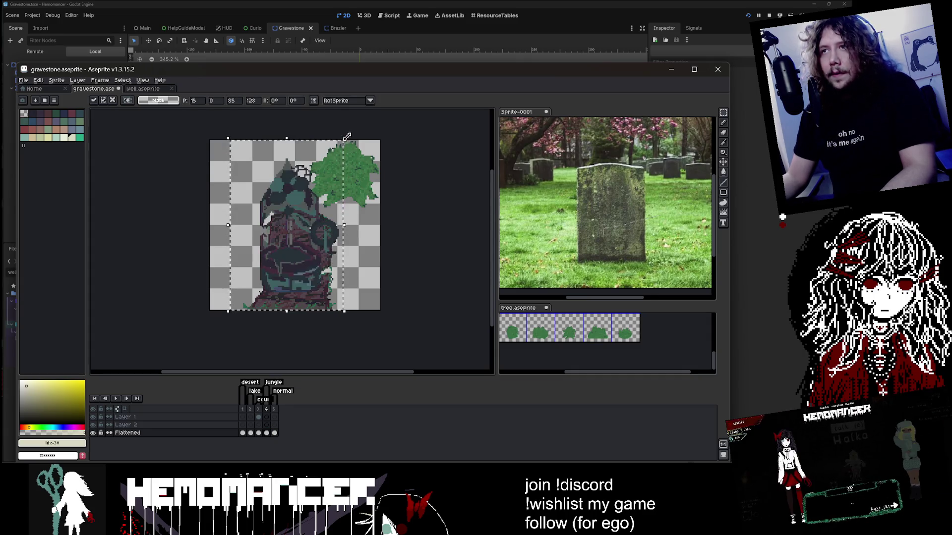
mouse_move(307, 194)
left_mouse_down()
mouse_move(287, 245)
mouse_move(282, 226)
left_mouse_up()
mouse_move(261, 276)
left_mouse_down()
mouse_move(260, 189)
mouse_move(244, 184)
left_mouse_up()
key("Return")
From the well's frame 4 Layer 2, paste the vine onto the gravestone, then cancel the misplaced paste
left_click(143, 89)
left_click(266, 417)
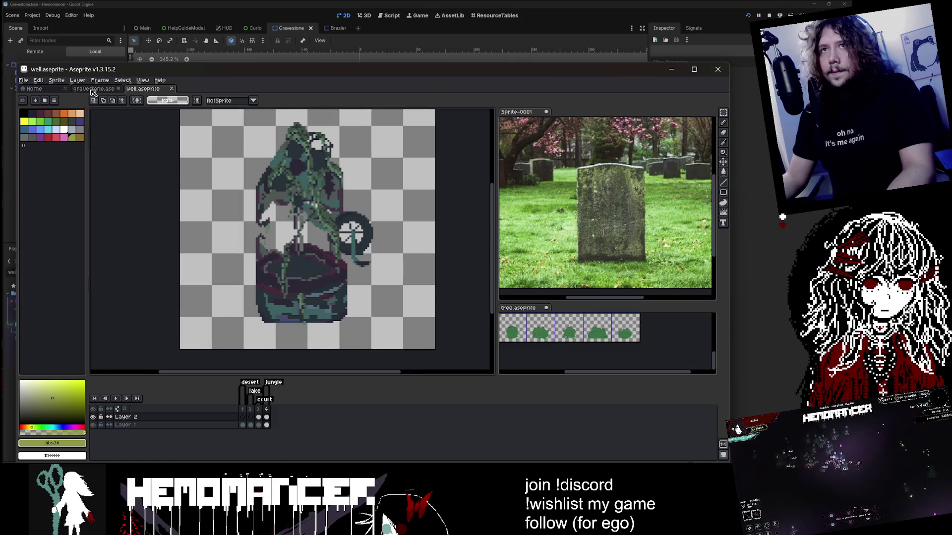
key("ctrl+shift+Tab")
key("ctrl+v")
left_click_drag(290, 238, 334, 241)
key("Escape")
Re-paste the vine on Layer 2 and commit it in the canvas's top-left corner
left_click(266, 424)
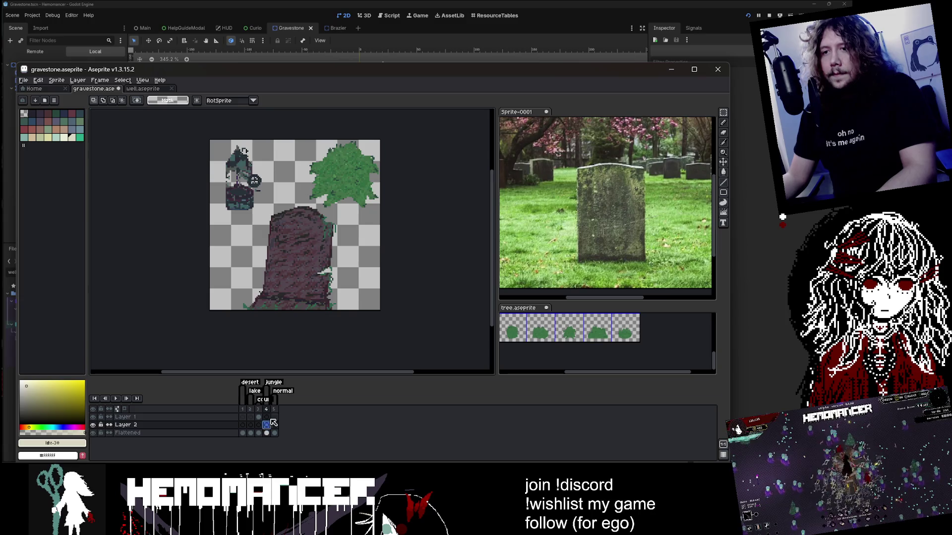
key("ctrl+v")
left_click_drag(316, 286, 248, 268)
key("Return")
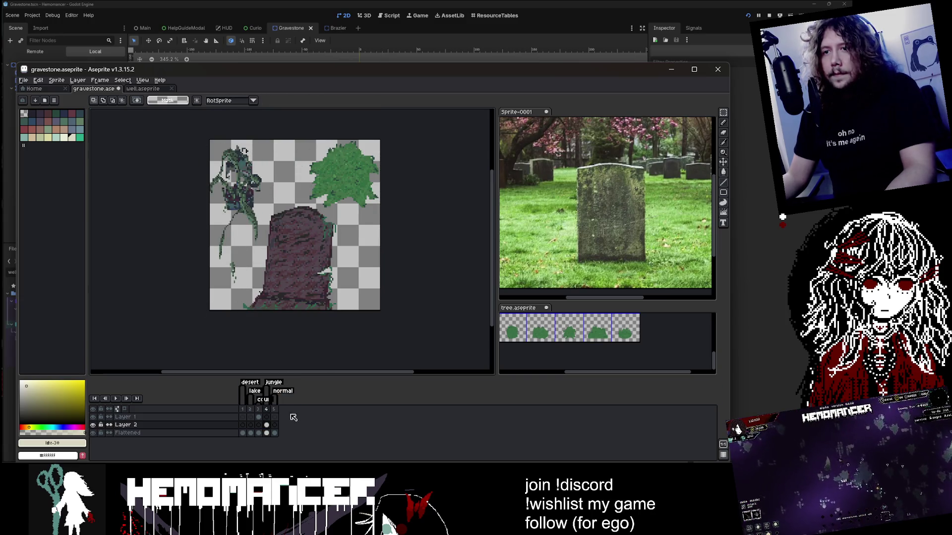
left_click(266, 433)
left_click(143, 88)
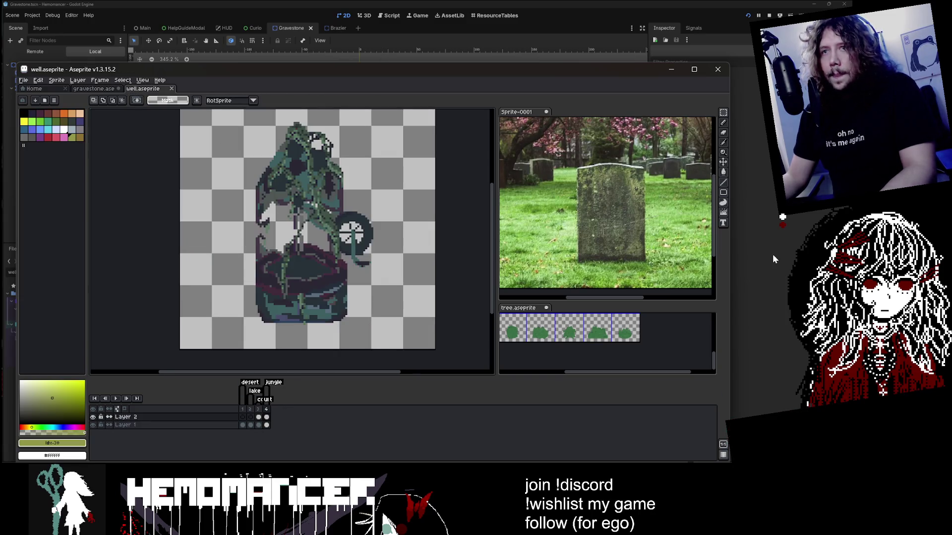
key("alt+Tab")
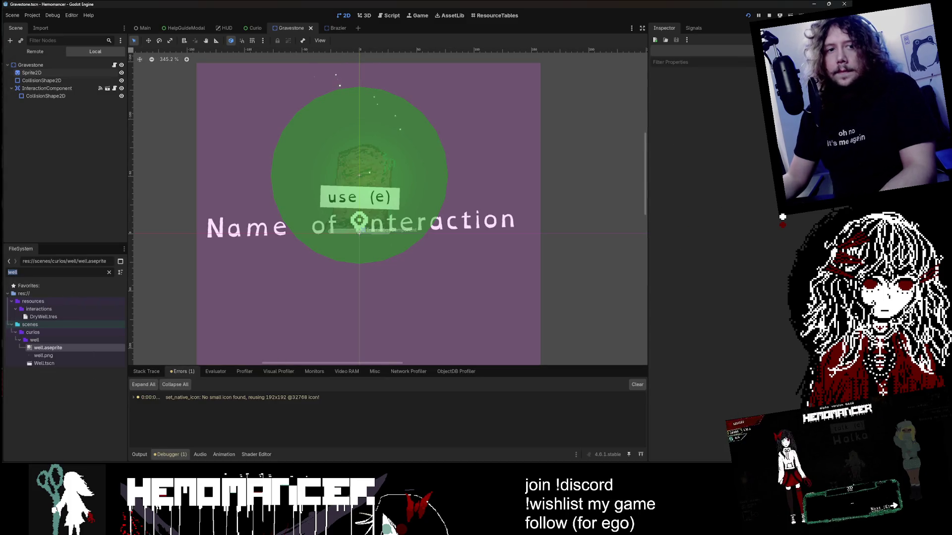
Replace the FileSystem filter with 'altar' and open altar.aseprite in Aseprite
key("BackSpace")
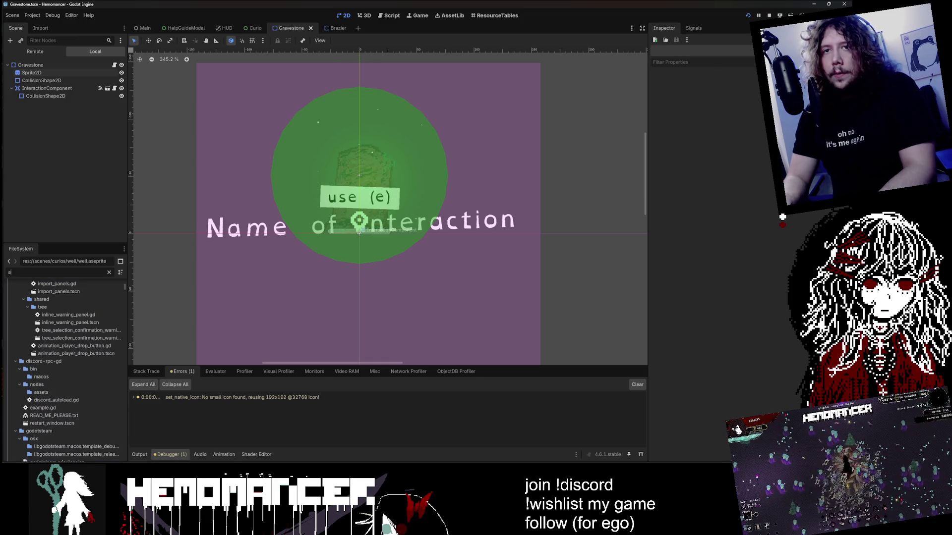
type("al")
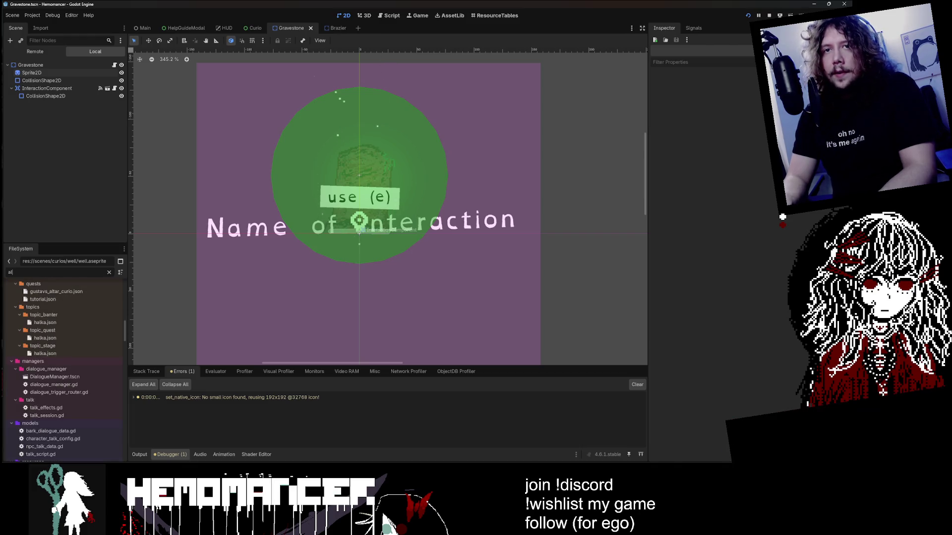
type("tar")
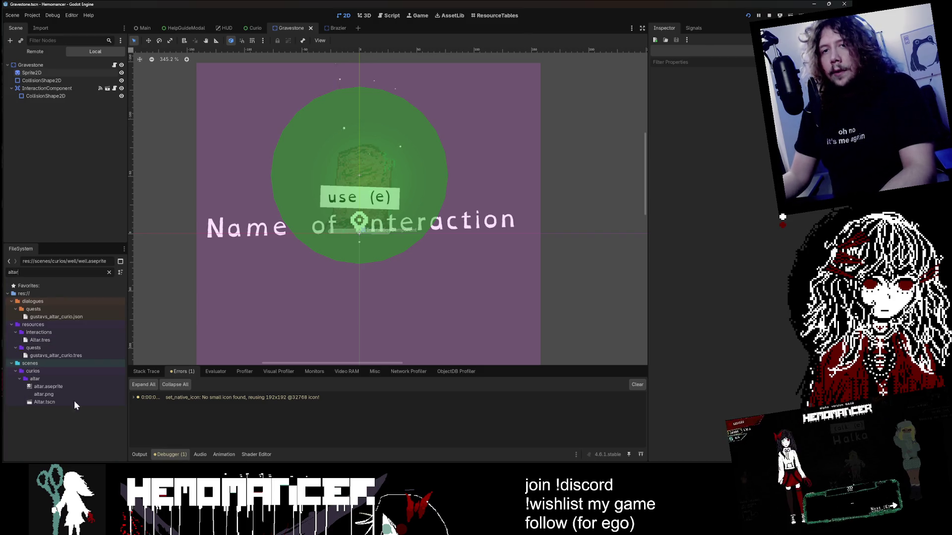
right_click(73, 385)
left_click(145, 444)
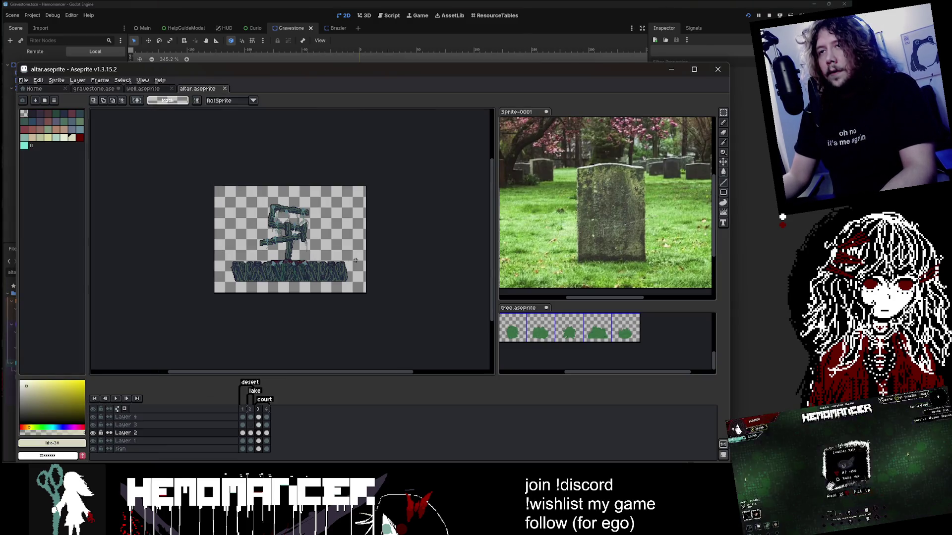
Paste the green planks from the altar's sign layer over the gravestone and commit them
scroll(355, 259, "up", 1)
left_click(266, 417)
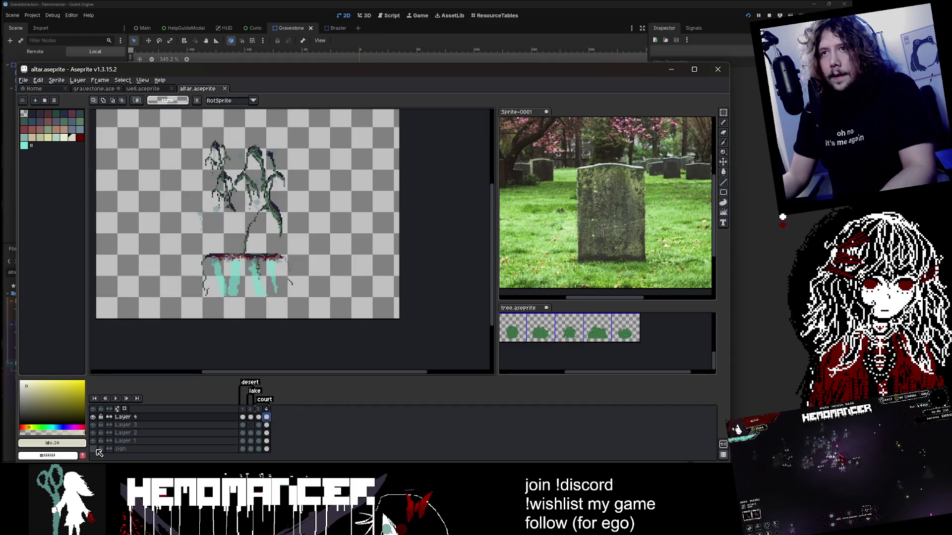
left_click(266, 449)
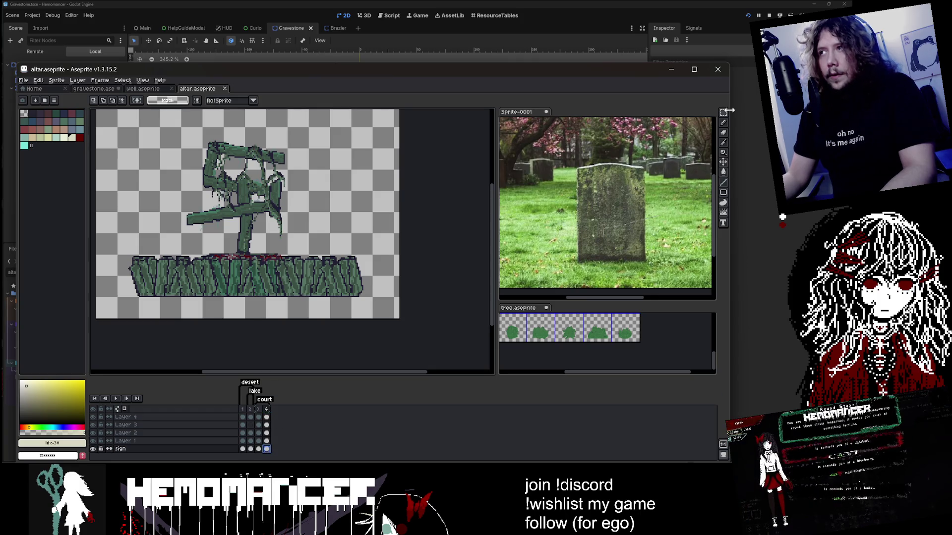
mouse_move(723, 112)
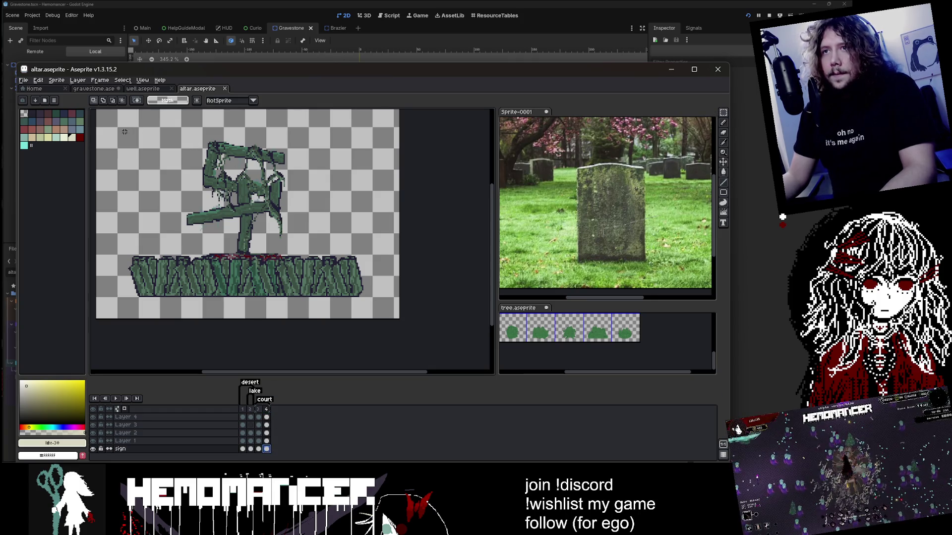
left_click(104, 88)
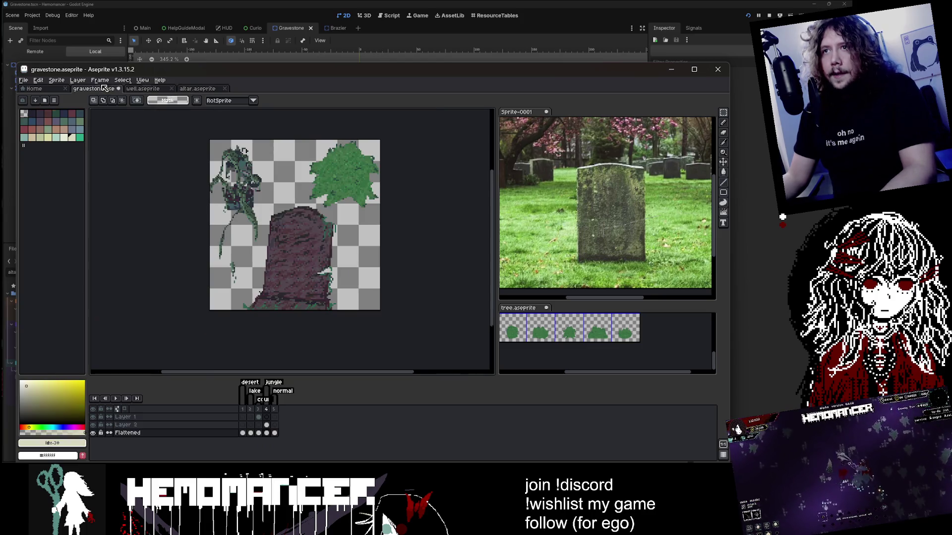
key("ctrl+v")
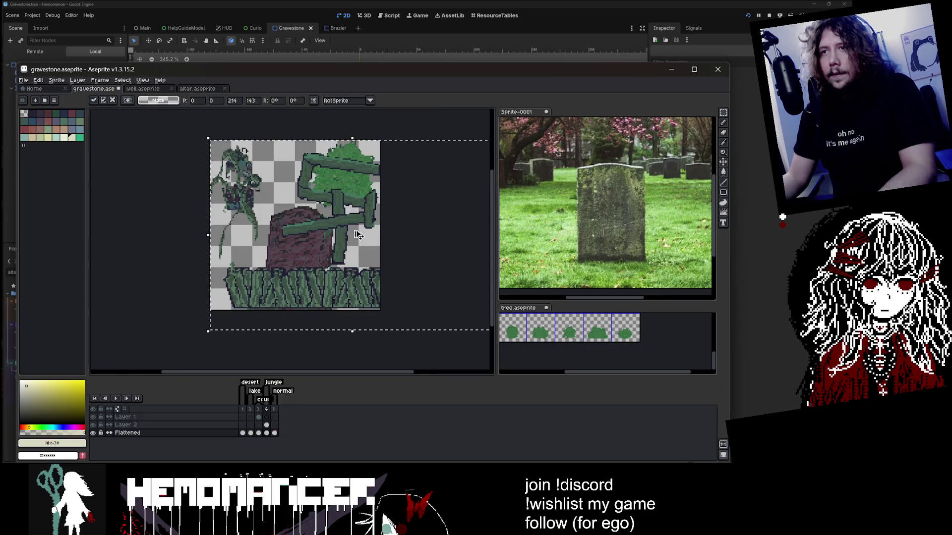
left_click_drag(325, 337, 328, 279)
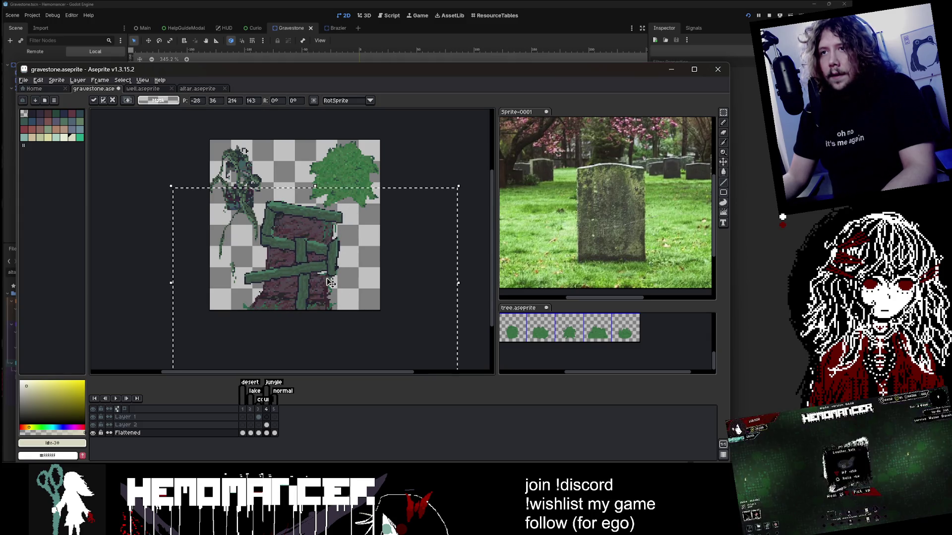
key("Return")
Lasso a single plank and set it upright along the stone's right edge
scroll(350, 274, "up", 1)
scroll(282, 275, "up", 1)
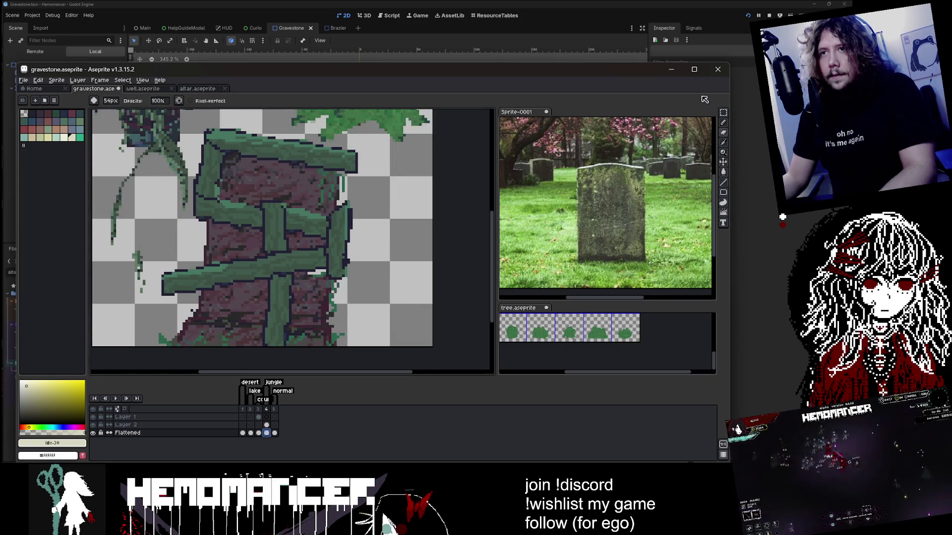
mouse_move(723, 112)
left_click(683, 113)
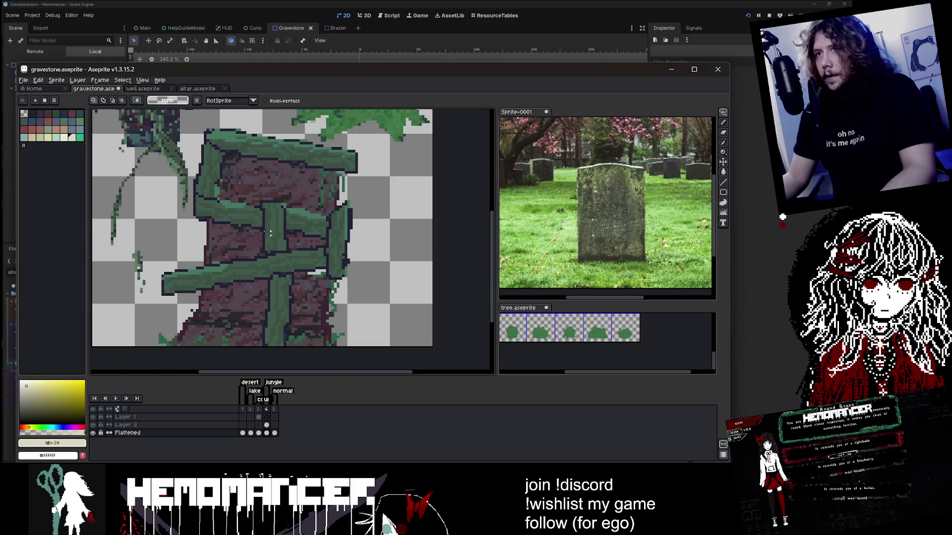
scroll(200, 218, "up", 1)
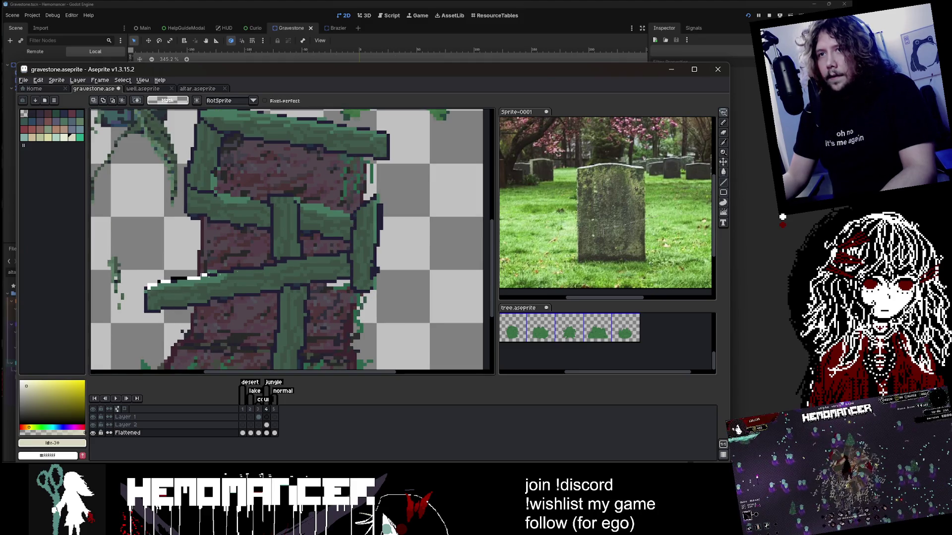
mouse_move(205, 274)
left_mouse_down()
mouse_move(344, 249)
mouse_move(166, 310)
mouse_move(149, 284)
left_mouse_up()
mouse_move(347, 248)
left_mouse_down()
mouse_move(402, 228)
mouse_move(309, 194)
mouse_move(302, 208)
mouse_move(438, 213)
mouse_move(424, 213)
left_mouse_up()
key("Return")
Switch to the custom plank Paint brush and paint vertical green planks across the stone
scroll(365, 247, "down", 1)
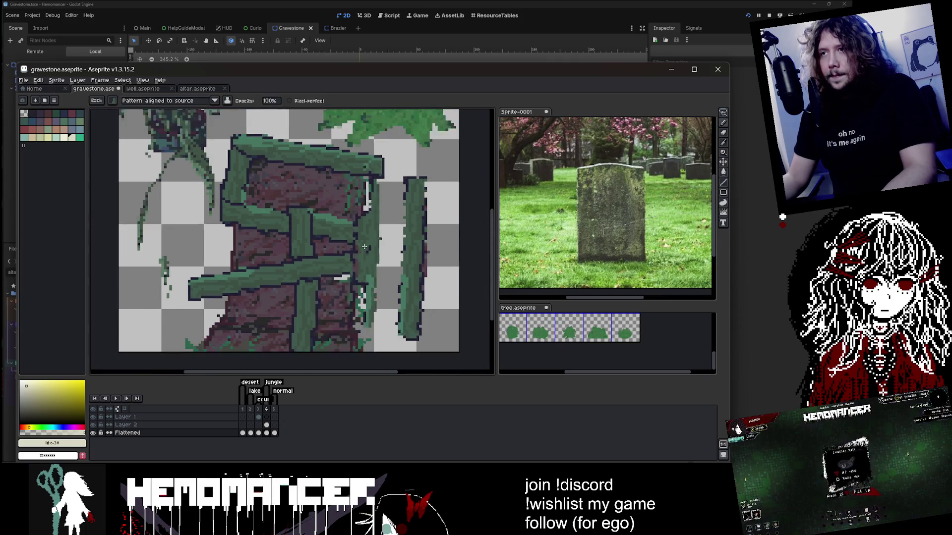
scroll(364, 246, "down", 1)
left_click(169, 101)
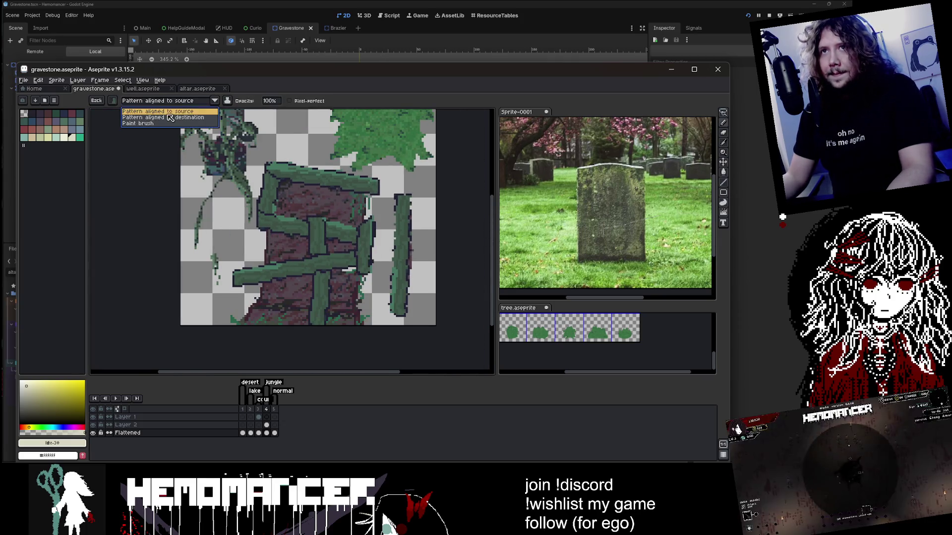
left_click(169, 123)
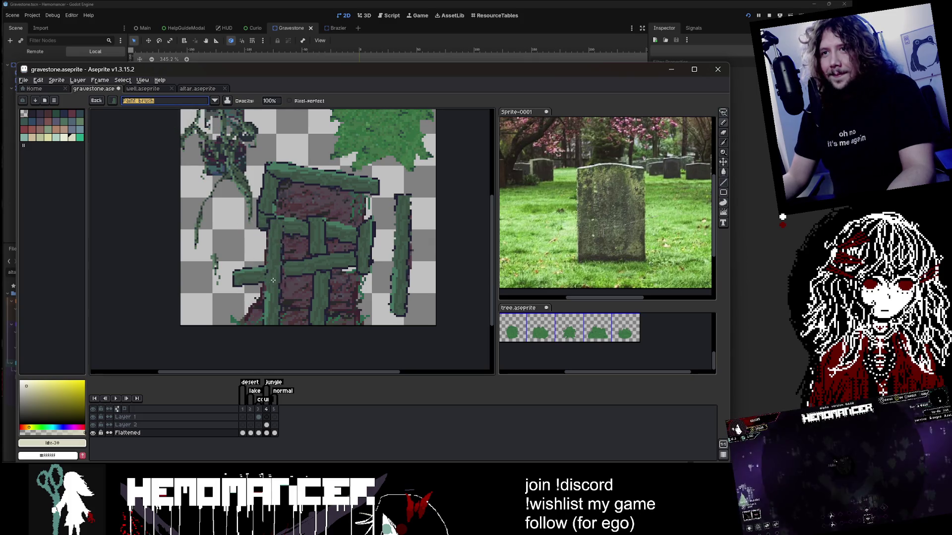
left_click(305, 267)
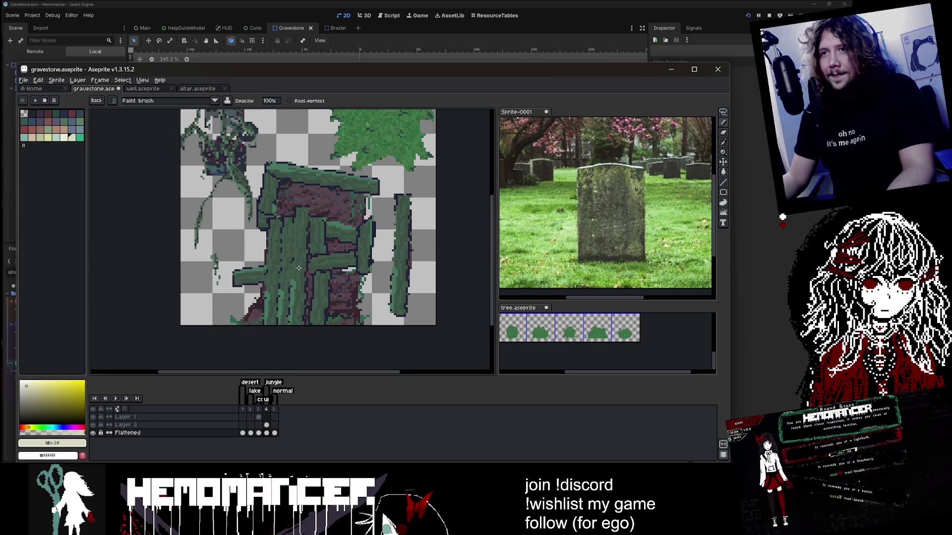
left_click(284, 230)
mouse_move(283, 231)
left_mouse_down()
mouse_move(337, 232)
mouse_move(309, 248)
mouse_move(317, 258)
mouse_move(357, 258)
mouse_move(297, 243)
mouse_move(343, 281)
left_mouse_up()
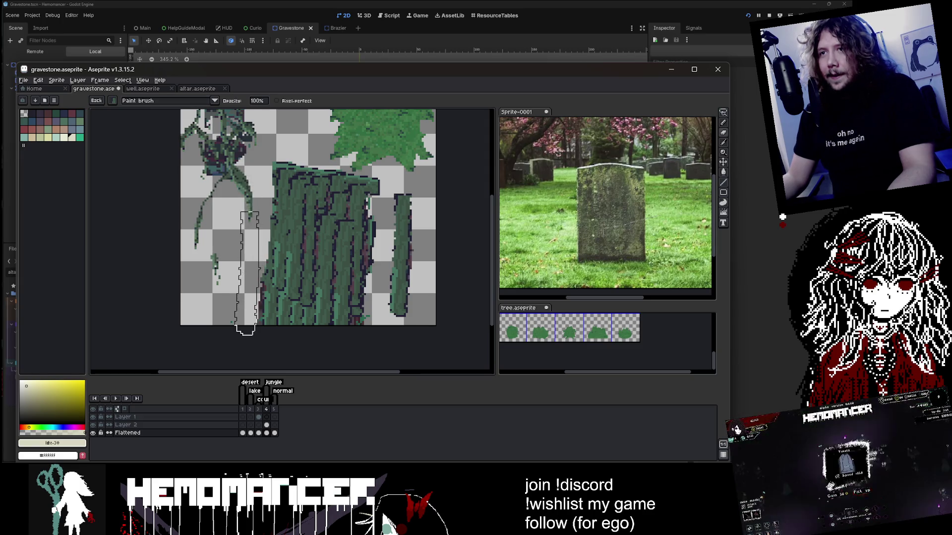
Texture the stone with the brush pattern aligned to source, then return to plain paint
scroll(372, 298, "down", 3)
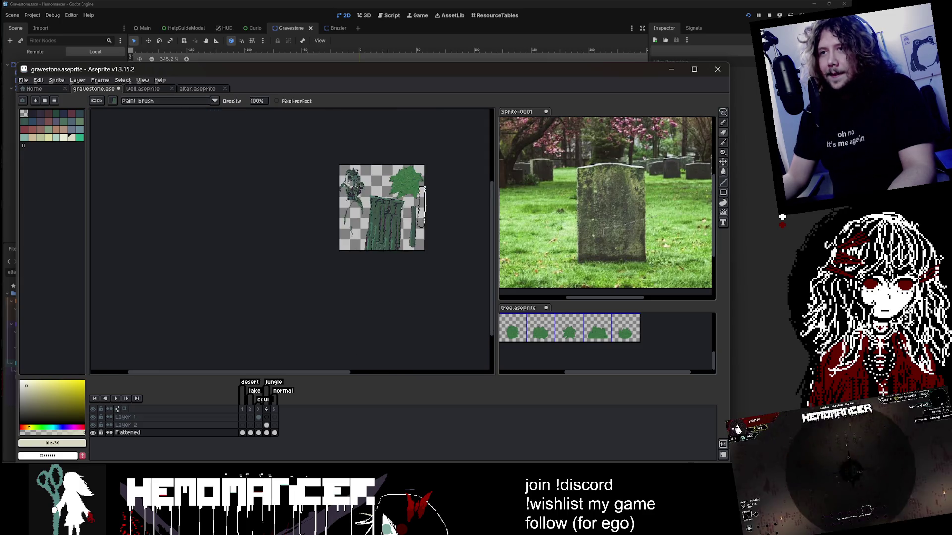
scroll(396, 237, "up", 3)
key("b")
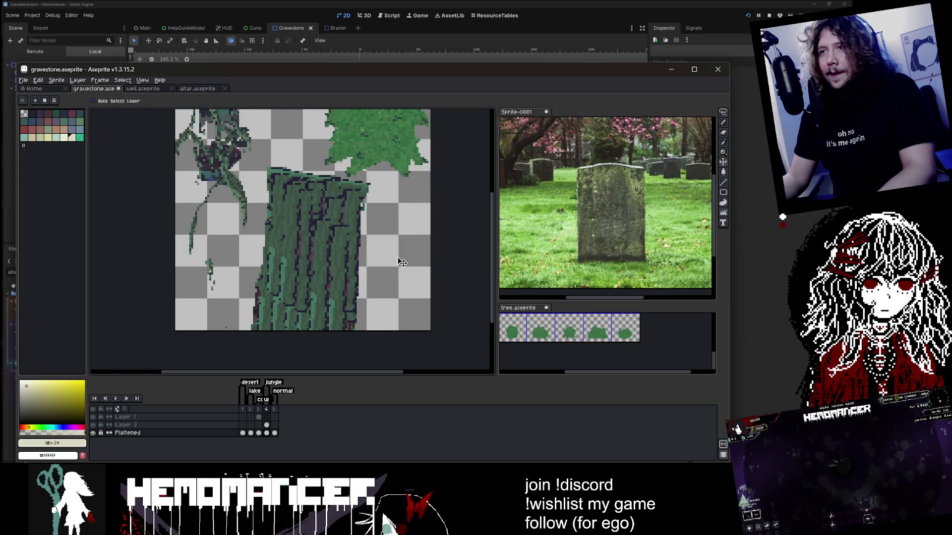
key("Down")
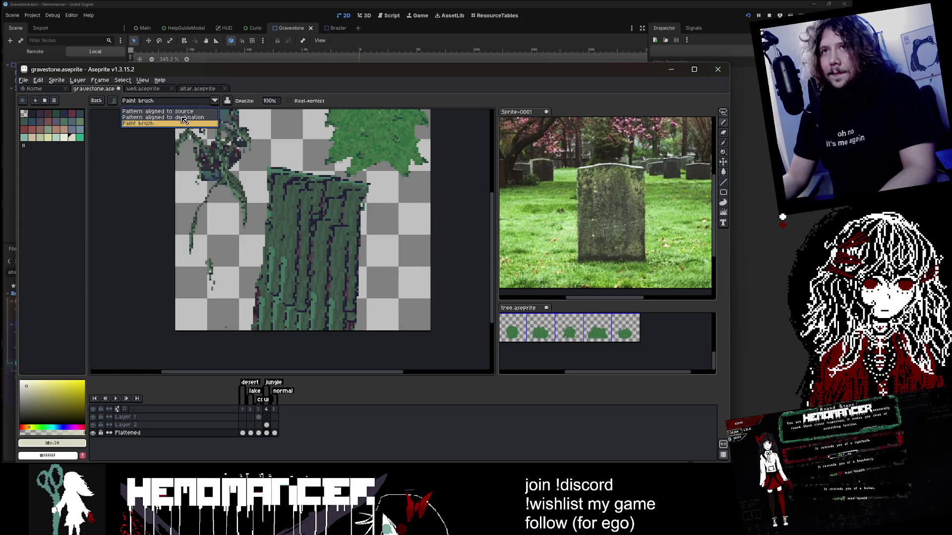
key("Return")
mouse_move(330, 253)
left_mouse_down()
mouse_move(298, 228)
mouse_move(272, 248)
mouse_move(331, 291)
left_mouse_up()
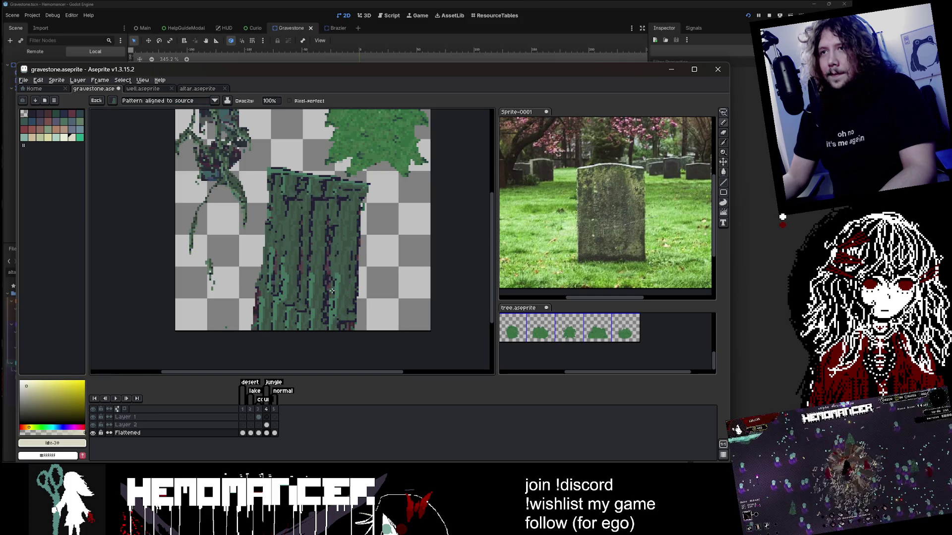
key("Up")
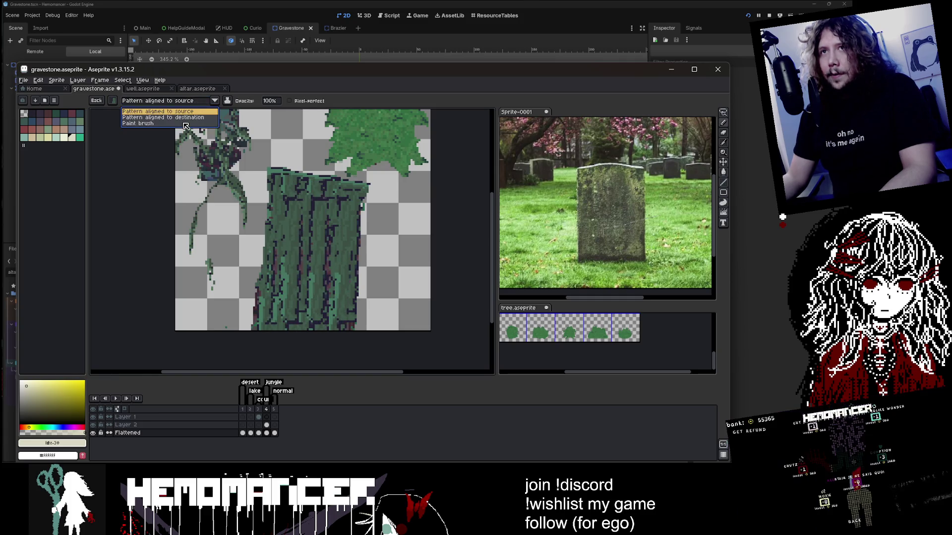
key("Return")
left_click_drag(182, 120, 185, 107)
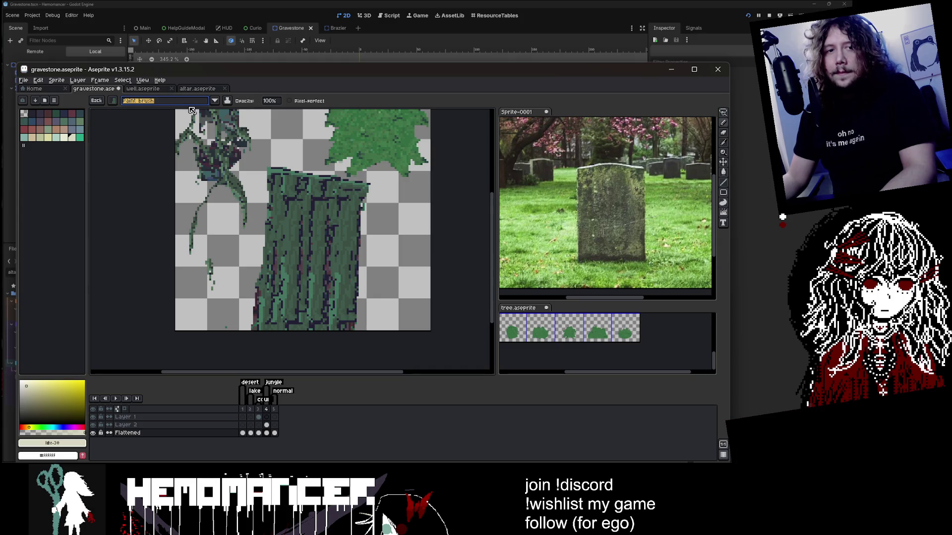
Set the brush pattern to aligned to destination and texture the stone again
left_click(191, 103)
left_click(183, 112)
left_click(171, 101)
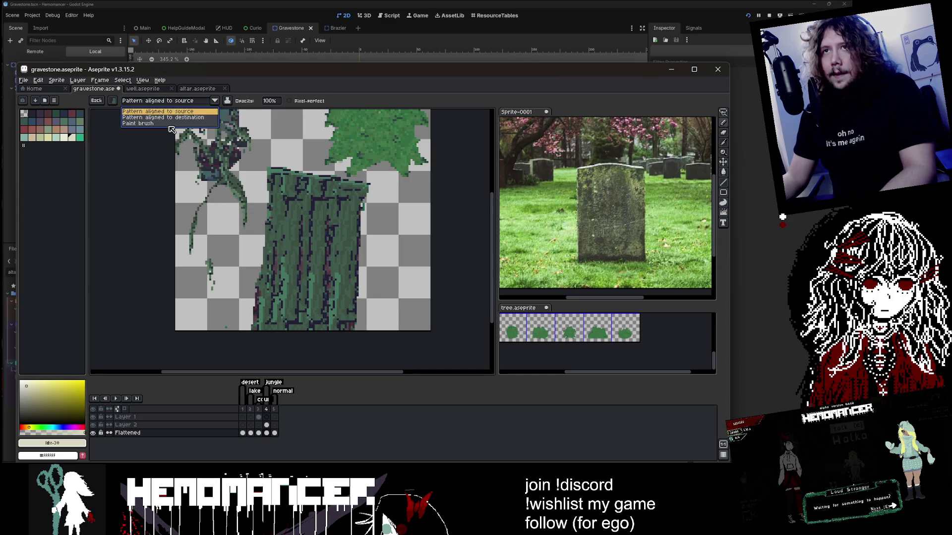
left_click(164, 117)
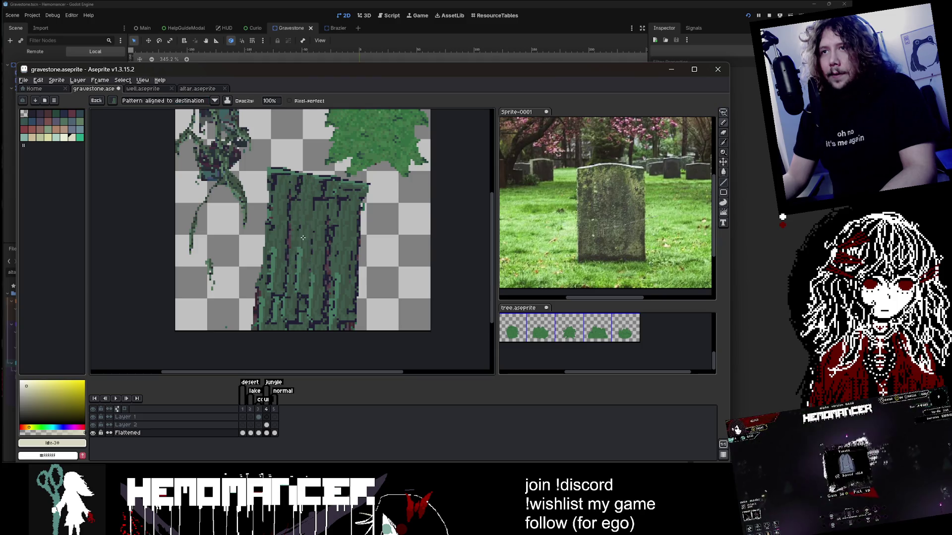
mouse_move(302, 238)
left_mouse_down()
mouse_move(337, 241)
mouse_move(283, 307)
mouse_move(312, 278)
mouse_move(350, 344)
mouse_move(287, 335)
left_mouse_up()
left_click(244, 417)
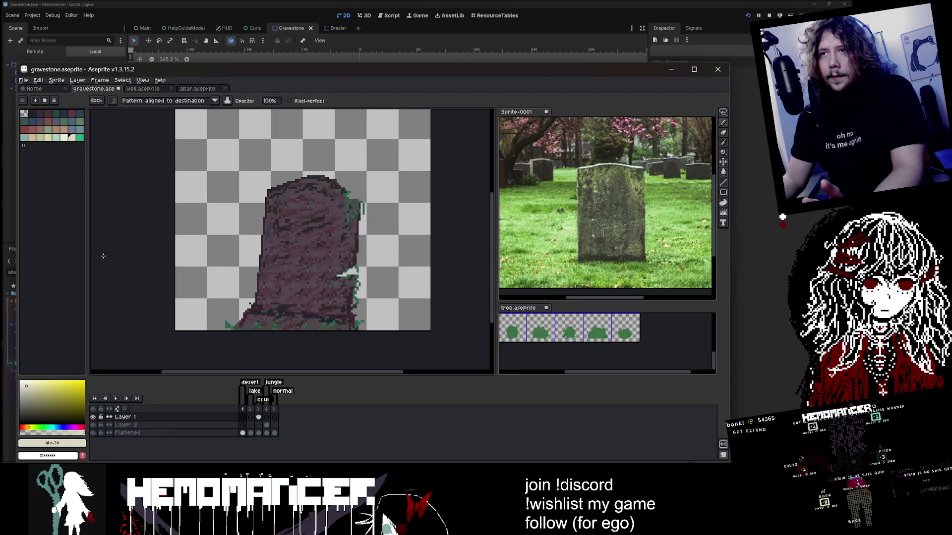
Step through frames 2 and 3 to the cross-topped gravestone, then switch to the running game
key("Right")
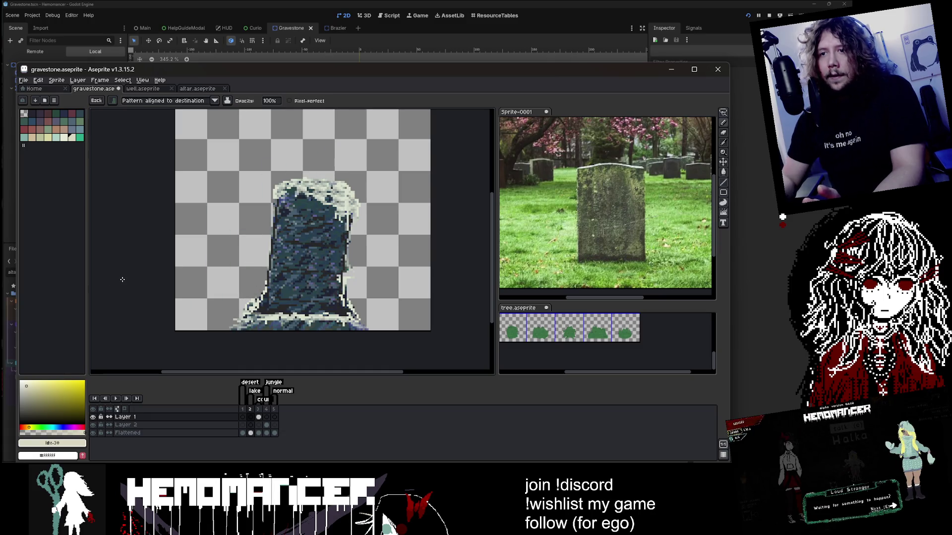
key("Right")
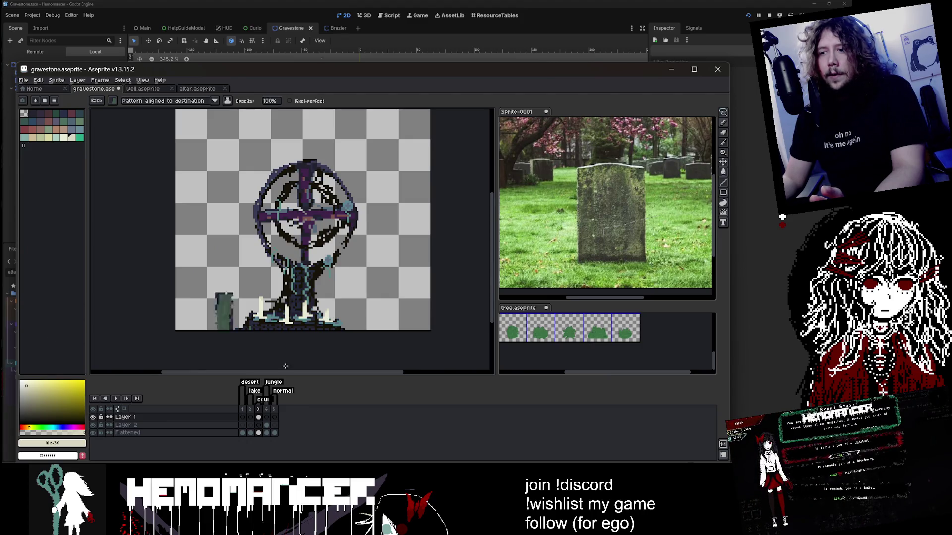
left_click(481, 443)
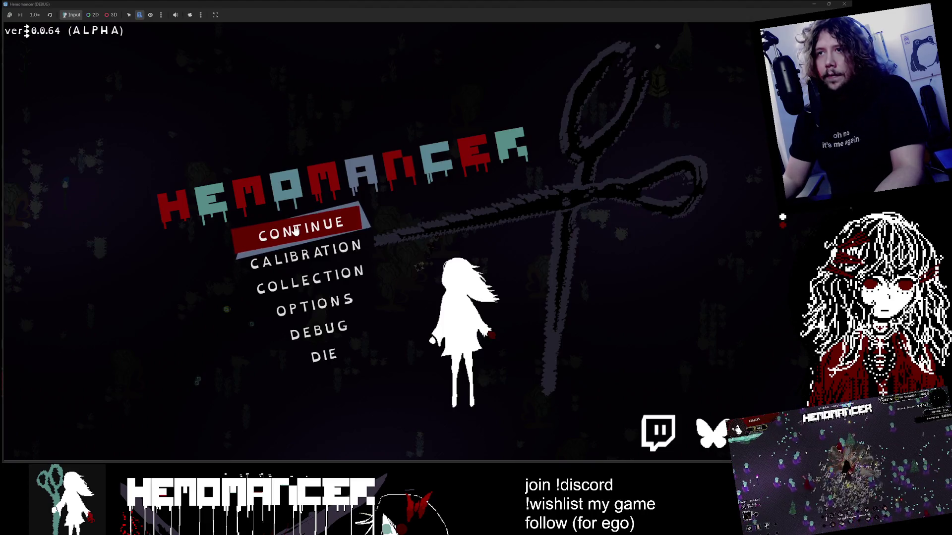
Abandon the current run, start a new one and back out of the travel map
left_click(323, 355)
left_click(426, 243)
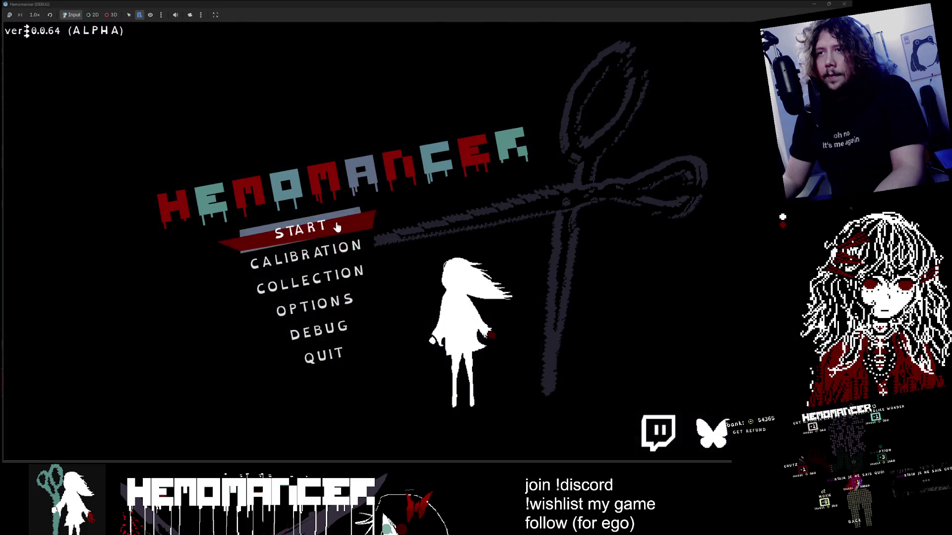
left_click(334, 215)
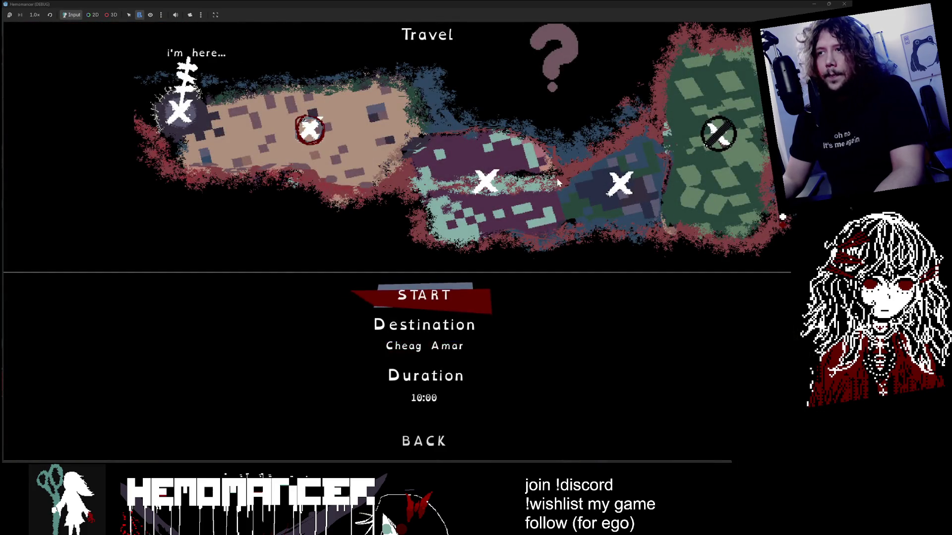
key("Escape")
In the DEBUG screen, spawn a Gravestone interaction beside the player
left_click(340, 324)
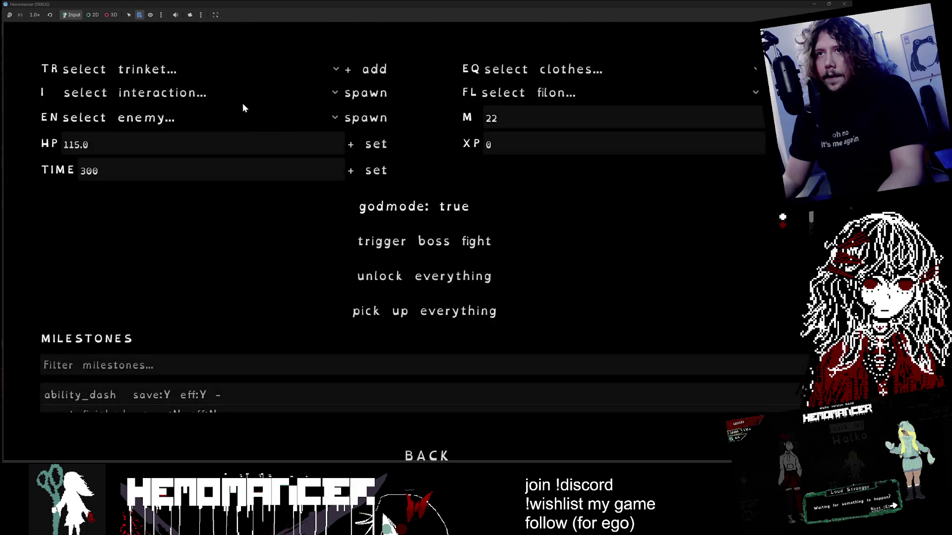
left_click(256, 67)
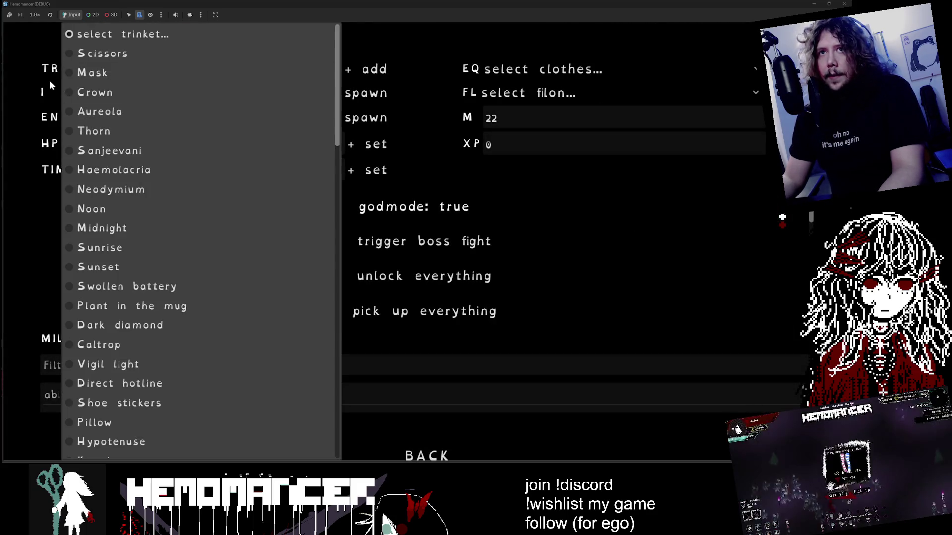
left_click(64, 91)
left_click(129, 402)
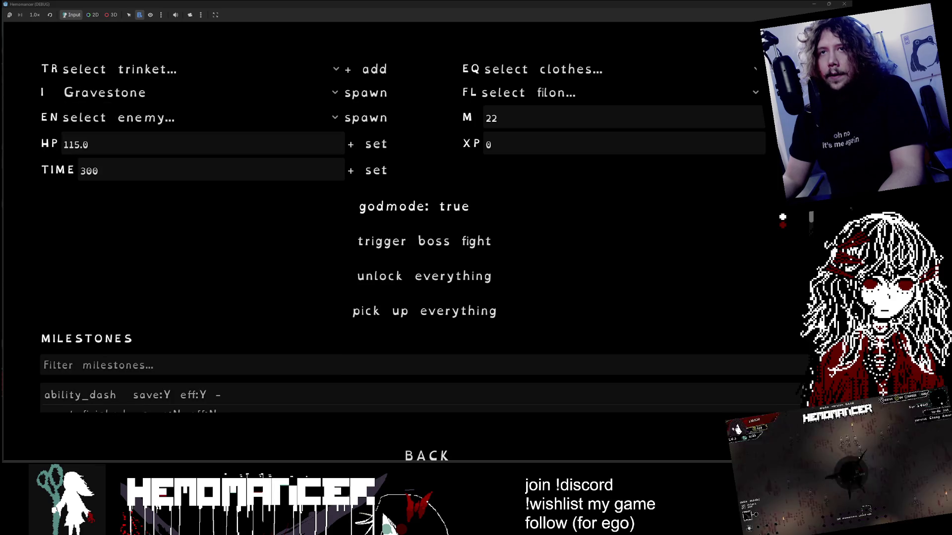
left_click(365, 93)
Read the gravestone's inscription, walk around, then return to the title menu and close the game
key("e")
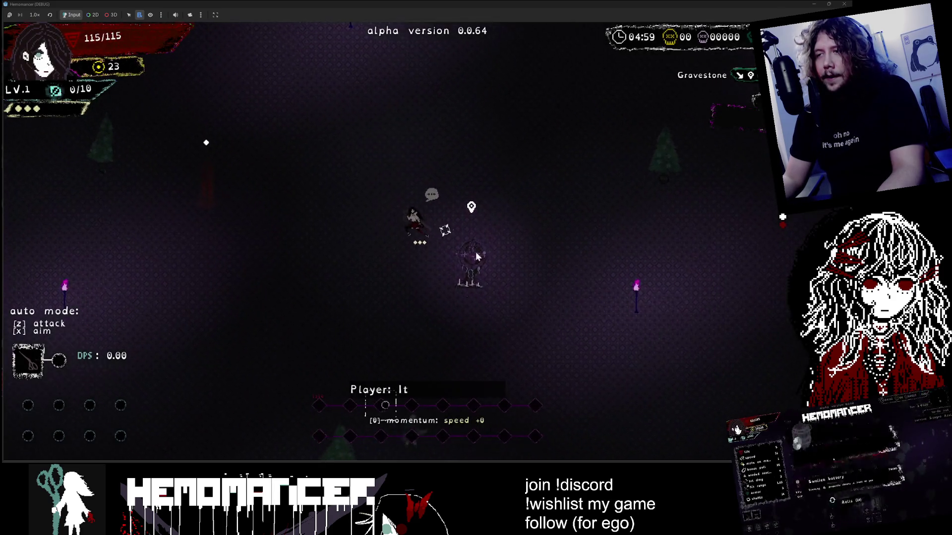
key("d")
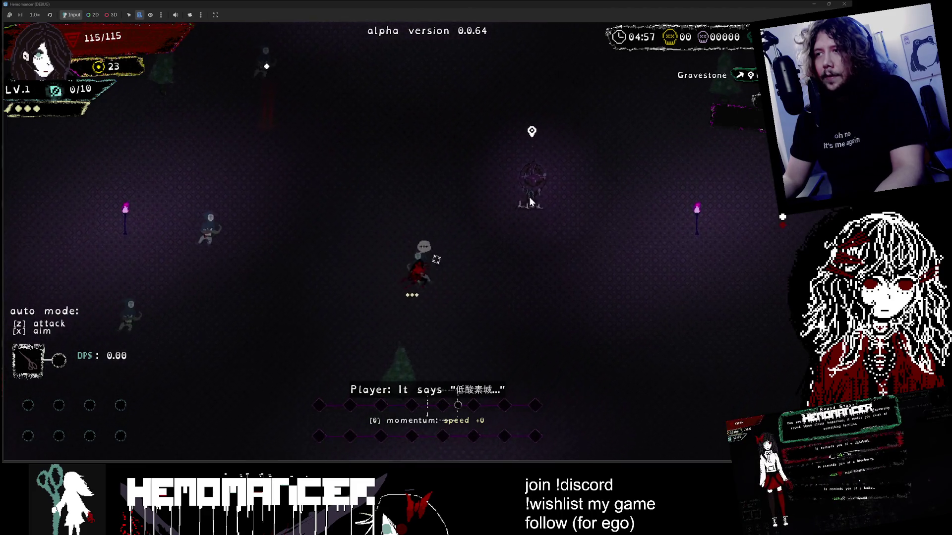
key("w")
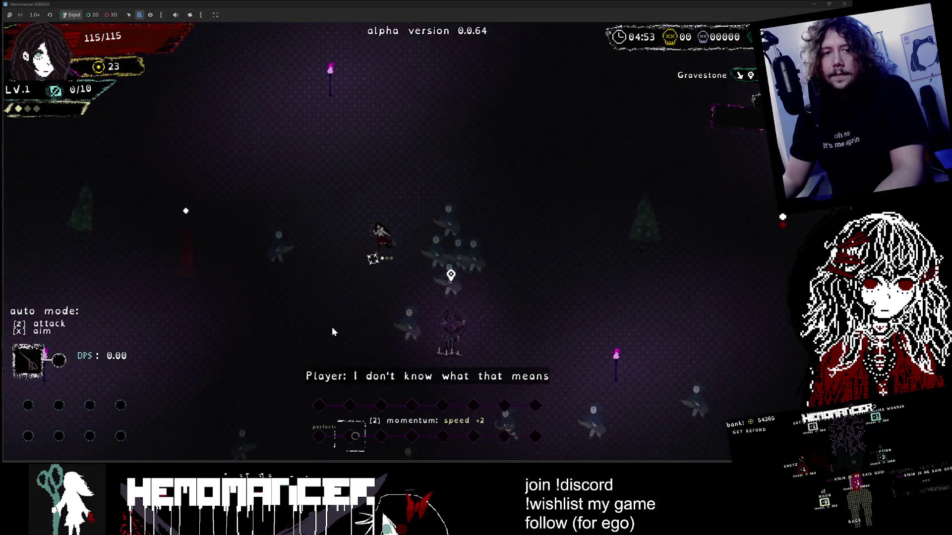
key("Escape")
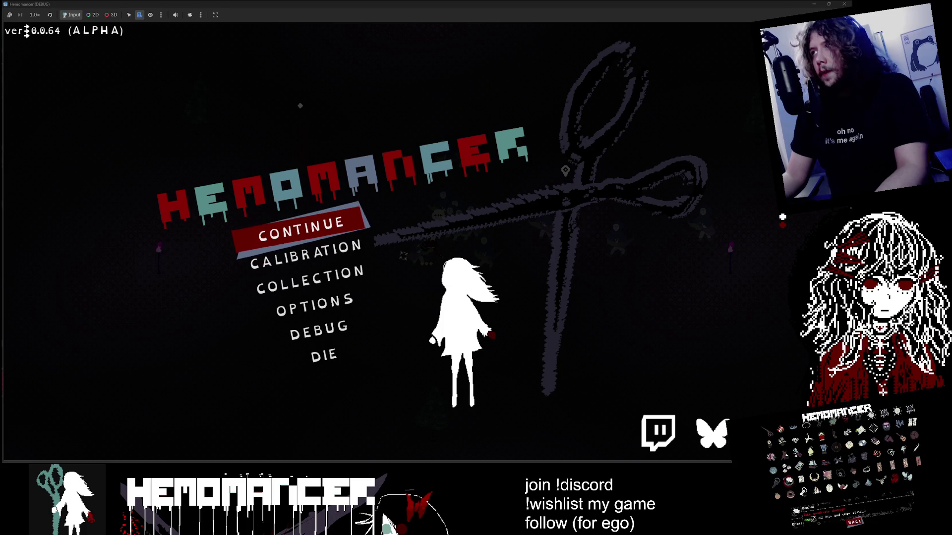
left_click(842, 5)
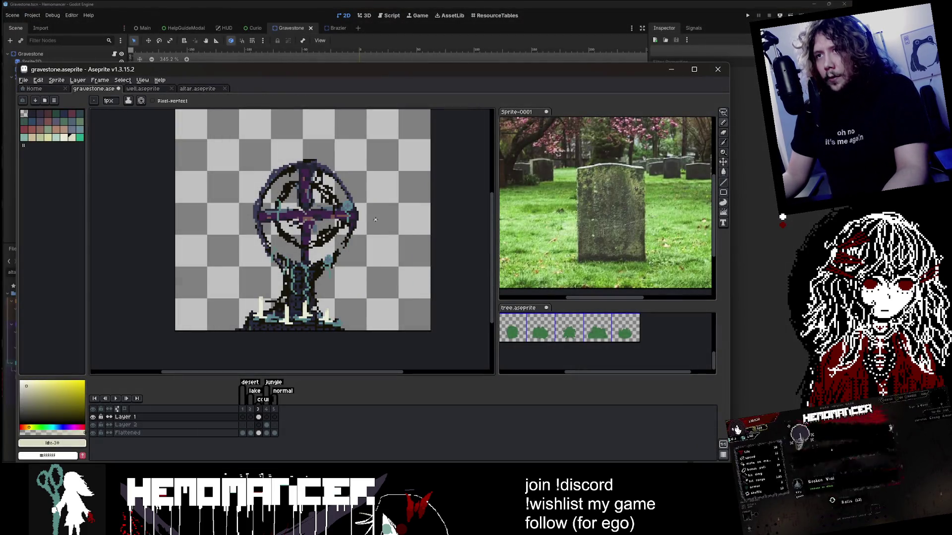
Show frame 4, pick the dark trunk outline colour and make the Flattened layer active
left_click(268, 409)
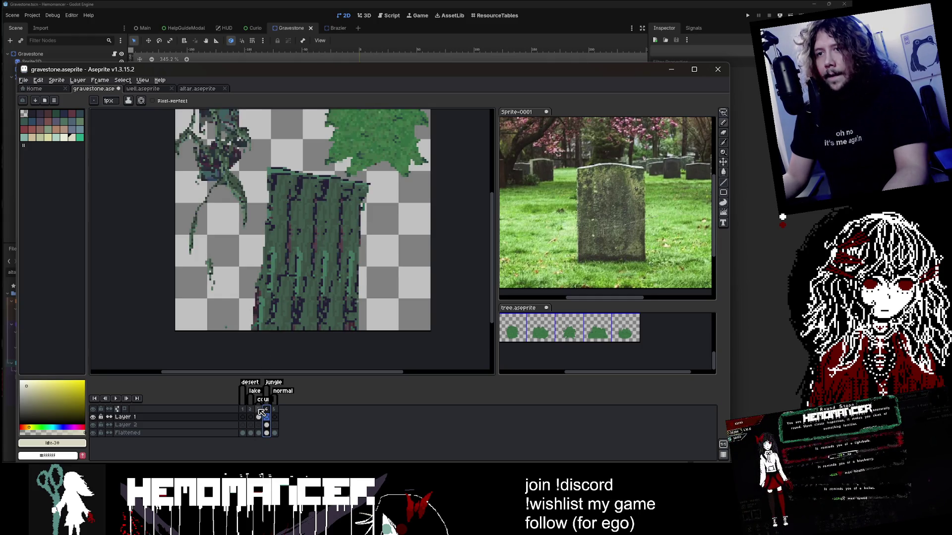
left_click(266, 425)
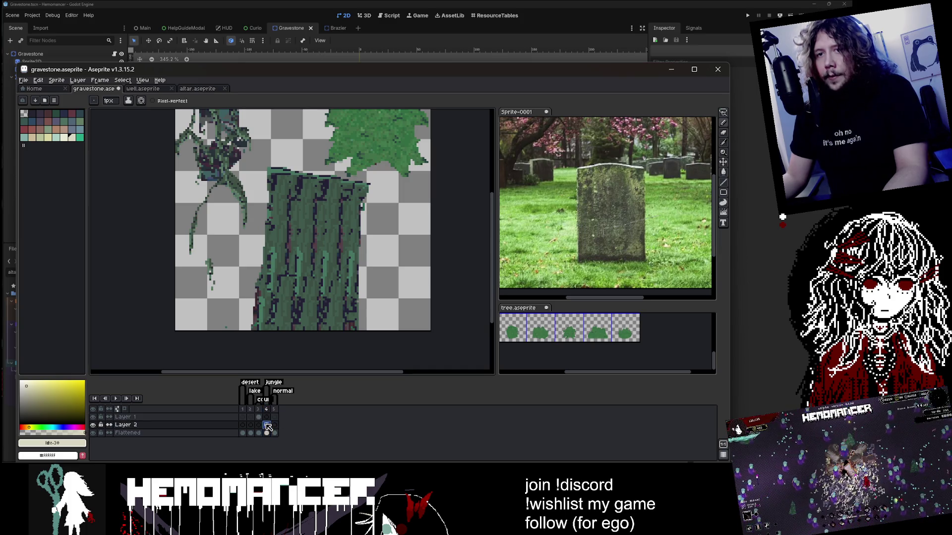
left_click(268, 173, "alt")
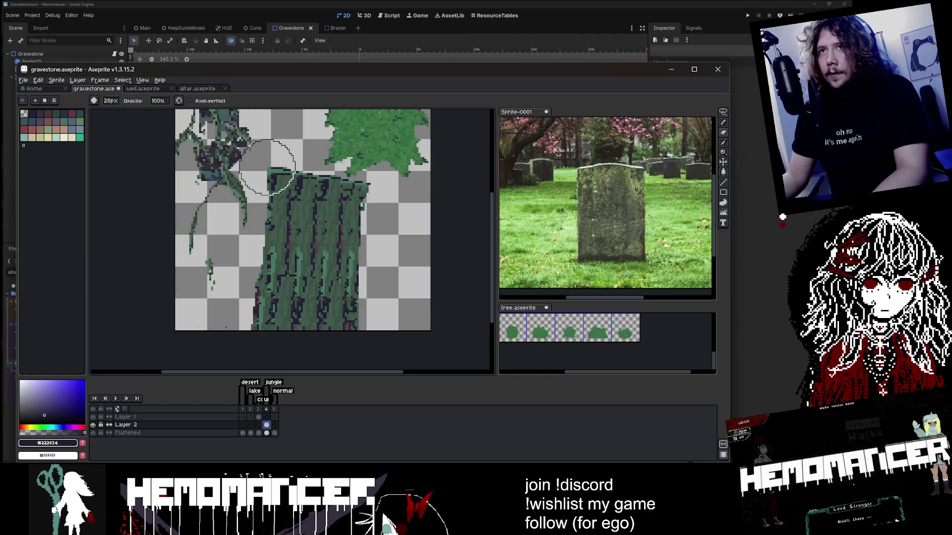
scroll(271, 163, "up", 1)
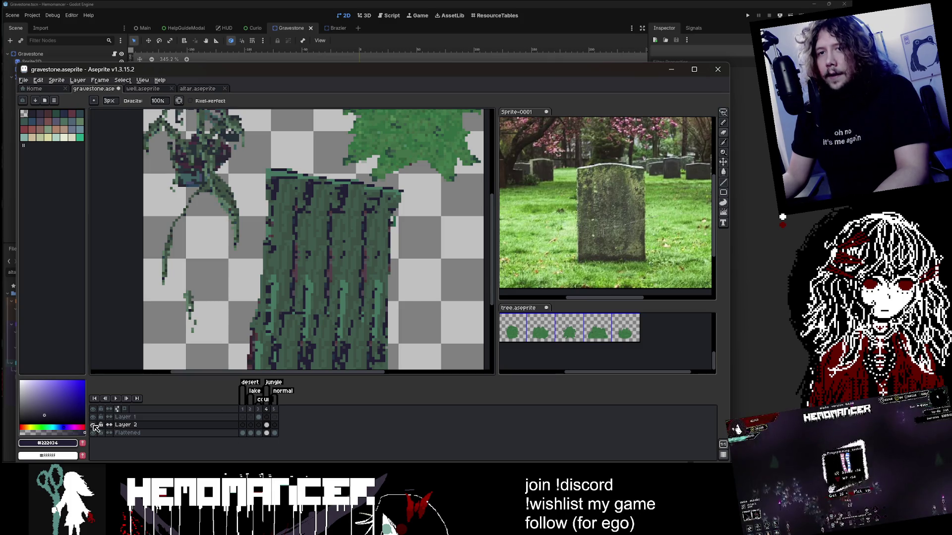
left_click(267, 433)
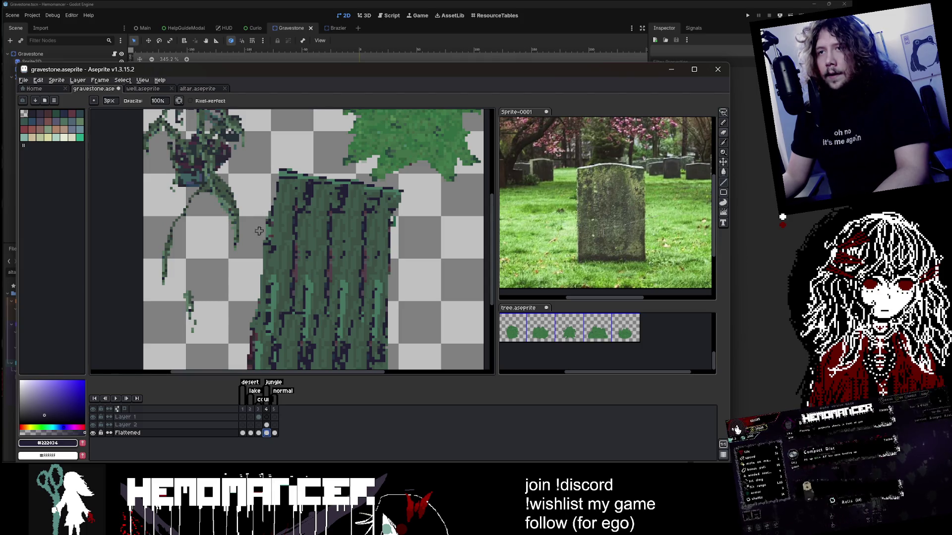
scroll(264, 231, "down", 2)
scroll(263, 248, "up", 1)
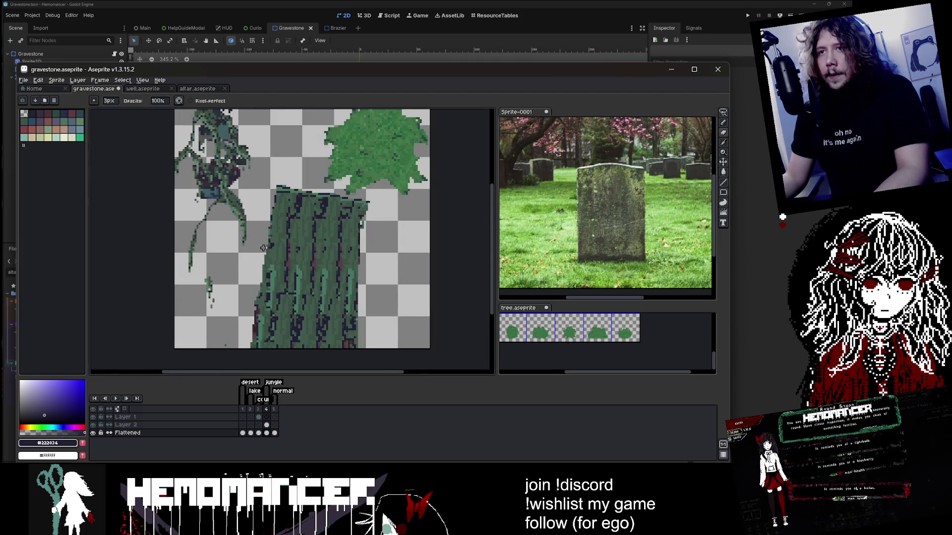
Thicken the stone's left edge with a 5px brush and erase stray dark pixels along it
key("plus")
key("plus")
left_click_drag(263, 252, 269, 186)
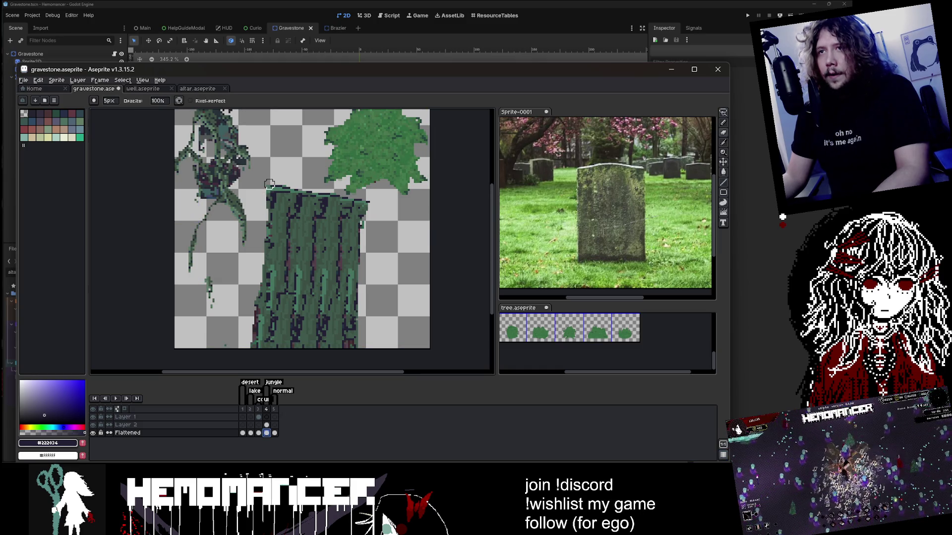
key("ctrl+z")
scroll(247, 364, "down", 1)
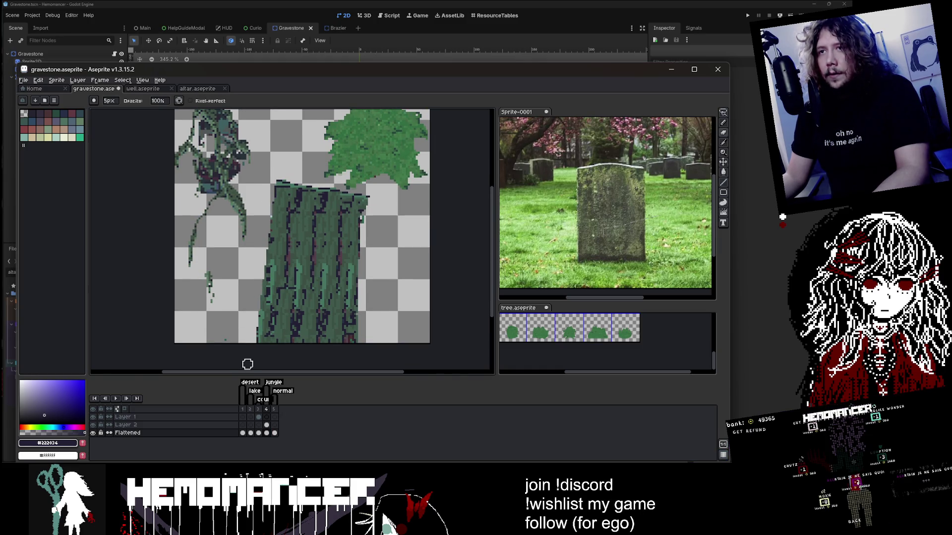
left_click_drag(251, 340, 269, 246)
key("e")
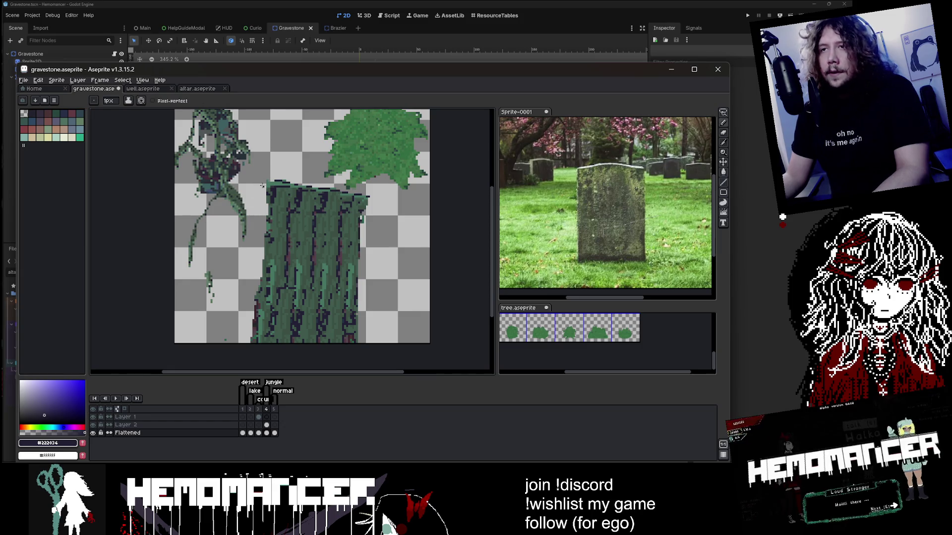
left_click_drag(249, 326, 252, 346)
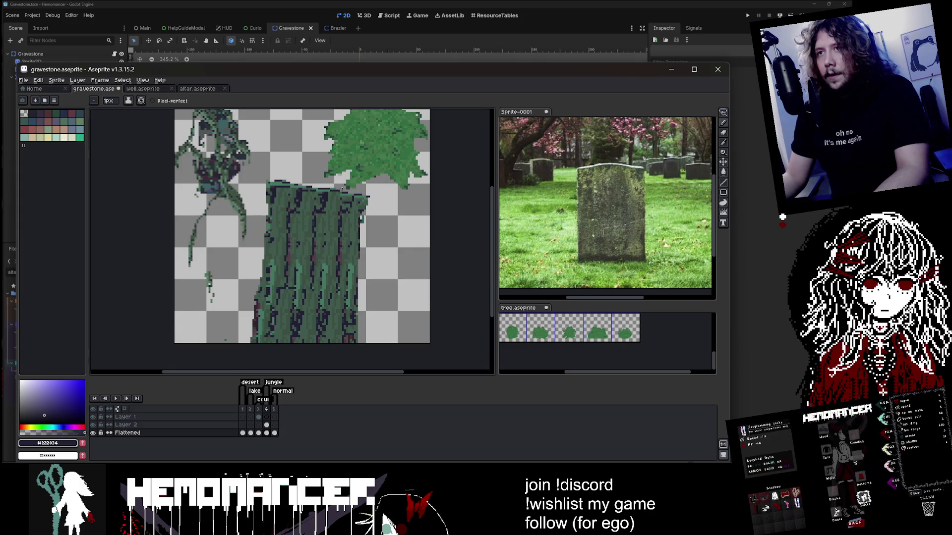
left_click(722, 112)
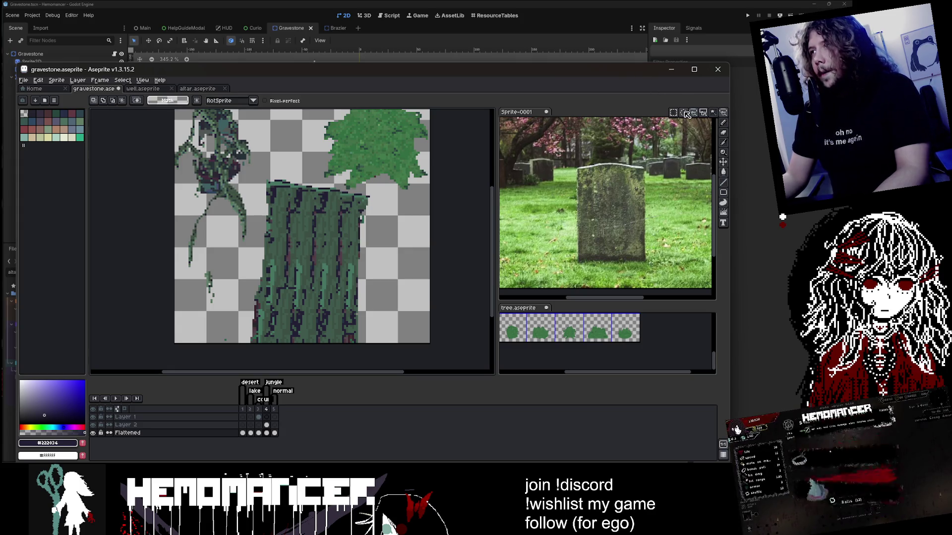
Paint green over the dark streaks and the specks along the stone's right edge
scroll(301, 215, "up", 2)
left_click_drag(290, 201, 315, 269)
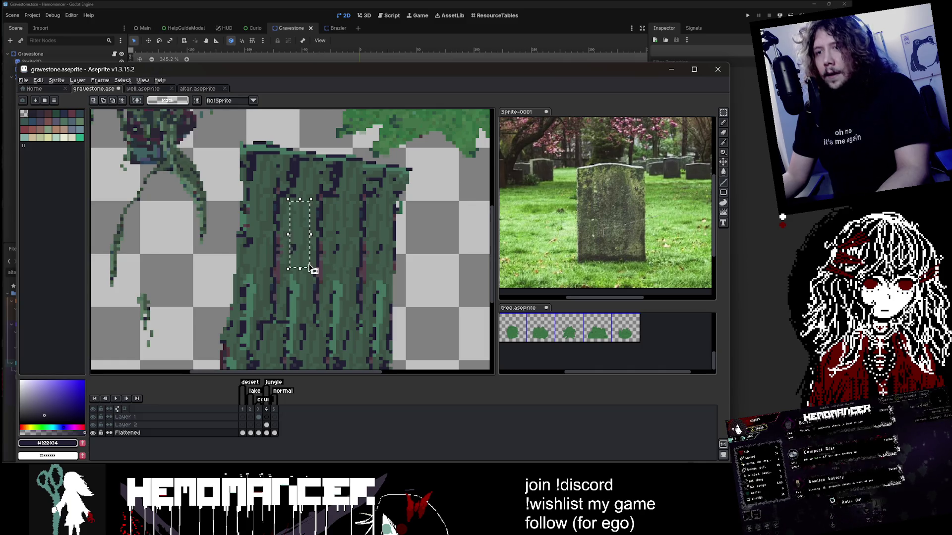
key("b")
mouse_move(362, 252)
left_mouse_down()
mouse_move(366, 208)
mouse_move(357, 278)
mouse_move(332, 232)
mouse_move(312, 231)
mouse_move(281, 195)
mouse_move(288, 302)
mouse_move(281, 248)
mouse_move(342, 258)
mouse_move(297, 298)
mouse_move(337, 317)
mouse_move(268, 292)
left_mouse_up()
scroll(268, 291, "down", 2)
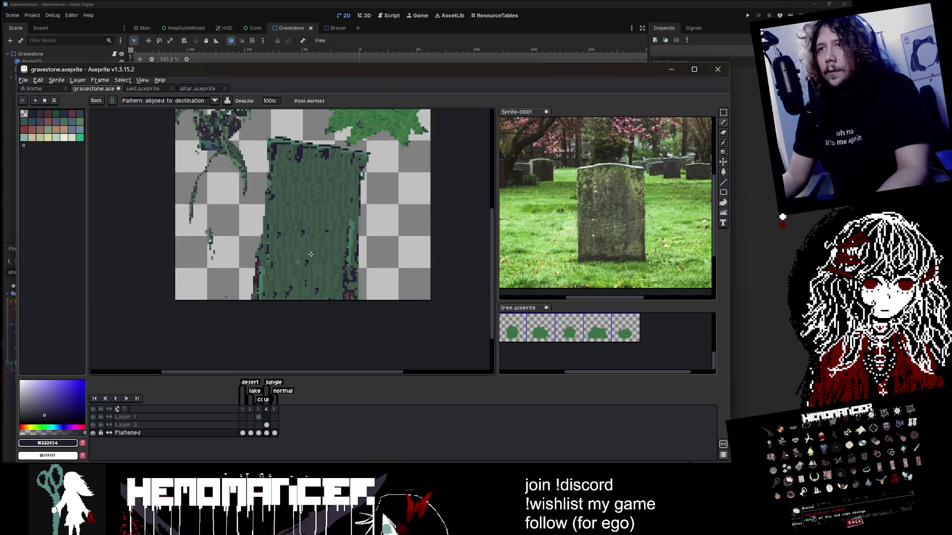
mouse_move(311, 254)
left_mouse_down()
mouse_move(350, 238)
mouse_move(342, 297)
left_mouse_up()
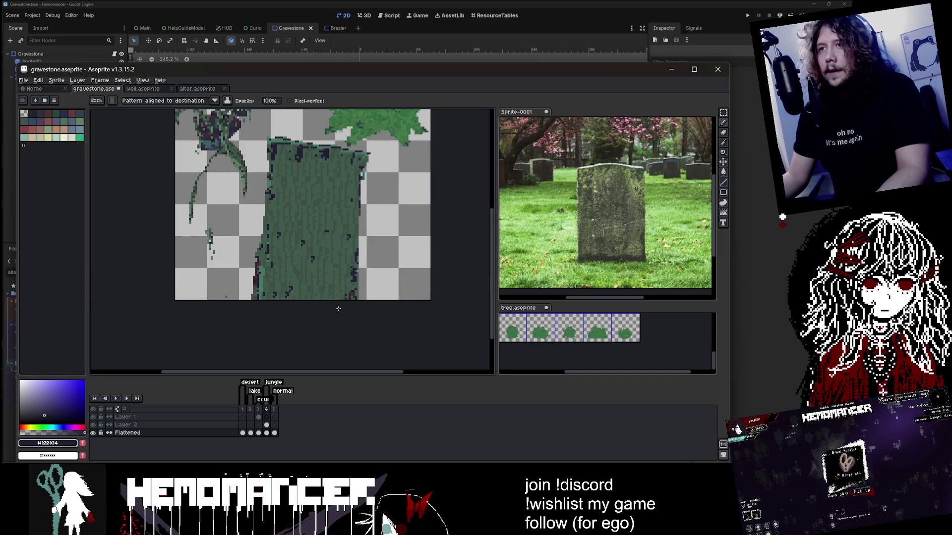
Sample the stone's mid-green #3b4f44 as the drawing colour and keep Simple Ink
left_click(331, 211, "alt")
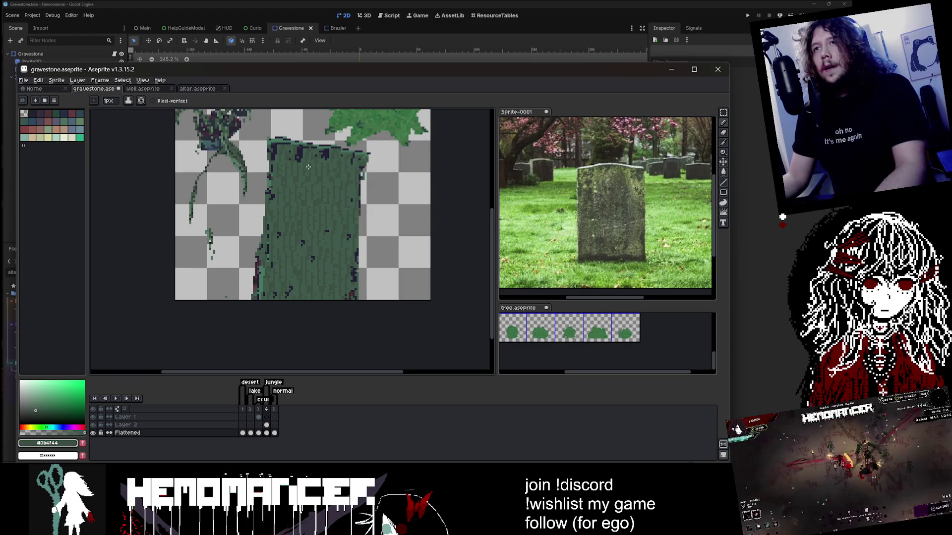
left_click(128, 100)
left_click(133, 114)
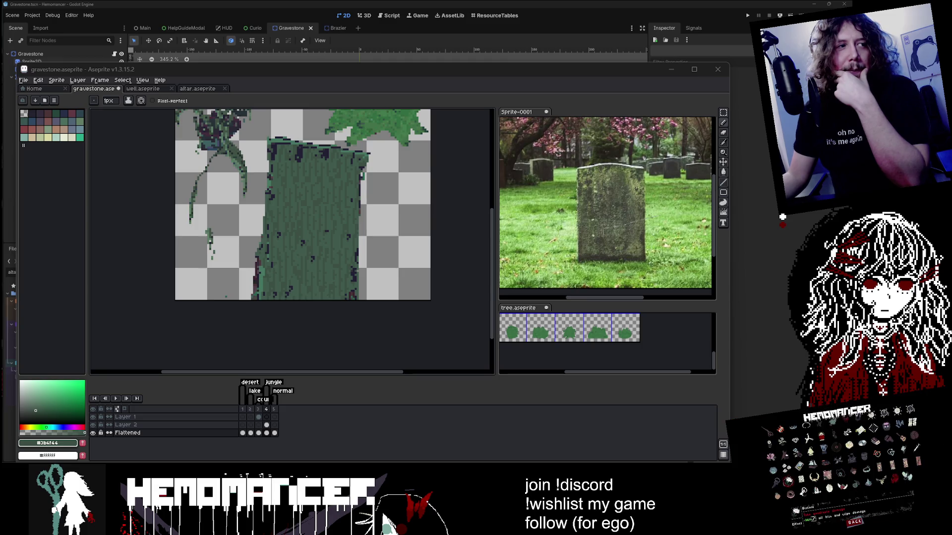
In Discord's #modding channel, play the Hemomancer video clip and watch it full screen
key("alt+Tab")
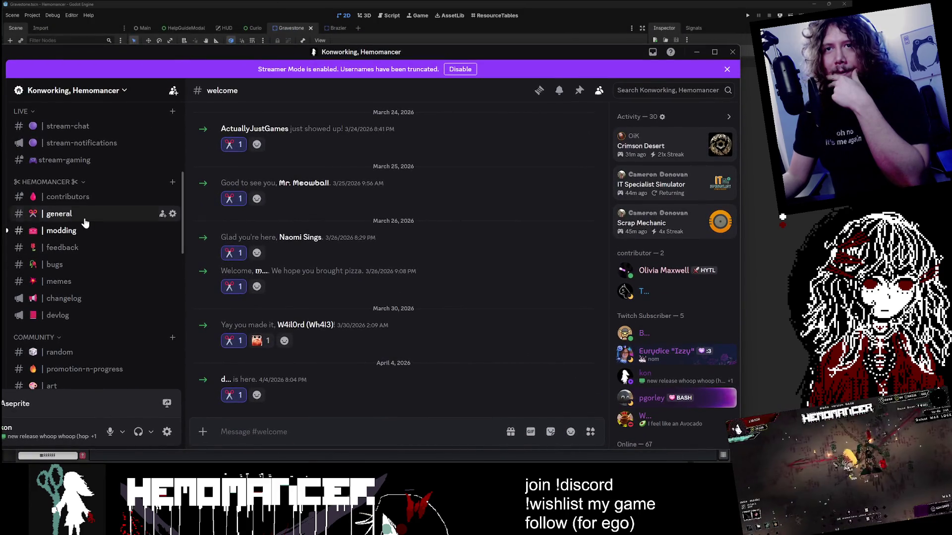
left_click(62, 230)
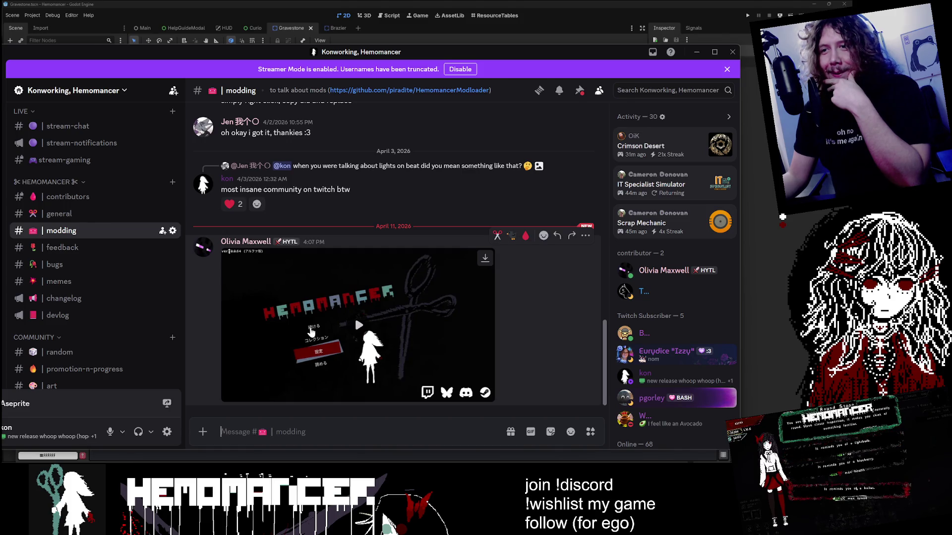
left_click(318, 344)
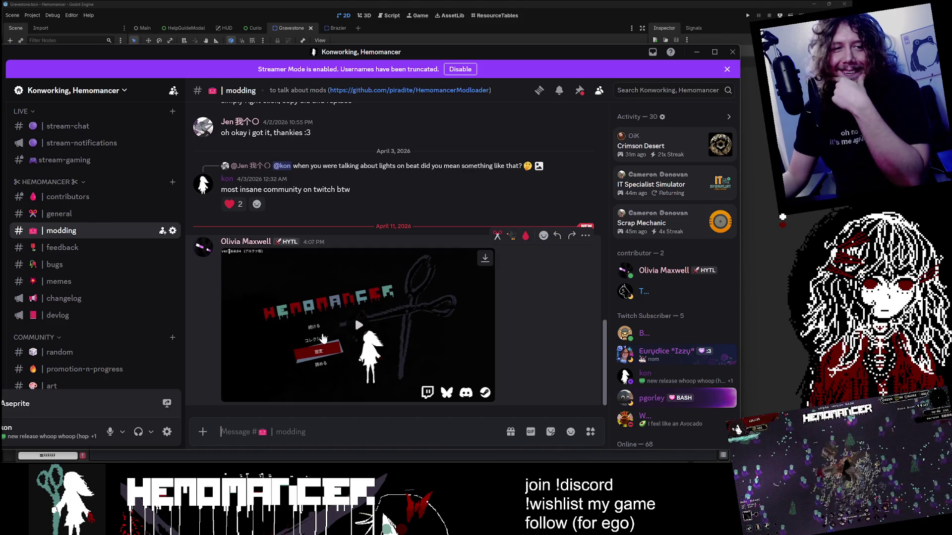
left_click(229, 394)
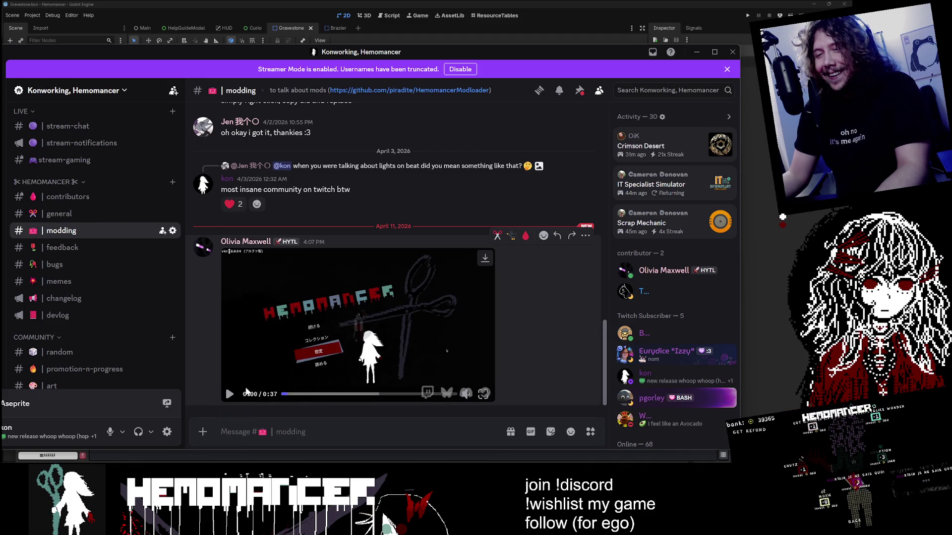
left_click(483, 394)
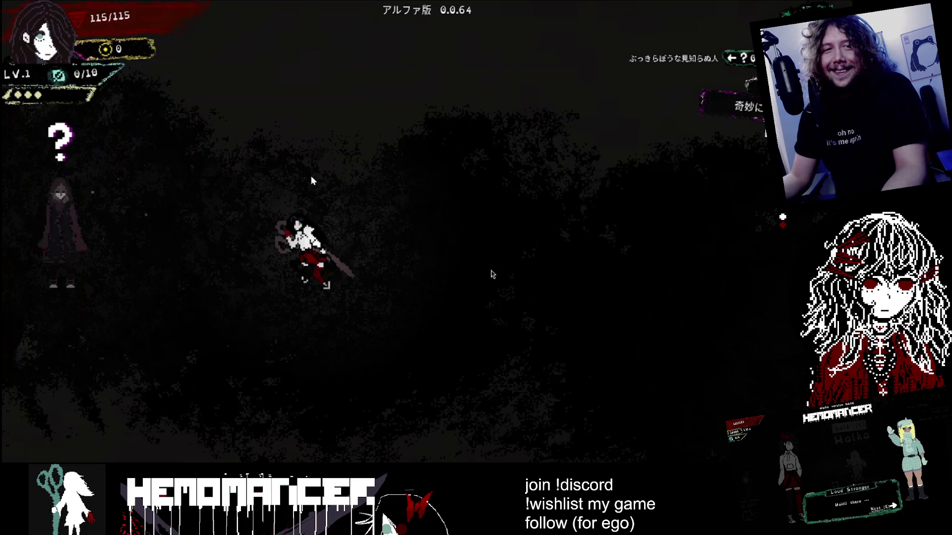
Exit the fullscreen video, check frames 3 and 4 in Aseprite, then show the Home tab
key("Escape")
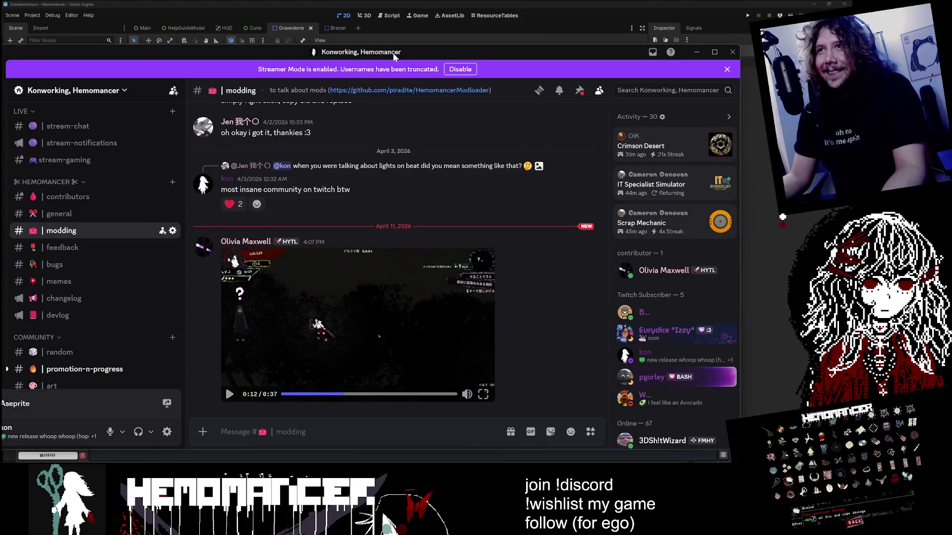
left_click(697, 52)
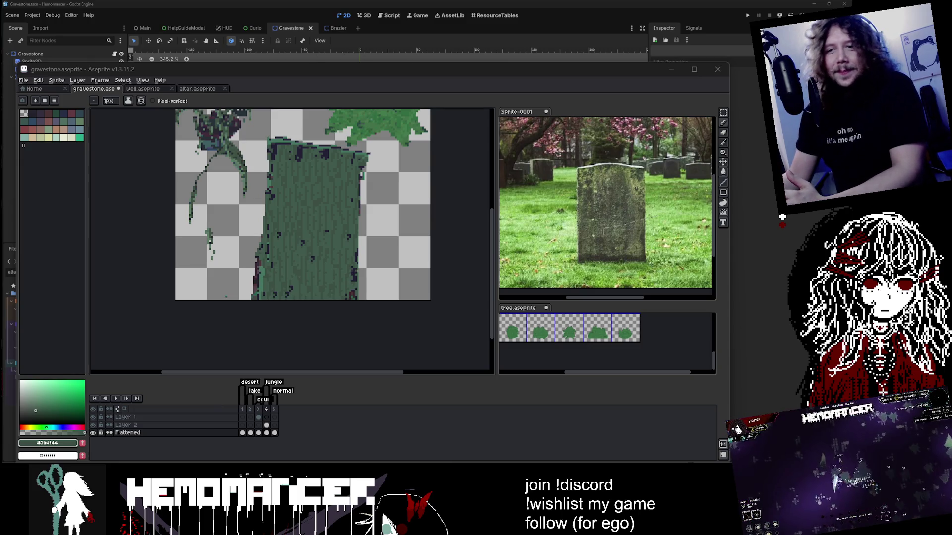
left_click(259, 409)
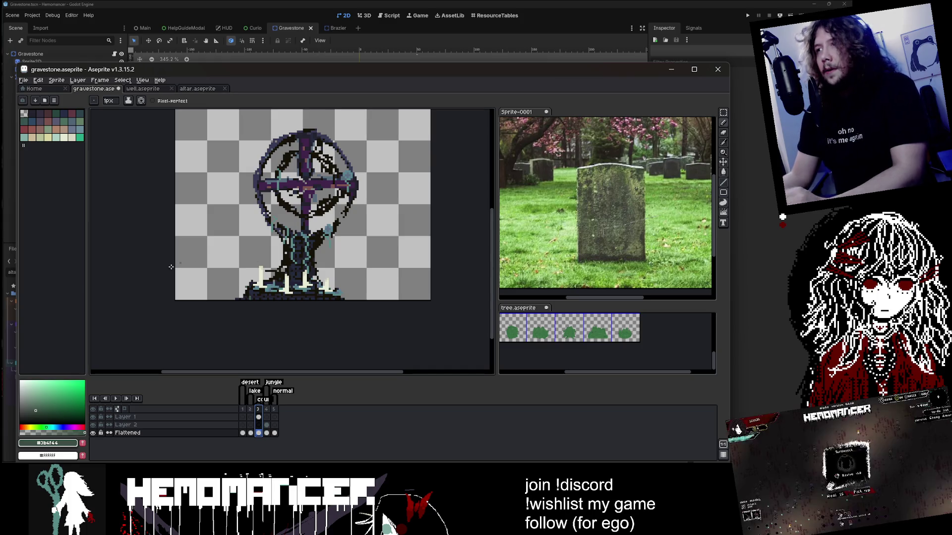
left_click(267, 409)
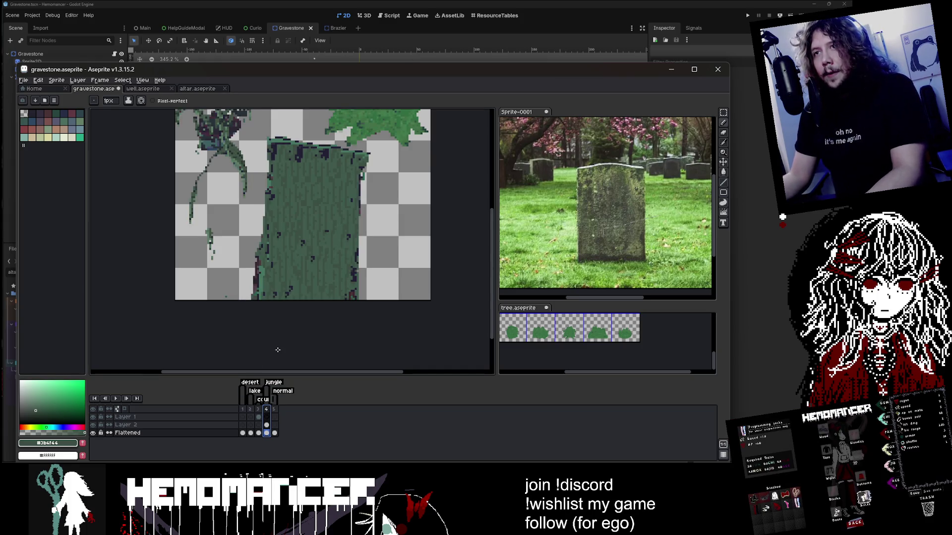
left_click(267, 433)
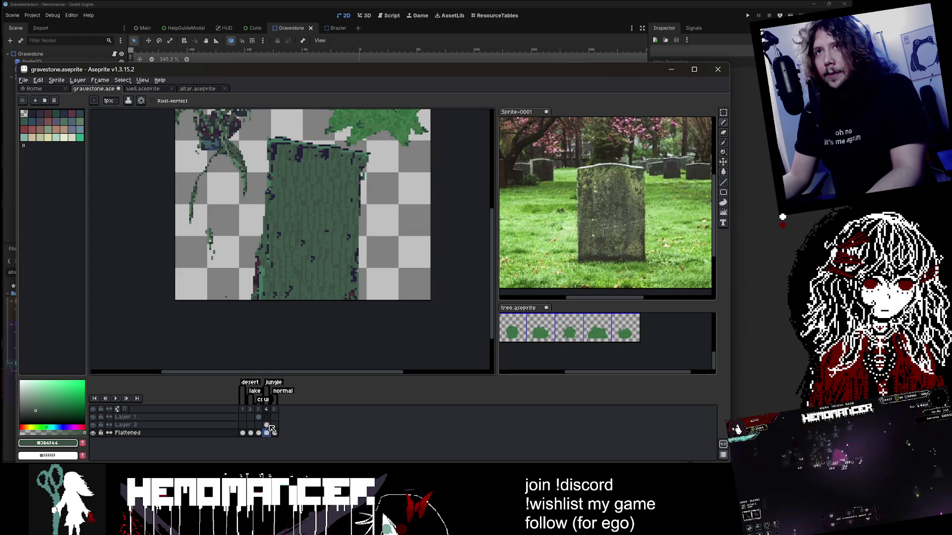
left_click(52, 90)
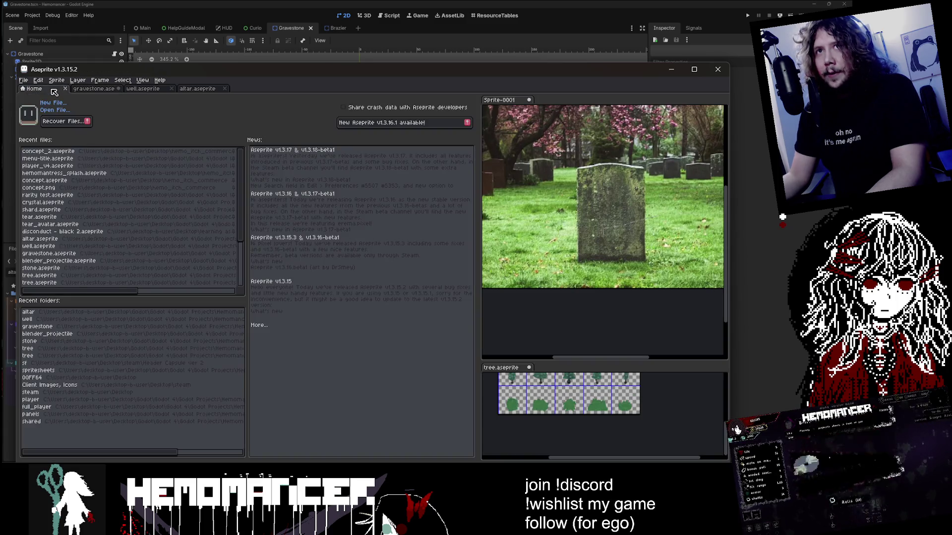
In Godot, clear the altar filter and collapse the expanded assets and scenes folders
left_click(266, 29)
left_click(109, 272)
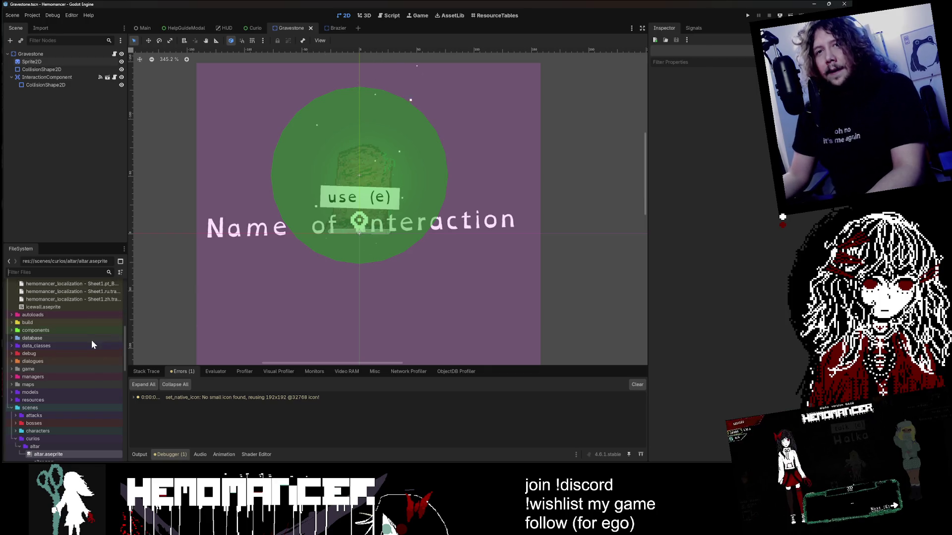
scroll(40, 337, "up", 5)
scroll(39, 333, "up", 3)
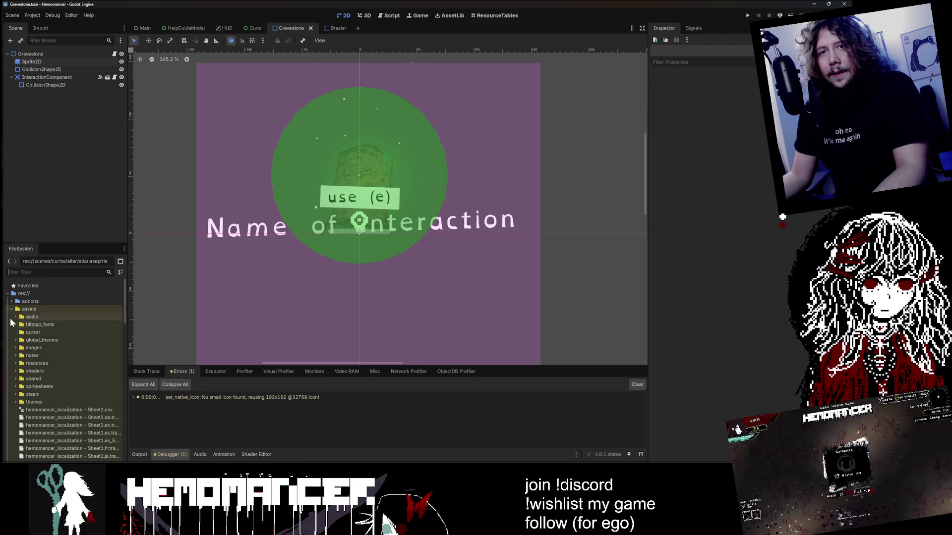
left_click(11, 309)
scroll(19, 356, "down", 3)
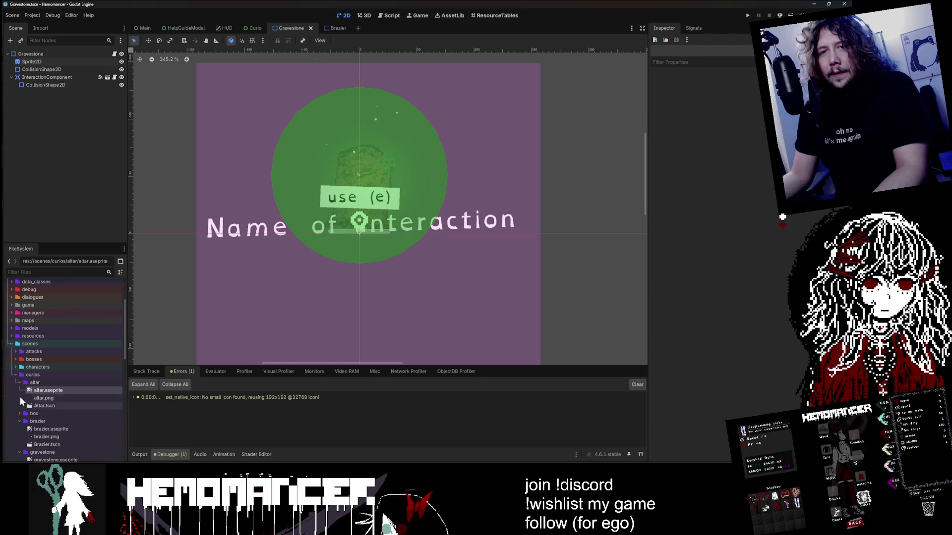
left_click(19, 383)
left_click(19, 398)
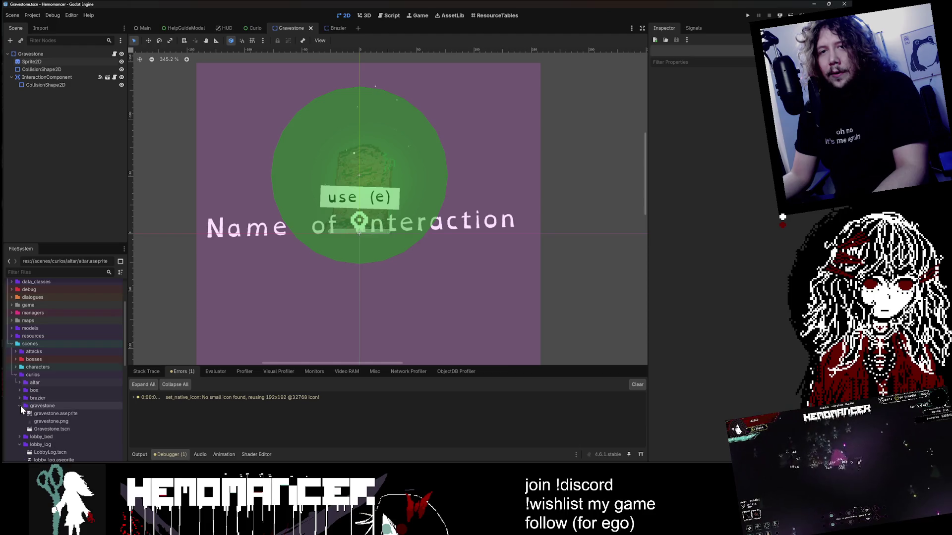
left_click(20, 405)
scroll(21, 398, "down", 2)
left_click(18, 376)
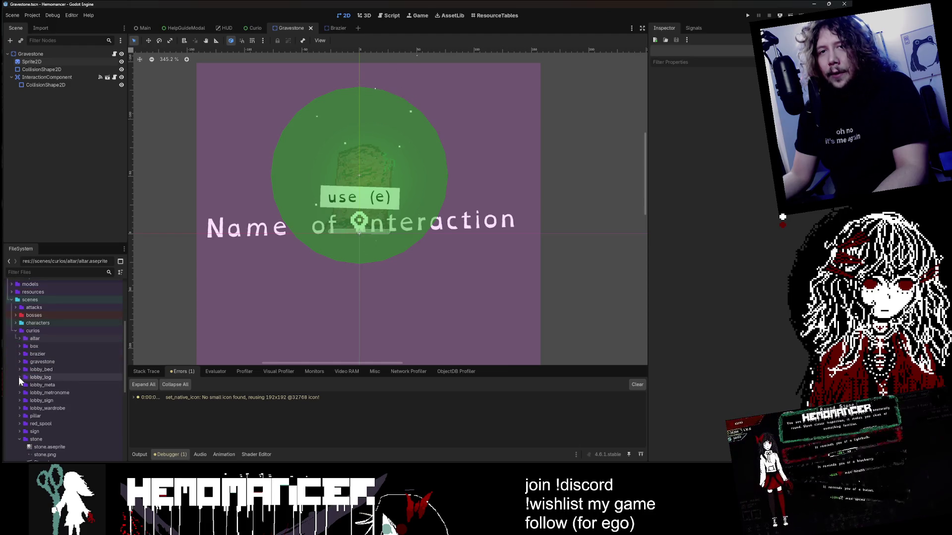
scroll(19, 376, "down", 1)
left_click(20, 416)
scroll(32, 407, "down", 3)
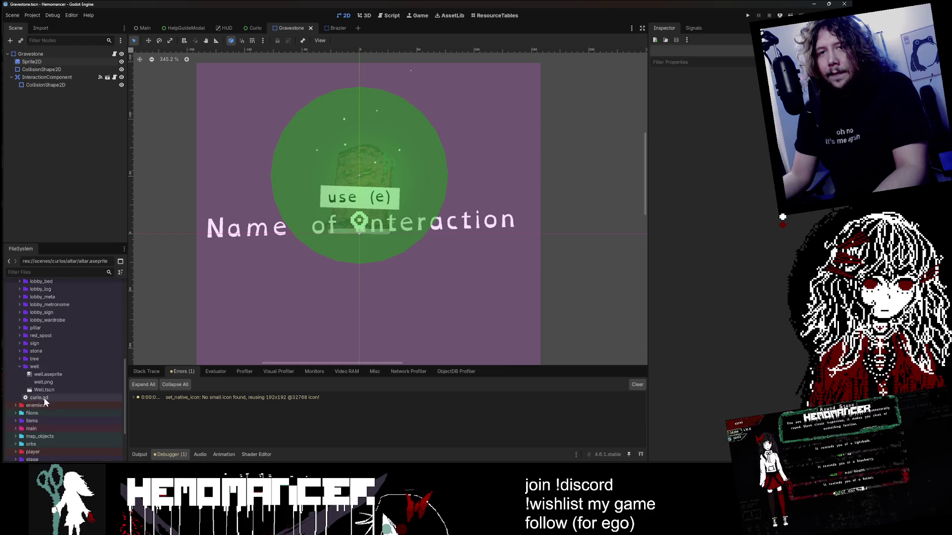
left_click(18, 367)
scroll(26, 377, "up", 3)
left_click(16, 308)
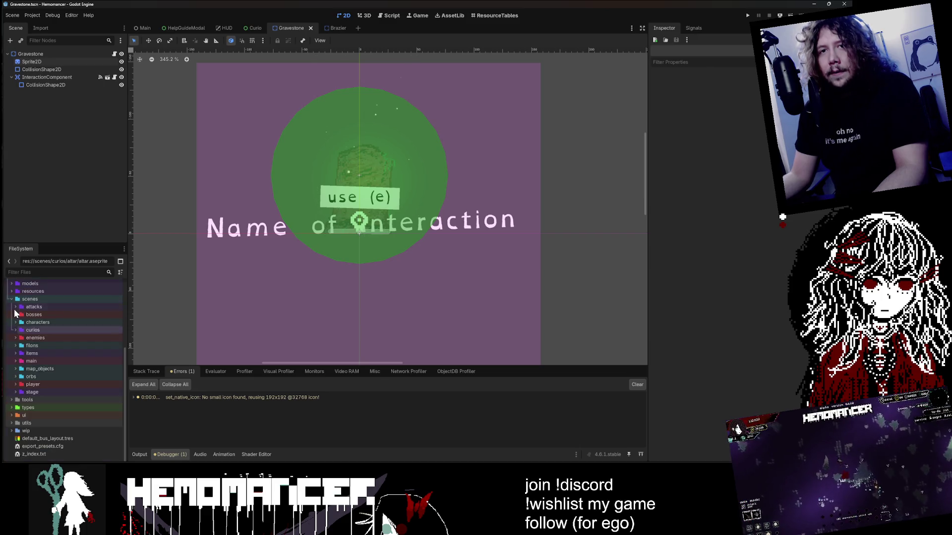
scroll(18, 316, "up", 1)
left_click(11, 321)
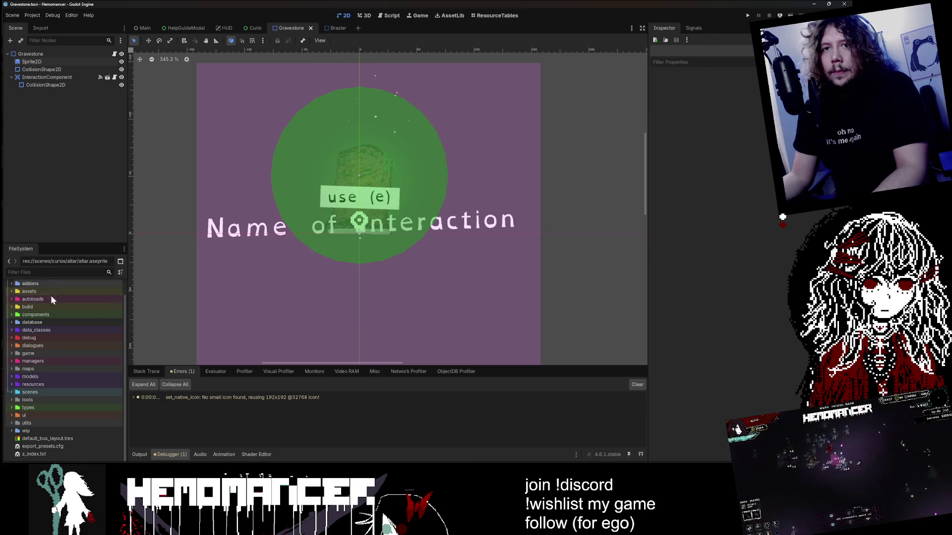
Browse and collapse the ui menu folders, then filter the project files by 'main'
double_click(25, 418)
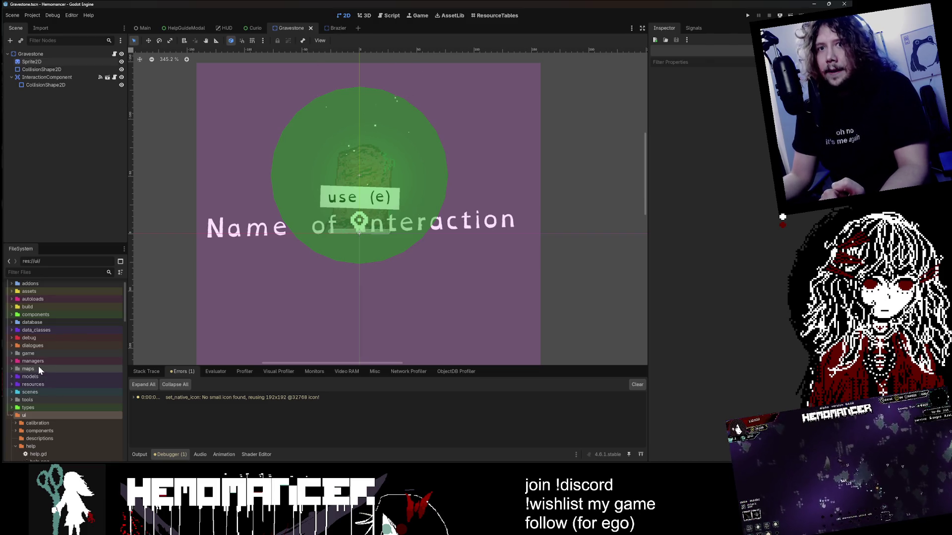
scroll(38, 372, "down", 3)
double_click(34, 395)
scroll(34, 392, "down", 2)
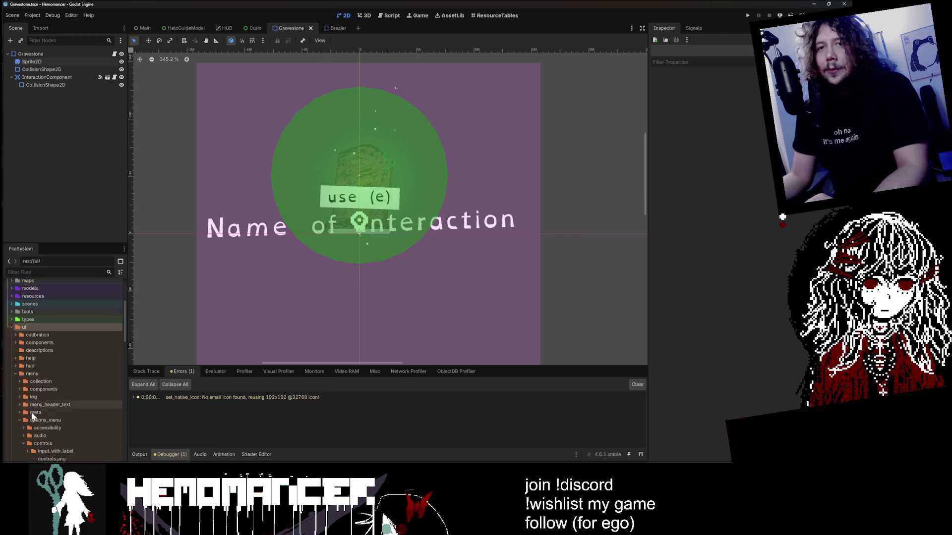
scroll(46, 408, "down", 1)
left_click(23, 399)
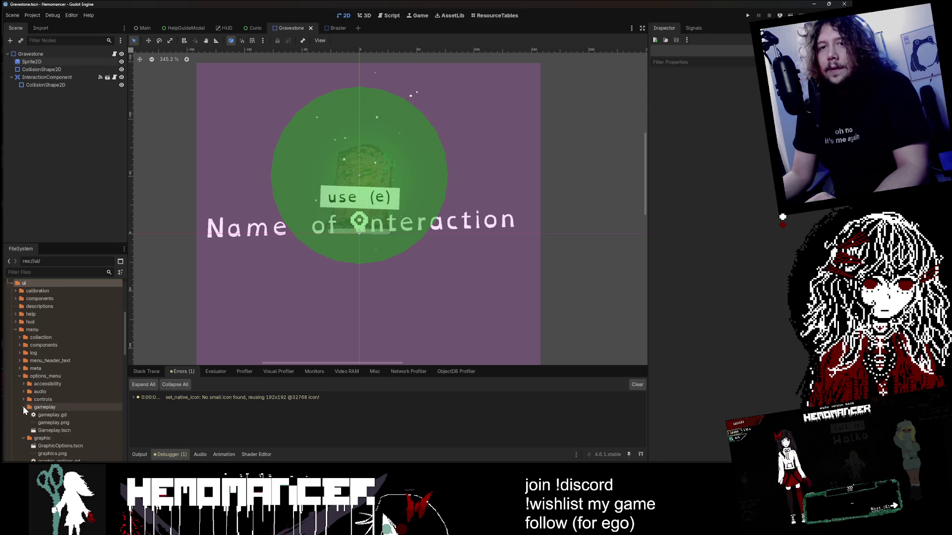
left_click(23, 406)
scroll(33, 409, "down", 2)
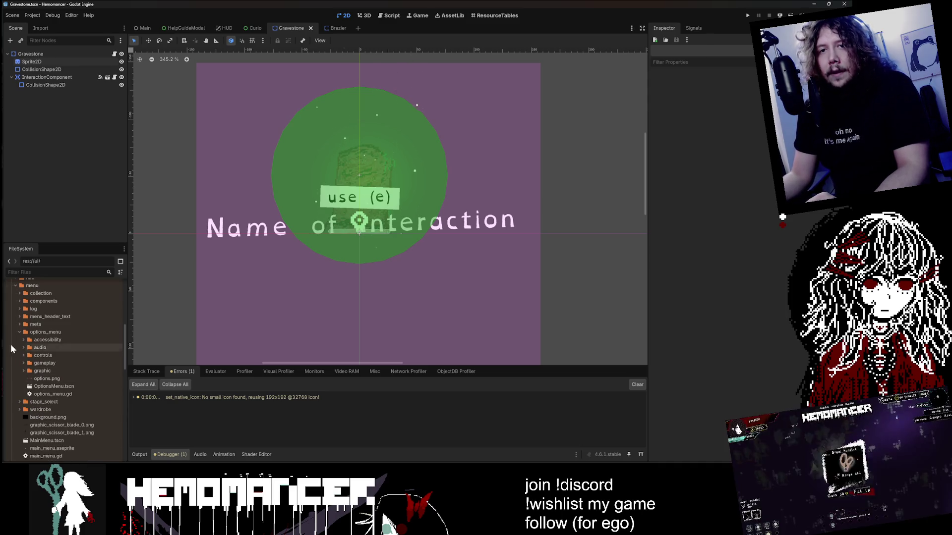
scroll(10, 344, "up", 2)
left_click(16, 330)
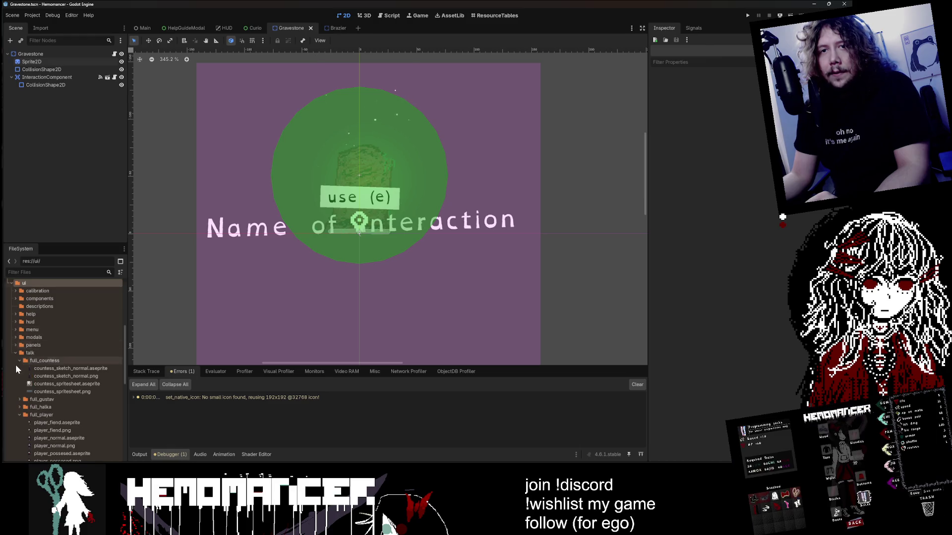
left_click(18, 360)
scroll(20, 359, "down", 2)
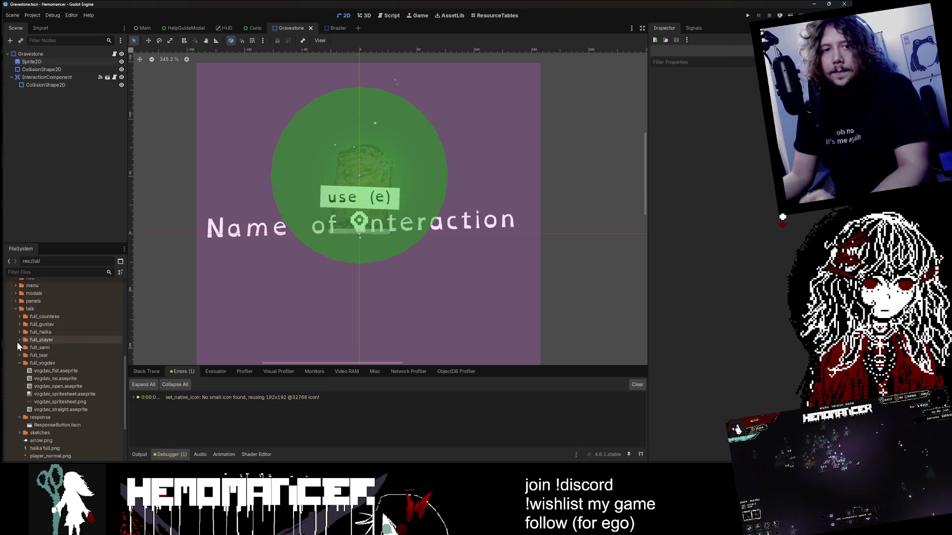
left_click(17, 342)
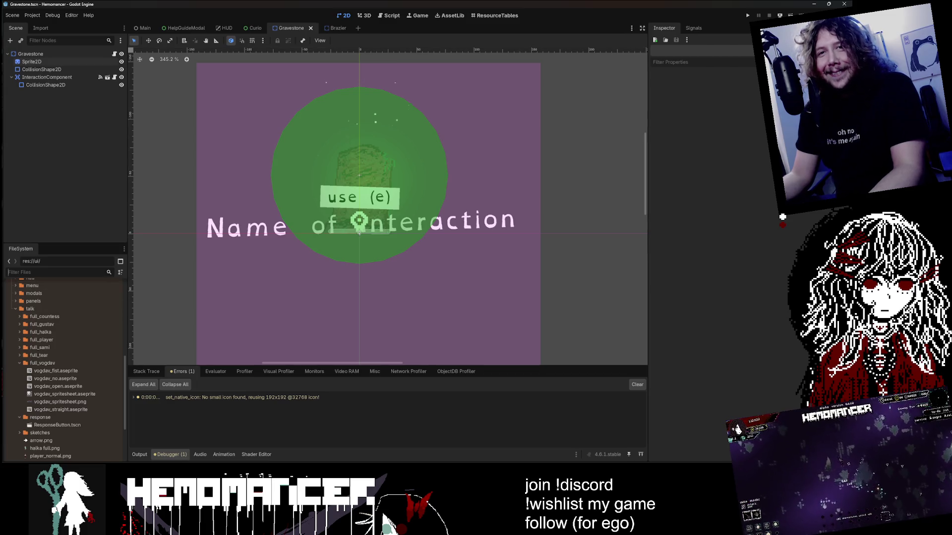
scroll(48, 279, "up", 3)
left_click(50, 272)
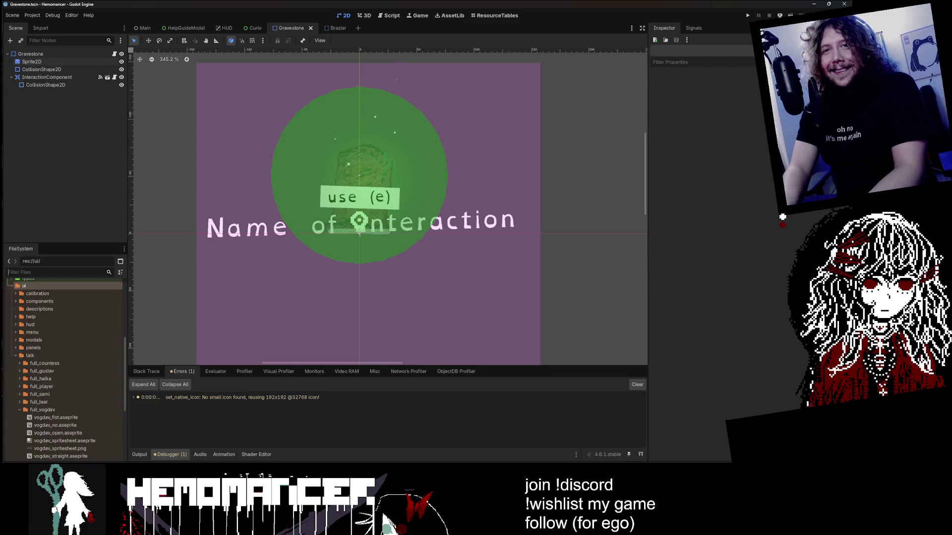
type("main")
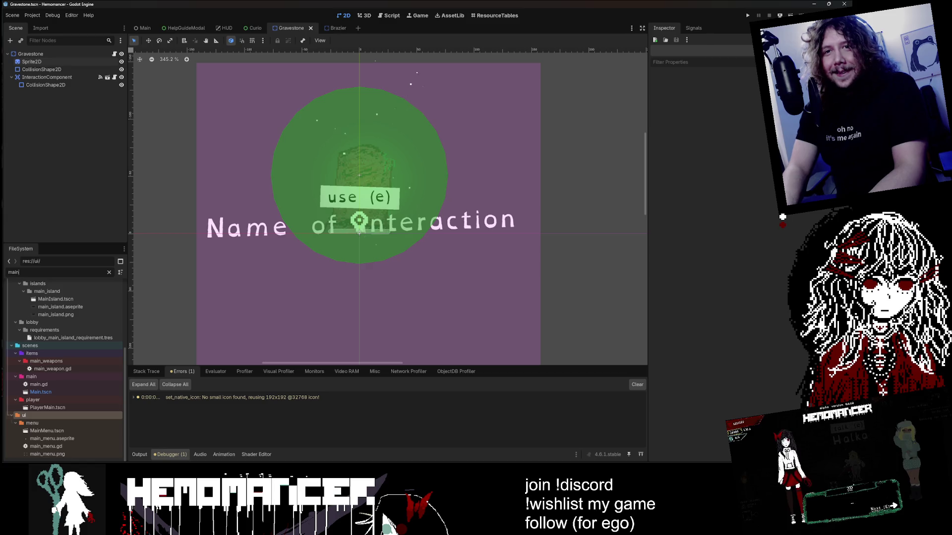
Open the MainIsland.tscn scene and zoom around the island in the 2D viewport
double_click(87, 299)
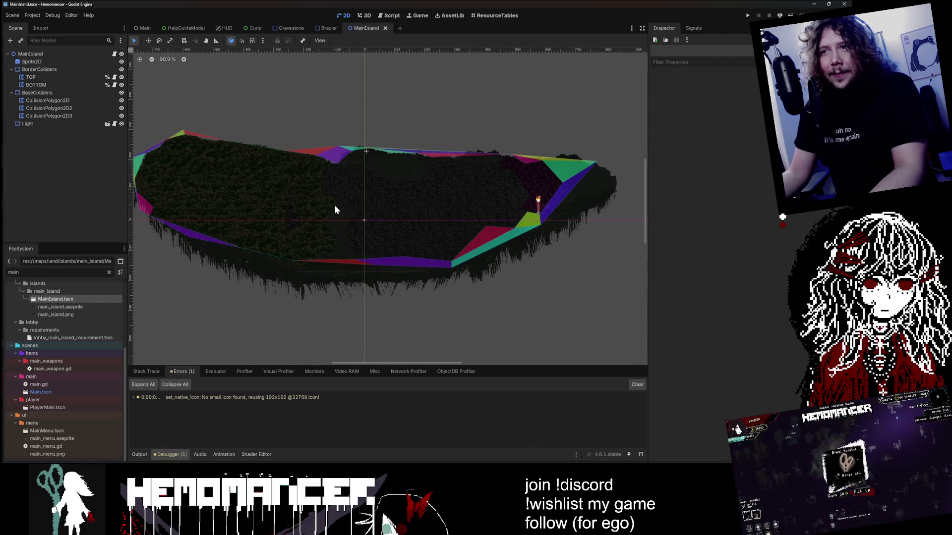
scroll(335, 210, "up", 10)
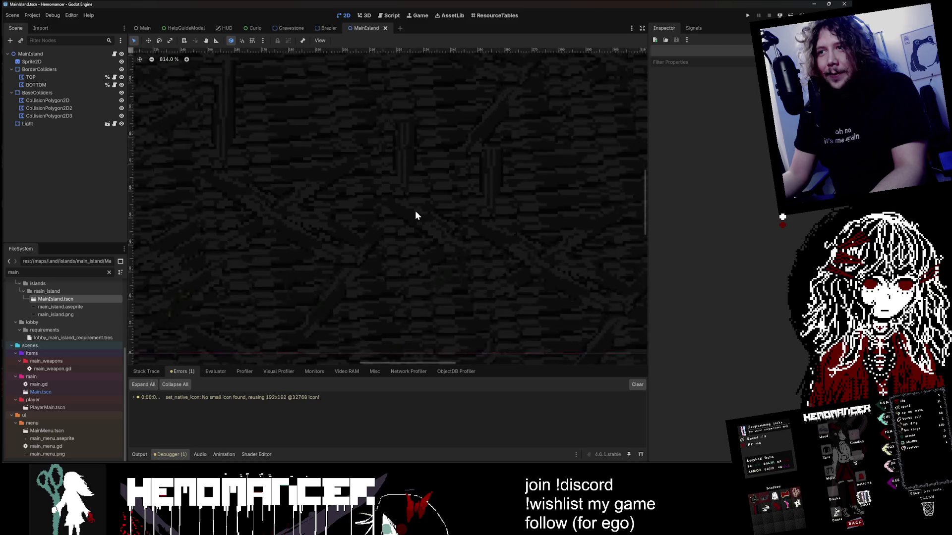
scroll(415, 213, "down", 7)
scroll(497, 201, "down", 2)
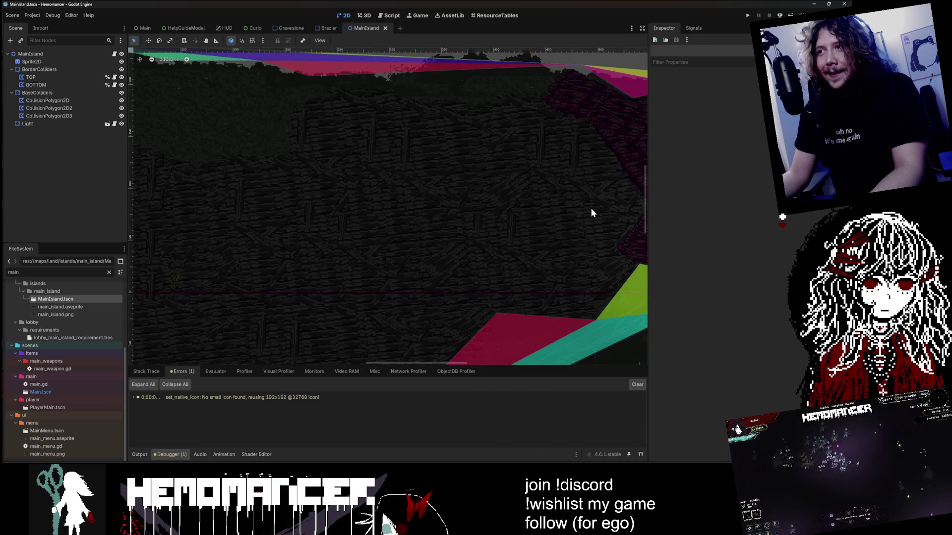
scroll(573, 292, "up", 5)
scroll(460, 100, "up", 6)
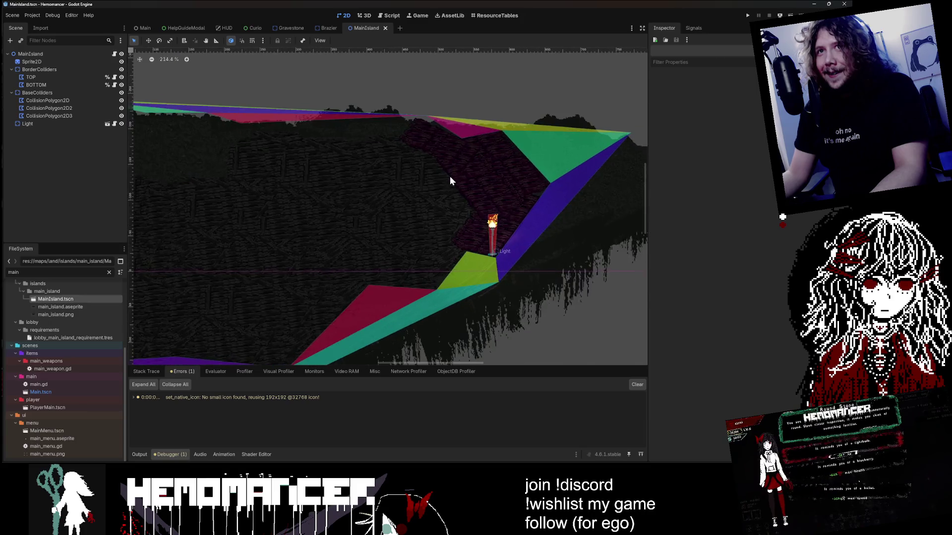
scroll(442, 241, "up", 1)
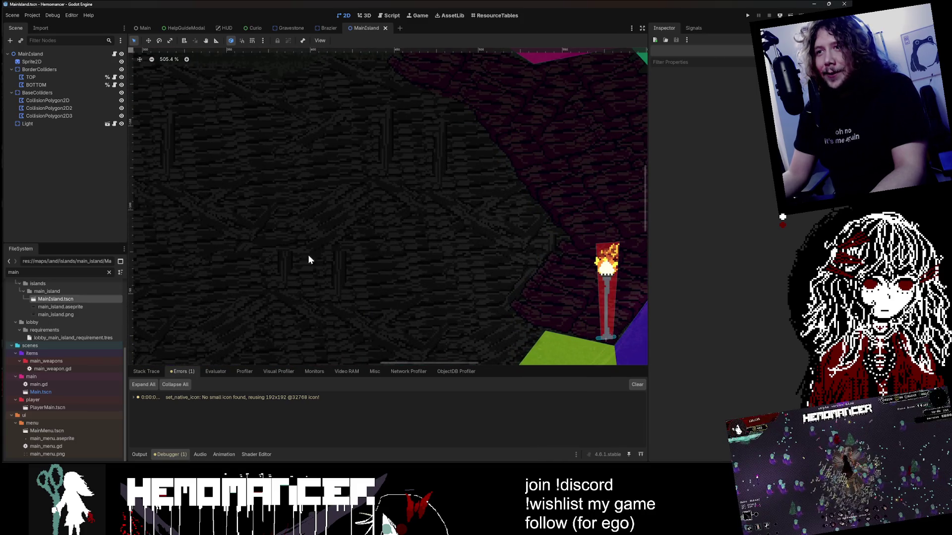
scroll(402, 267, "down", 5)
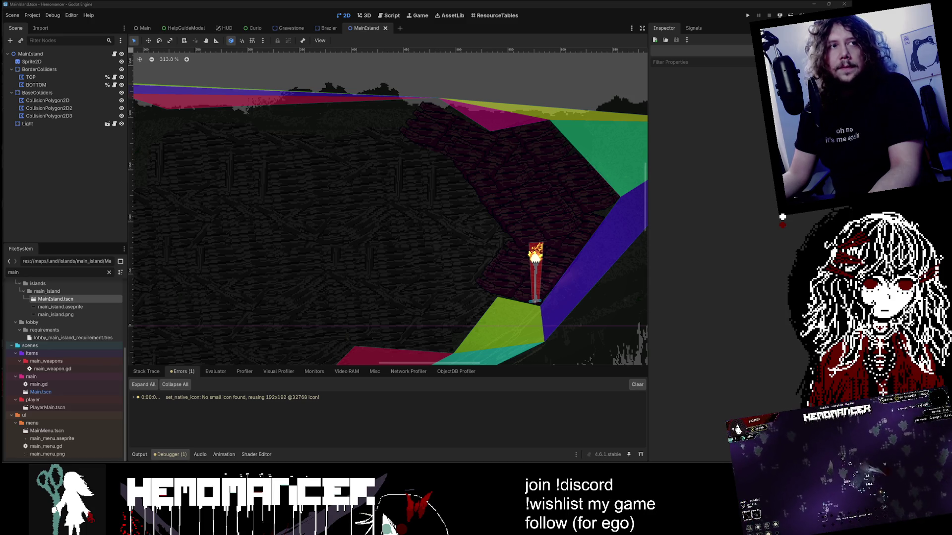
scroll(340, 323, "down", 4)
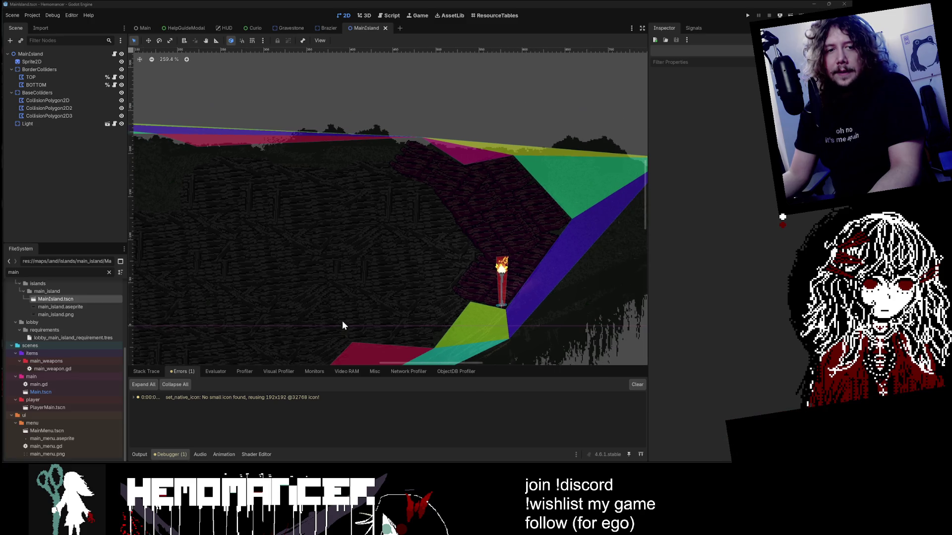
scroll(351, 312, "down", 1)
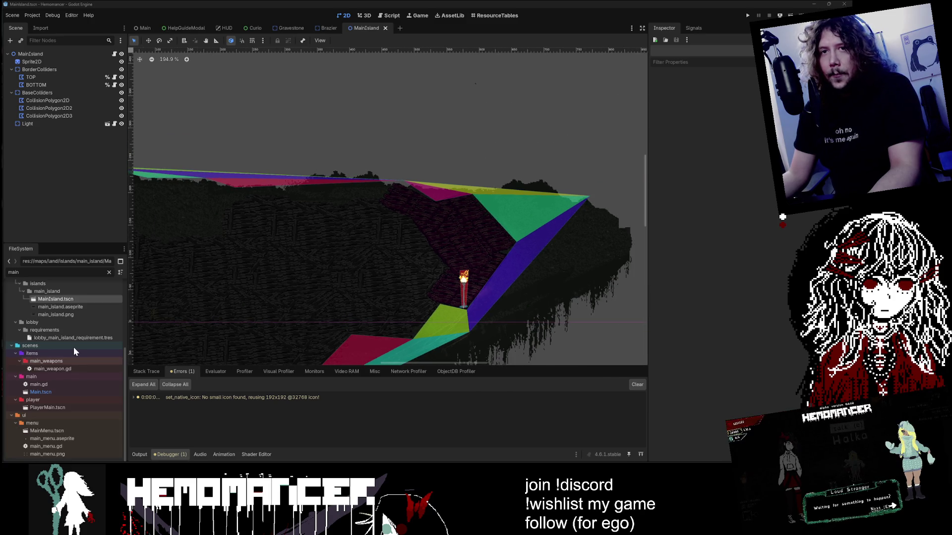
Open main_island.aseprite in Aseprite from Godot's FileSystem dock
right_click(78, 306)
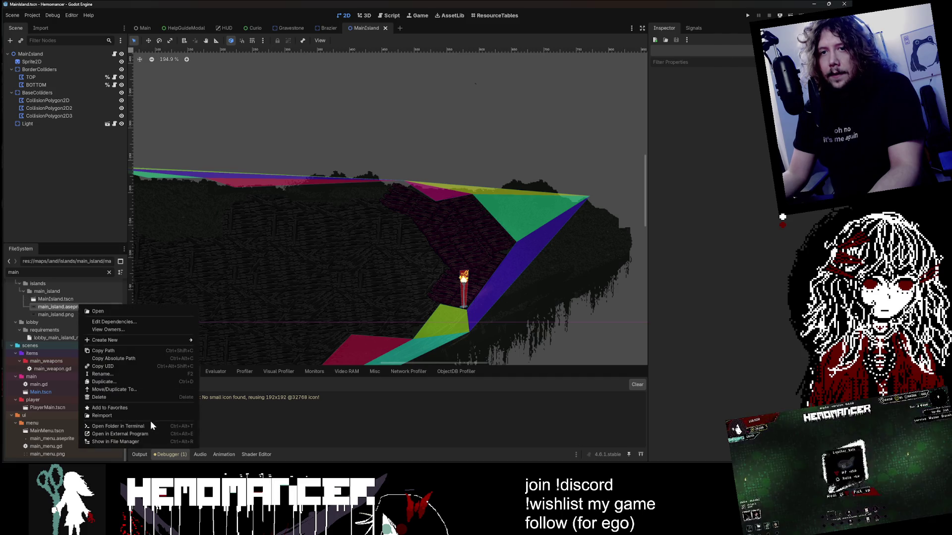
left_click(154, 432)
scroll(421, 218, "down", 3)
scroll(426, 223, "up", 5)
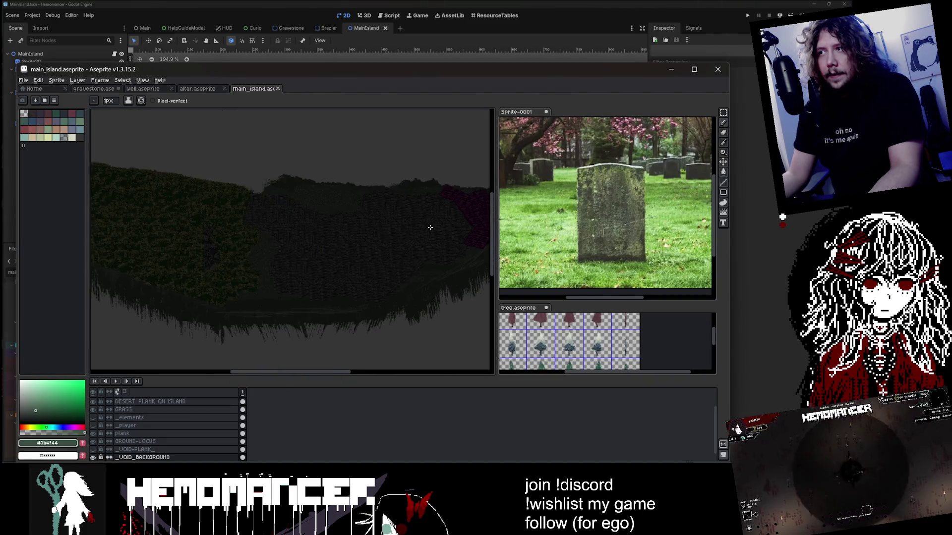
Hide the other layers and copy a rectangle of the plank layer's texture
left_click(724, 114)
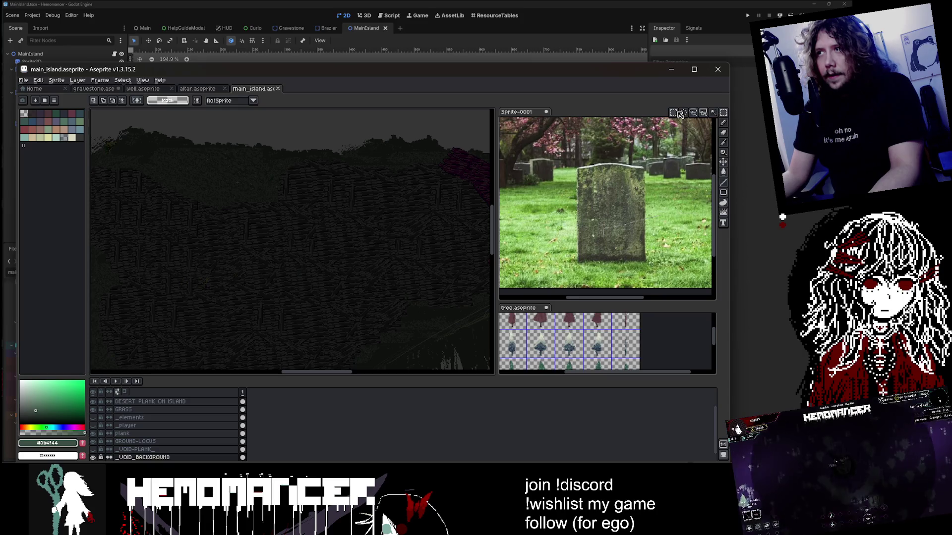
left_click(94, 442)
left_click(94, 441)
left_click(96, 438)
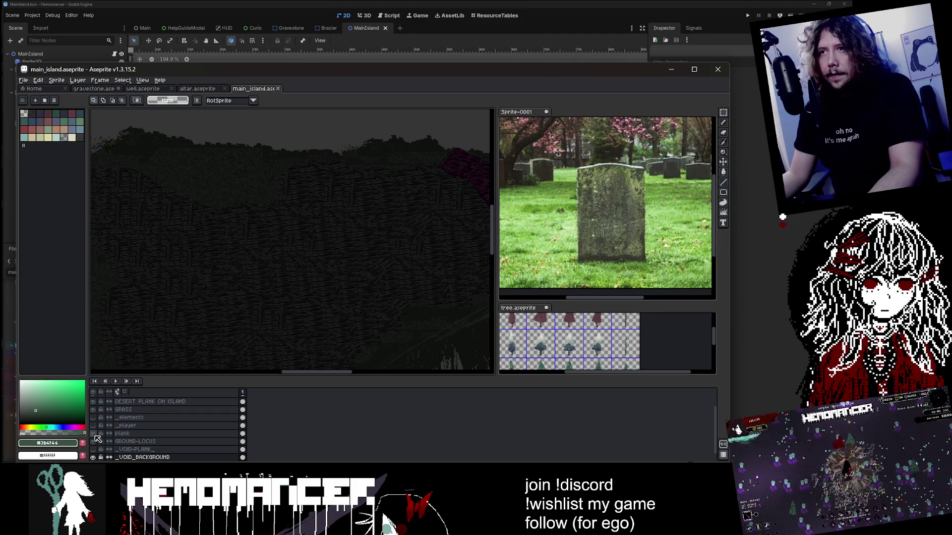
left_click(119, 433)
left_click_drag(320, 215, 399, 256)
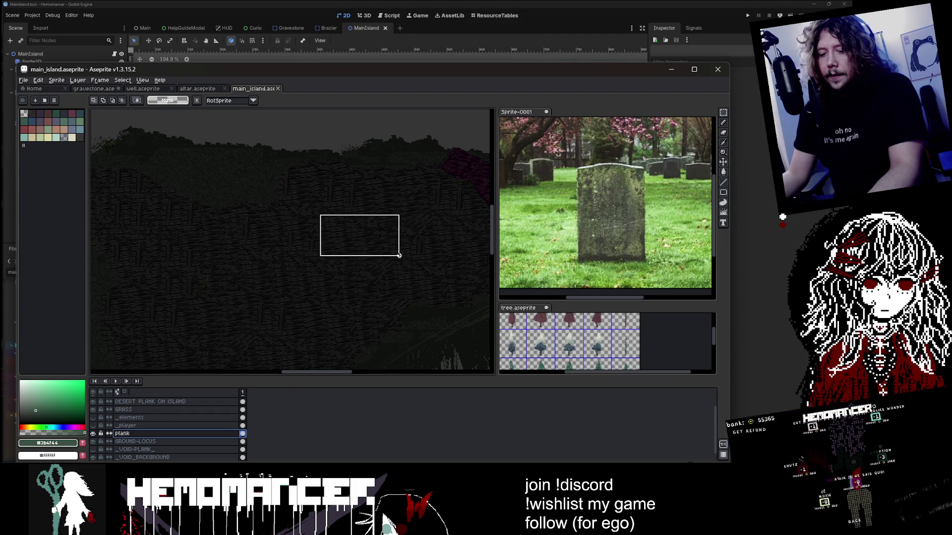
left_click(400, 255)
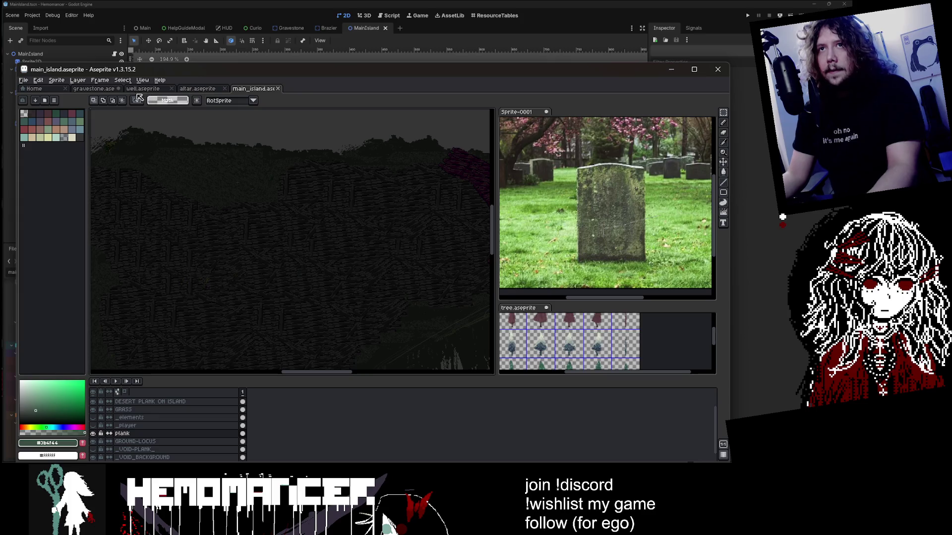
left_click(94, 88)
Paste the plank texture into gravestone.ase, rotate it upright, position it and commit
key("ctrl+v")
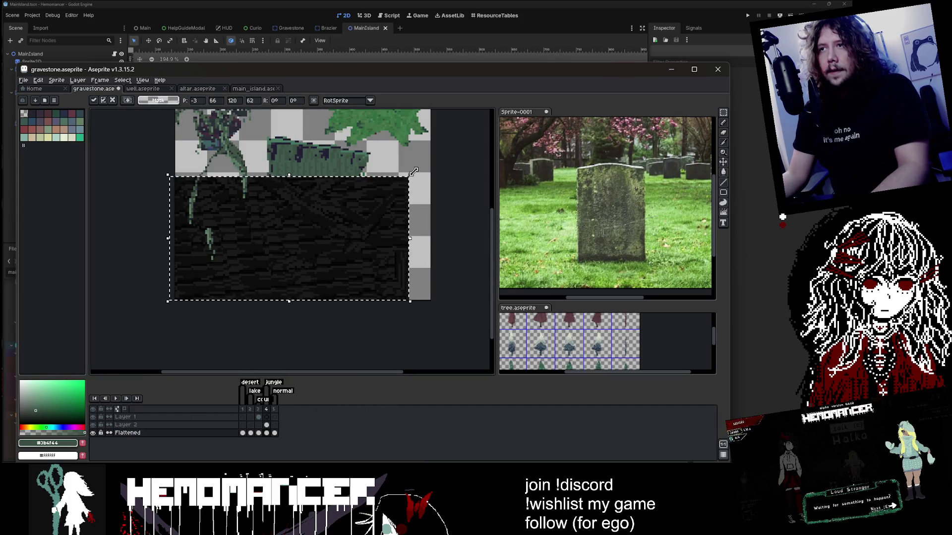
mouse_move(413, 171)
left_mouse_down()
mouse_move(270, 143)
mouse_move(262, 159)
left_mouse_up()
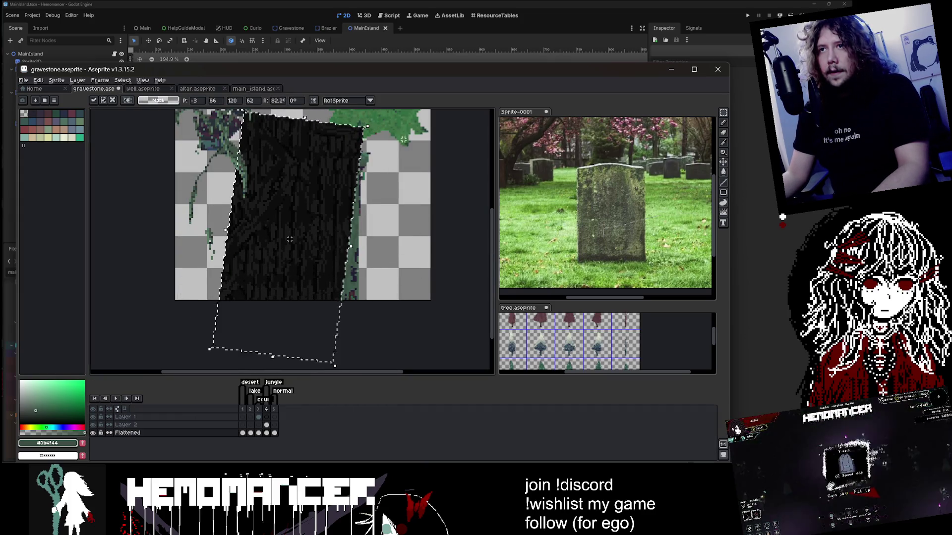
mouse_move(323, 164)
left_mouse_down()
mouse_move(374, 172)
mouse_move(337, 188)
mouse_move(345, 191)
left_mouse_up()
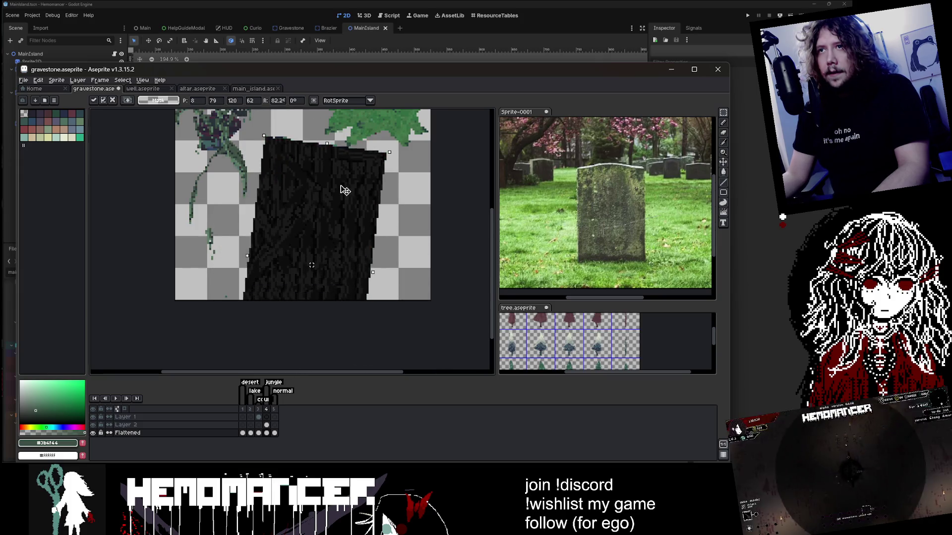
mouse_move(389, 153)
left_mouse_down()
mouse_move(335, 209)
mouse_move(460, 212)
mouse_move(487, 191)
mouse_move(486, 245)
mouse_move(446, 198)
mouse_move(407, 209)
mouse_move(393, 240)
mouse_move(435, 202)
mouse_move(419, 299)
mouse_move(328, 348)
mouse_move(343, 341)
mouse_move(336, 276)
left_mouse_up()
key("ctrl+z")
key("ctrl+z")
key("ctrl+z")
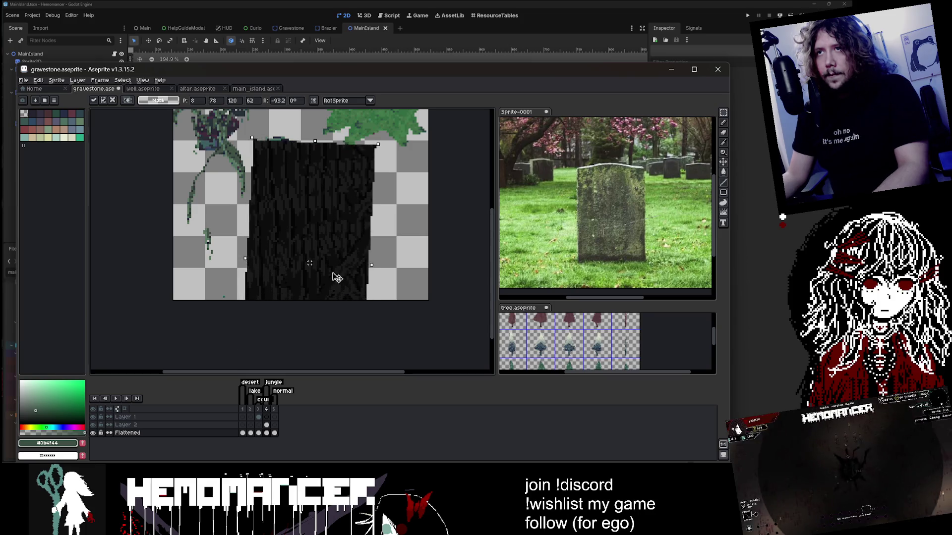
key("Return")
key("Left")
key("Left")
On the dark block's frame, erase a strip along the block's edge
scroll(347, 275, "down", 3)
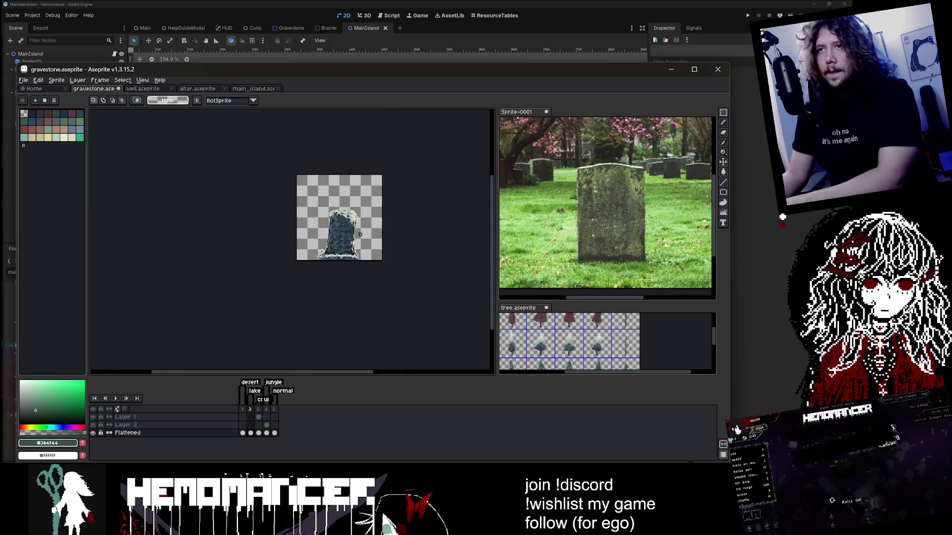
scroll(347, 275, "up", 3)
key("Right")
key("Right")
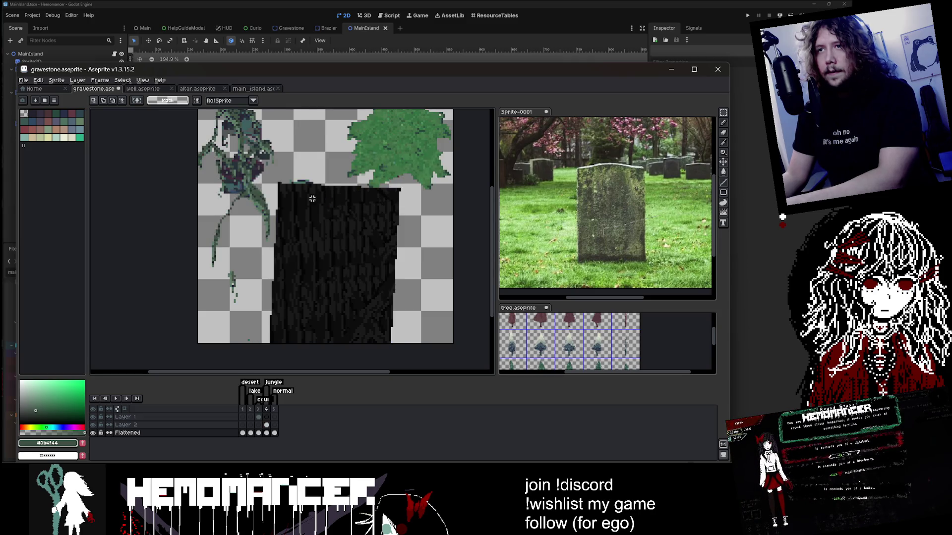
key("b")
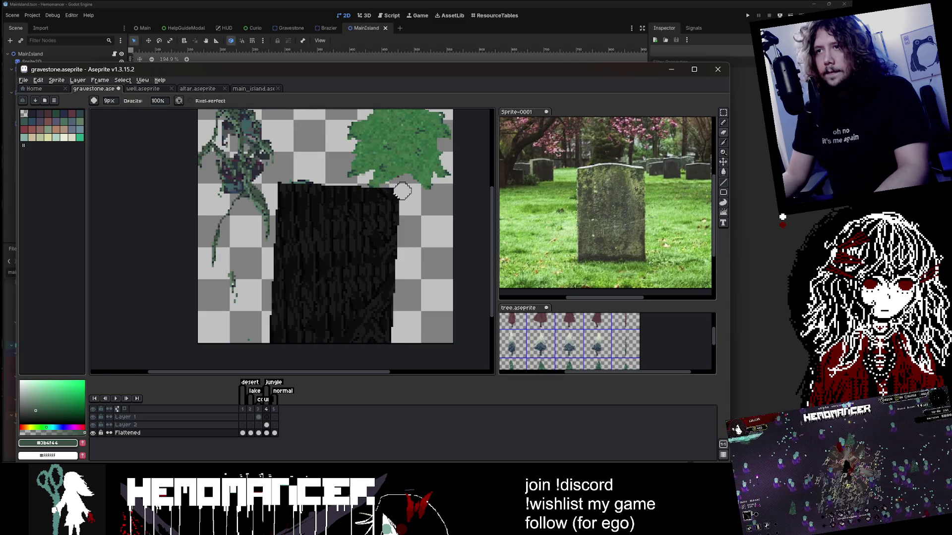
scroll(387, 202, "up", 1)
scroll(373, 154, "up", 1)
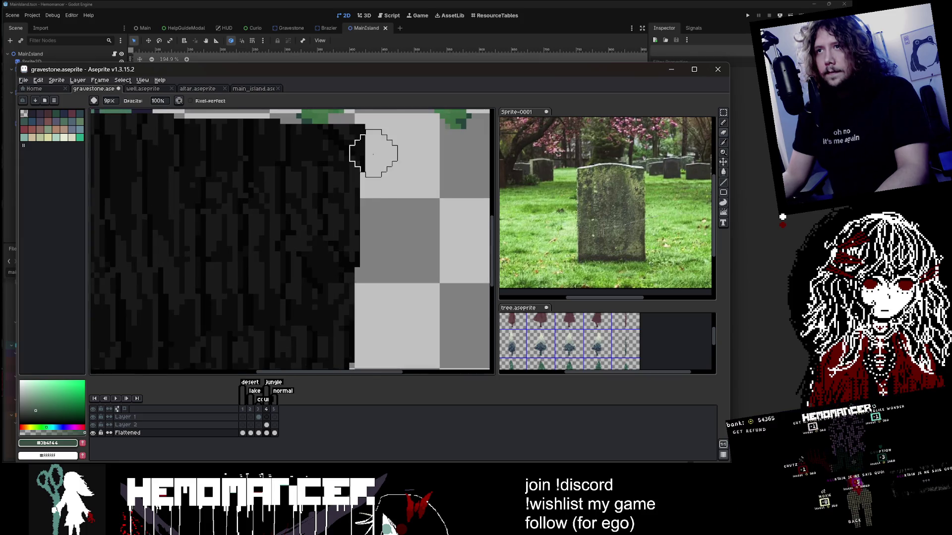
scroll(375, 161, "up", 2)
scroll(368, 155, "down", 3)
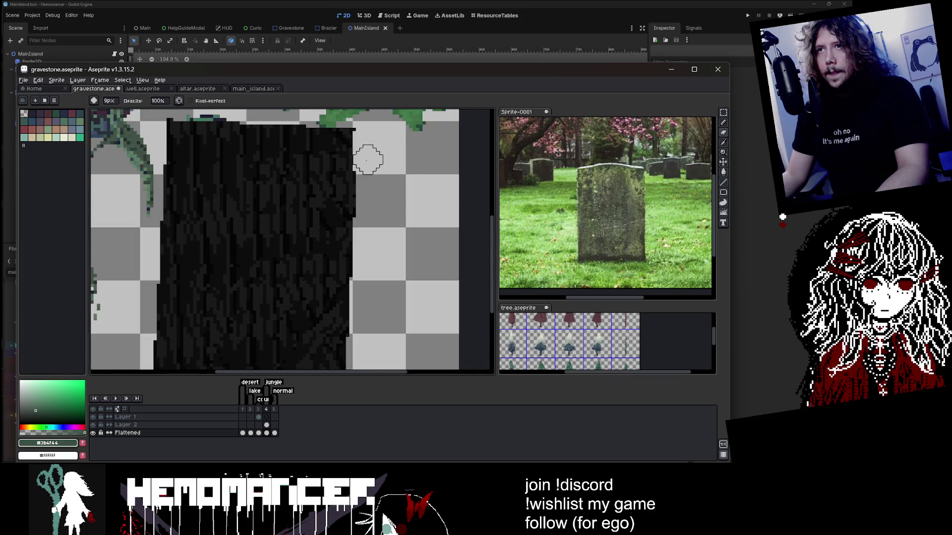
scroll(366, 160, "up", 2)
left_click_drag(360, 163, 345, 225)
Shrink the brush to 4px and erase a small patch from the block's edge
key("minus")
key("minus")
key("minus")
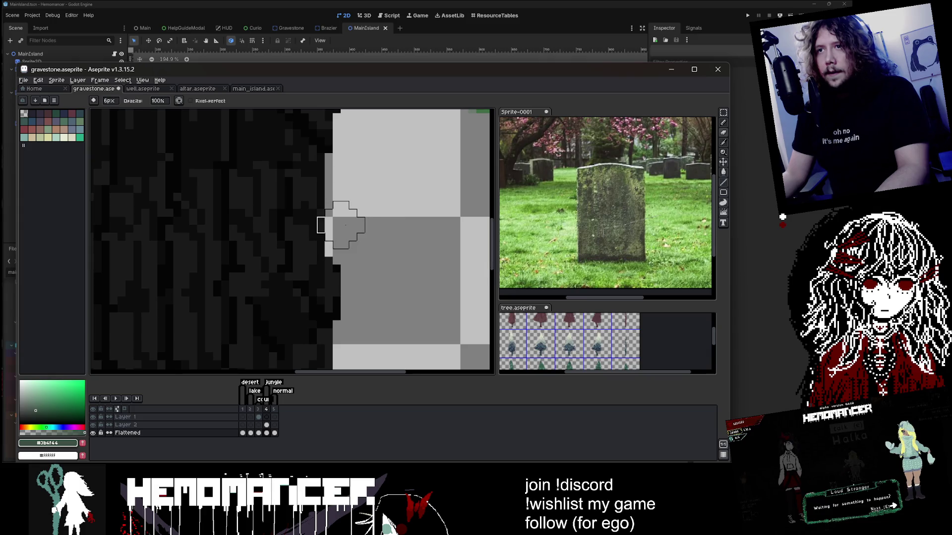
left_click_drag(388, 294, 361, 150)
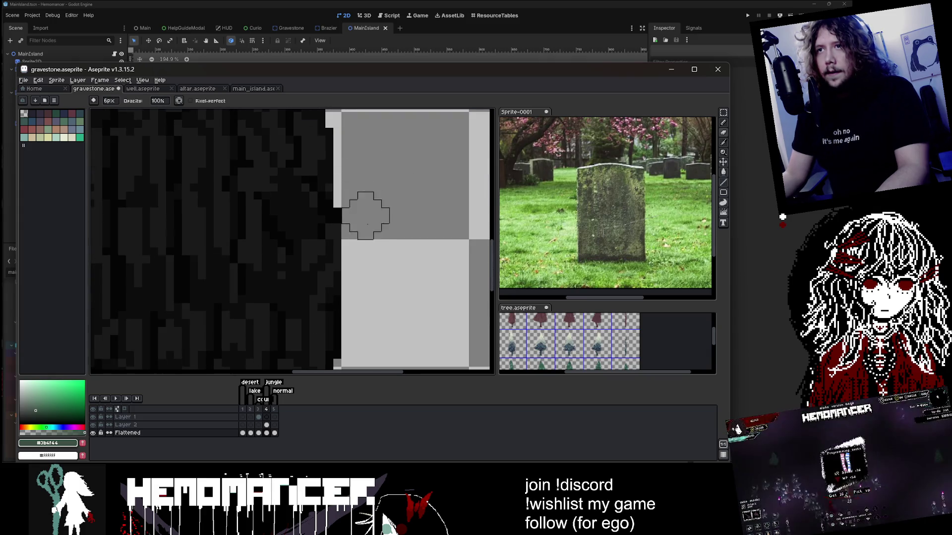
key("minus")
key("minus")
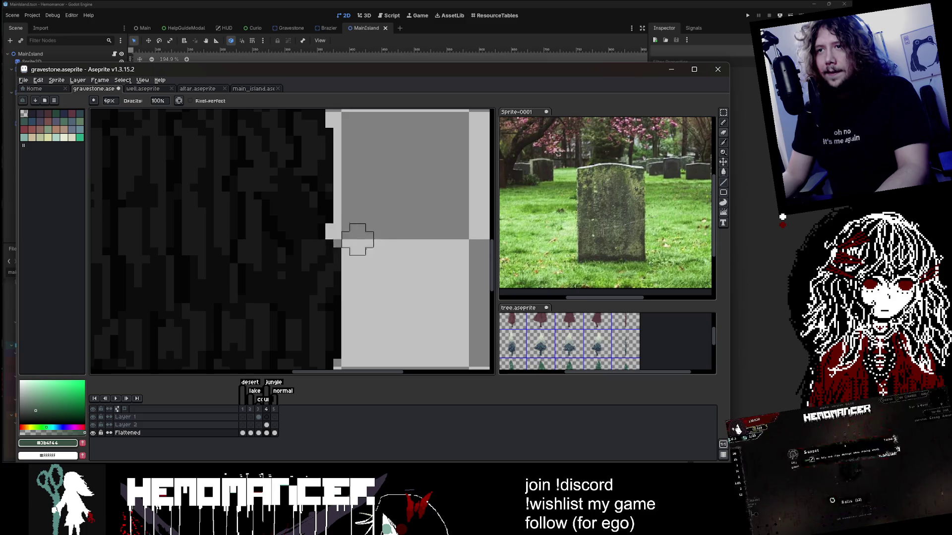
scroll(357, 240, "down", 2)
scroll(357, 196, "up", 2)
left_click_drag(356, 212, 351, 234)
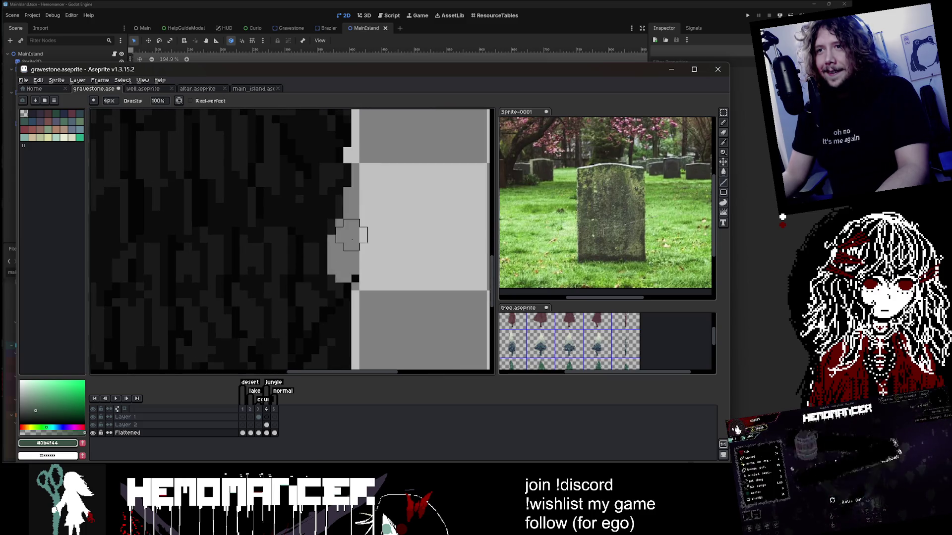
scroll(352, 235, "down", 2)
scroll(368, 235, "up", 1)
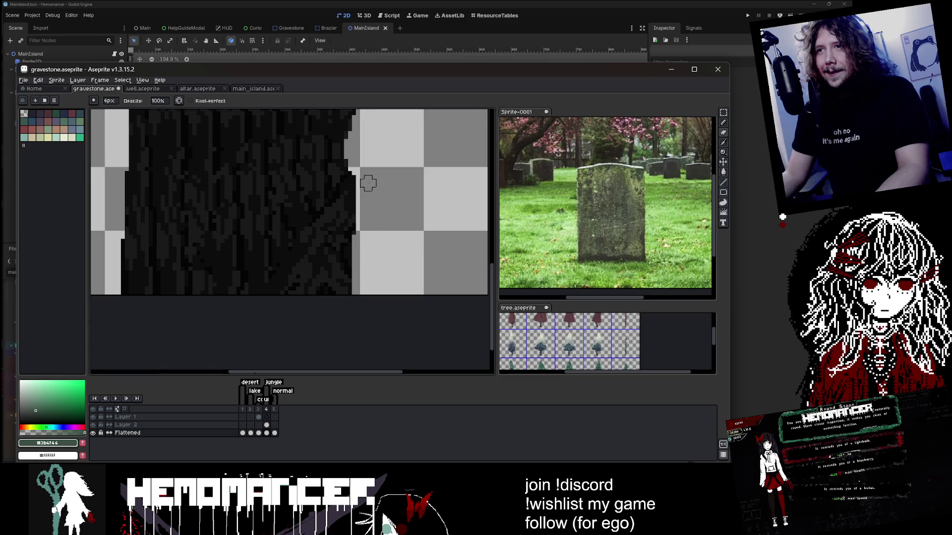
scroll(368, 183, "up", 1)
scroll(356, 219, "down", 2)
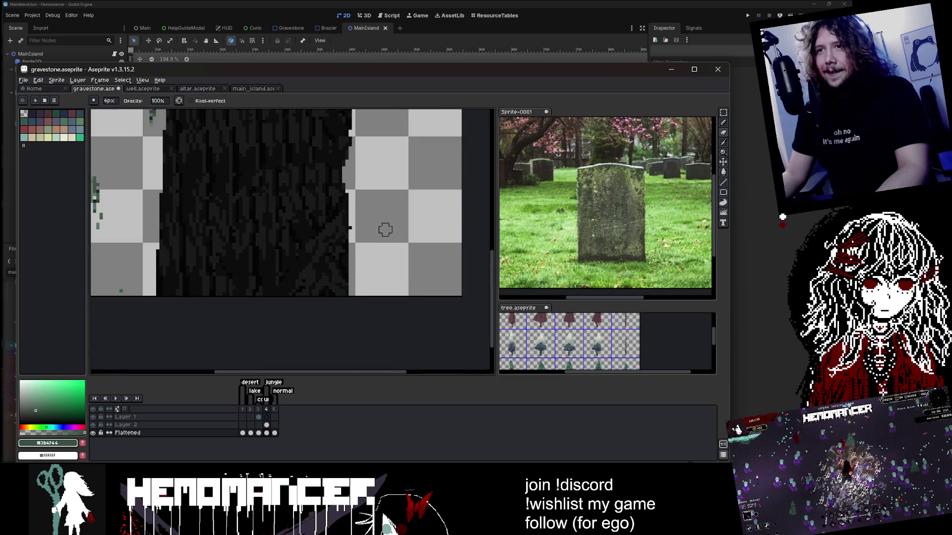
scroll(385, 229, "down", 1)
left_click_drag(385, 229, 397, 264)
Select a narrow strip of the block's right side and move it up about 31 px
left_click(726, 114)
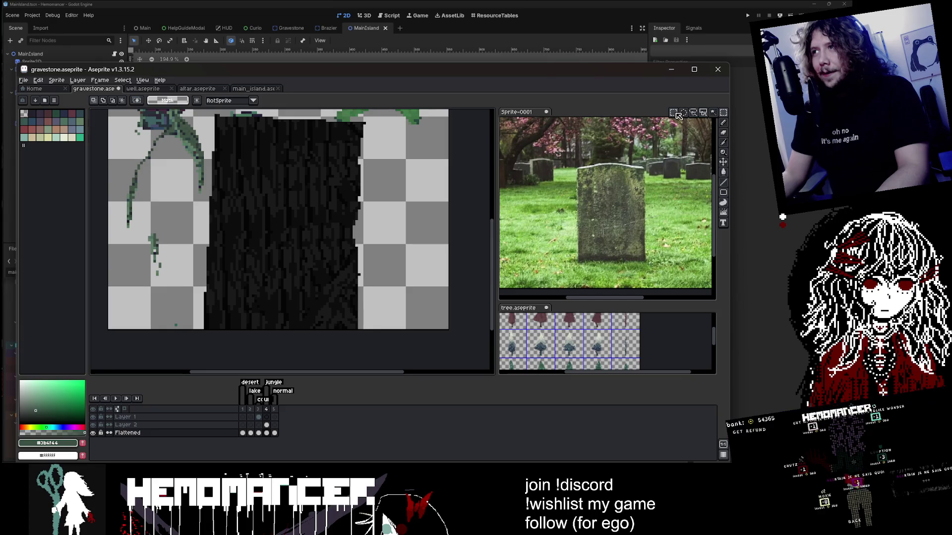
scroll(280, 166, "up", 1)
mouse_move(281, 160)
left_mouse_down()
mouse_move(311, 268)
mouse_move(364, 332)
mouse_move(360, 294)
left_mouse_up()
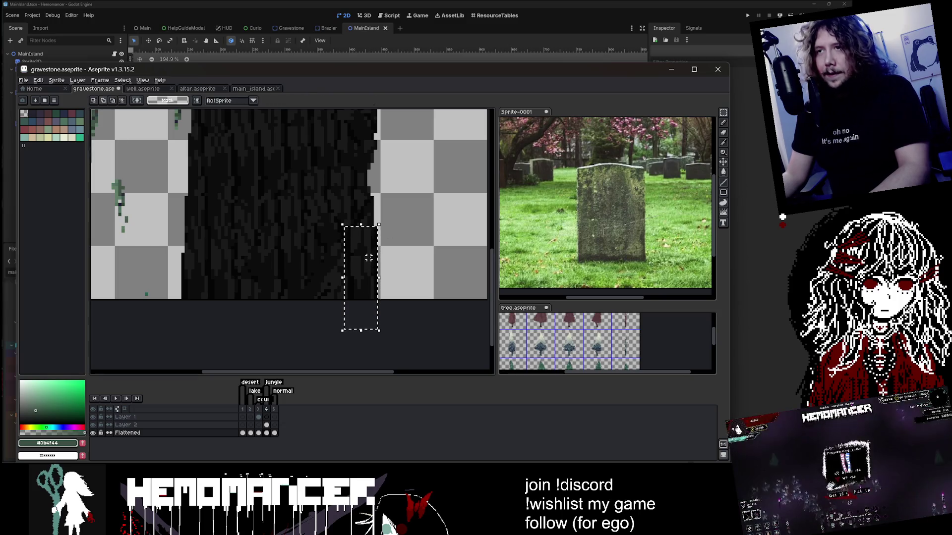
left_click_drag(373, 261, 373, 162)
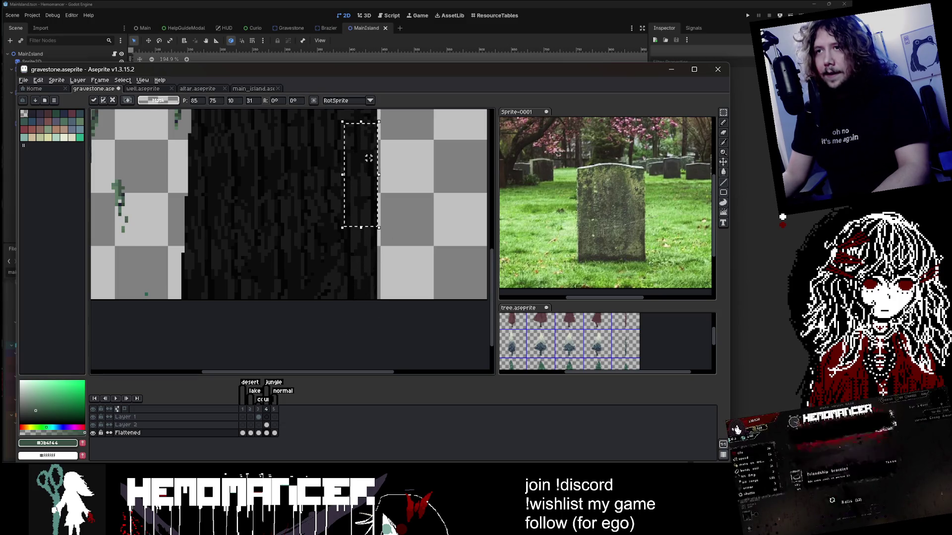
key("ctrl+d")
Widen the block's right-edge strip by one pixel and commit the transform
scroll(408, 272, "down", 2)
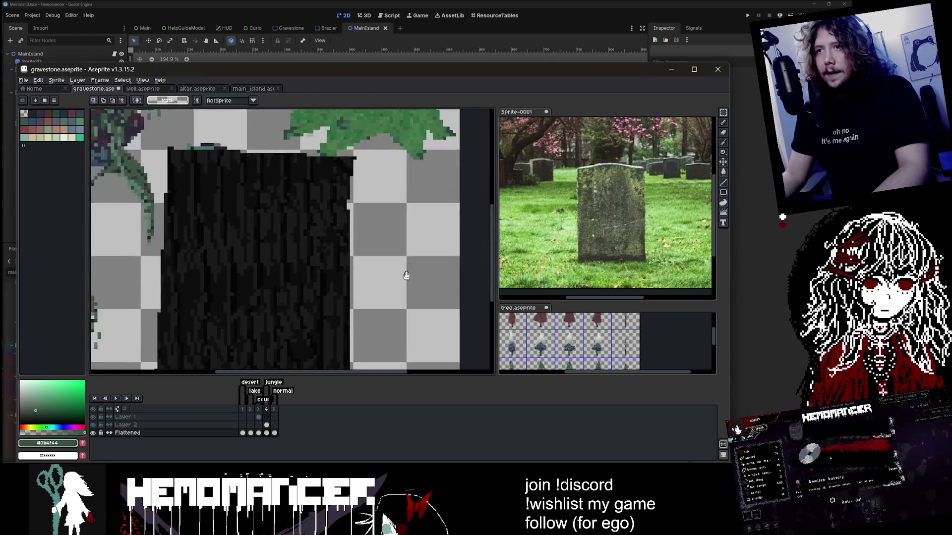
scroll(416, 206, "up", 2)
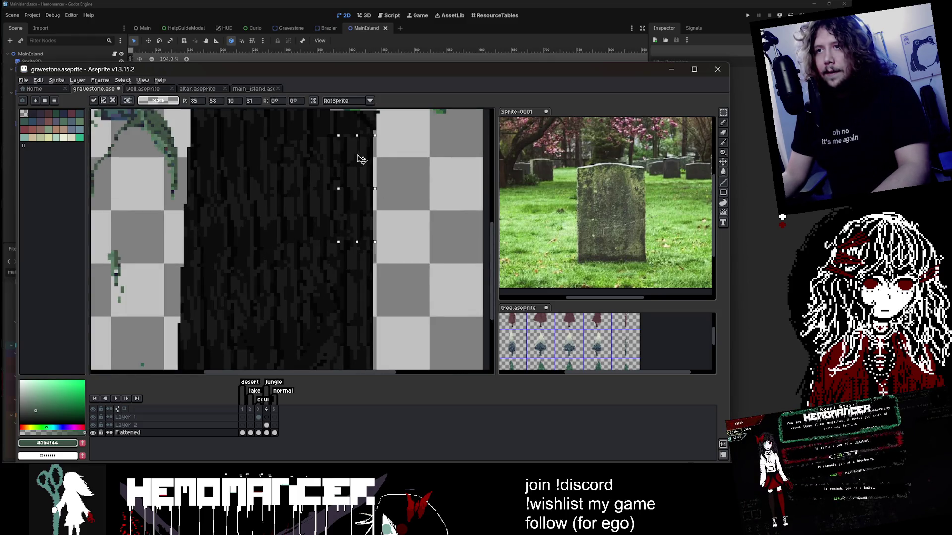
left_click_drag(375, 136, 339, 242)
left_click(368, 198)
left_click_drag(370, 198, 380, 174)
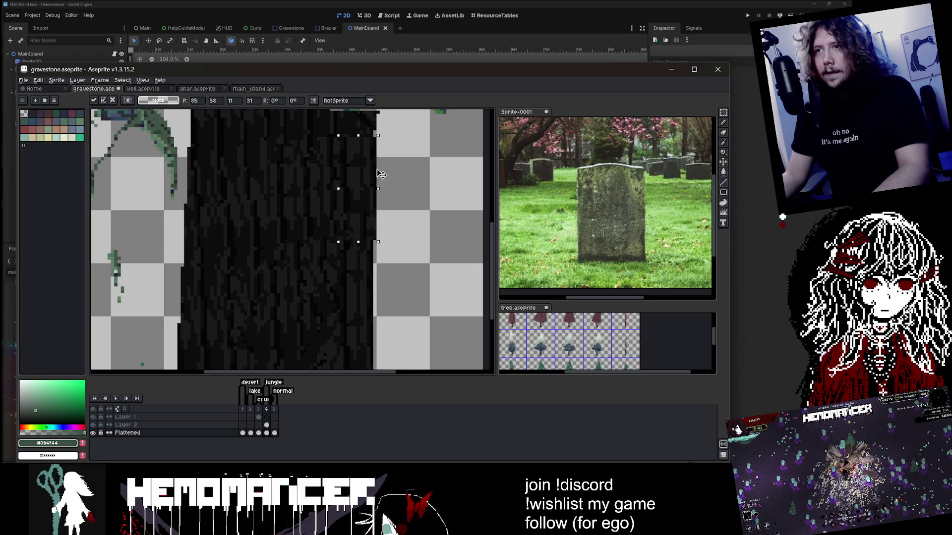
key("Return")
scroll(427, 179, "down", 2)
scroll(366, 178, "up", 2)
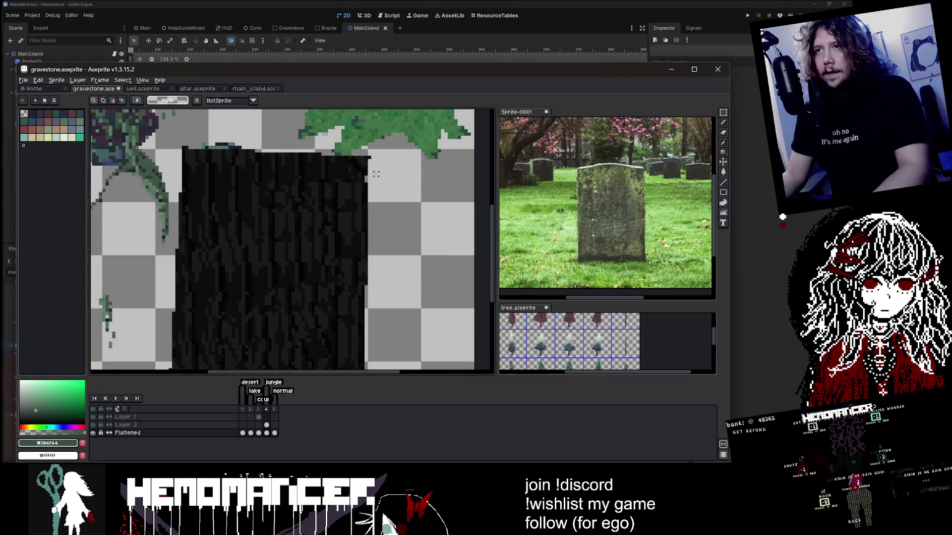
key("b")
scroll(365, 179, "down", 1)
scroll(372, 169, "up", 1)
Sample the leaf green, brush a 17% opacity wash over the stone, then undo it
scroll(380, 158, "down", 1)
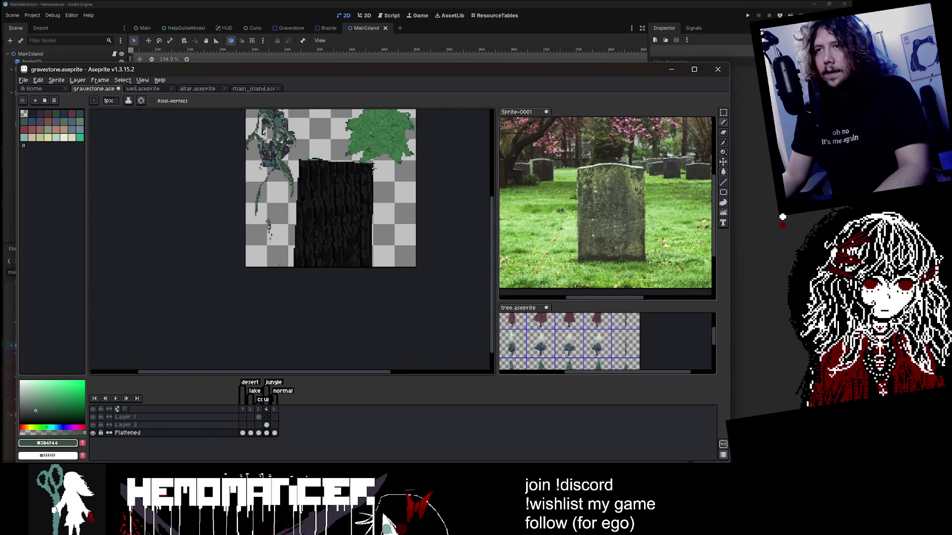
left_click(380, 157, "alt")
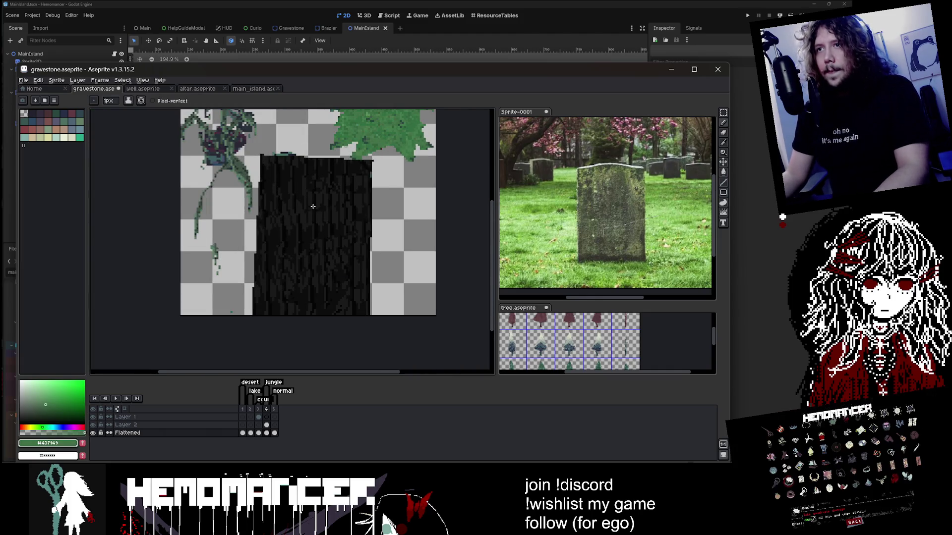
scroll(300, 223, "up", 5)
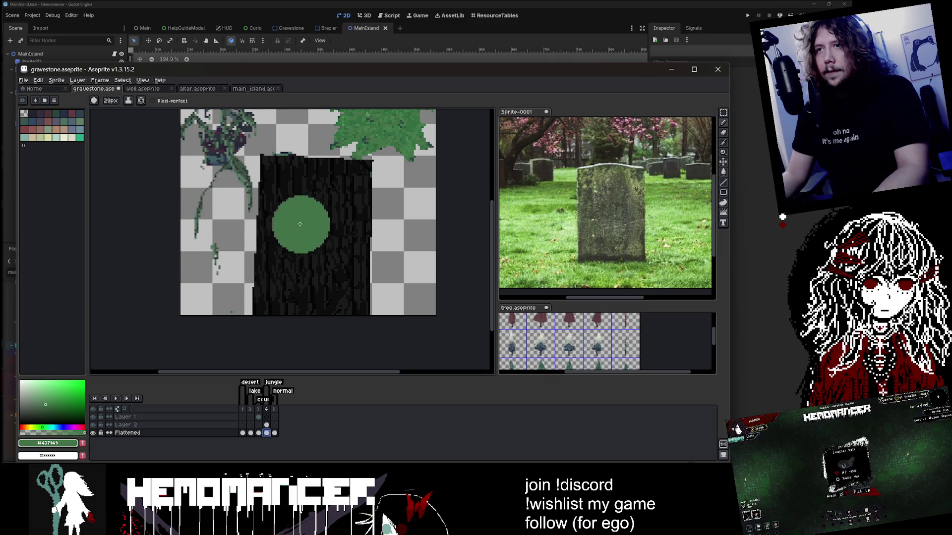
left_click(128, 101)
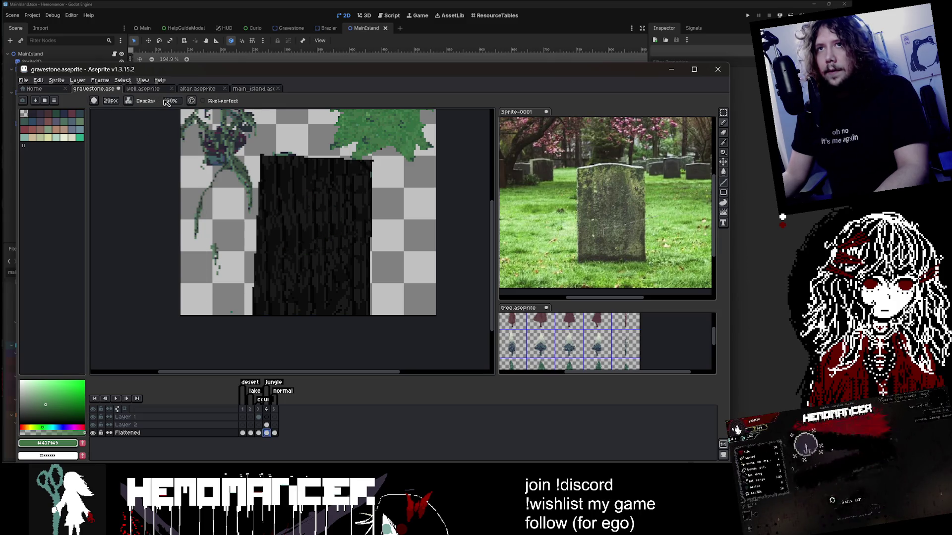
type("17")
mouse_move(345, 220)
left_mouse_down()
mouse_move(294, 191)
mouse_move(298, 174)
mouse_move(312, 310)
mouse_move(347, 308)
mouse_move(347, 208)
left_mouse_up()
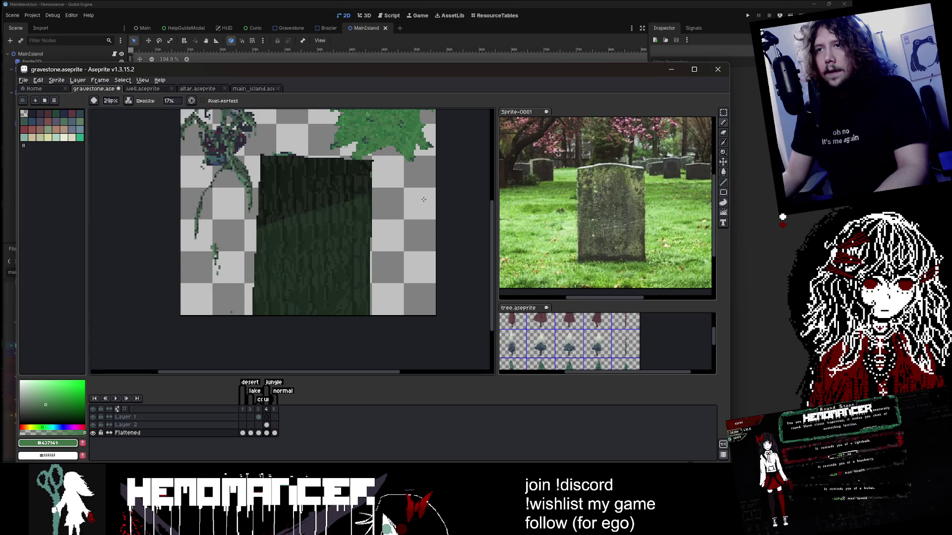
key("ctrl+z")
Try a green bucket fill on the stone and undo it
key("g")
scroll(287, 179, "up", 2)
left_click(287, 173)
scroll(286, 174, "down", 1)
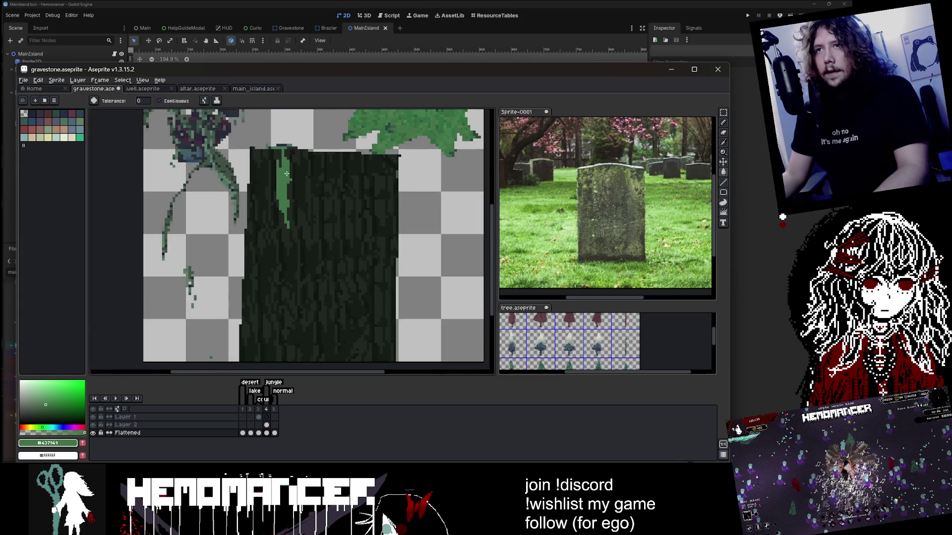
key("ctrl+z")
scroll(286, 174, "down", 3)
scroll(347, 168, "up", 4)
key("i")
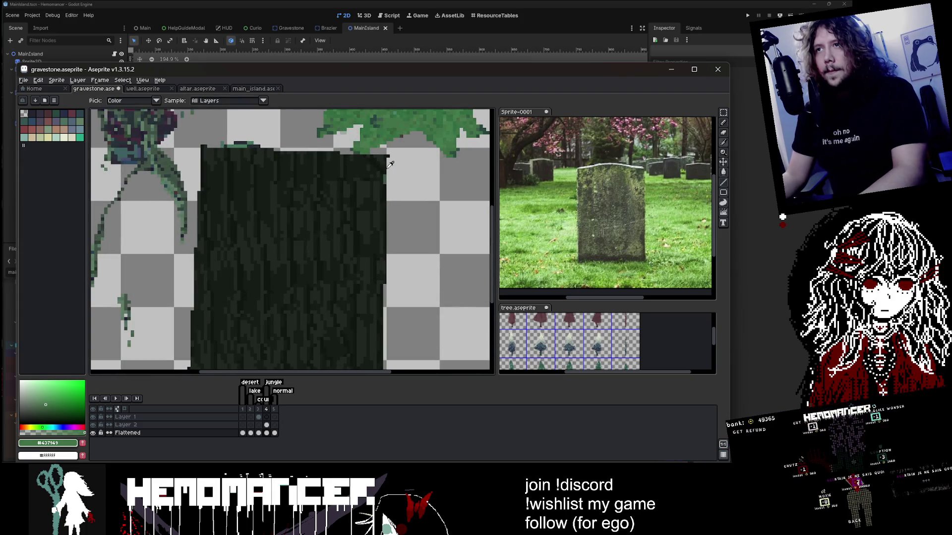
scroll(390, 164, "up", 1)
Sample the near-black #050505 from main_island and return to the gravestone sprite
left_click(250, 89)
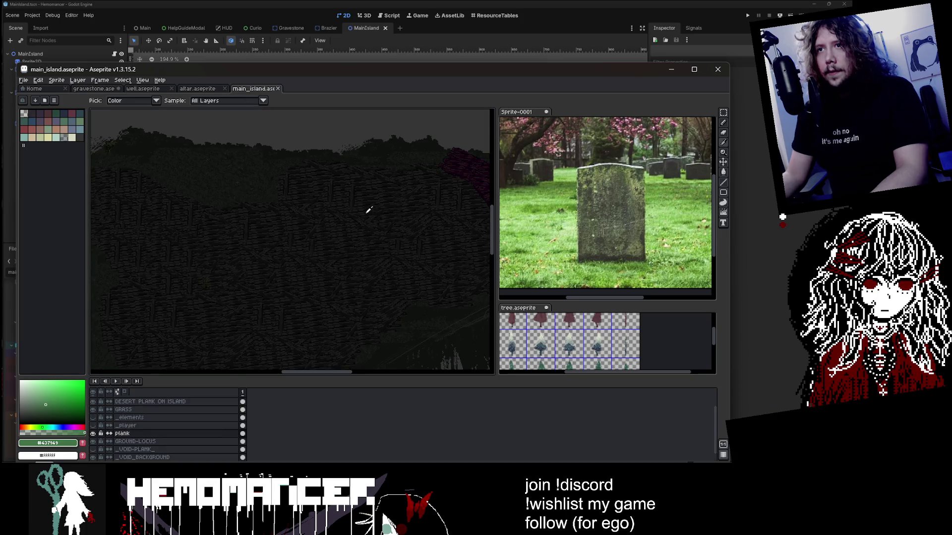
scroll(360, 191, "up", 2)
left_click(355, 207)
left_click(102, 89)
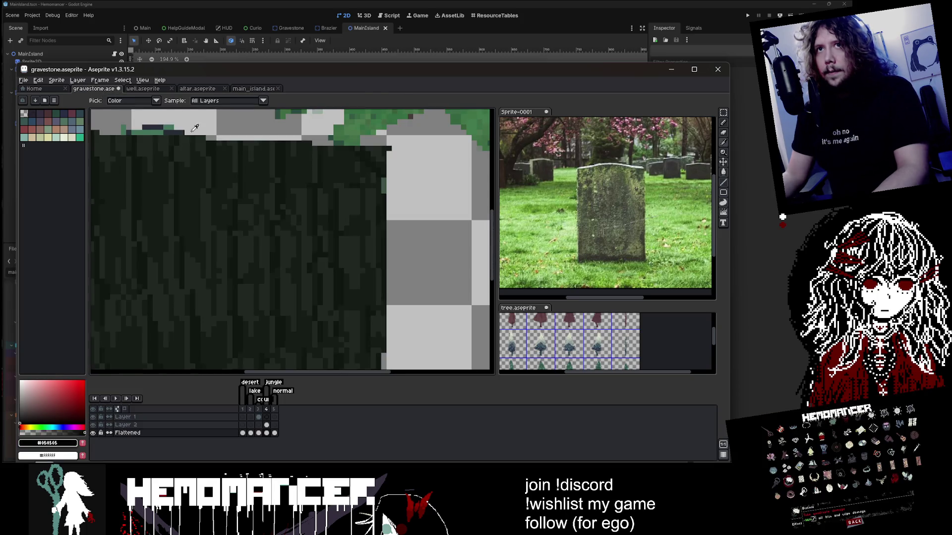
Set the Paint Bucket to non-contiguous so fills recolour every matching stone pixel
key("g")
scroll(373, 208, "up", 1)
left_click(48, 443)
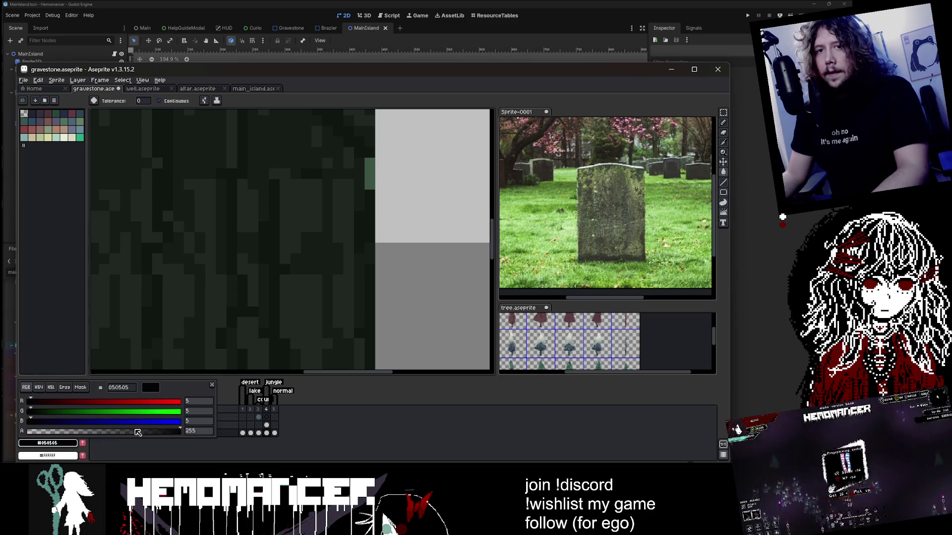
left_click(255, 440)
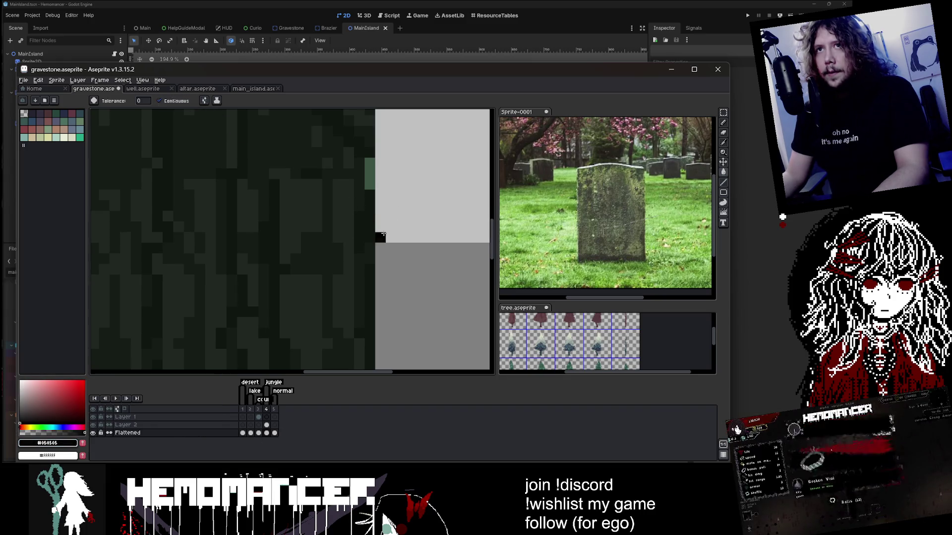
scroll(373, 217, "down", 3)
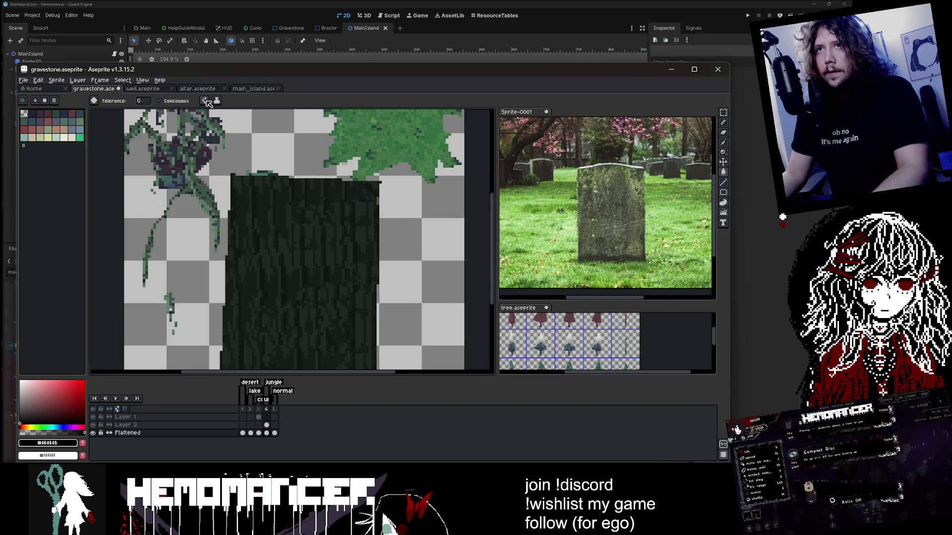
left_click(158, 101)
scroll(297, 233, "up", 1)
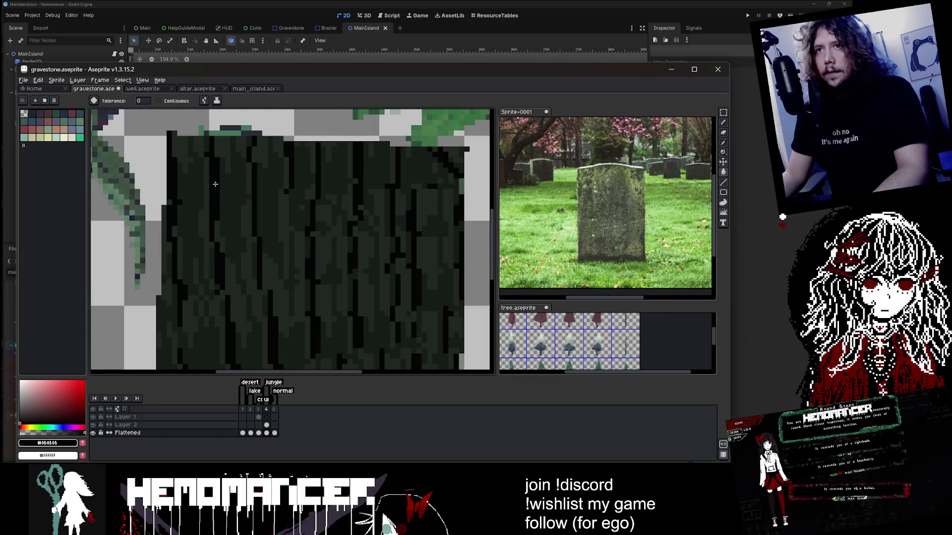
scroll(298, 233, "down", 3)
scroll(241, 164, "up", 4)
With the pencil active, pan and zoom to centre the gravestone in view
key("b")
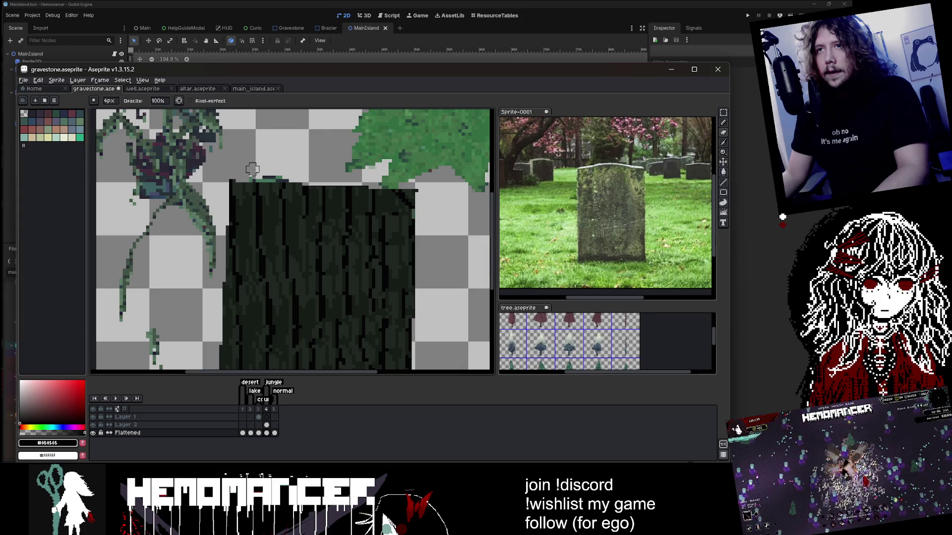
scroll(377, 138, "down", 2)
scroll(377, 138, "up", 1)
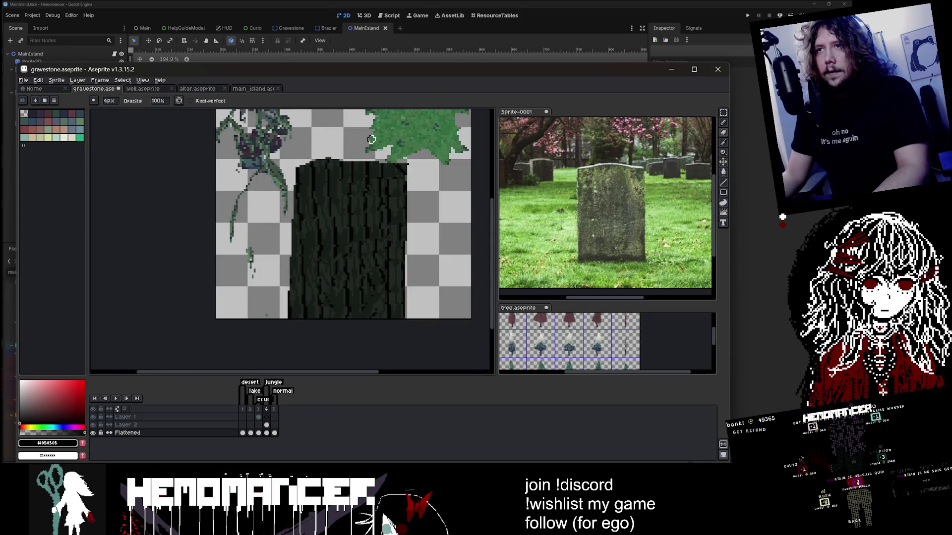
left_click_drag(374, 141, 328, 147)
scroll(359, 159, "up", 2)
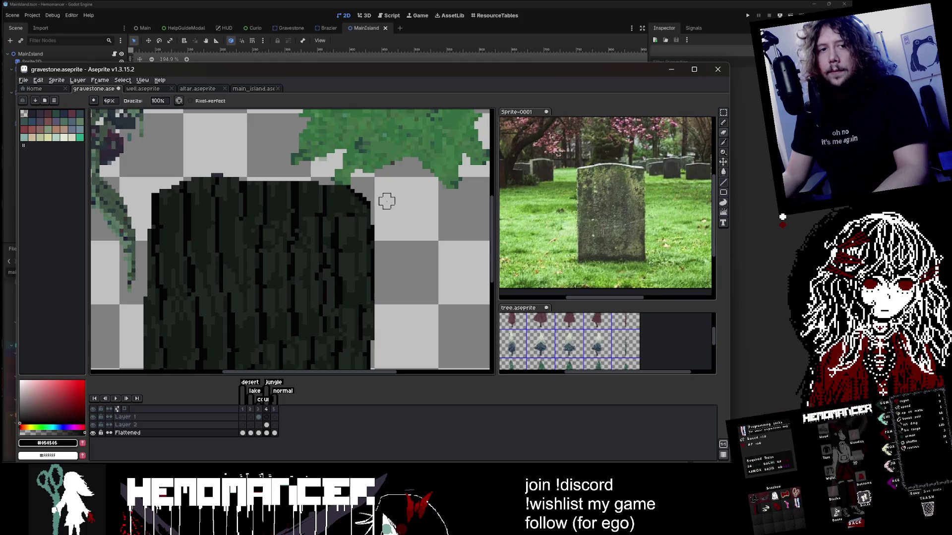
scroll(385, 200, "up", 2)
scroll(365, 202, "down", 1)
scroll(200, 175, "up", 2)
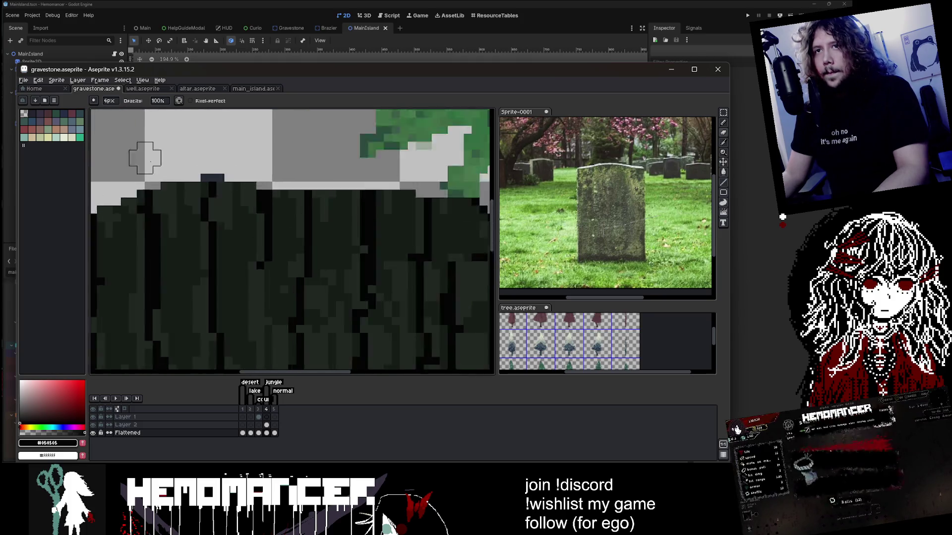
scroll(233, 158, "down", 3)
scroll(267, 159, "left", 2)
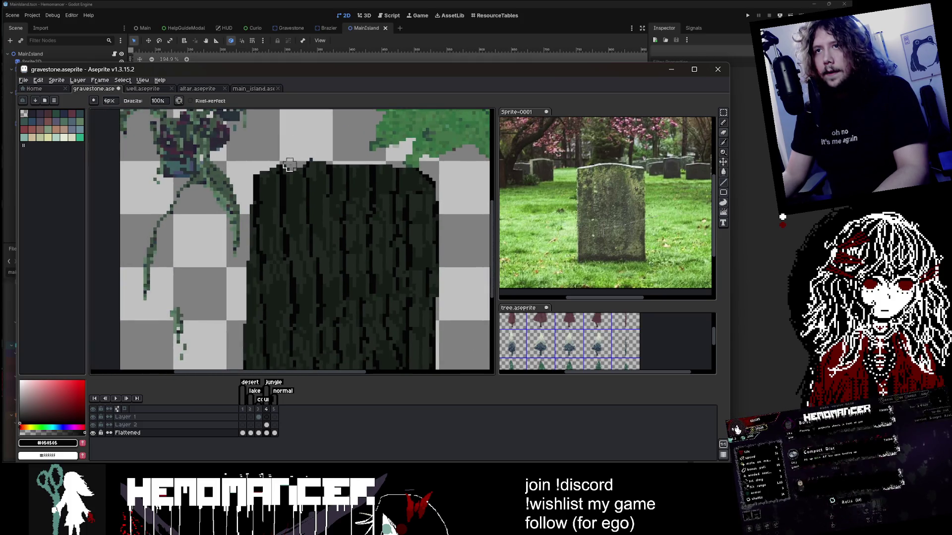
scroll(329, 145, "up", 2)
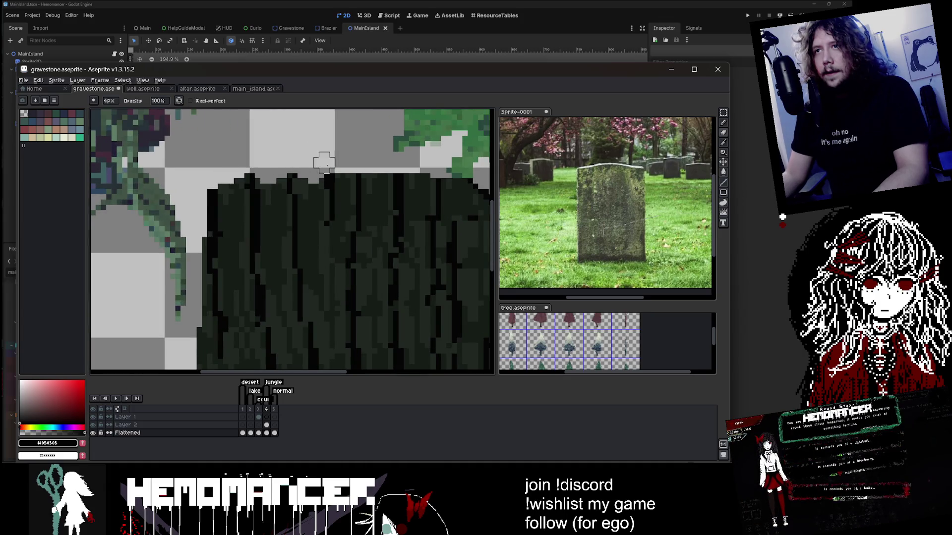
scroll(325, 162, "down", 4)
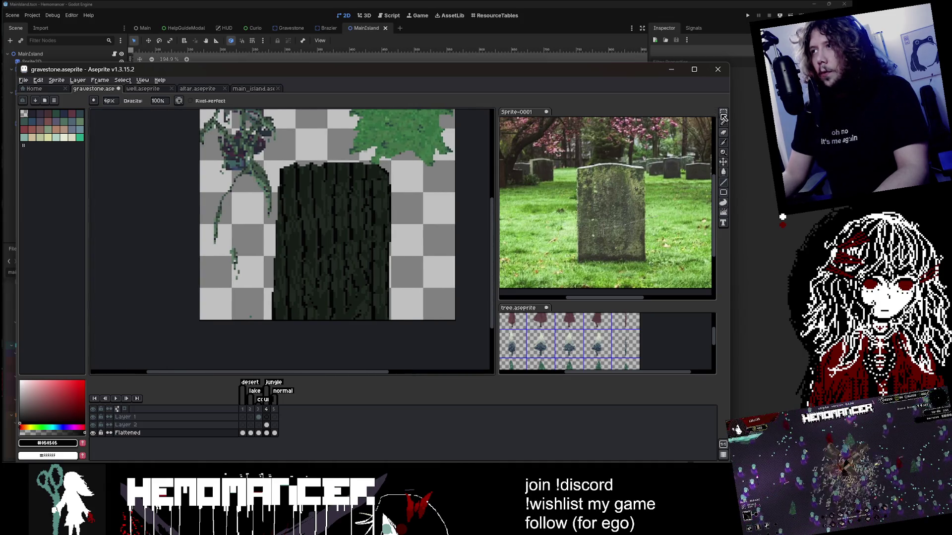
Select a block of the stone's top edge with the Rectangular Marquee
left_click(724, 114)
scroll(318, 157, "up", 1)
mouse_move(270, 155)
left_mouse_down()
mouse_move(329, 188)
mouse_move(377, 173)
left_mouse_up()
Commit the raised block, then shift the stone's top block left and commit it
key("Return")
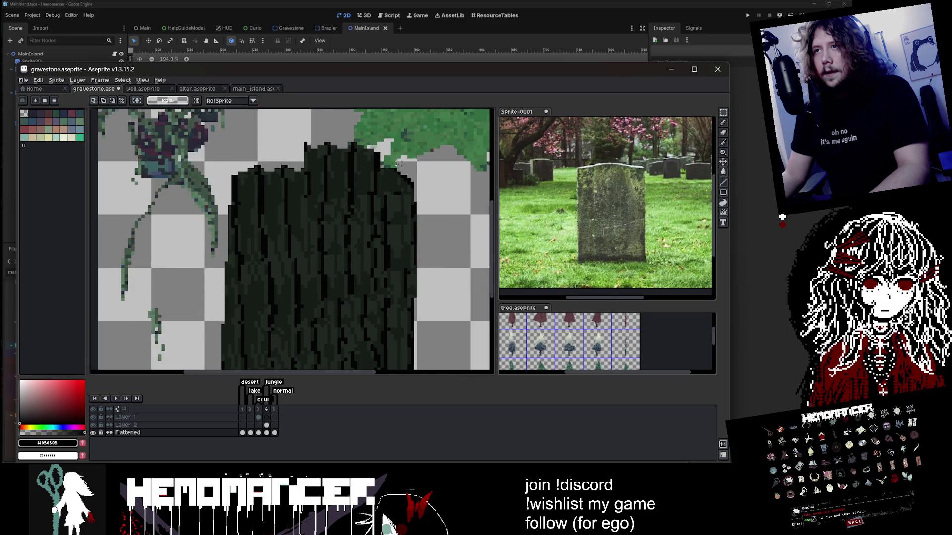
scroll(367, 189, "down", 1)
scroll(333, 221, "up", 2)
mouse_move(244, 181)
left_mouse_down()
mouse_move(325, 224)
mouse_move(216, 215)
mouse_move(387, 212)
mouse_move(361, 210)
mouse_move(452, 254)
mouse_move(431, 231)
mouse_move(384, 213)
mouse_move(411, 233)
mouse_move(385, 229)
mouse_move(465, 215)
mouse_move(376, 236)
left_mouse_up()
key("Return")
Pick a canvas colour and set the pencil to a fully opaque ink
key("e")
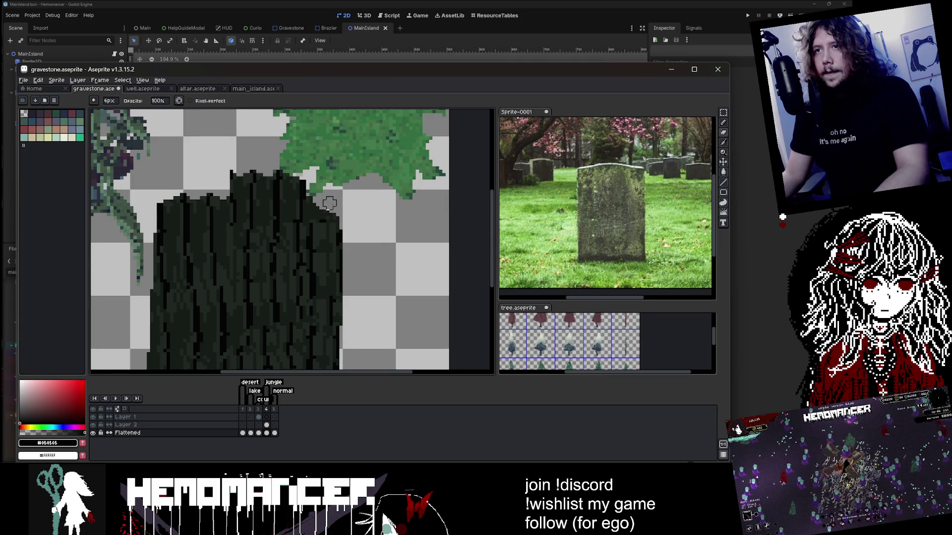
scroll(315, 209, "up", 1)
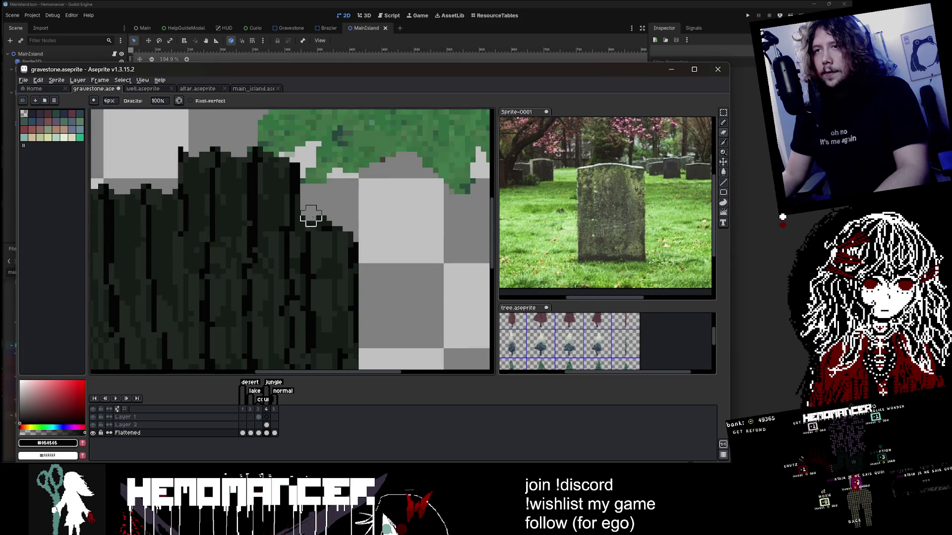
scroll(378, 223, "down", 3)
scroll(364, 157, "up", 1)
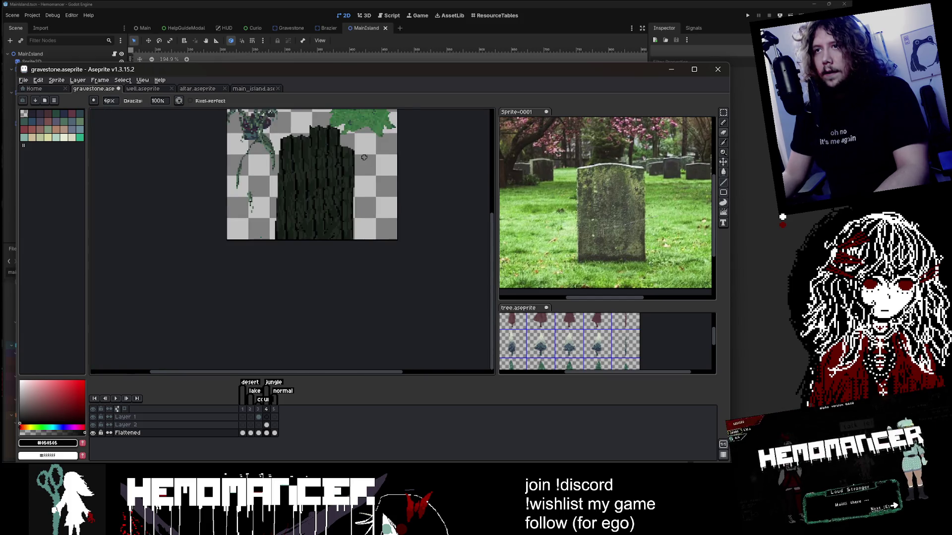
scroll(352, 157, "up", 1)
scroll(352, 157, "up", 1)
key("i")
scroll(397, 192, "down", 1)
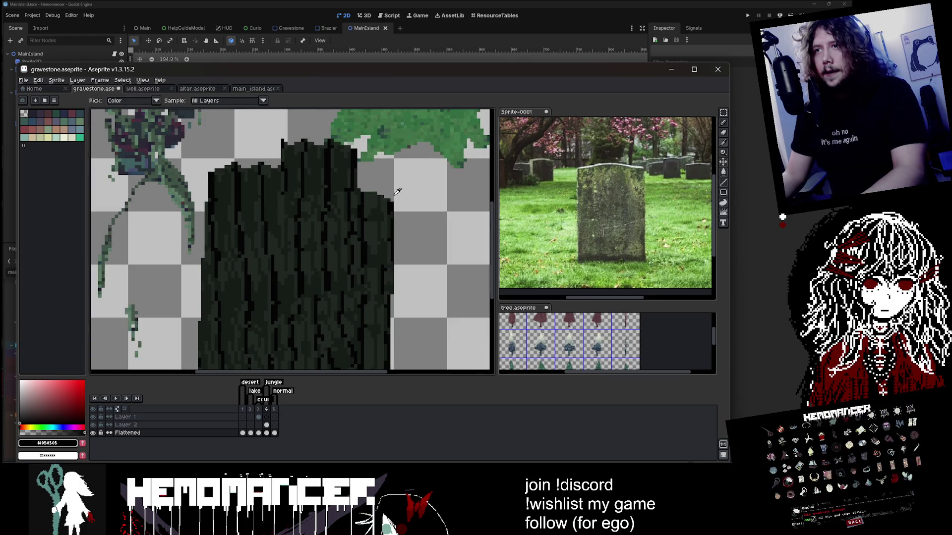
key("b")
scroll(341, 181, "up", 1)
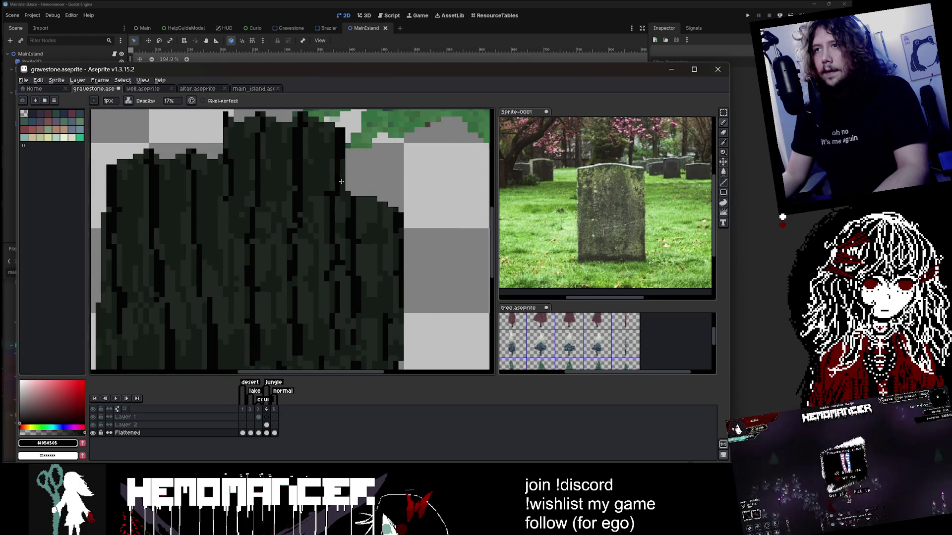
left_click(129, 101)
left_click(158, 130)
Draw a dark staircase edge along the stone's top
scroll(367, 200, "up", 1)
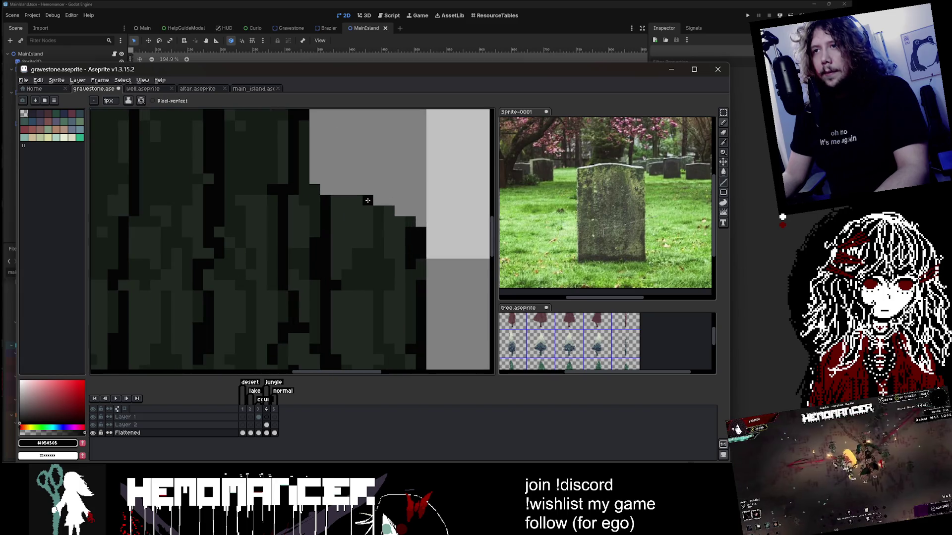
left_click_drag(368, 201, 405, 219)
scroll(371, 209, "down", 5)
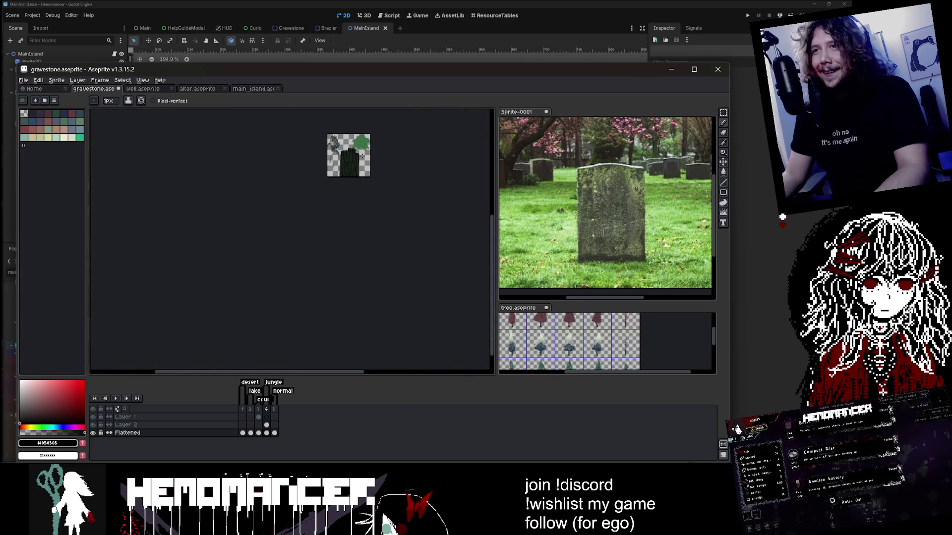
scroll(350, 164, "up", 3)
left_click_drag(341, 190, 391, 190)
scroll(367, 193, "up", 4)
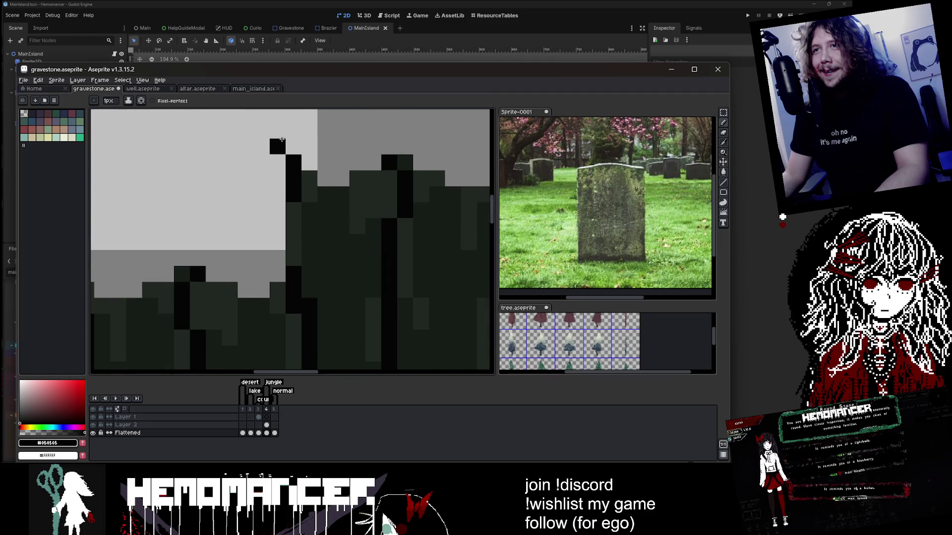
left_click_drag(308, 178, 338, 195)
left_click(361, 177)
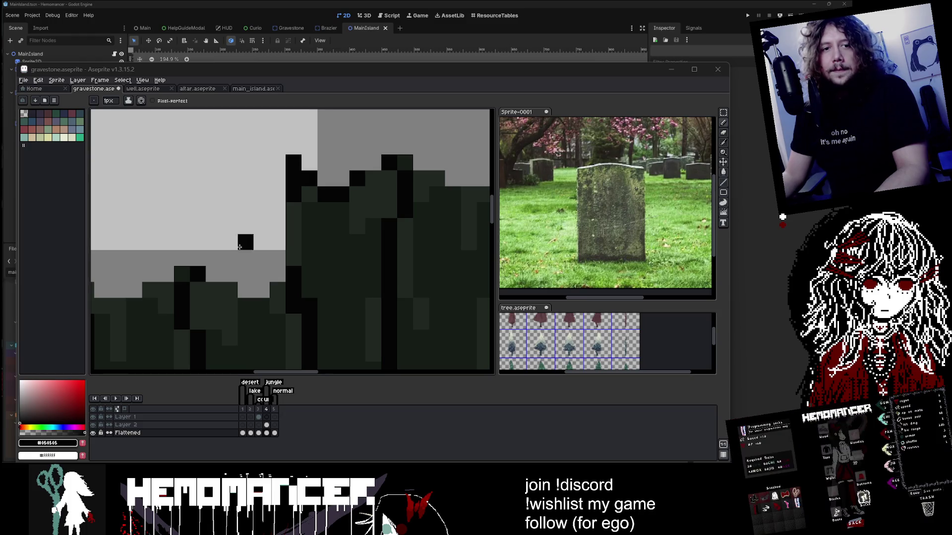
scroll(239, 246, "down", 3)
scroll(217, 253, "up", 3)
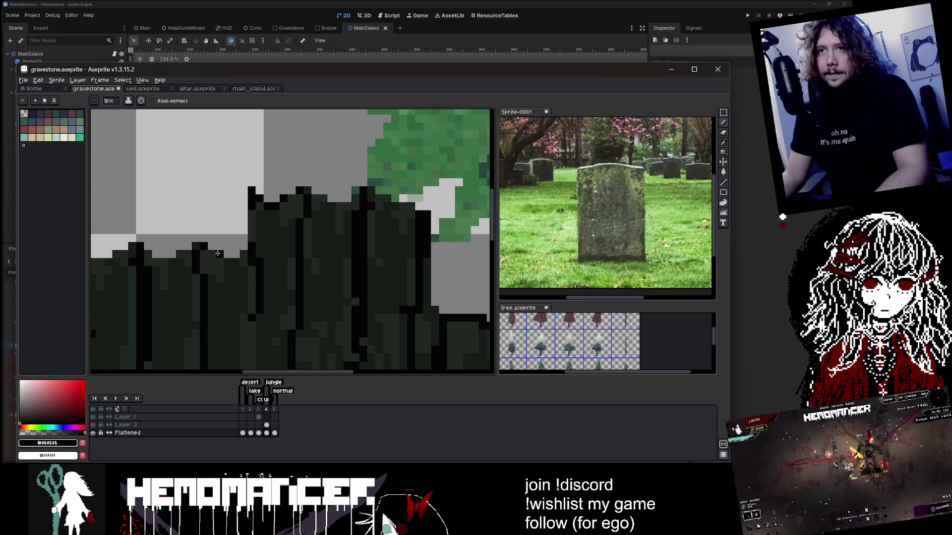
scroll(236, 260, "down", 3)
scroll(211, 268, "up", 3)
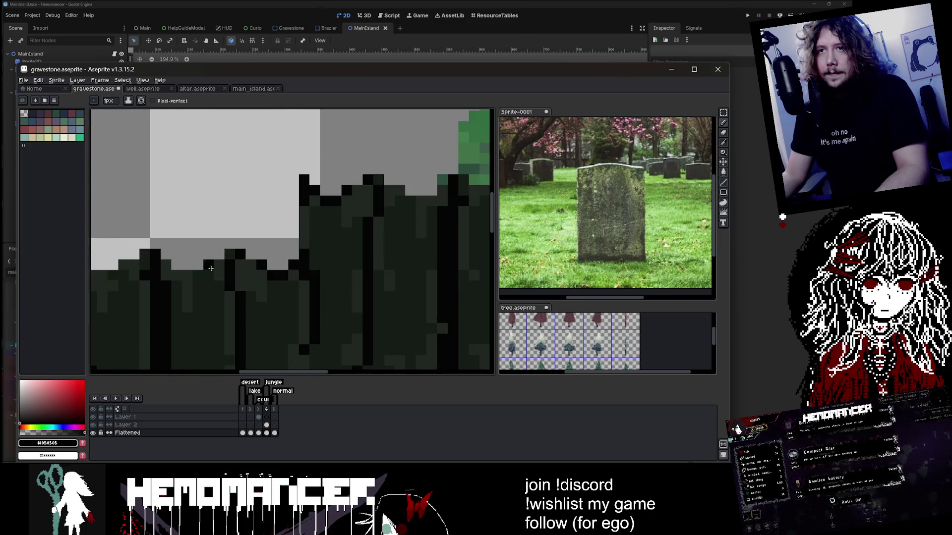
scroll(183, 274, "down", 3)
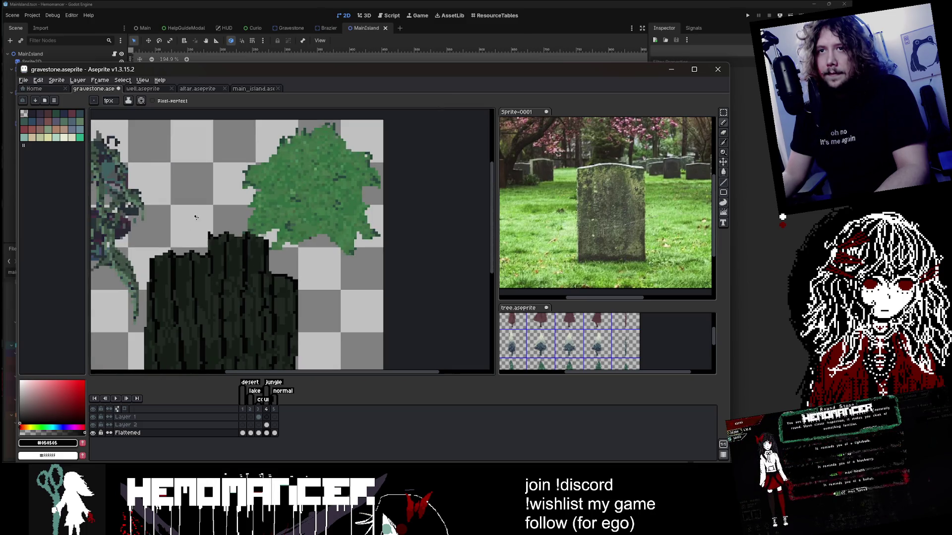
Switch to the Eraser with a 4px brush
scroll(228, 193, "up", 2)
scroll(229, 193, "up", 1)
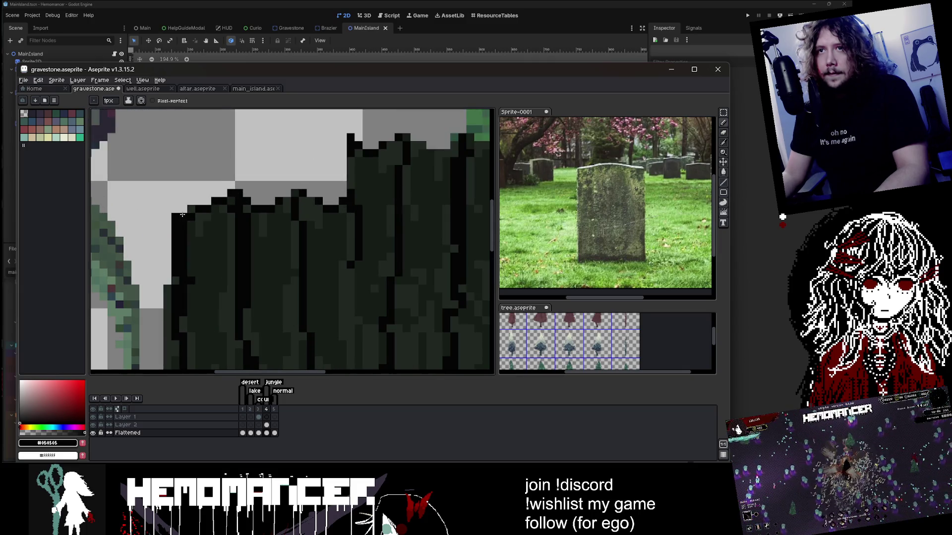
scroll(183, 214, "down", 3)
scroll(195, 200, "up", 2)
key("e")
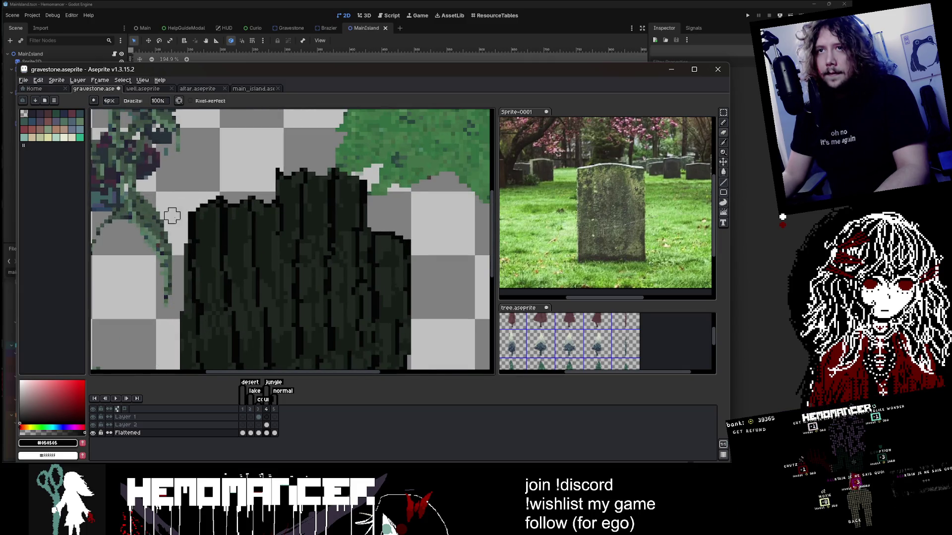
scroll(172, 215, "down", 3)
scroll(199, 213, "up", 2)
scroll(203, 211, "up", 1)
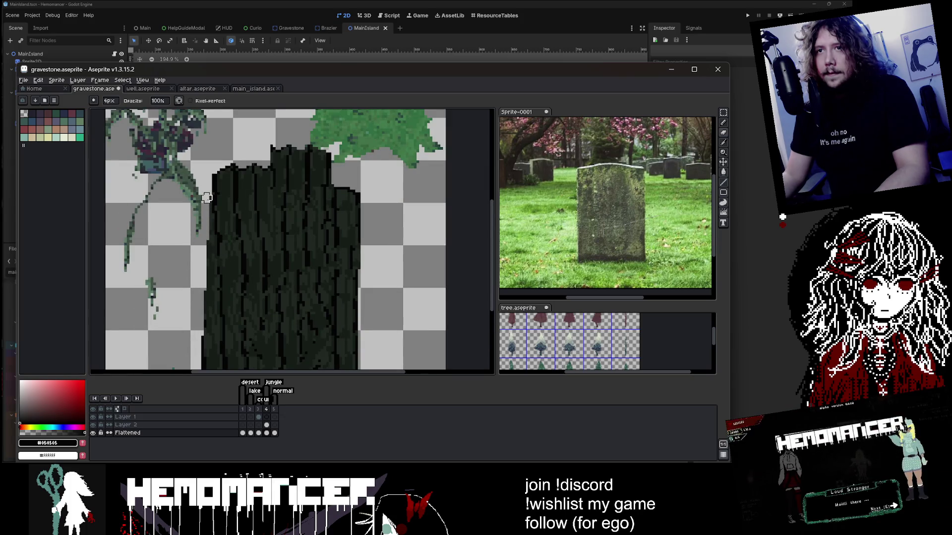
scroll(207, 198, "down", 2)
scroll(197, 263, "up", 2)
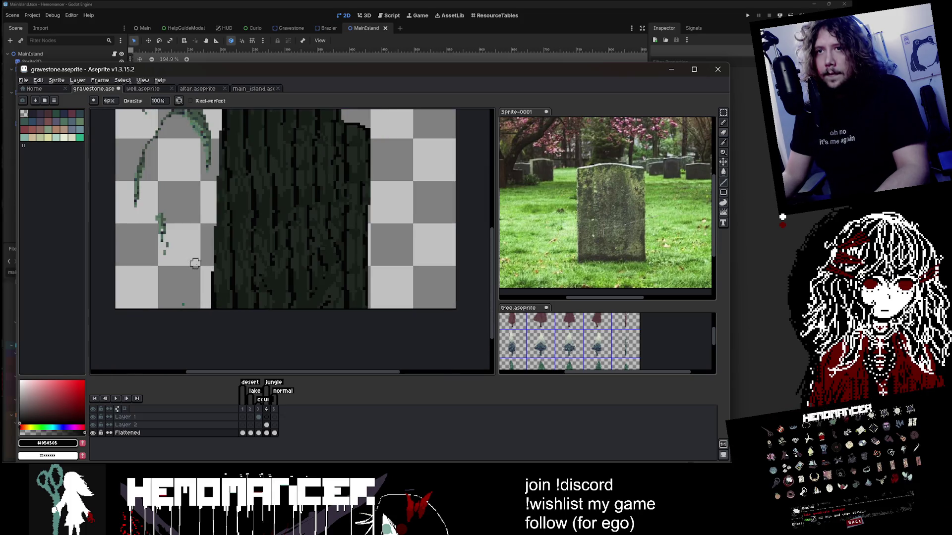
scroll(200, 261, "down", 1)
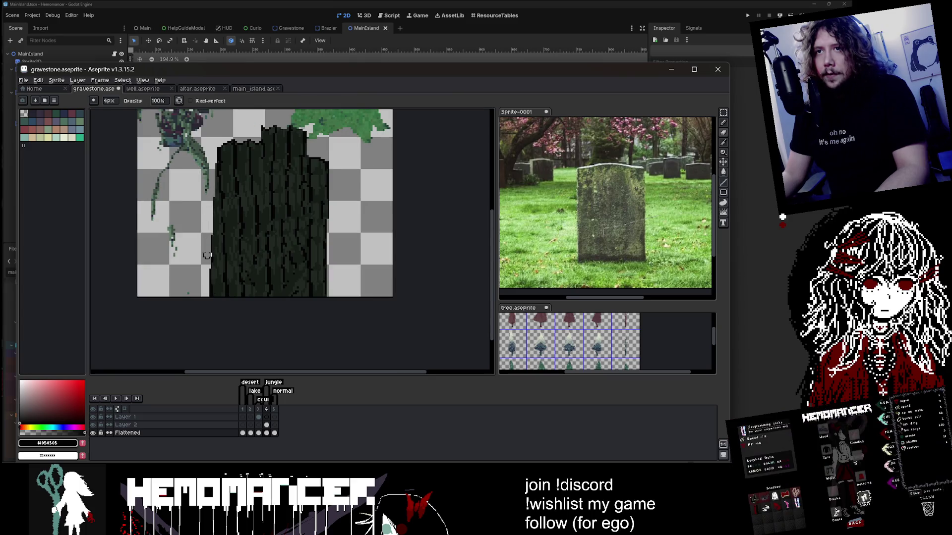
scroll(207, 255, "up", 2)
Erase a line of pixels down the gravestone's left edge and across its lower left
key("e")
scroll(207, 253, "down", 4)
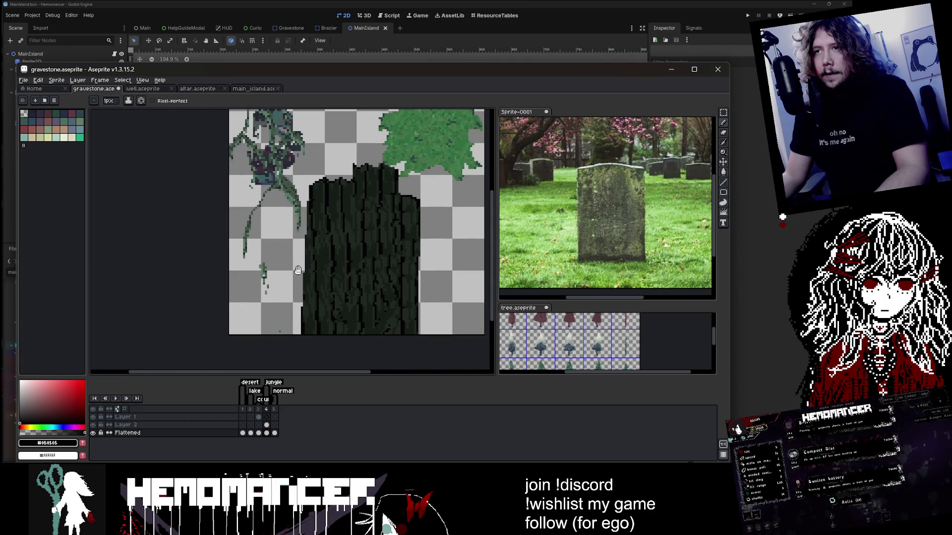
scroll(283, 198, "up", 1)
key("b")
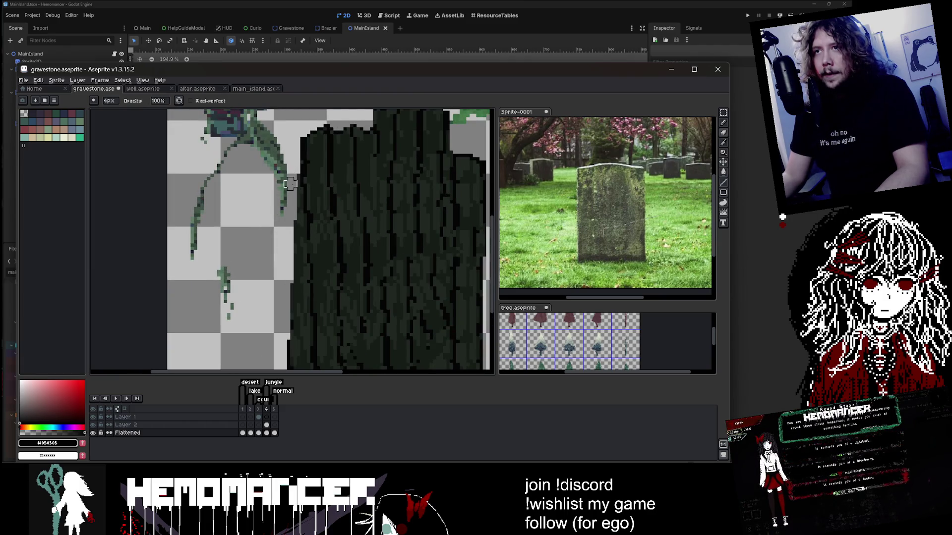
scroll(293, 184, "up", 1)
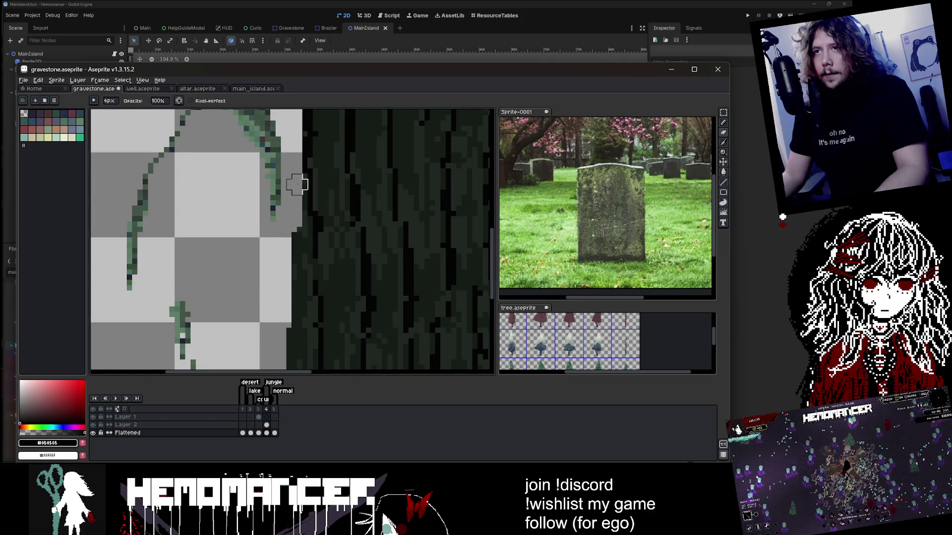
left_click_drag(297, 185, 298, 291)
scroll(297, 291, "down", 1)
scroll(233, 257, "up", 2)
mouse_move(232, 257)
left_mouse_down()
mouse_move(255, 212)
mouse_move(267, 252)
left_mouse_up()
scroll(267, 252, "down", 1)
Select a strip along the stone's left edge, shift it, and deselect
scroll(267, 252, "down", 1)
key("m")
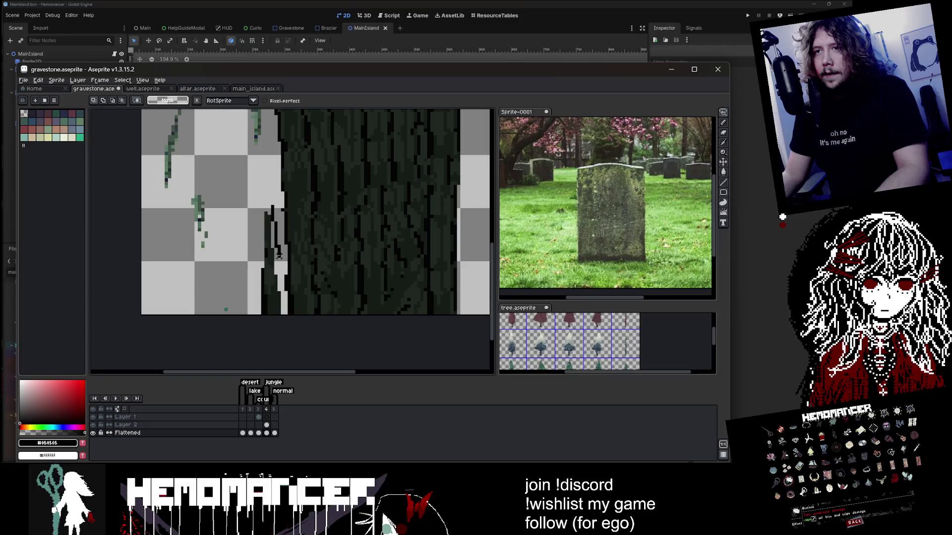
mouse_move(233, 315)
left_mouse_down()
mouse_move(270, 208)
mouse_move(285, 203)
left_mouse_up()
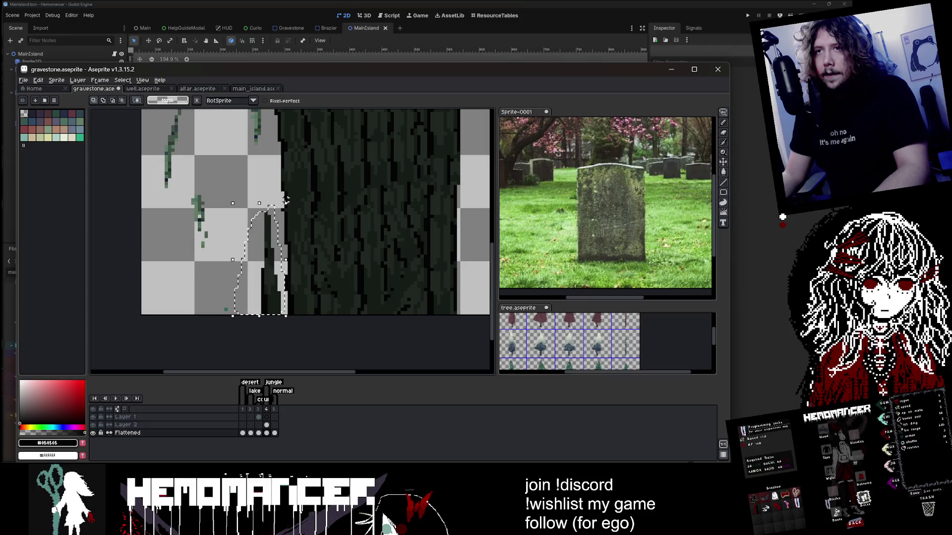
mouse_move(280, 258)
left_mouse_down()
mouse_move(342, 258)
mouse_move(228, 258)
left_mouse_up()
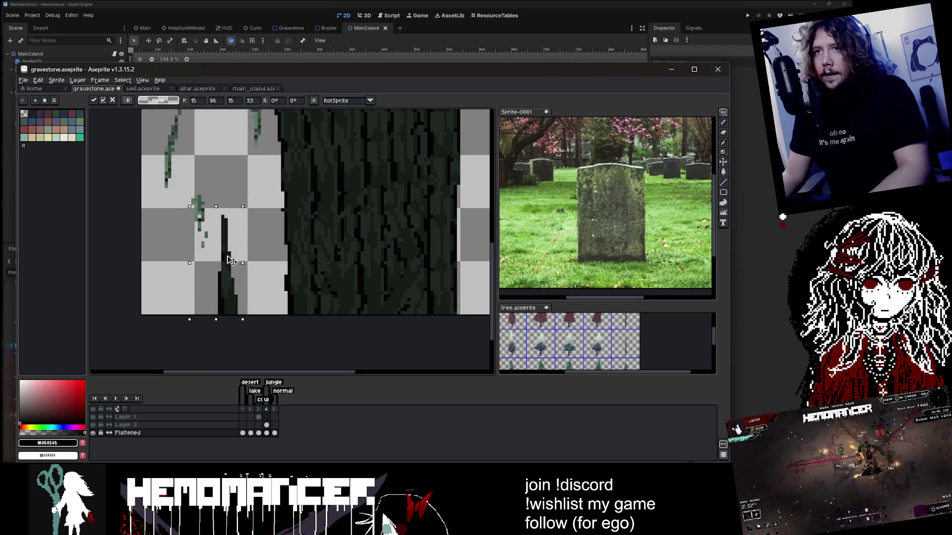
key("ctrl+d")
Redraw the stone's left edge outline with the 1px pencil
scroll(227, 259, "up", 1)
key("b")
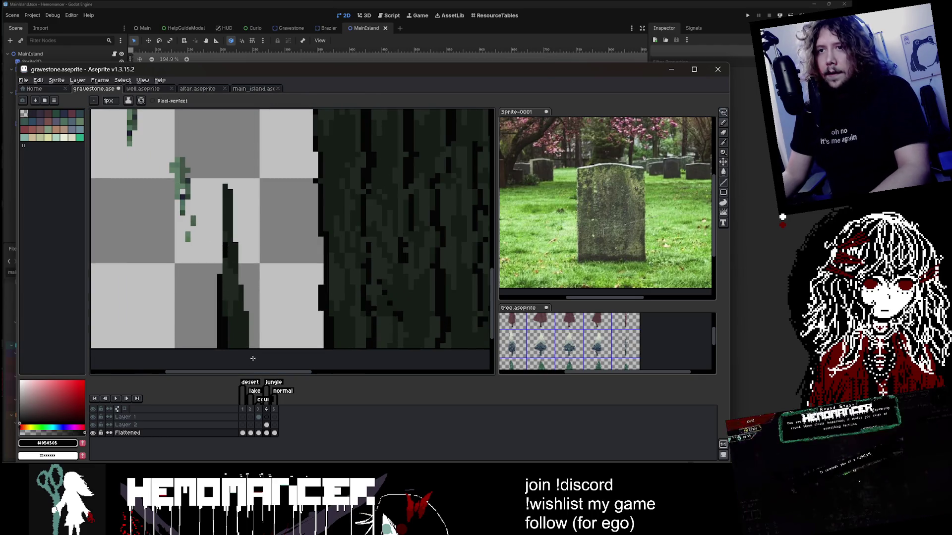
left_click_drag(246, 345, 224, 188)
scroll(257, 170, "down", 2)
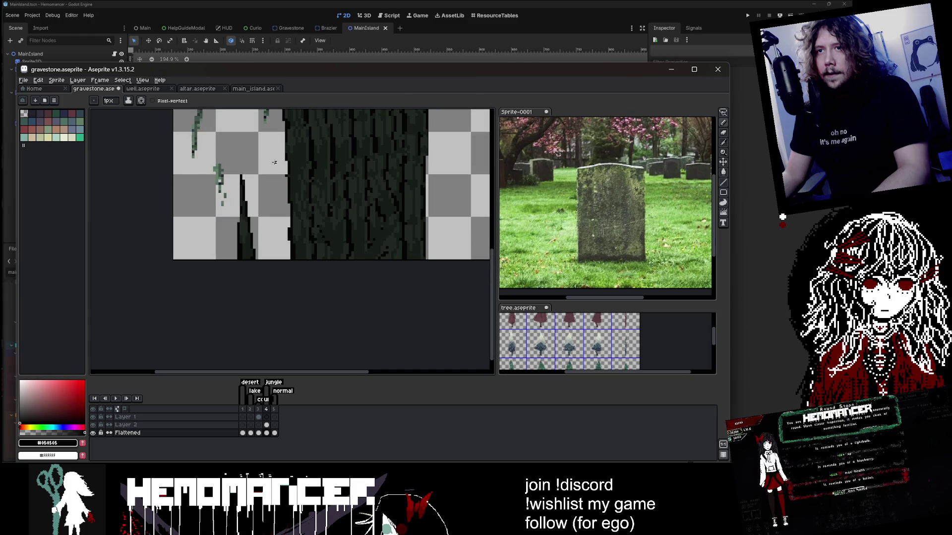
On Layer 2, move the thin dark slice left so it stands beside the stone
left_click(724, 113)
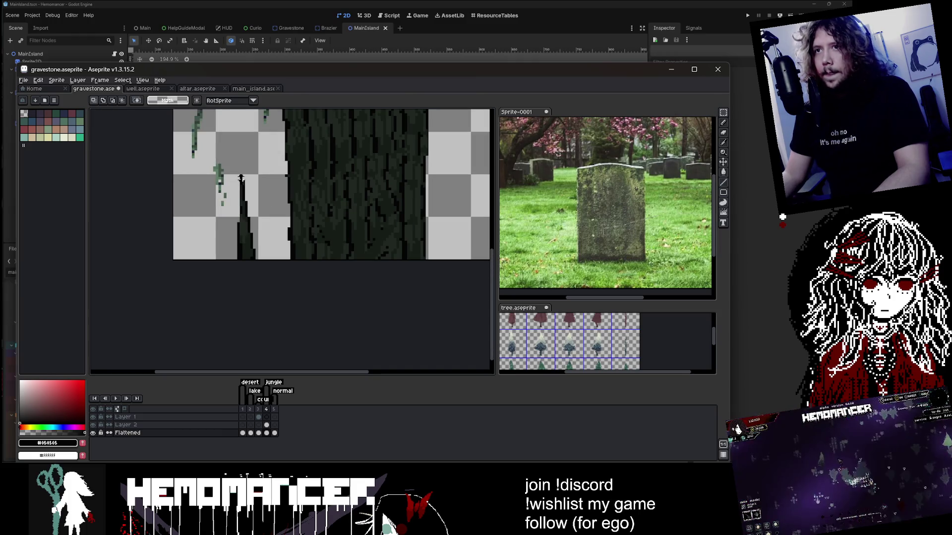
left_click_drag(227, 163, 265, 260)
mouse_move(247, 213)
left_mouse_down()
mouse_move(446, 211)
mouse_move(413, 229)
left_mouse_up()
scroll(460, 209, "down", 1)
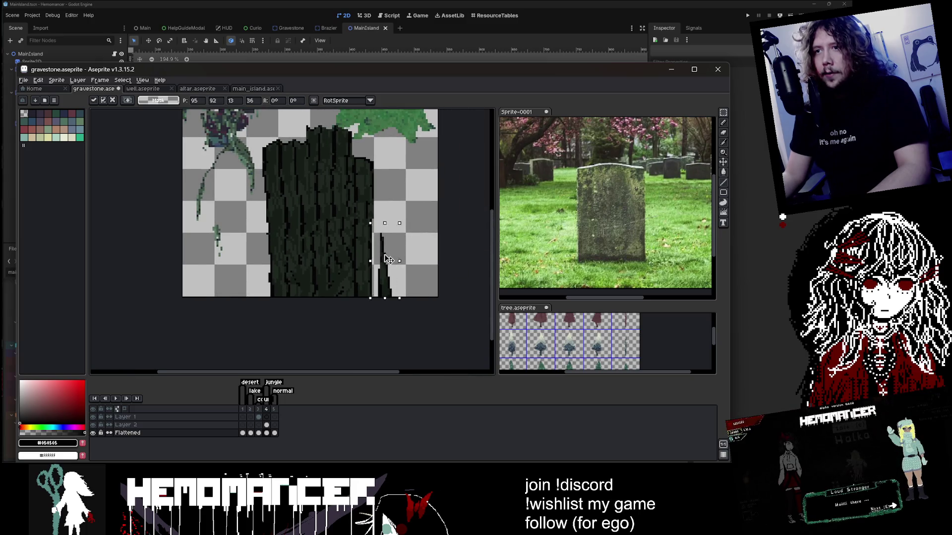
key("Escape")
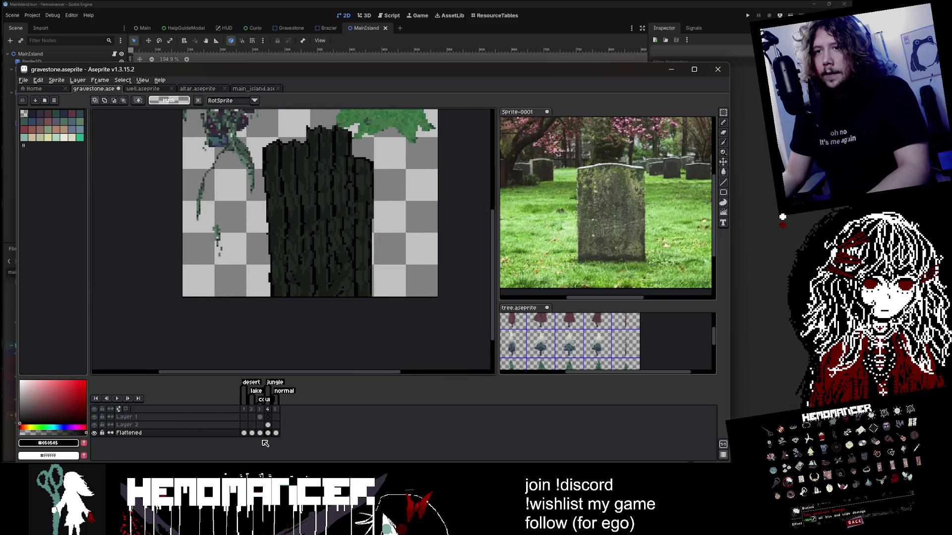
left_click(268, 425)
left_click_drag(399, 277, 250, 279)
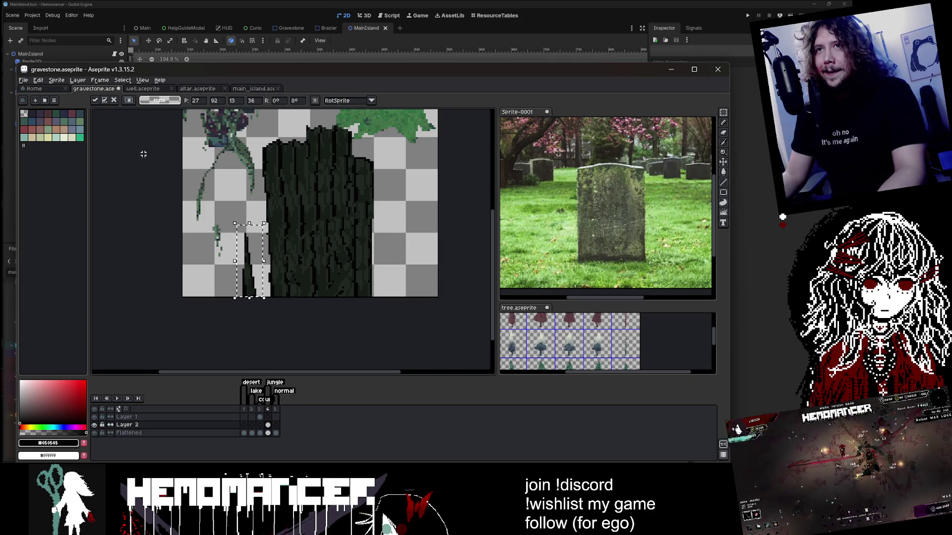
left_click(48, 455)
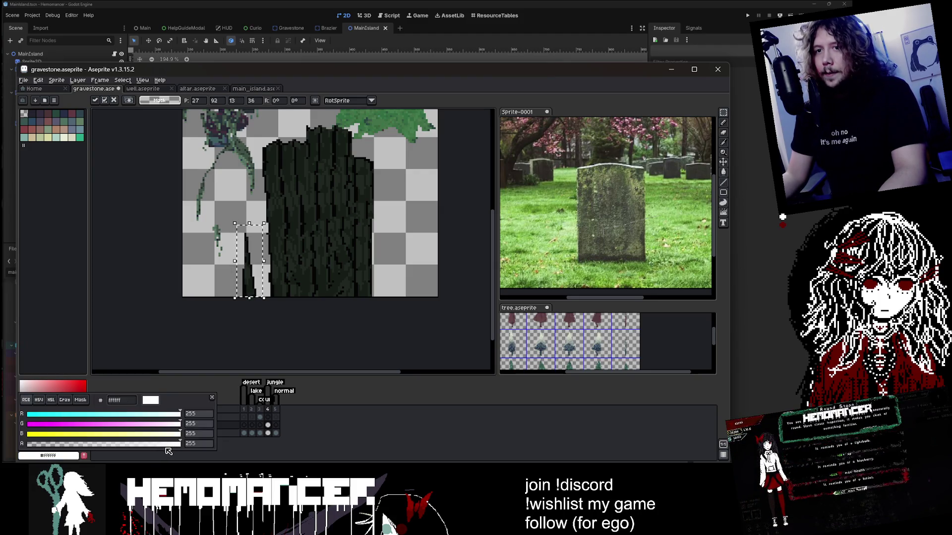
Choose the pale off-white palette colour as the foreground colour
key("b")
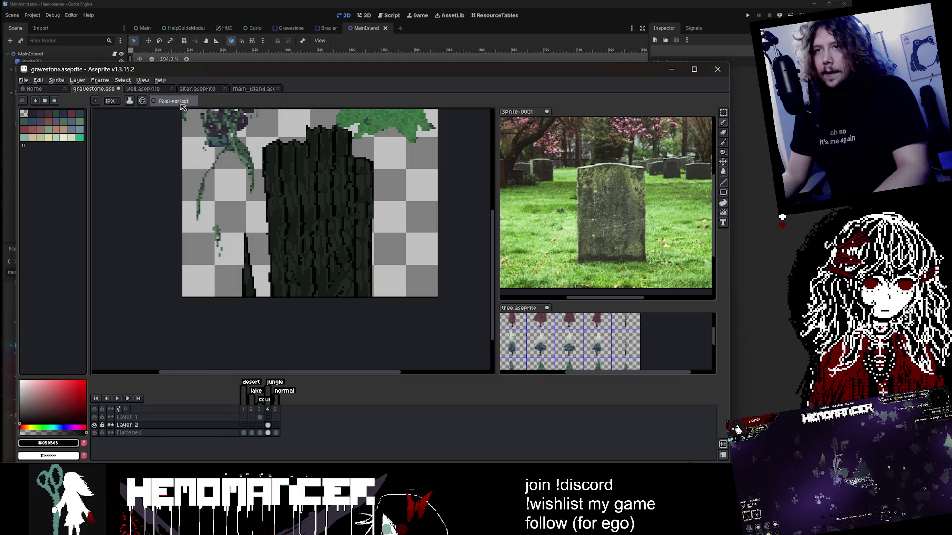
left_click(131, 101)
left_click(149, 133)
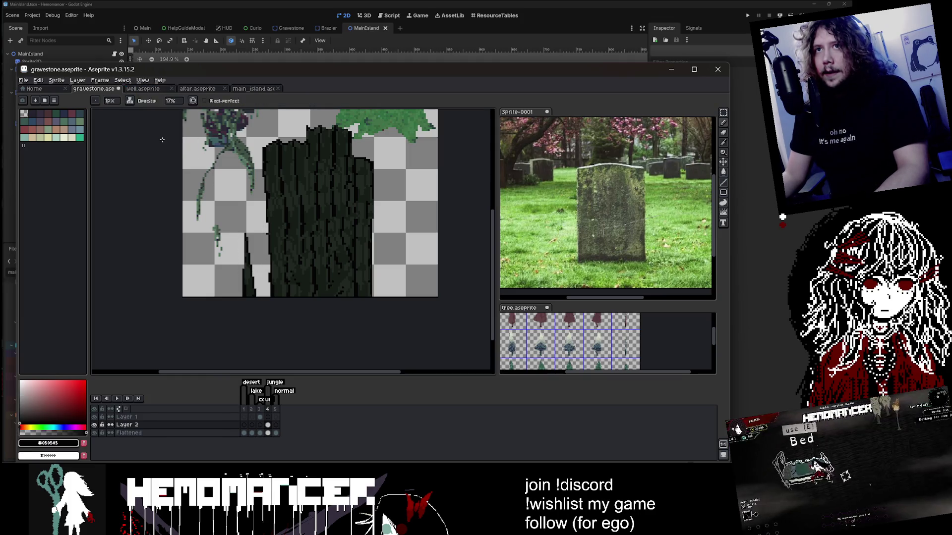
left_click(70, 443)
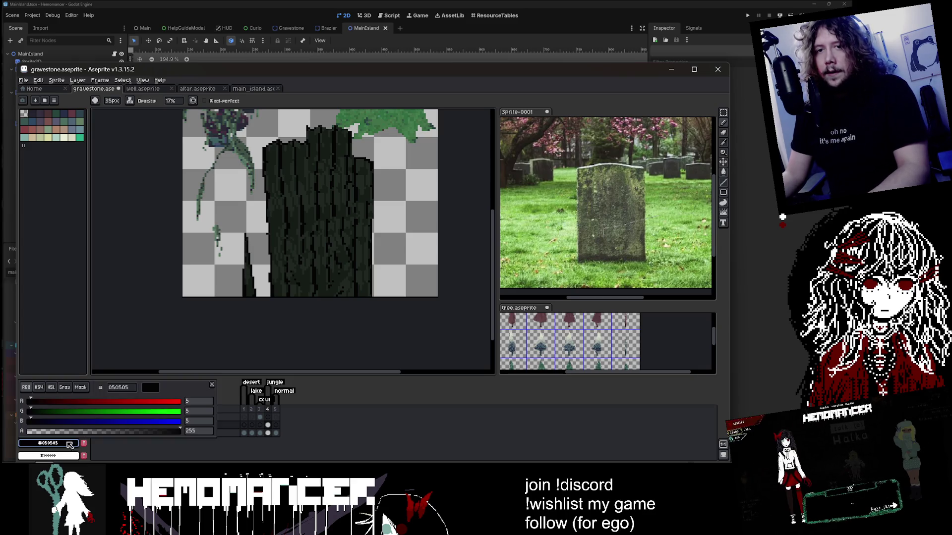
left_click(64, 137)
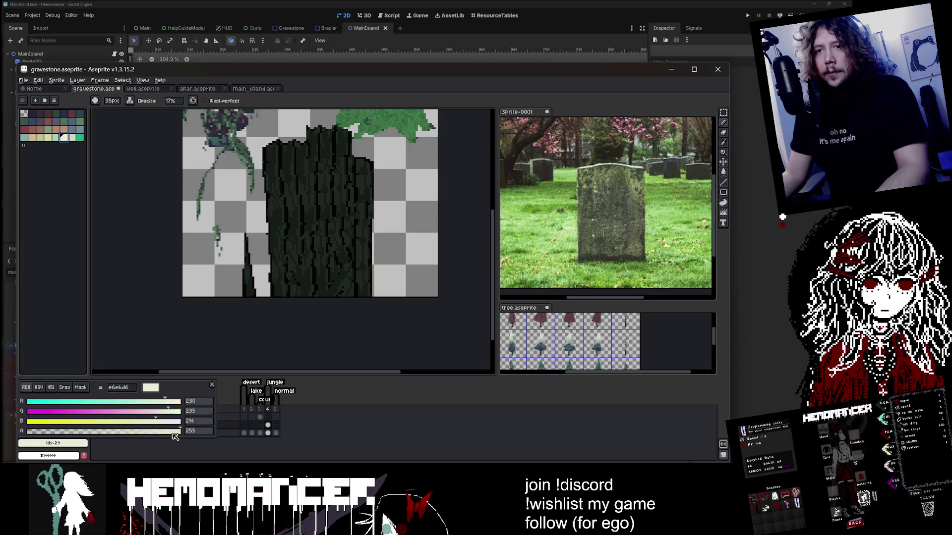
left_click(189, 376)
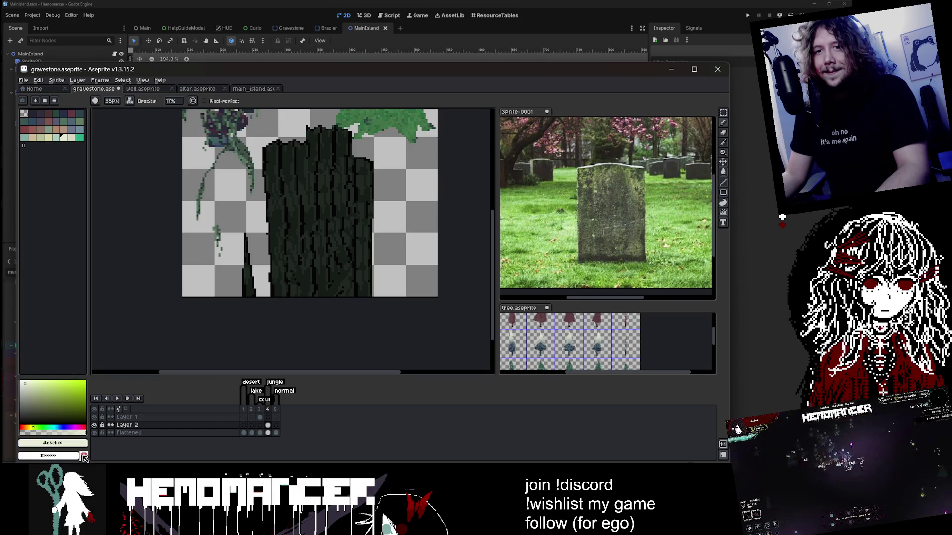
Set brush opacity to 100, try a pale stroke on the left edge, then undo it
left_click(173, 101)
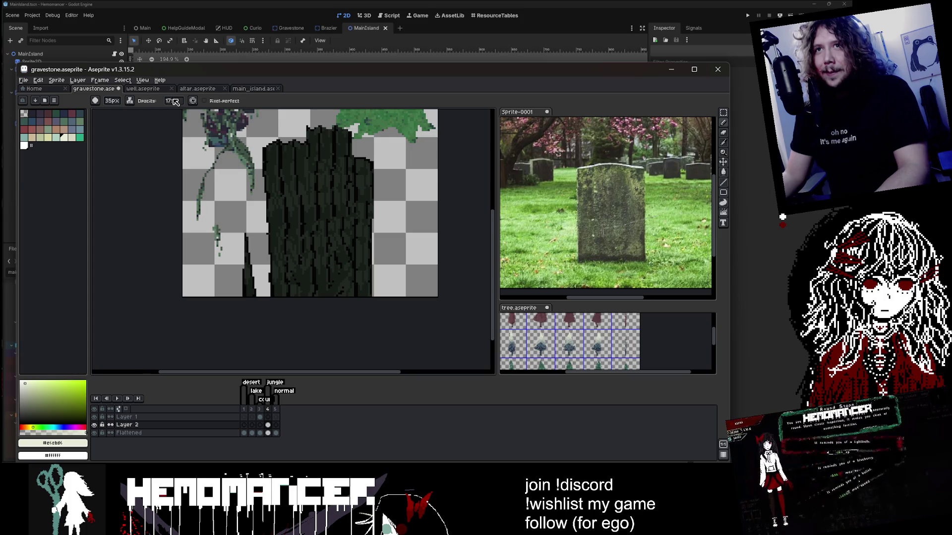
type("100")
scroll(267, 259, "up", 2)
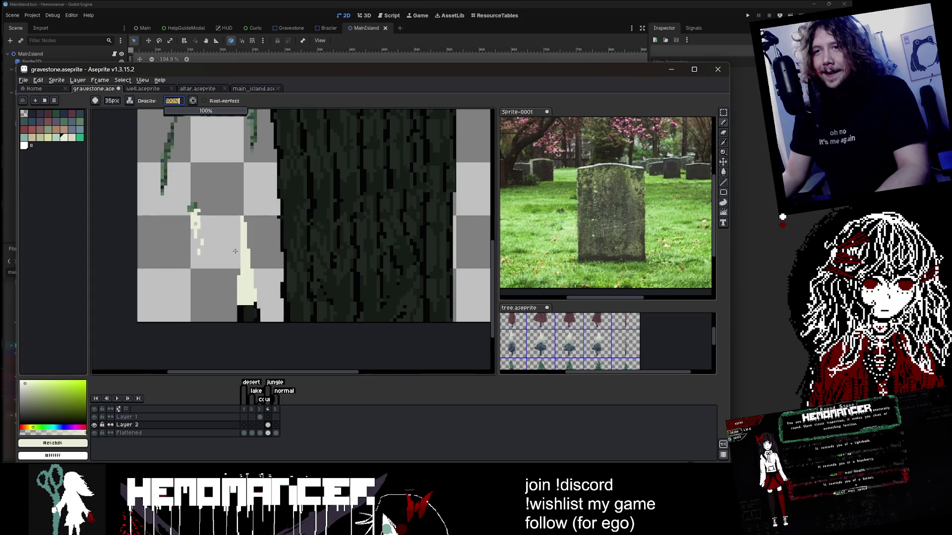
left_click_drag(237, 260, 247, 303)
key("ctrl+z")
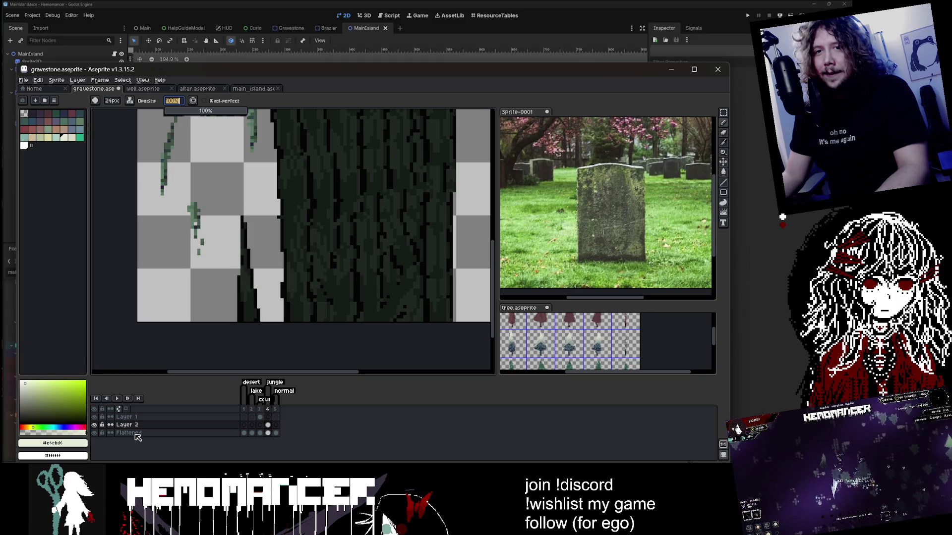
Set the foreground colour to white (FFFFF) and undo the stray white pixels on the leaves
left_click(74, 443)
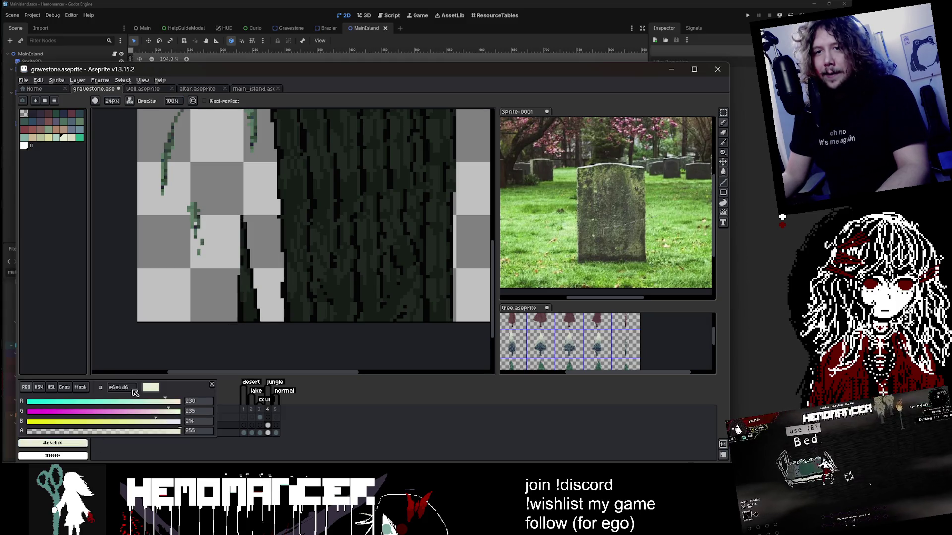
type("FFF")
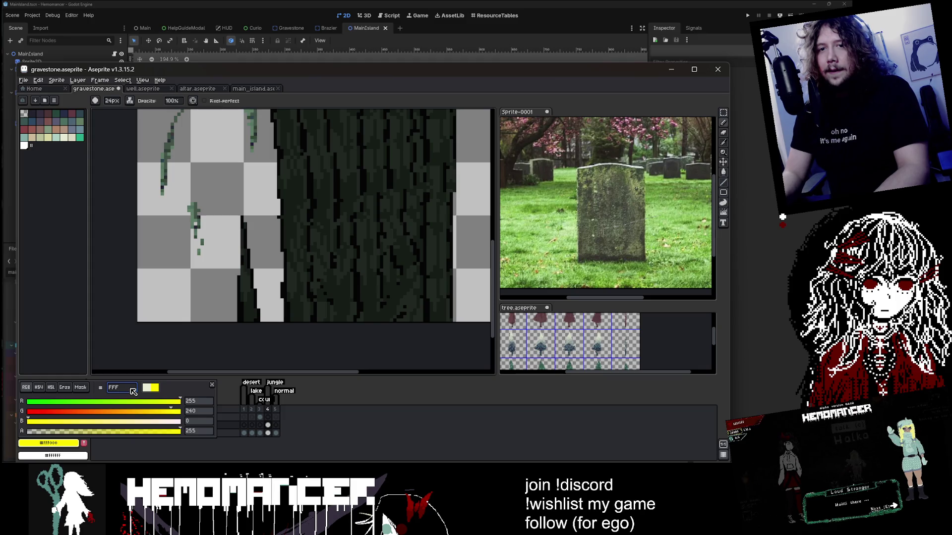
type("FF")
key("Return")
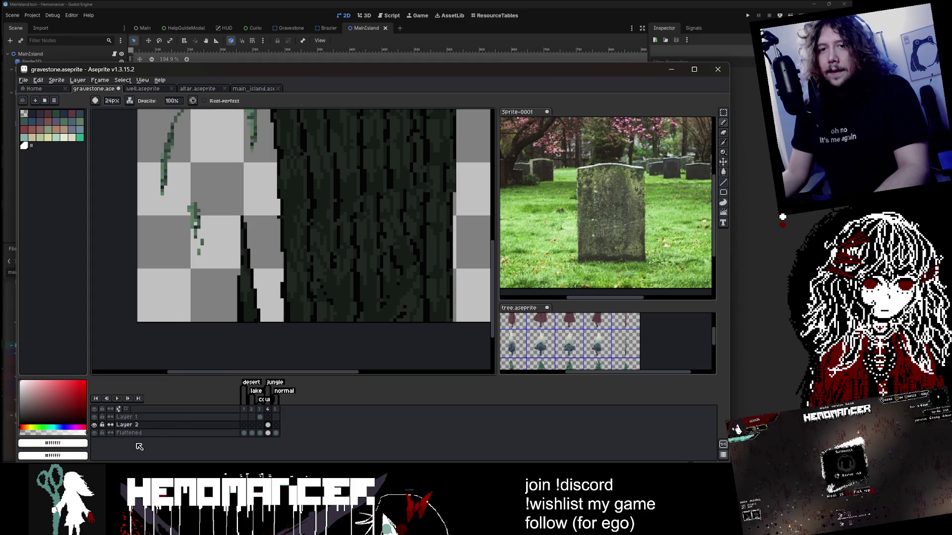
left_click(194, 211)
key("ctrl+z")
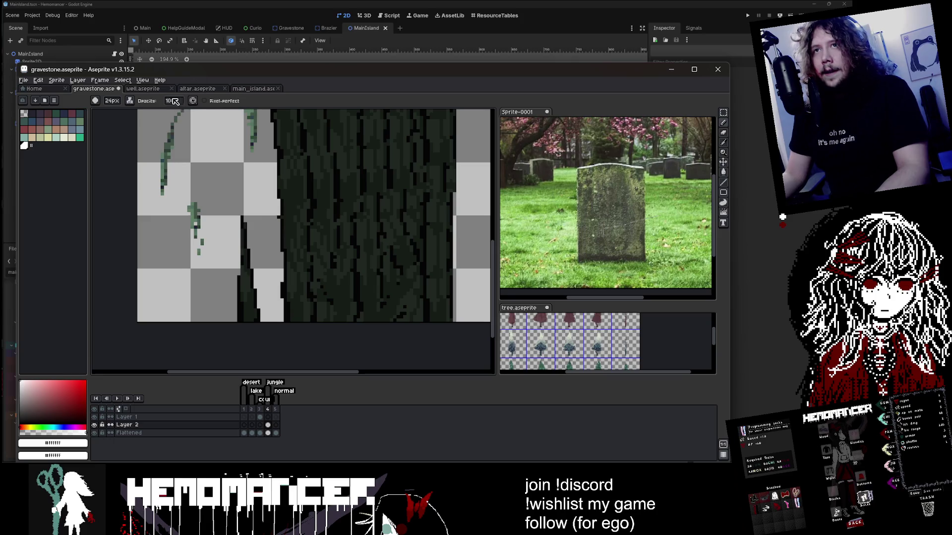
Lower the brush opacity to 5% and faintly lighten the bark's left edge
left_click(171, 101)
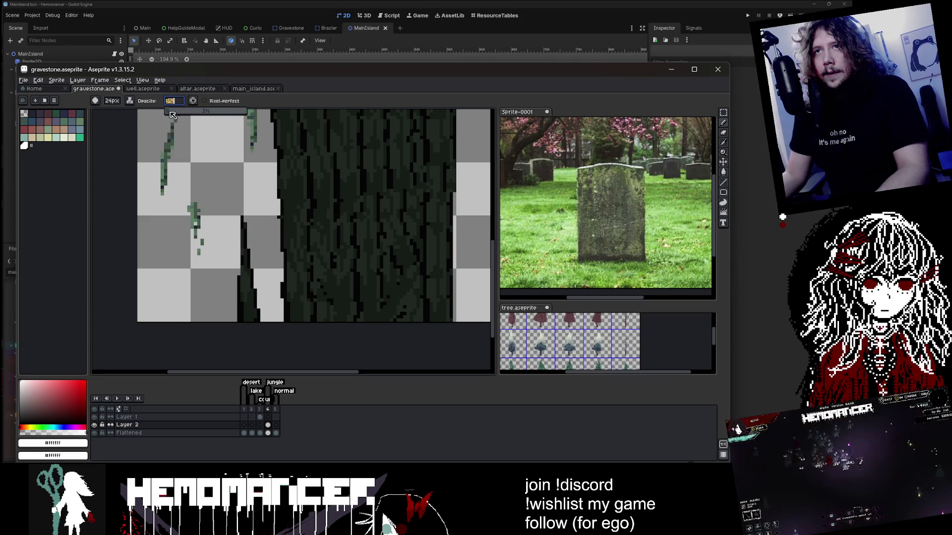
left_click_drag(247, 235, 249, 272)
left_click_drag(241, 237, 253, 346)
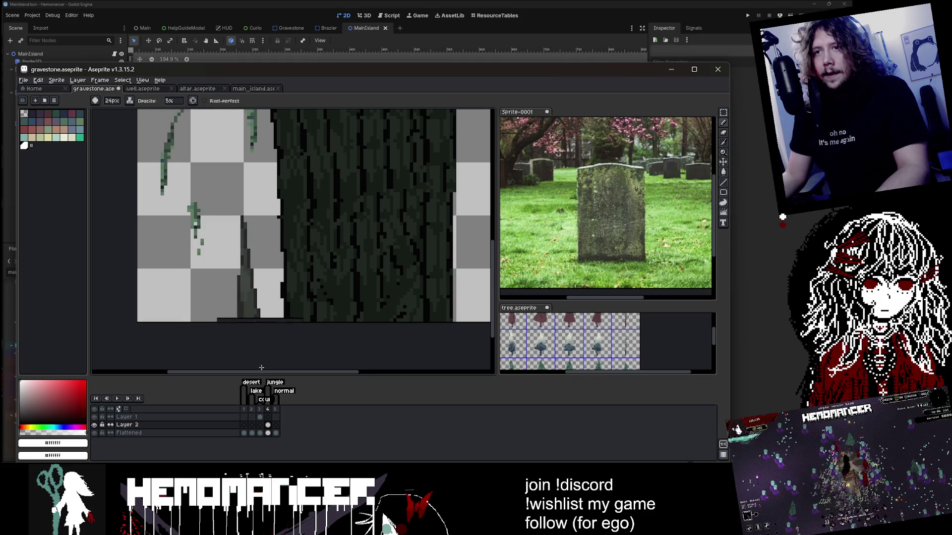
scroll(330, 264, "down", 3)
scroll(330, 263, "up", 1)
Undo the last pencil stroke and set the brush opacity to 10%
key("ctrl+z")
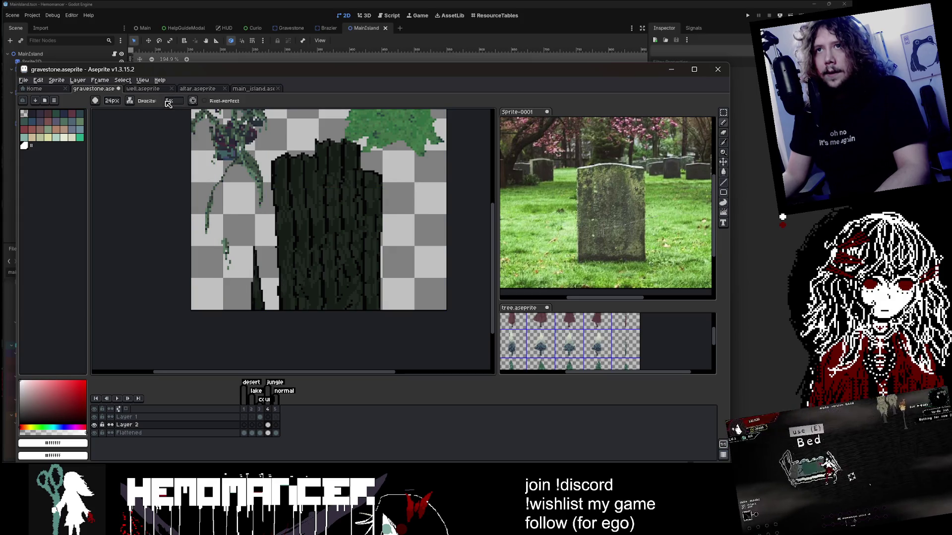
left_click(169, 101)
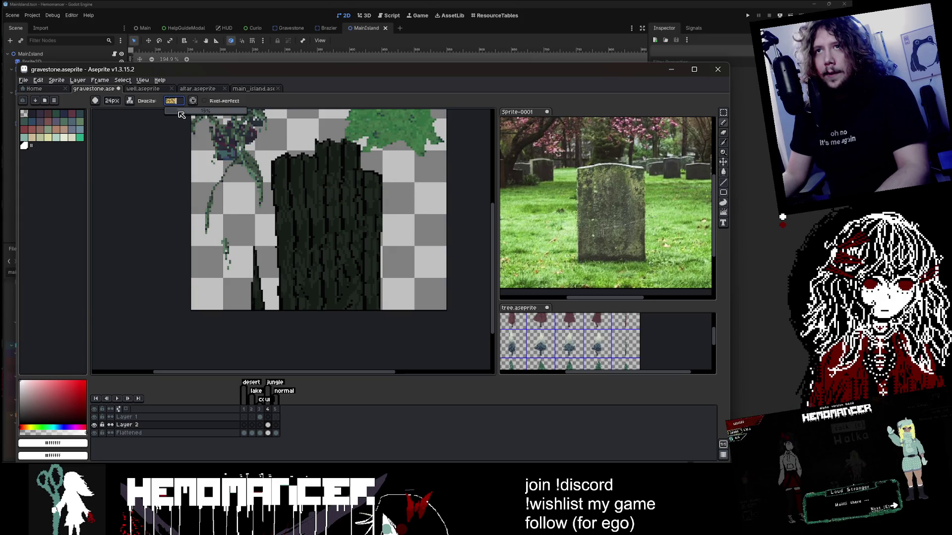
scroll(183, 114, "up", 1)
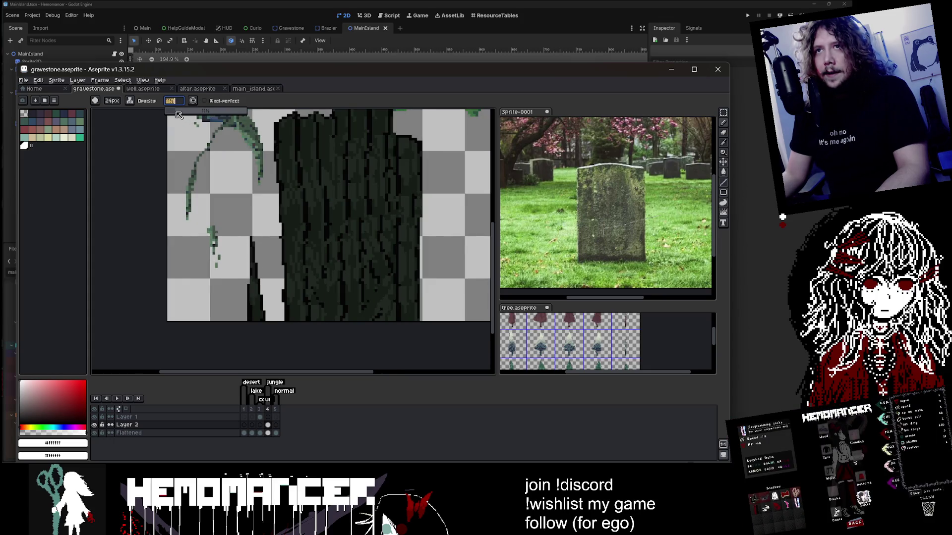
key("Return")
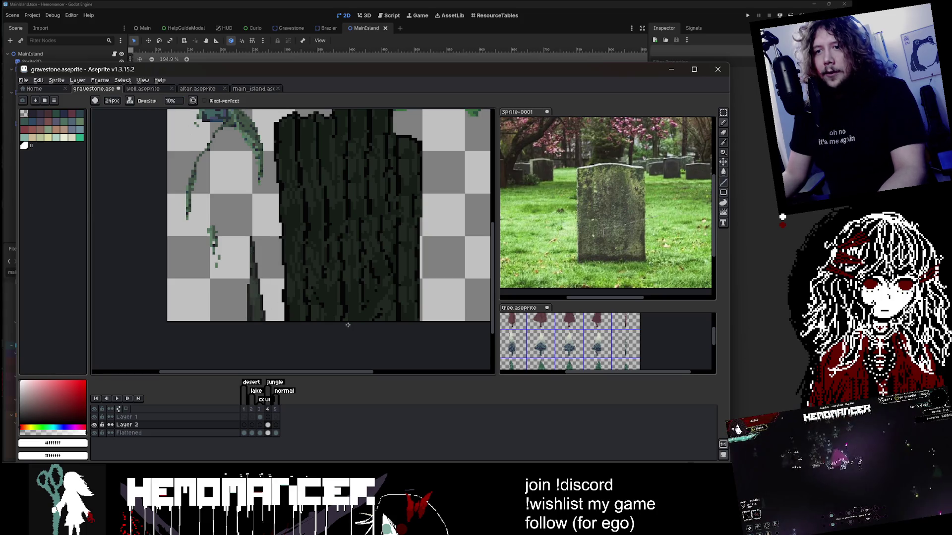
Select a block of bark on the trunk with the Rectangular Marquee
left_click(723, 113)
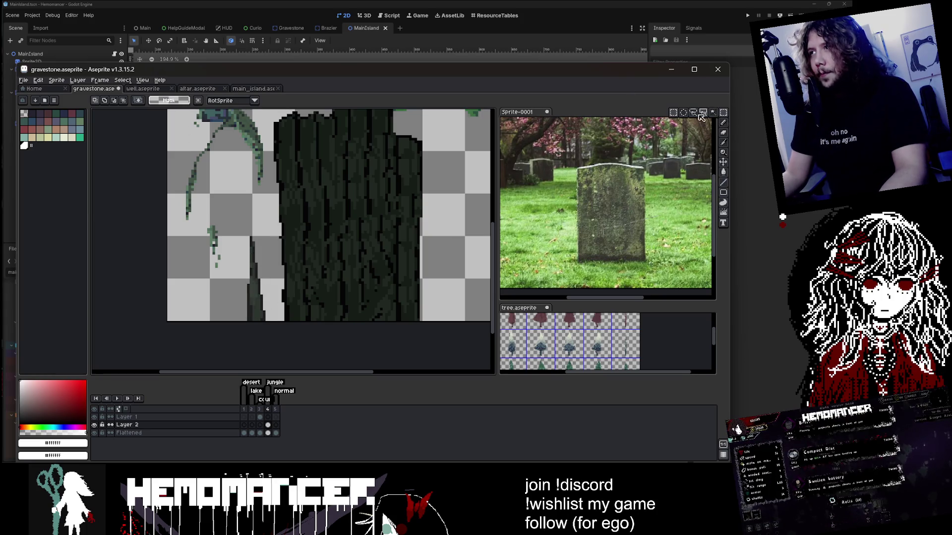
left_click(674, 114)
left_click_drag(238, 225, 274, 330)
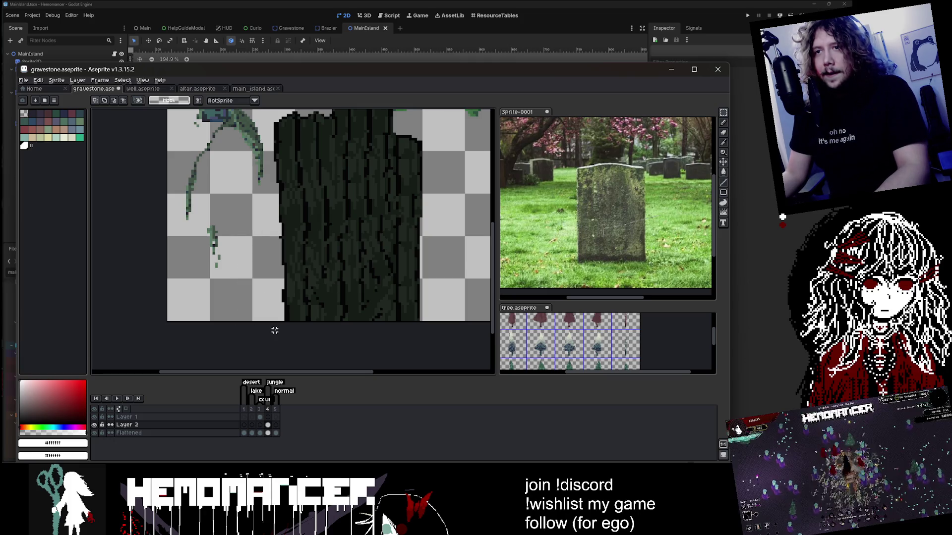
left_click(275, 424)
left_click(268, 424)
mouse_move(289, 224)
left_mouse_down()
mouse_move(325, 323)
mouse_move(334, 304)
mouse_move(362, 303)
mouse_move(300, 300)
mouse_move(348, 301)
mouse_move(325, 304)
left_mouse_up()
scroll(348, 300, "up", 1)
Skew the bark block into a slant, shift it left, and apply the transform
left_click_drag(330, 197, 298, 197)
left_click_drag(314, 304, 280, 311)
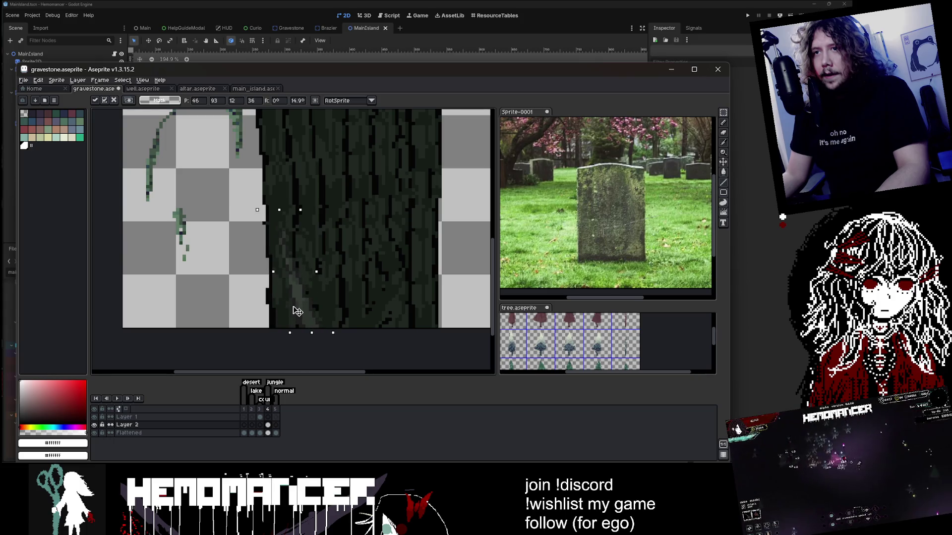
key("Return")
scroll(297, 313, "down", 2)
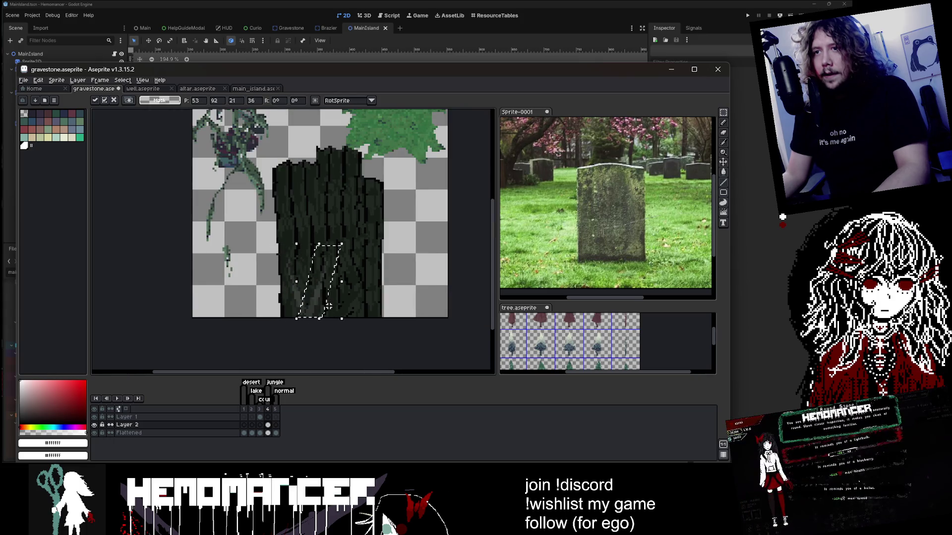
left_click_drag(327, 306, 307, 308)
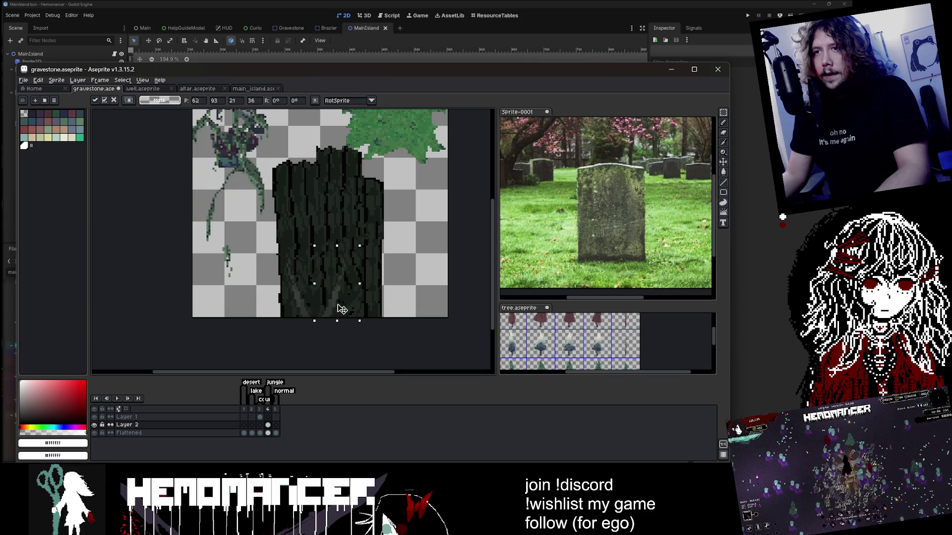
scroll(373, 304, "up", 2)
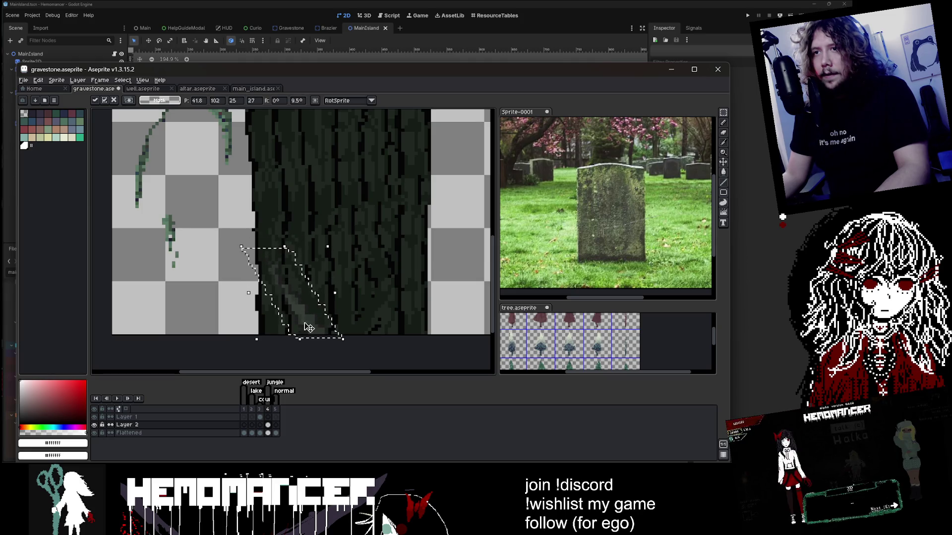
scroll(308, 328, "down", 2)
scroll(317, 307, "up", 2)
key("Return")
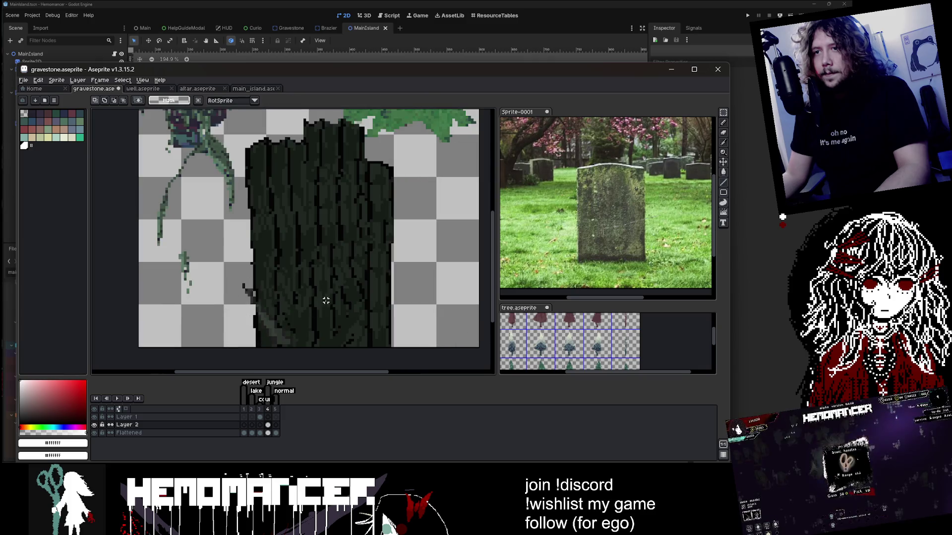
mouse_move(245, 265)
left_mouse_down()
mouse_move(312, 350)
mouse_move(342, 346)
mouse_move(291, 349)
mouse_move(369, 345)
mouse_move(340, 343)
left_mouse_up()
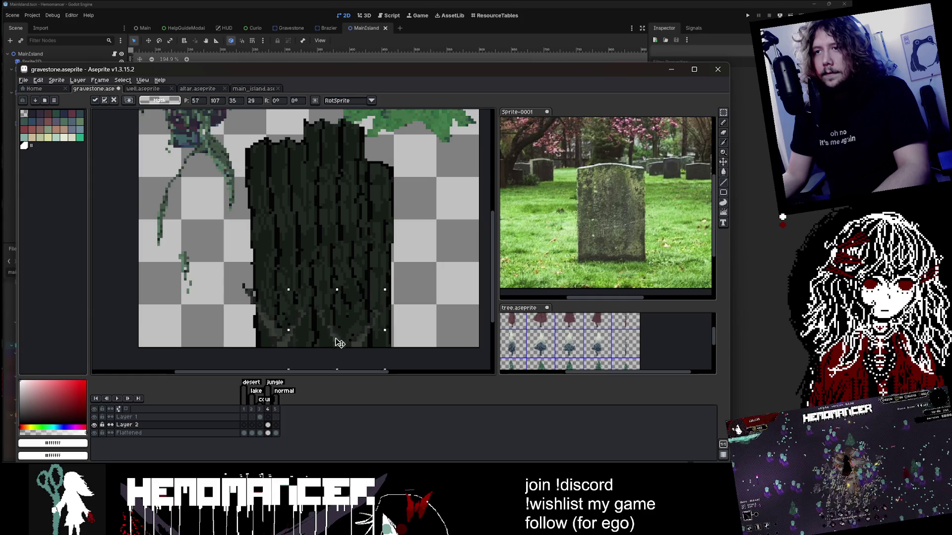
Apply the bark transform and hide the Flattened layer to compare it with Layer 2
scroll(377, 288, "down", 3)
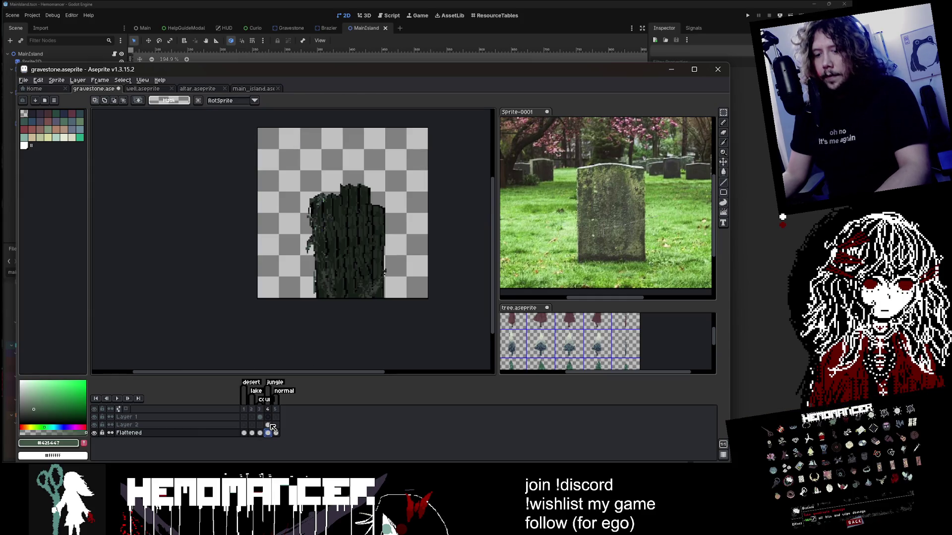
key("Return")
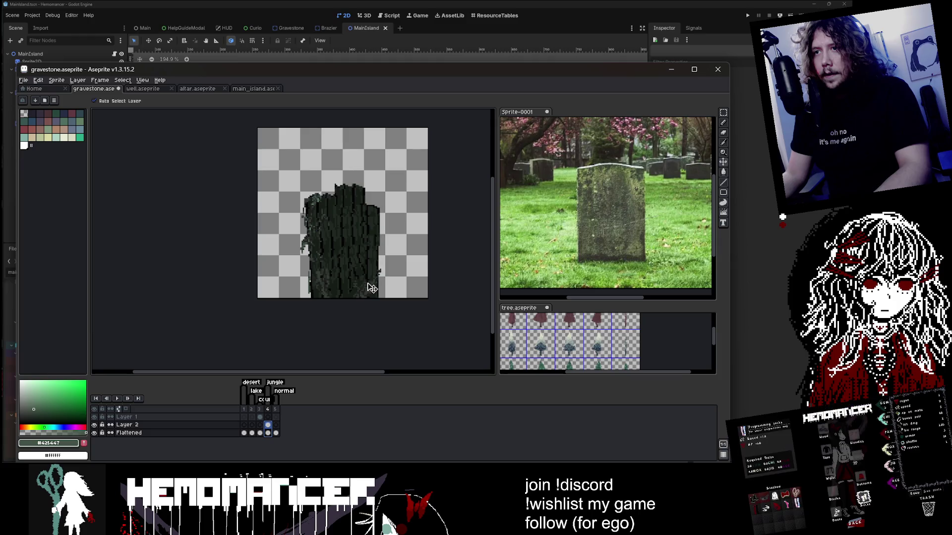
left_click(95, 433)
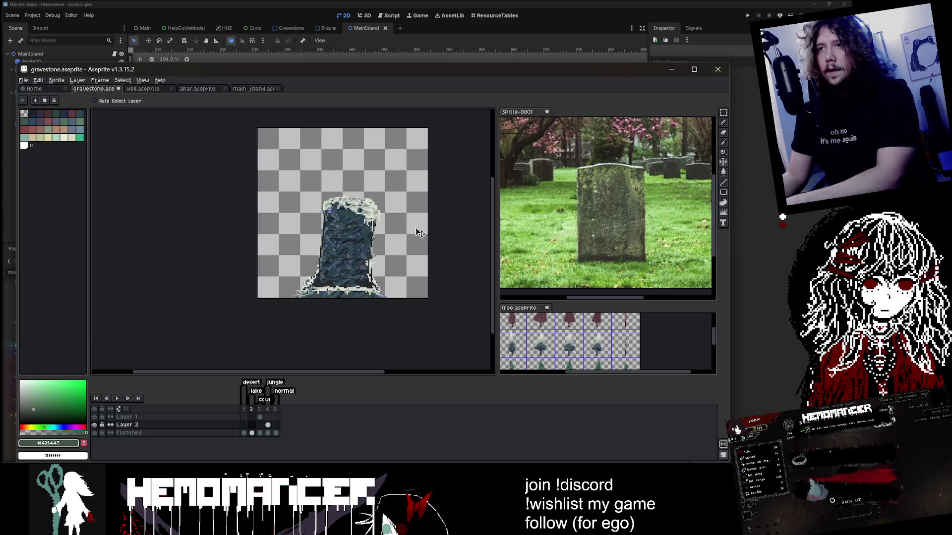
Select the Flattened layer's frame 4 cel and play through the frames to show the blue-grey gravestone
scroll(399, 233, "down", 2)
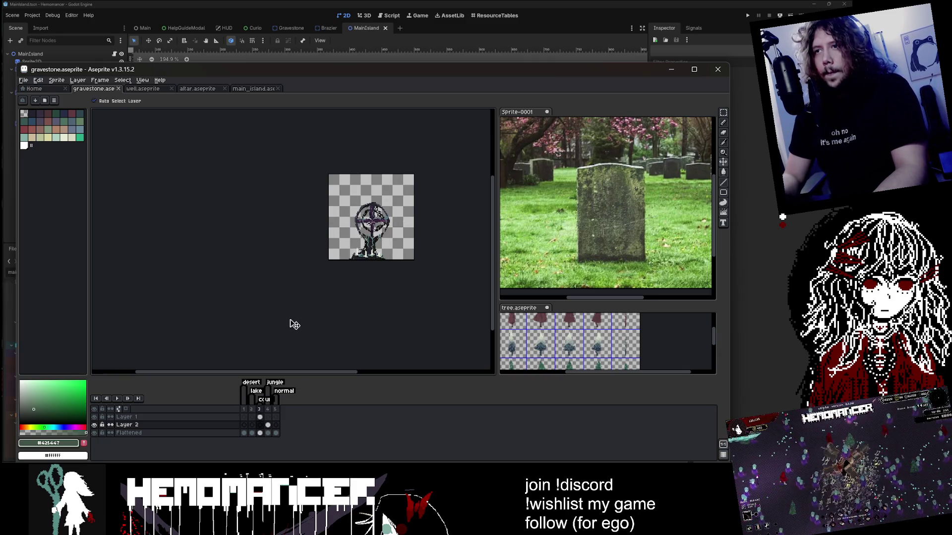
scroll(377, 232, "up", 3)
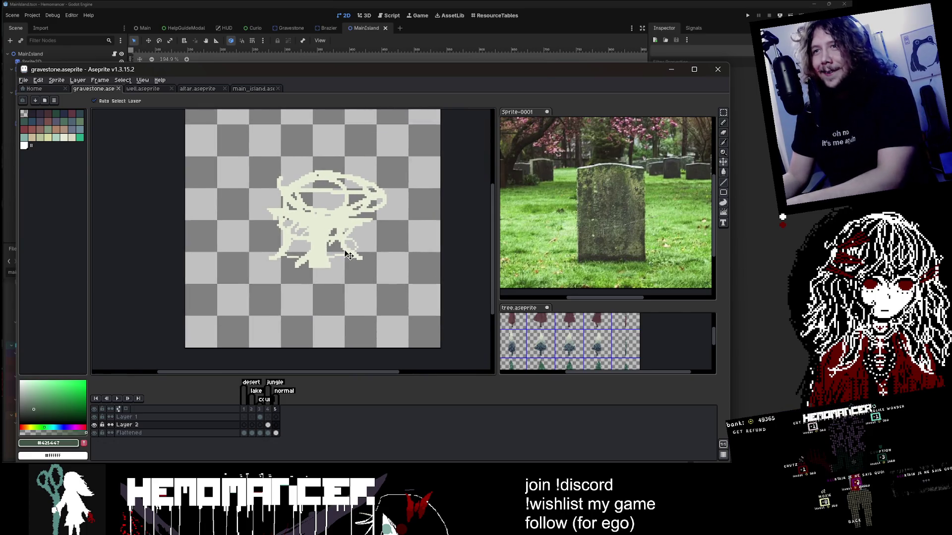
scroll(238, 237, "down", 3)
scroll(243, 236, "up", 2)
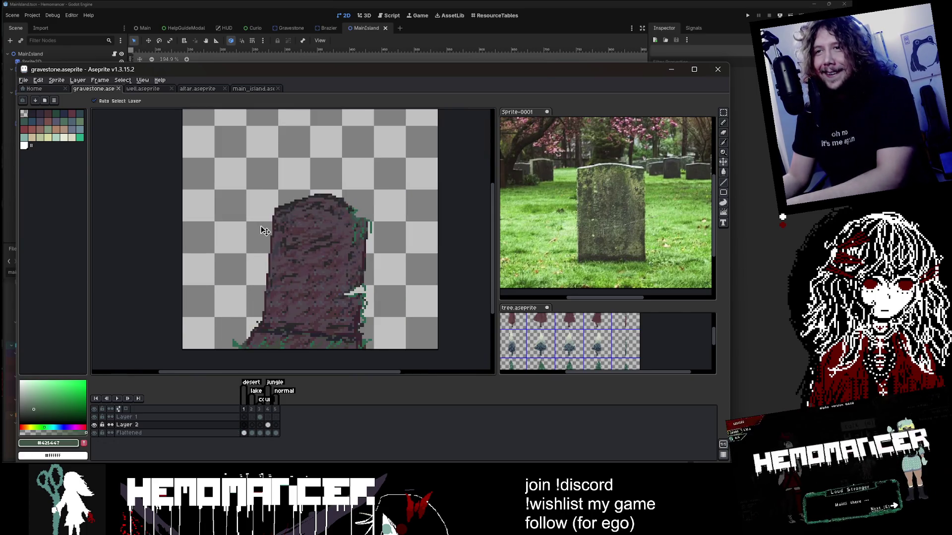
scroll(329, 233, "down", 1)
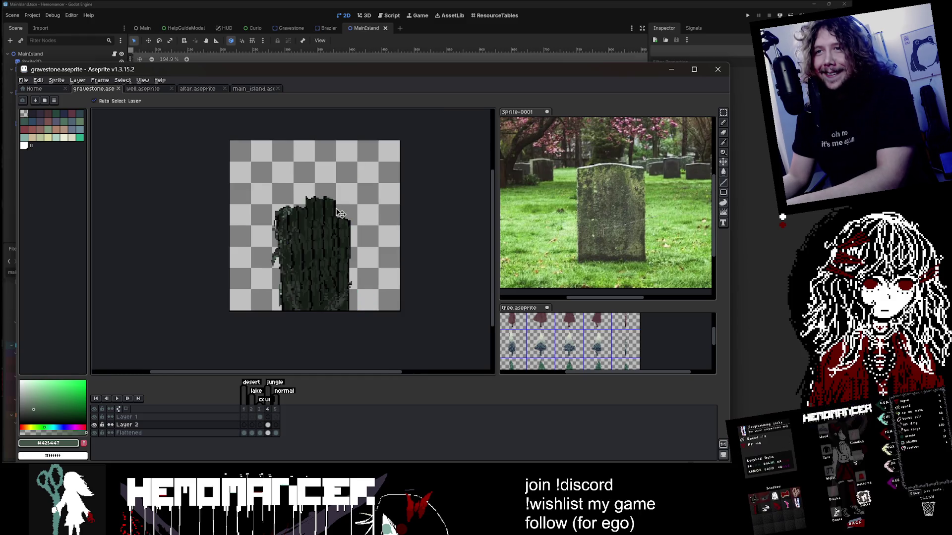
left_click(268, 434)
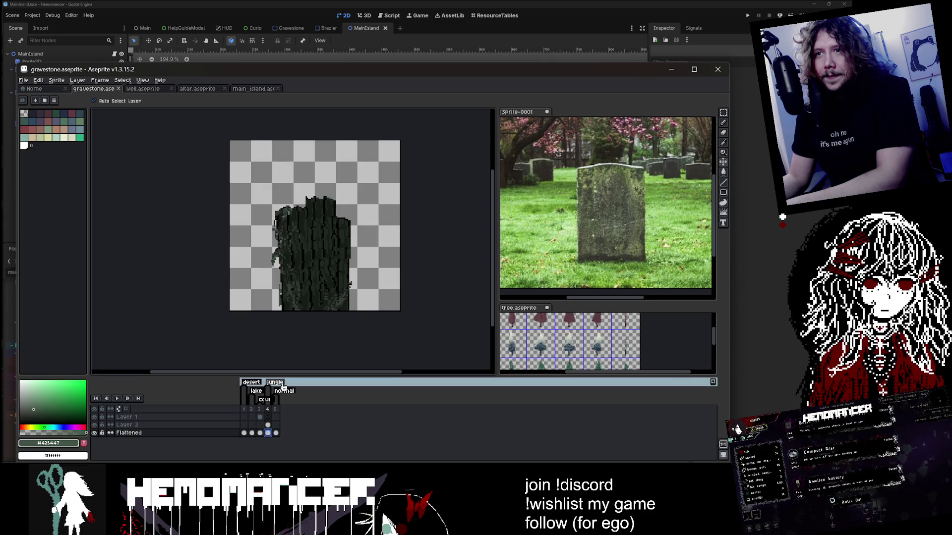
key("Return")
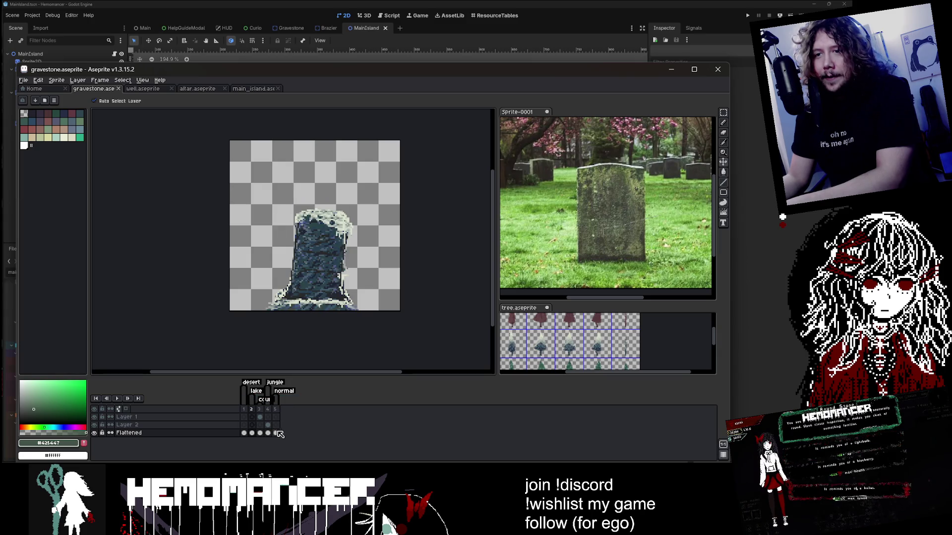
scroll(320, 242, "up", 3)
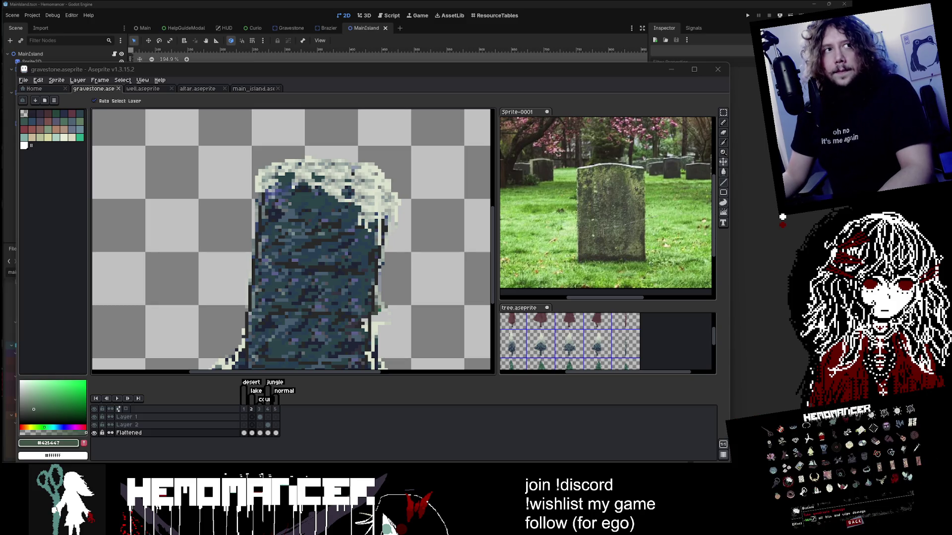
scroll(391, 225, "up", 2)
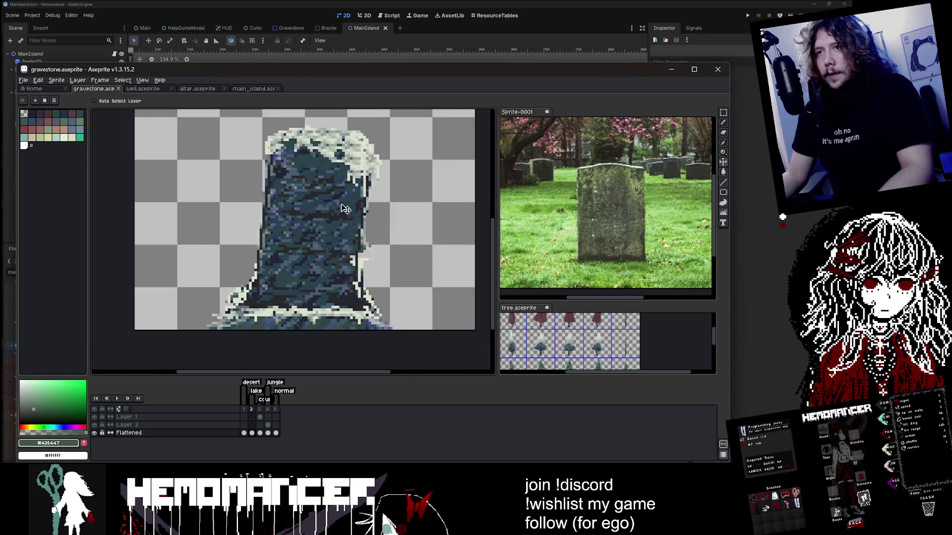
Try Magic Wand selections on the gravestone with tolerance 0, then deselect
key("w")
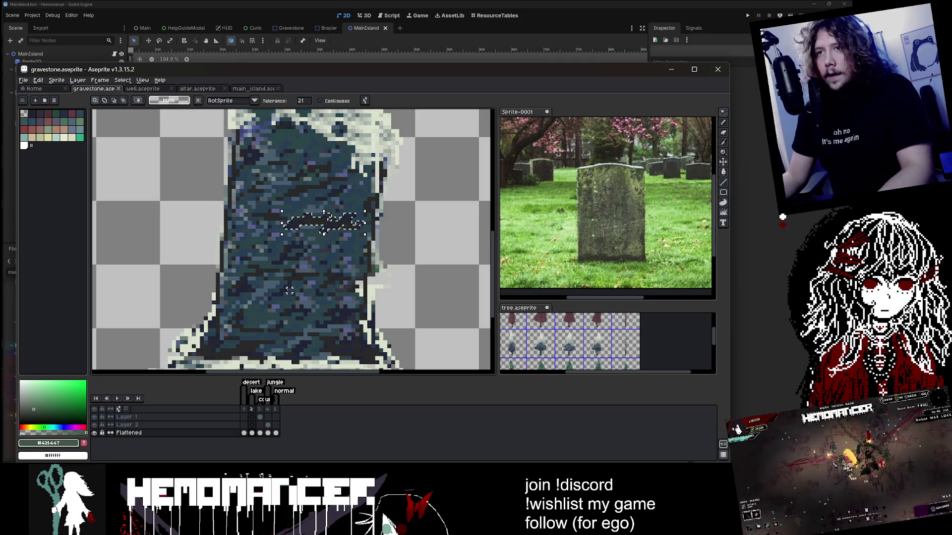
key("ctrl+d")
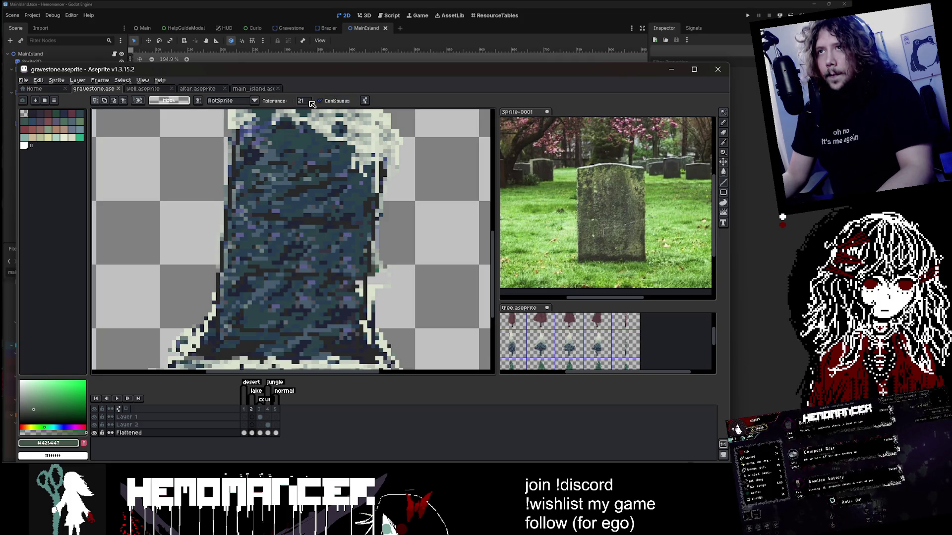
left_click(306, 243)
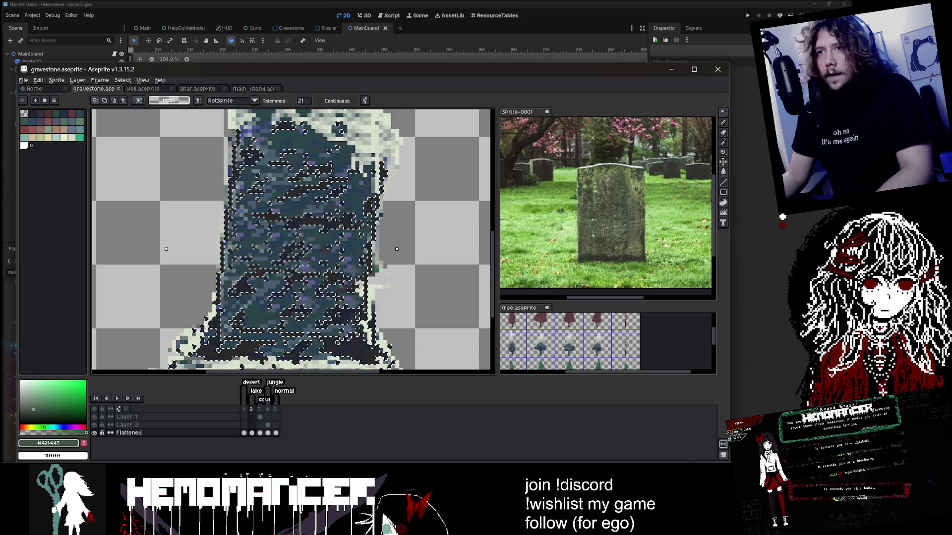
key("ctrl+d")
left_click(305, 101)
type("0")
left_click(306, 223)
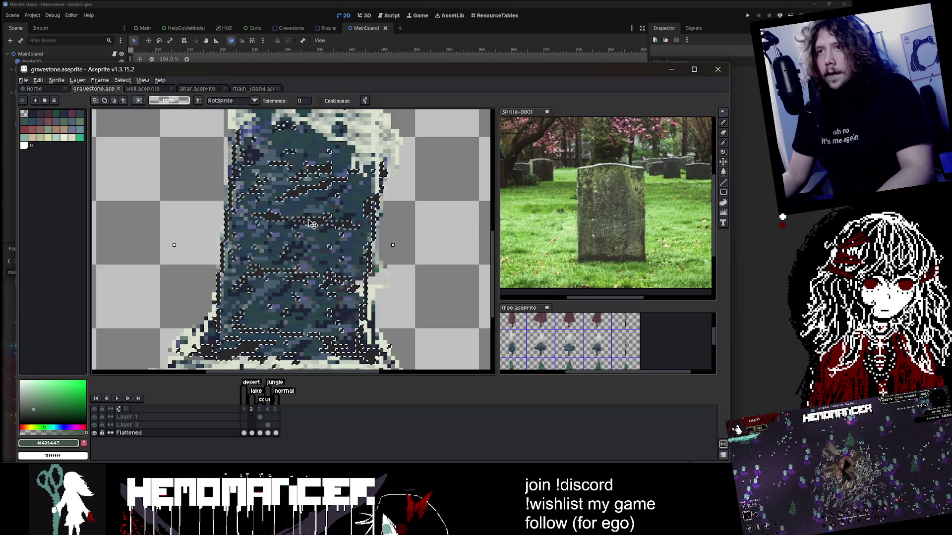
key("ctrl+d")
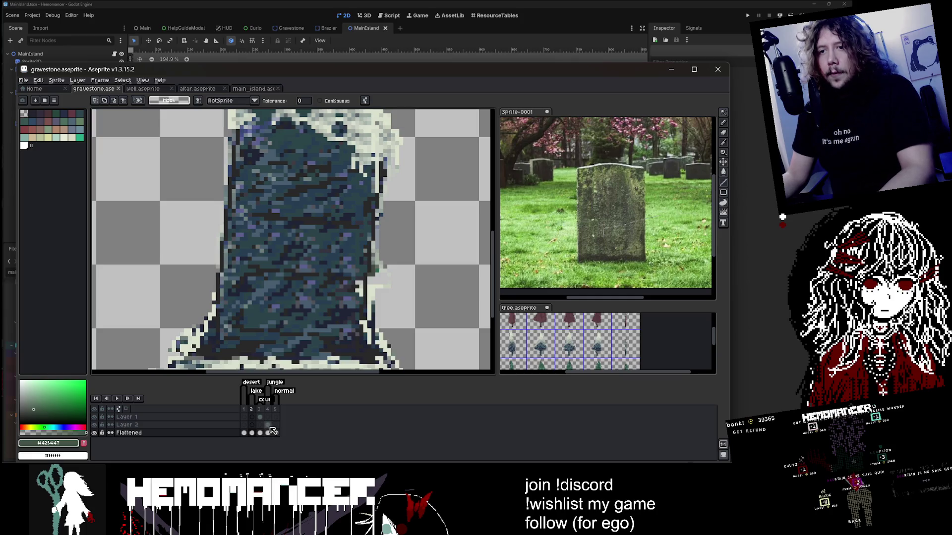
Switch between the Layer 2 and Flattened frame 4 cels, undoing and toggling the bark selection
left_click(268, 425)
key("ctrl+b")
left_click(268, 432)
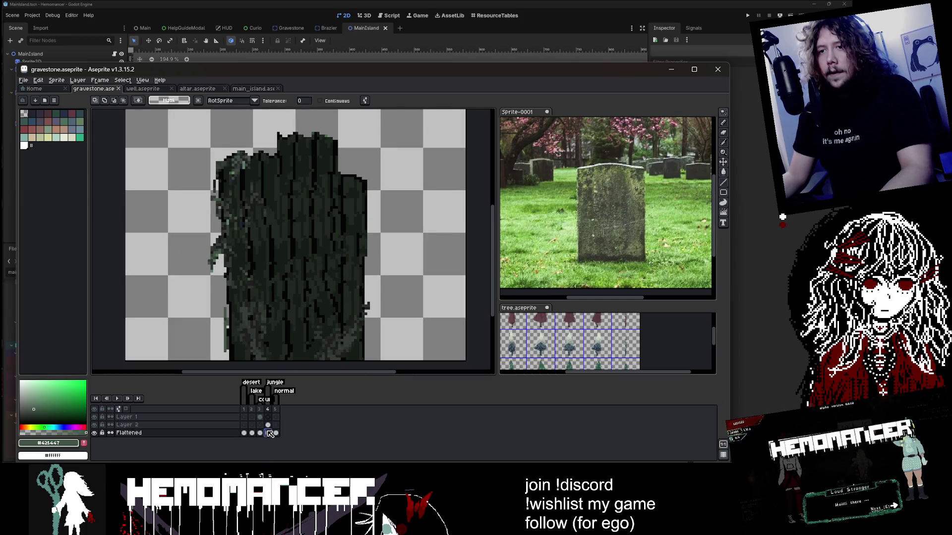
left_click(267, 424)
key("ctrl+z")
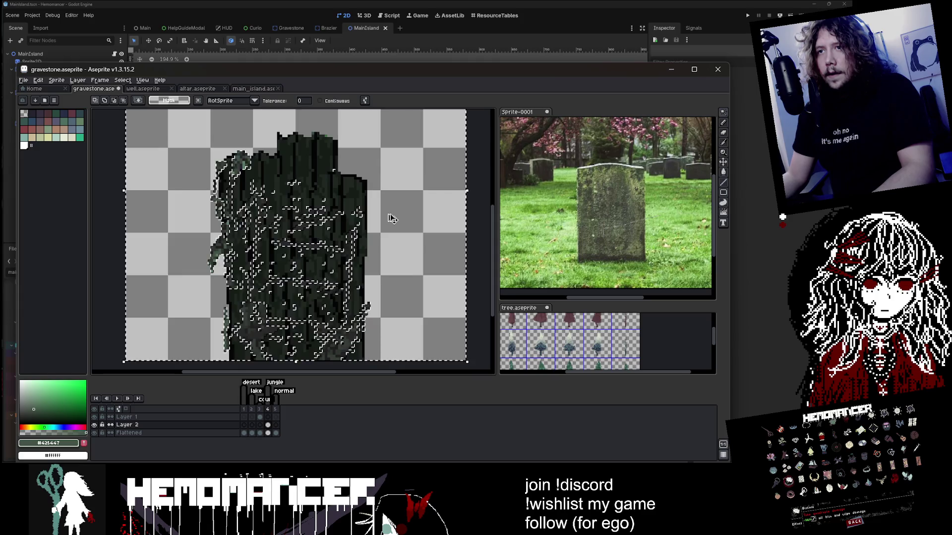
key("ctrl+d")
scroll(397, 217, "down", 2)
scroll(406, 215, "up", 1)
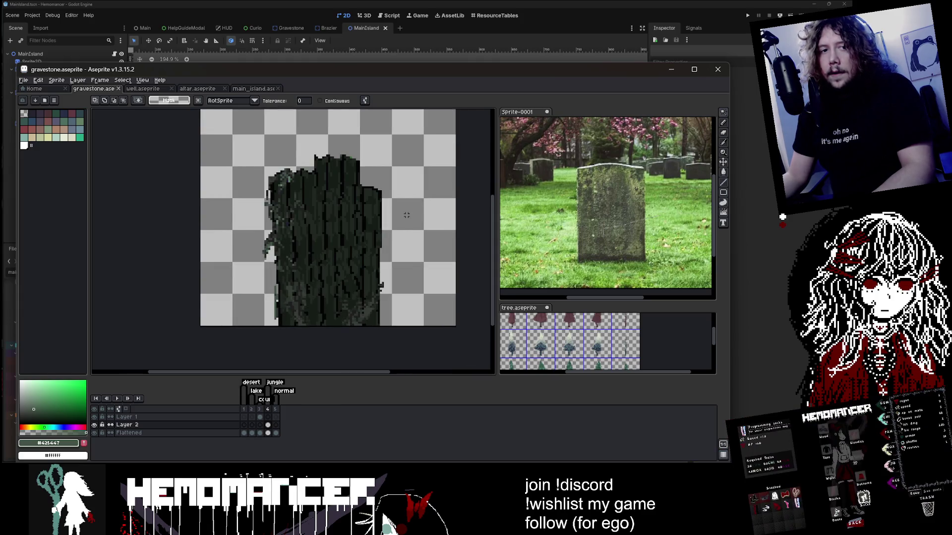
key("ctrl+shift+d")
key("ctrl+d")
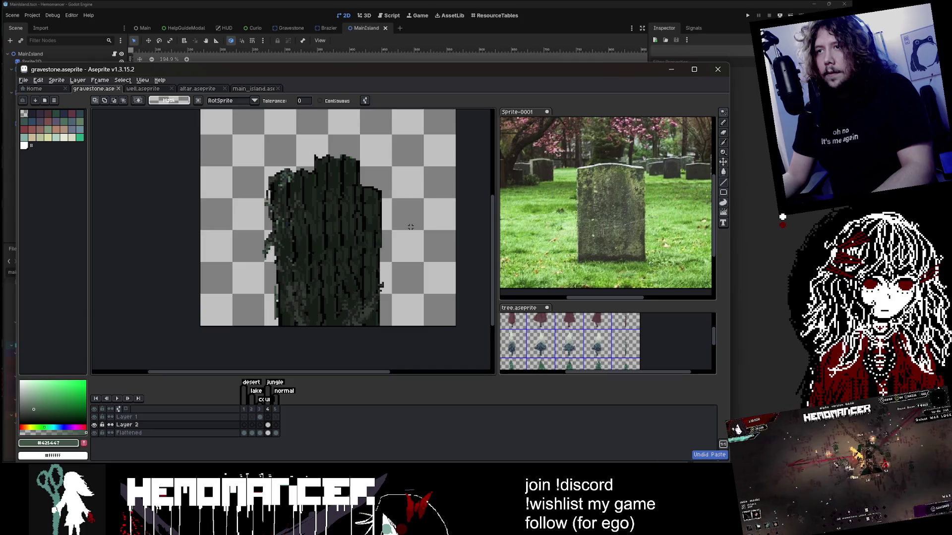
key("ctrl+shift+d")
Trial-move the gravestone cel toward the upper right, undo the move, and deselect
key("Return")
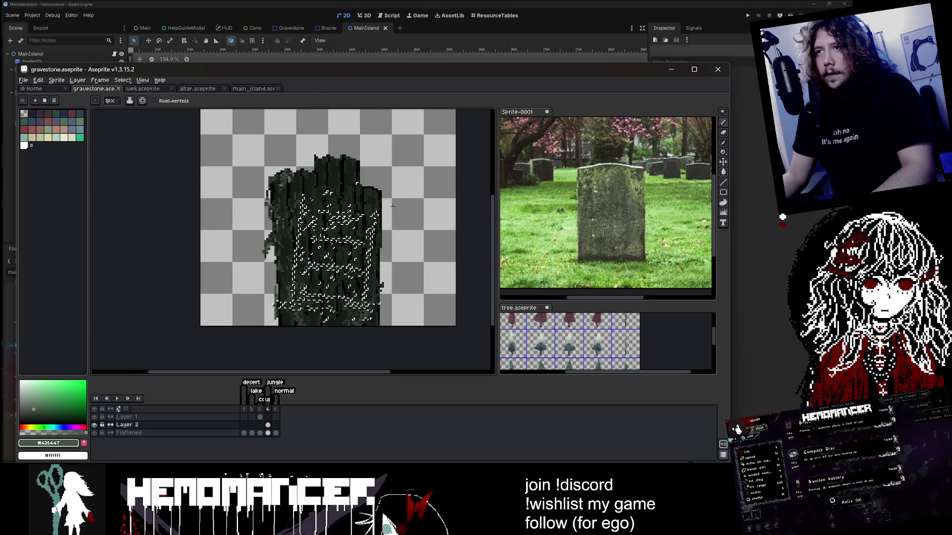
mouse_move(393, 205)
left_mouse_down()
mouse_move(423, 220)
mouse_move(444, 167)
left_mouse_up()
key("ctrl+z")
key("ctrl+d")
Add a new Layer 3, paste the bark into it, and undo a test 1px pencil line
right_click(138, 417)
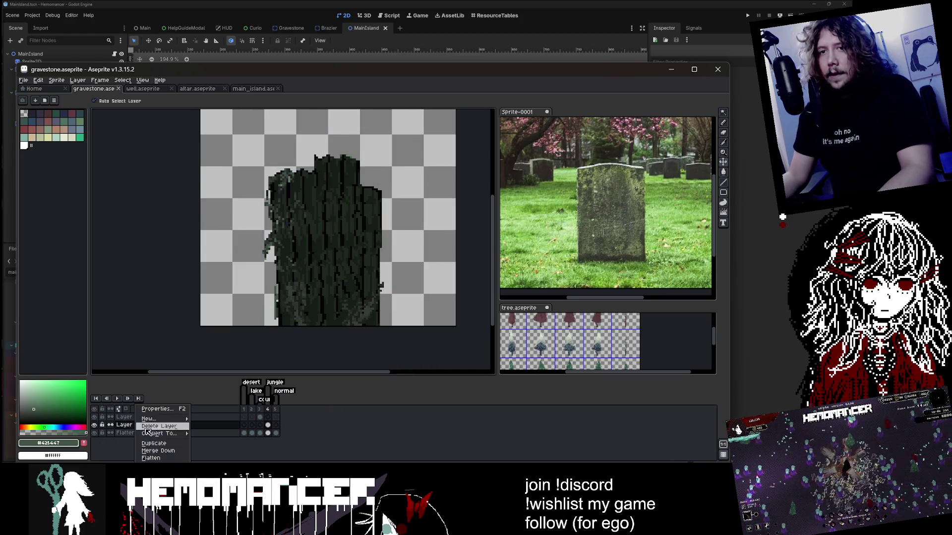
mouse_move(167, 421)
left_click(213, 419)
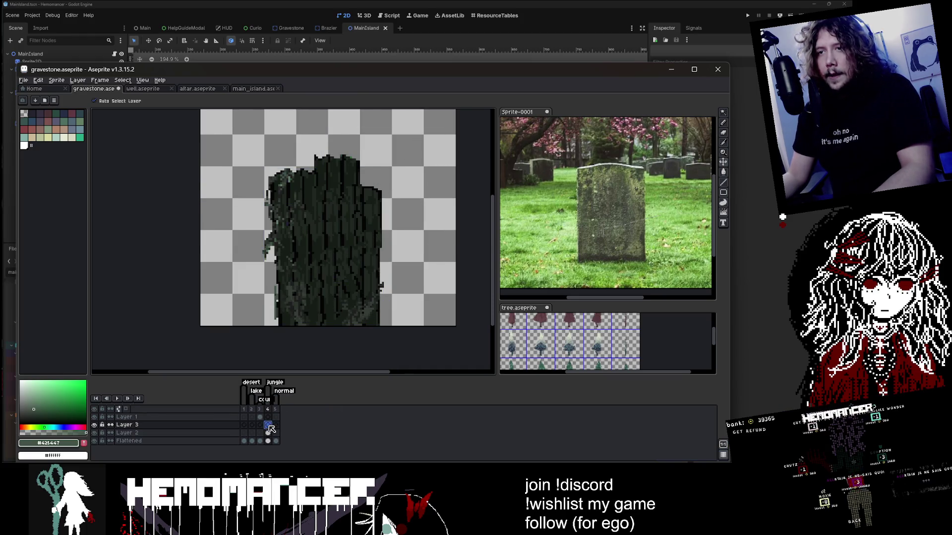
key("ctrl+v")
scroll(369, 283, "up", 1)
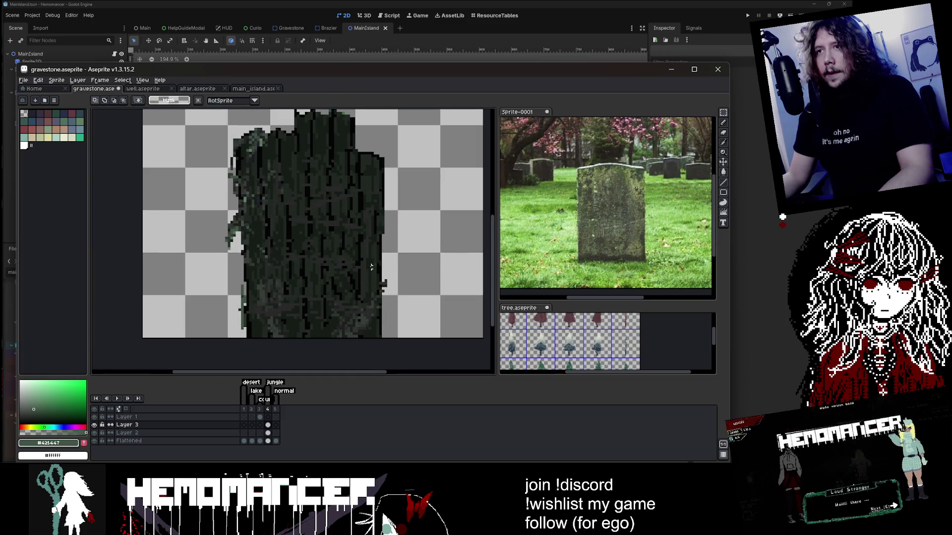
key("e")
key("minus")
key("minus")
key("minus")
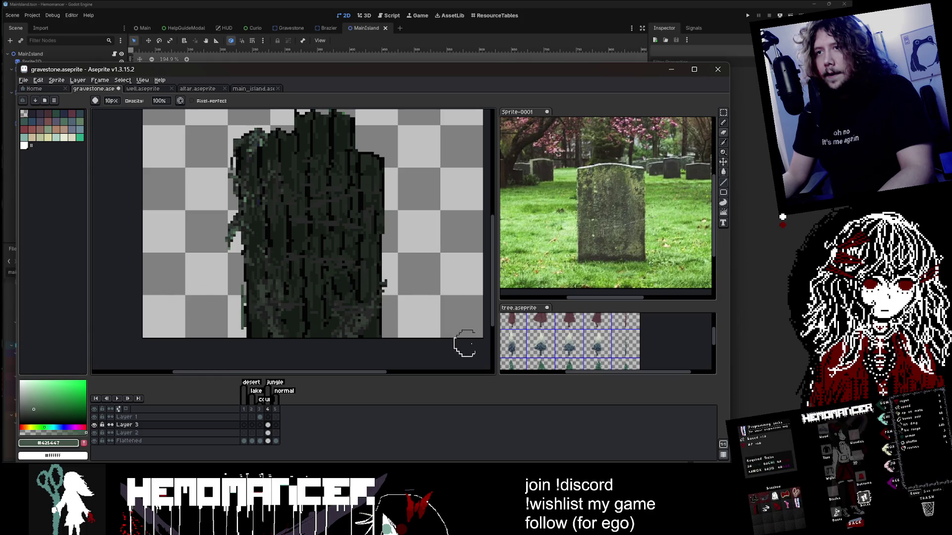
scroll(317, 267, "right", 1)
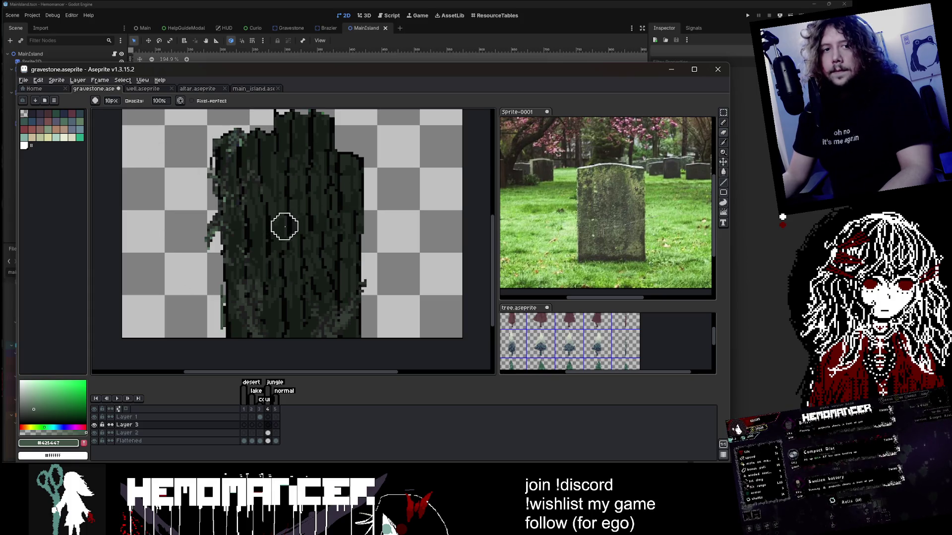
key("b")
key("ctrl+z")
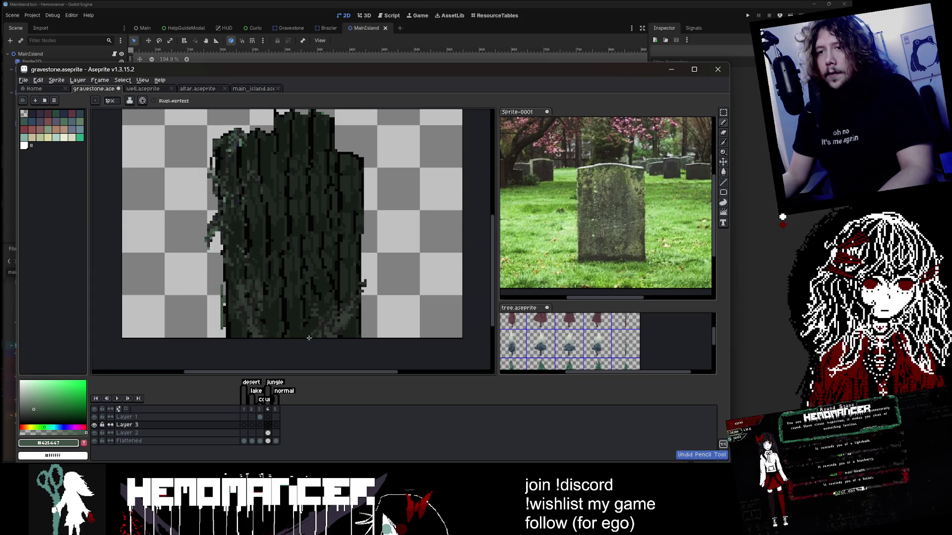
Delete Layer 3 and save gravestone.aseprite
scroll(308, 338, "down", 1)
left_click(137, 425)
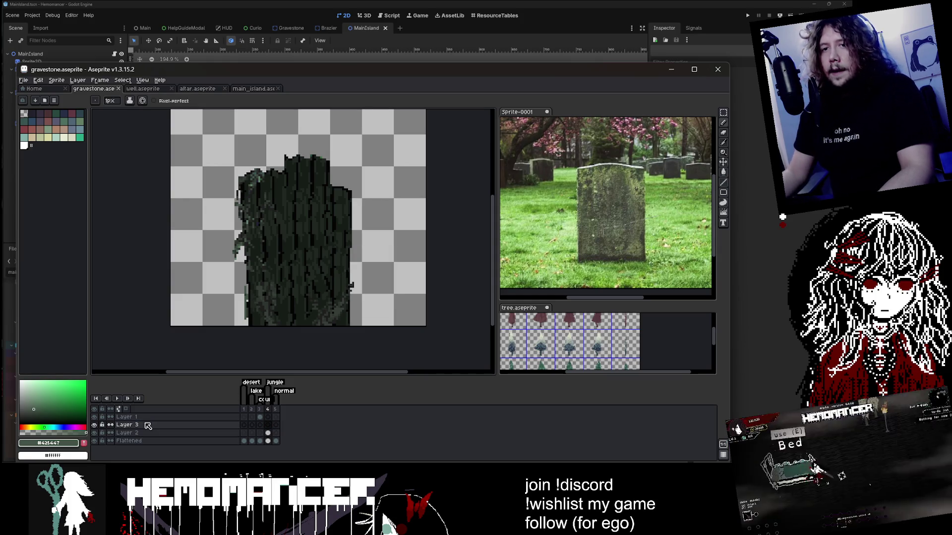
left_click(189, 427)
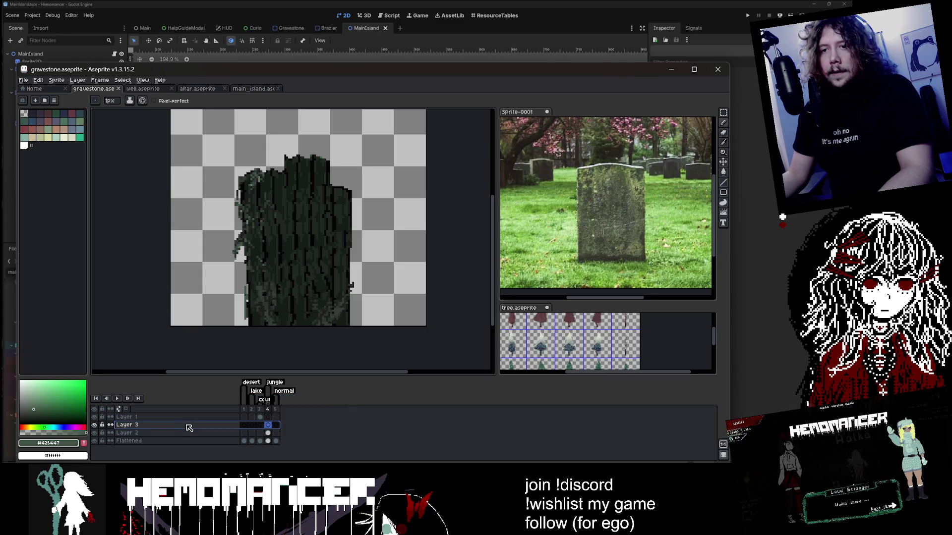
key("Delete")
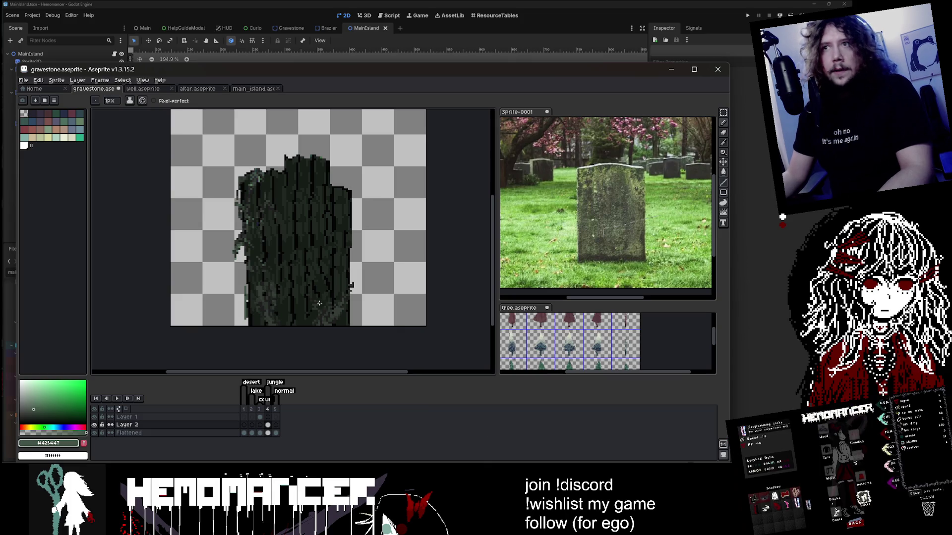
right_click(348, 248)
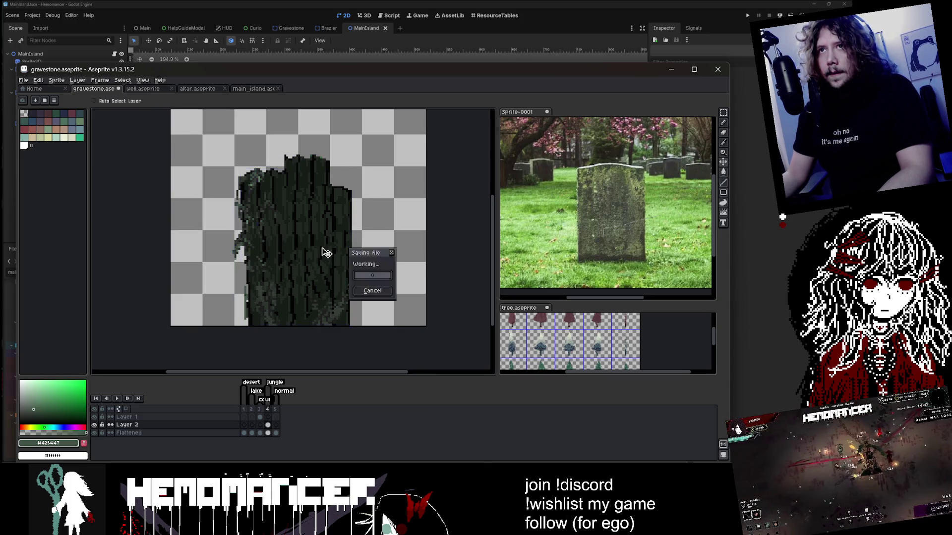
left_click(143, 316)
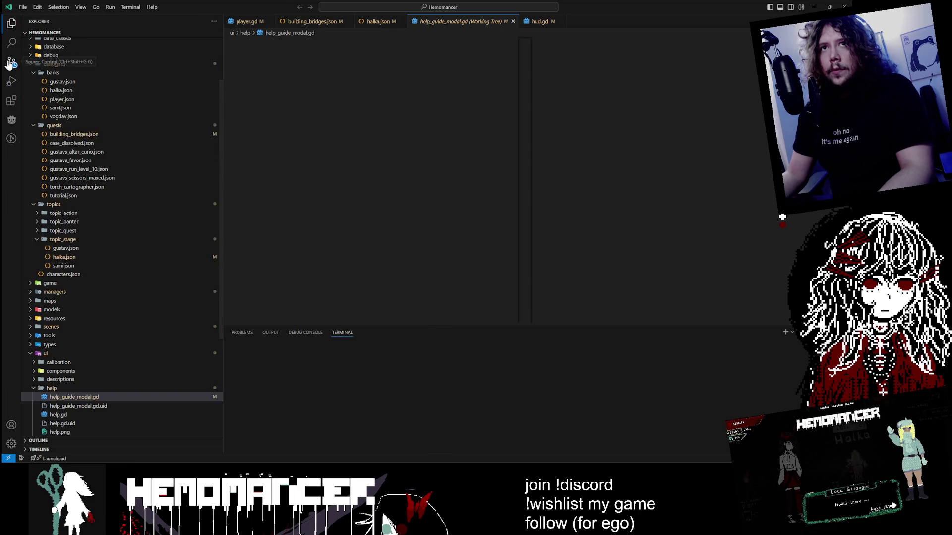
Open the gravestone.png image diff from Source Control changes and widen it with the sidebar sash
left_click(11, 62)
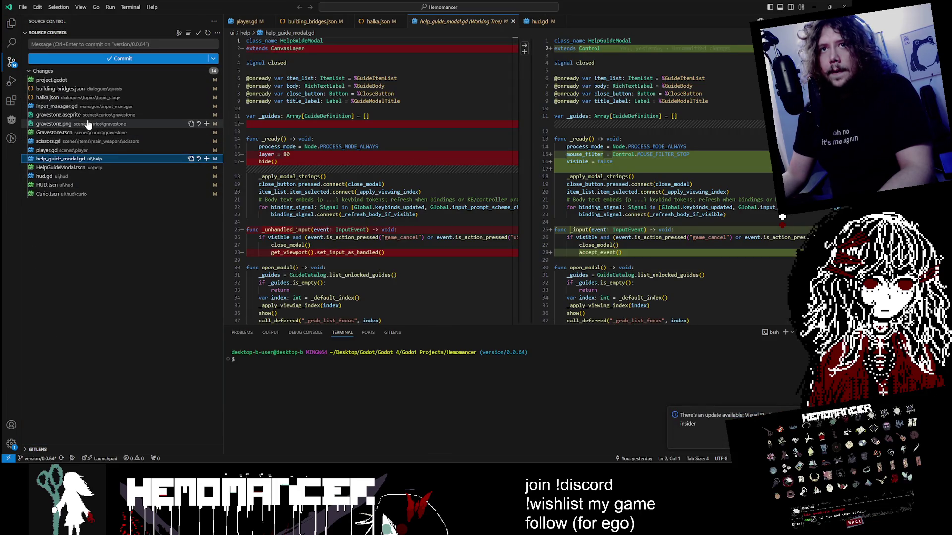
left_click(89, 123)
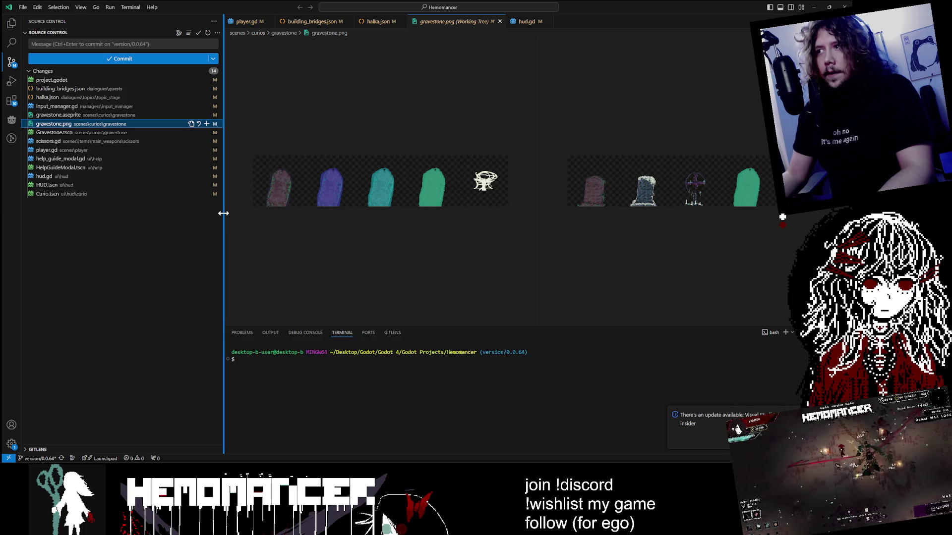
left_click_drag(223, 213, 173, 213)
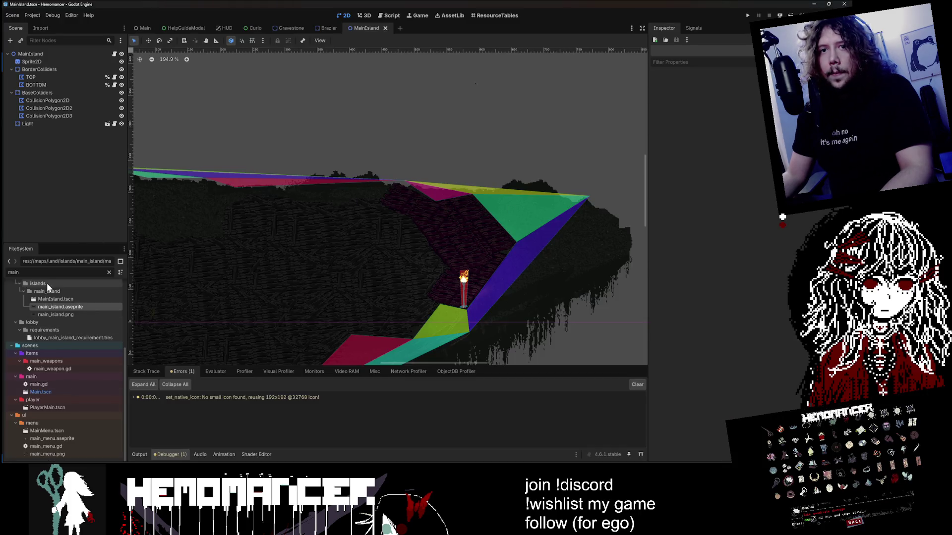
Filter FileSystem for 'grave', reimport gravestone.aseprite, then reload the gravestone.png diff in VS Code
double_click(13, 273)
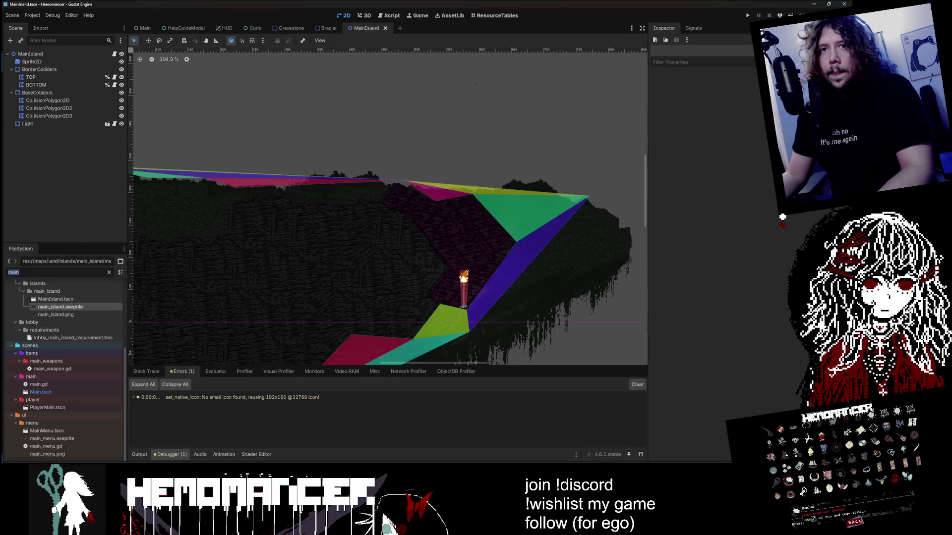
type("gave")
key("Left")
key("Left")
key("Left")
type("r")
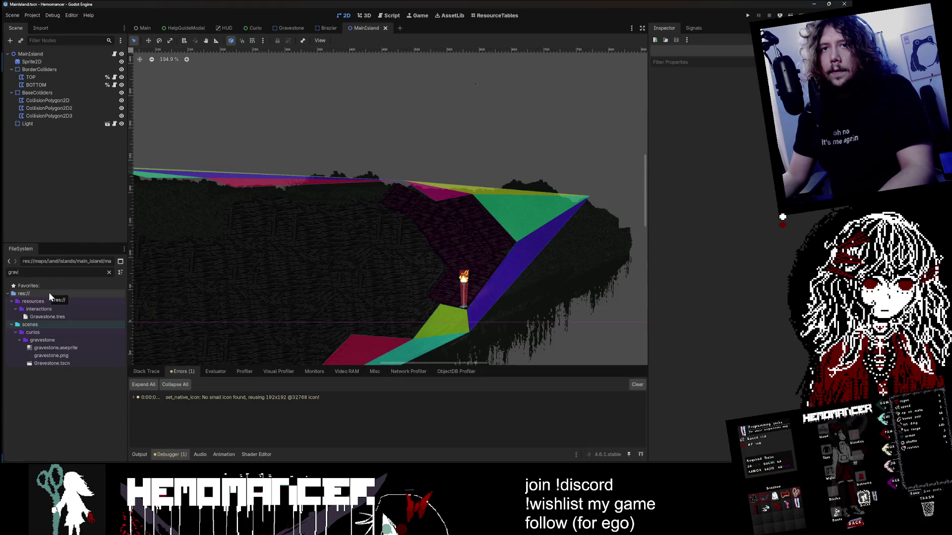
left_click(71, 348)
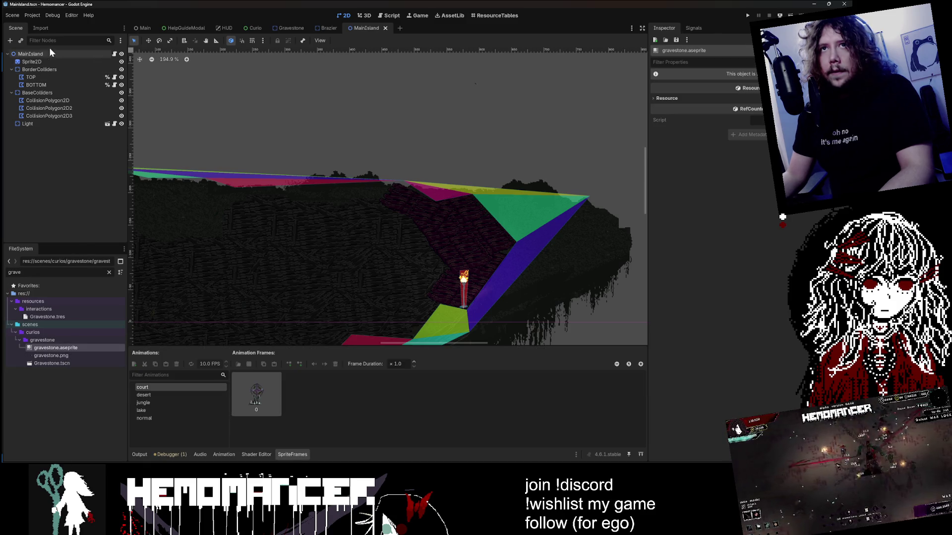
left_click(41, 28)
left_click(65, 234)
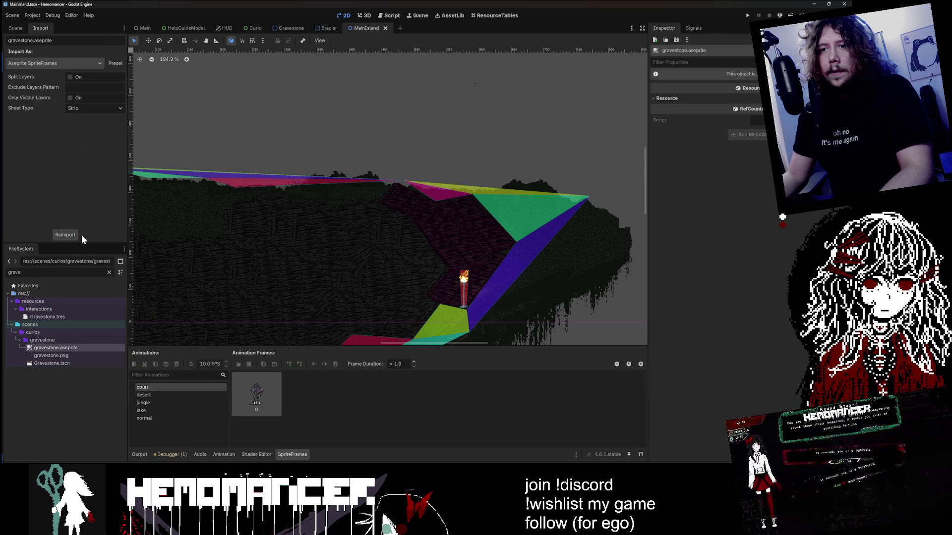
key("alt+Tab")
left_click(89, 124)
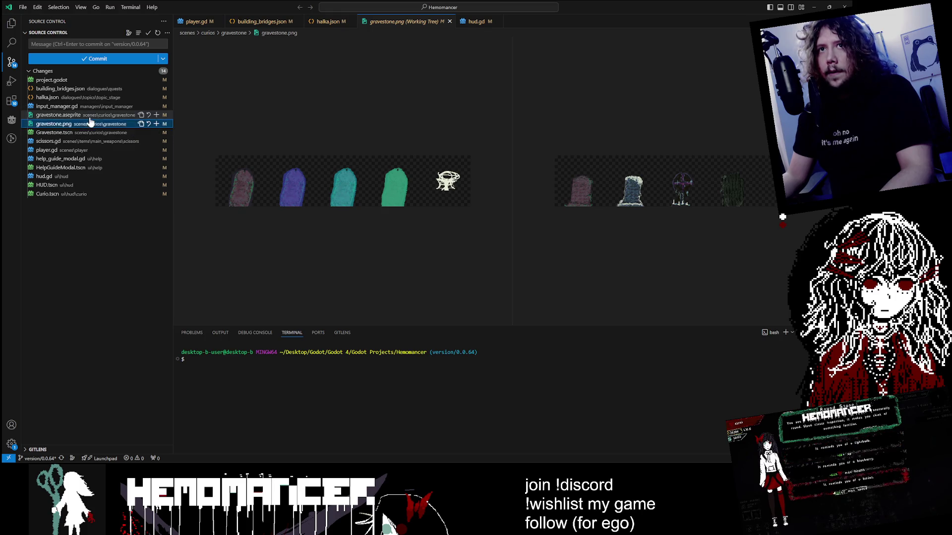
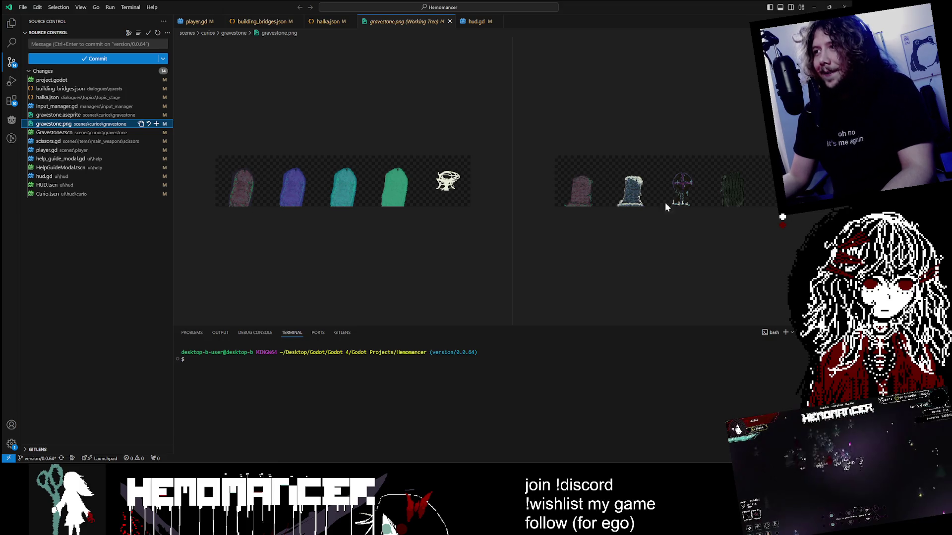
Switch from the VS Code gravestone image diff to the Godot editor showing the island scene
key("alt+Tab")
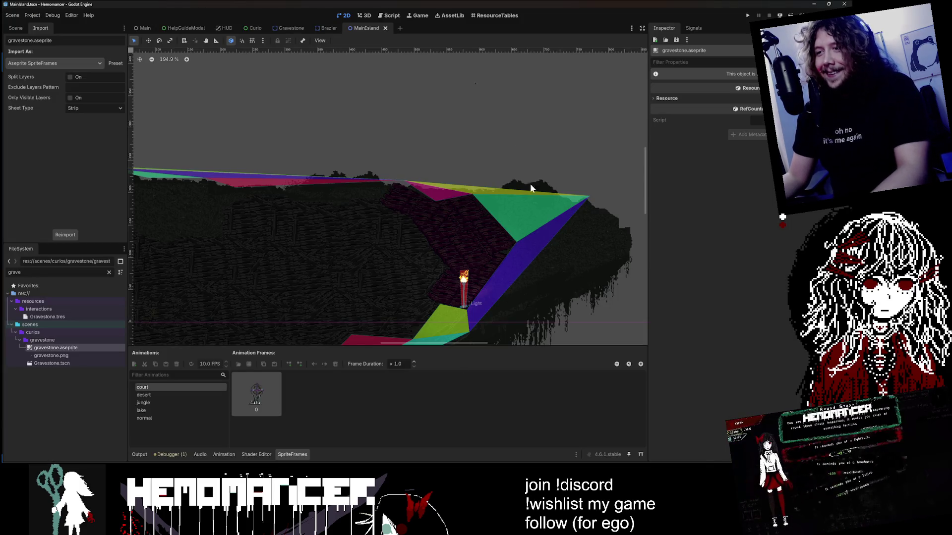
Launch the Hemomancer debug build and read through the signpole's dialogue
key("F5")
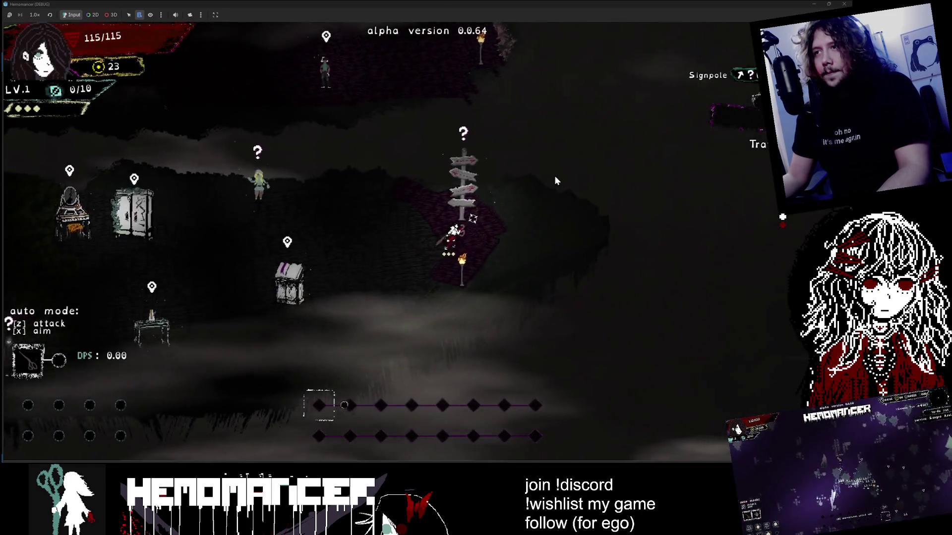
key("Right")
key("Right")
key("Escape")
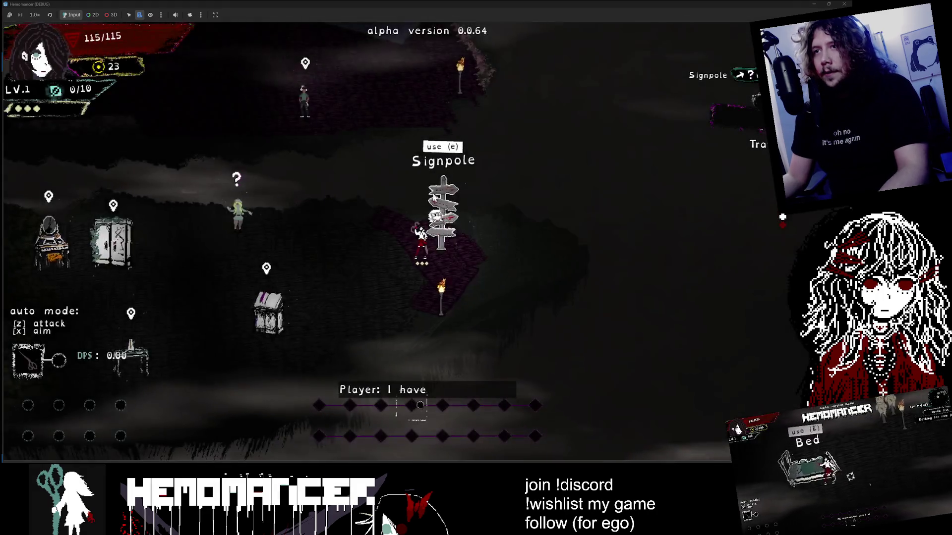
Walk across the hub to the bookstand and away again, then bring up the pause menu
key("Left")
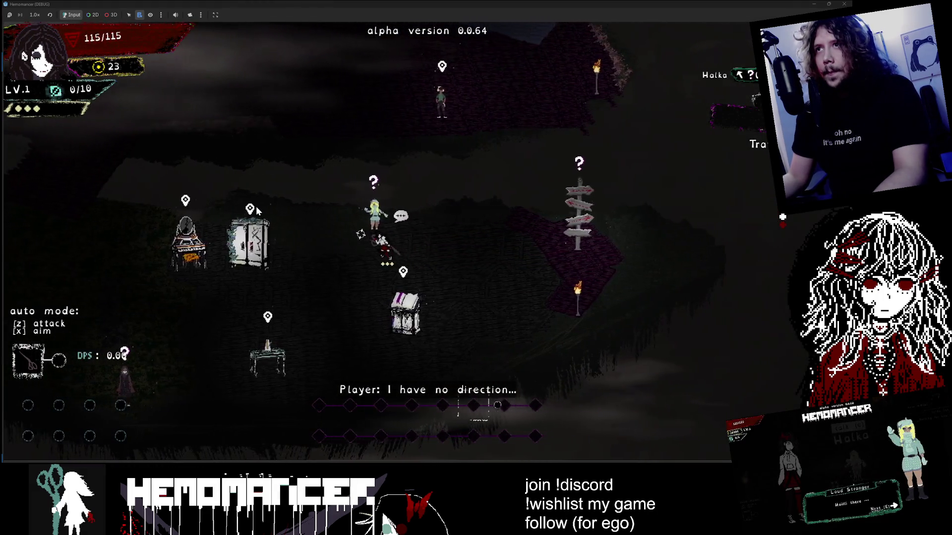
key("Right")
key("Down")
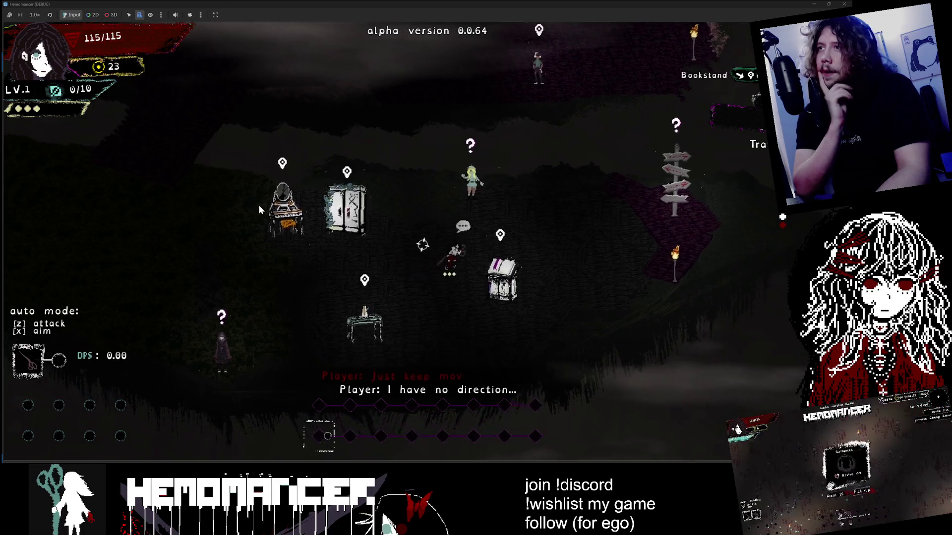
key("Right")
key("Up")
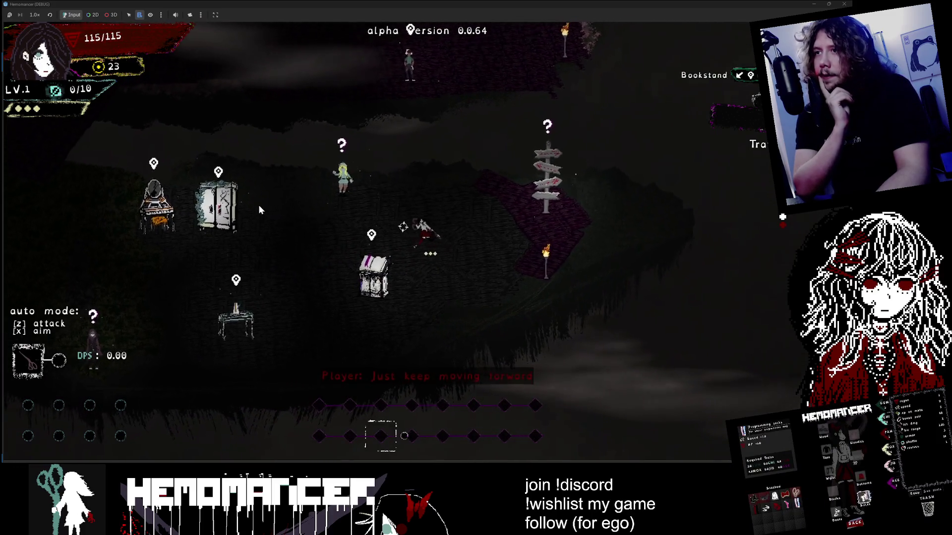
key("Escape")
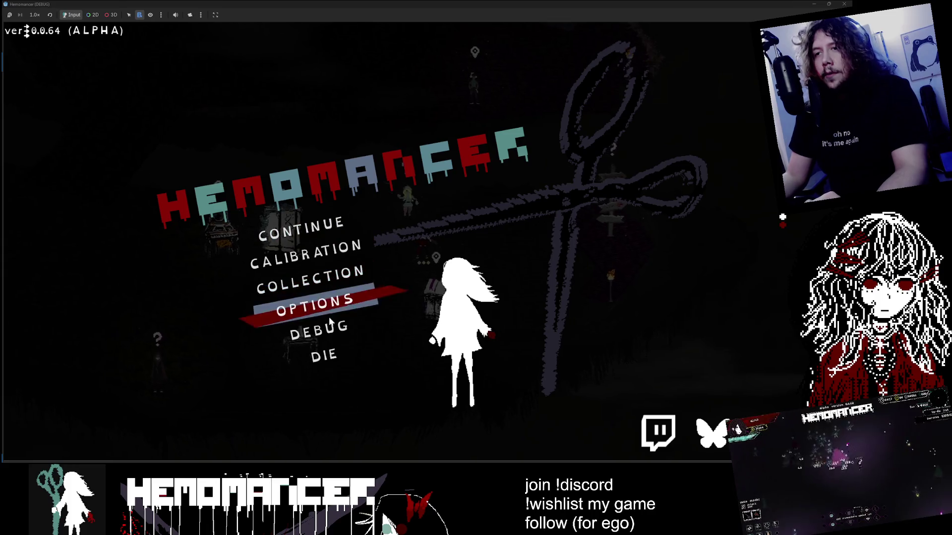
In the debug panel, glance at the interaction list, then add the jungle_unlocked milestone
left_click(330, 323)
left_click(175, 92)
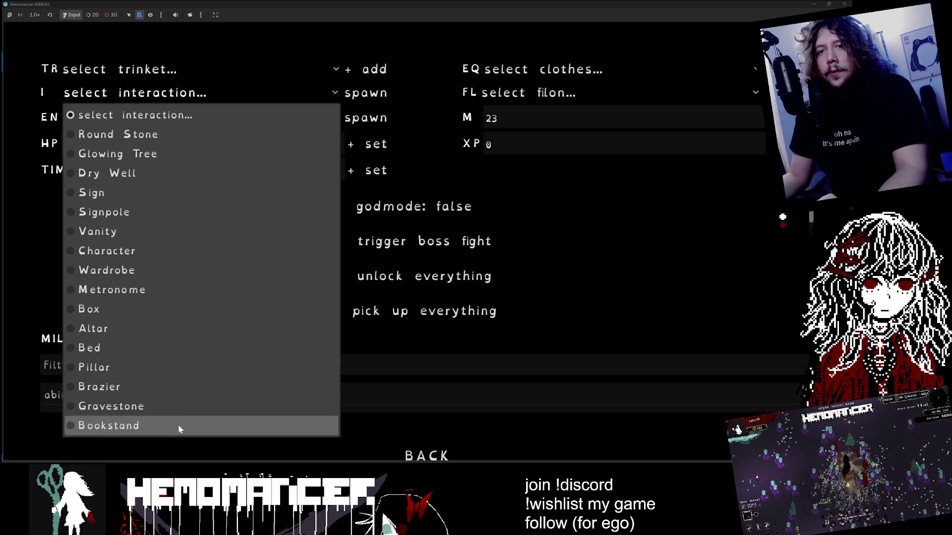
left_click(197, 52)
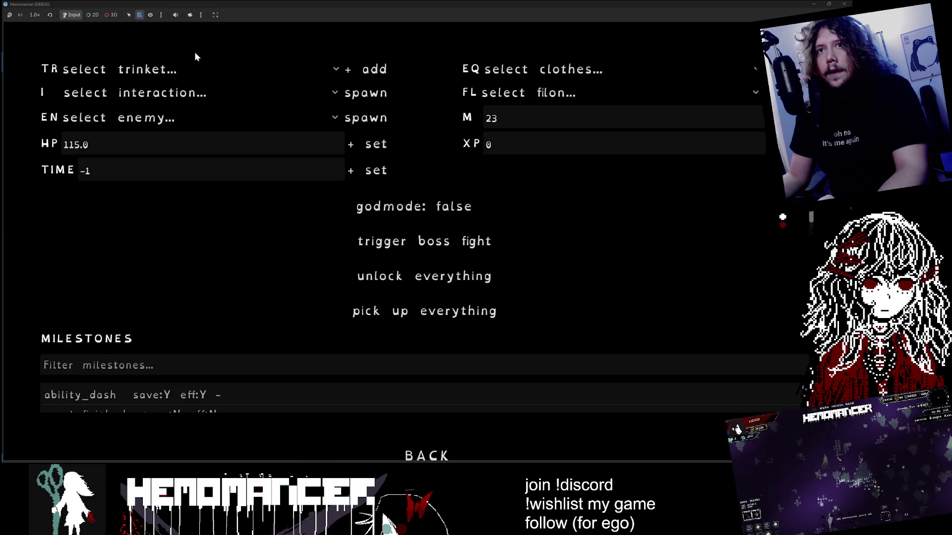
scroll(317, 287, "down", 5)
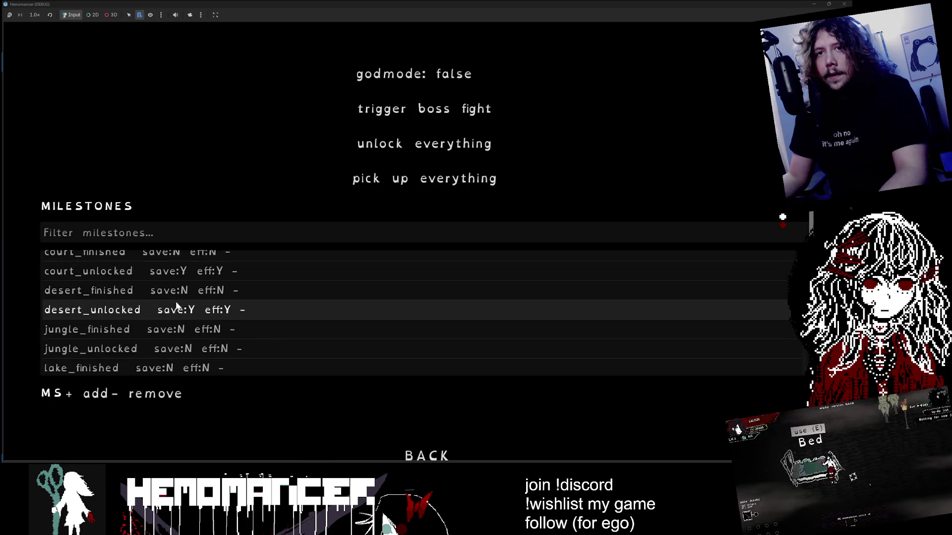
scroll(218, 317, "down", 1)
mouse_move(218, 334)
left_mouse_down()
mouse_move(228, 334)
mouse_move(90, 396)
left_mouse_up()
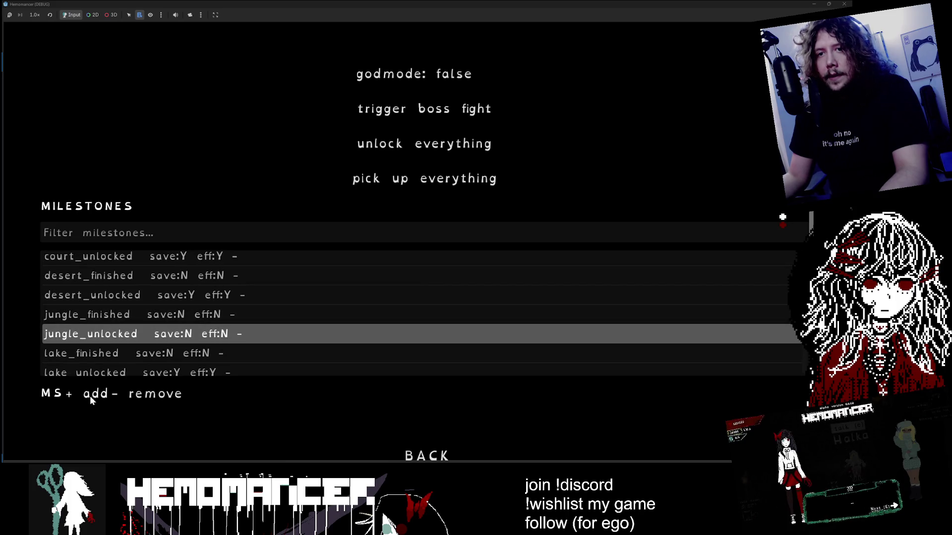
left_click(107, 397)
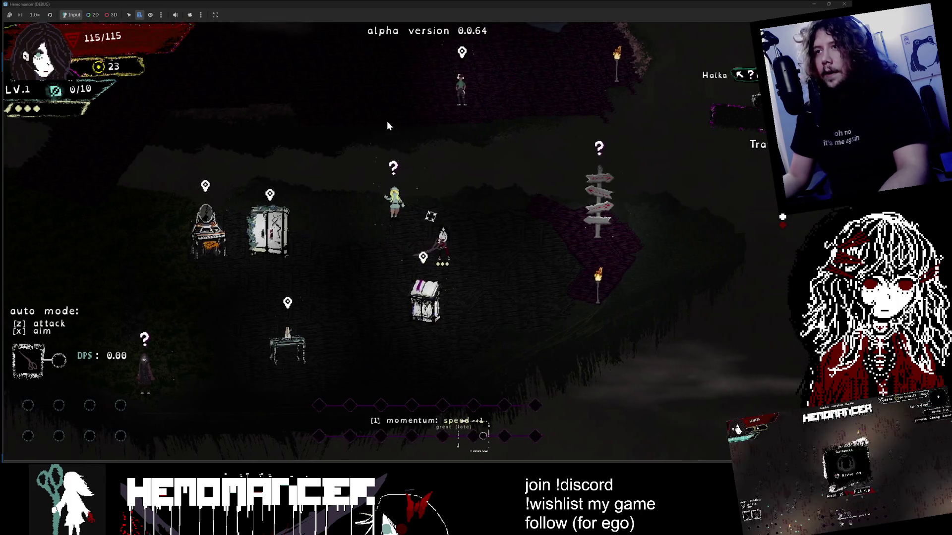
Walk to the signpost and start the trip to the jungle from the Travel map
key("d")
key("e")
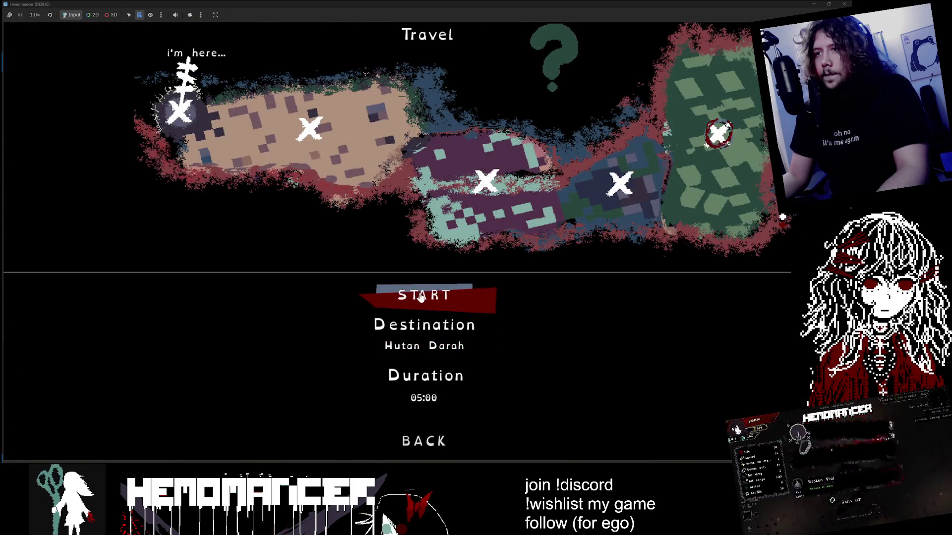
left_click(416, 292)
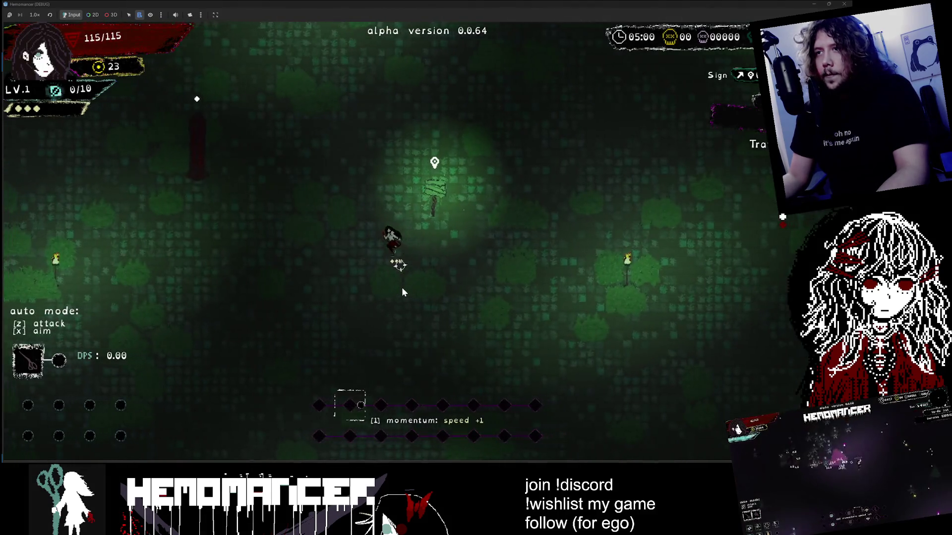
Turn godmode on in the debug tools and spawn a Gravestone beside the player
key("Escape")
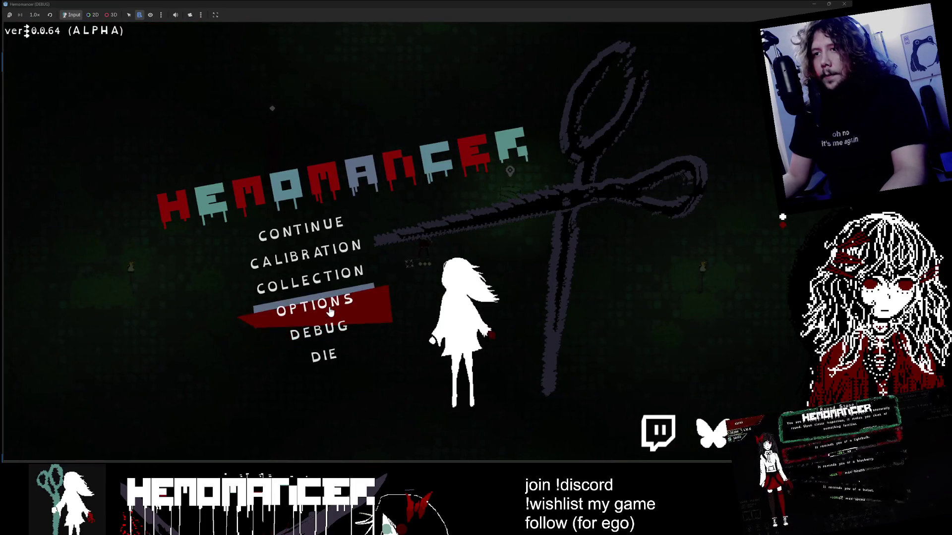
left_click(333, 330)
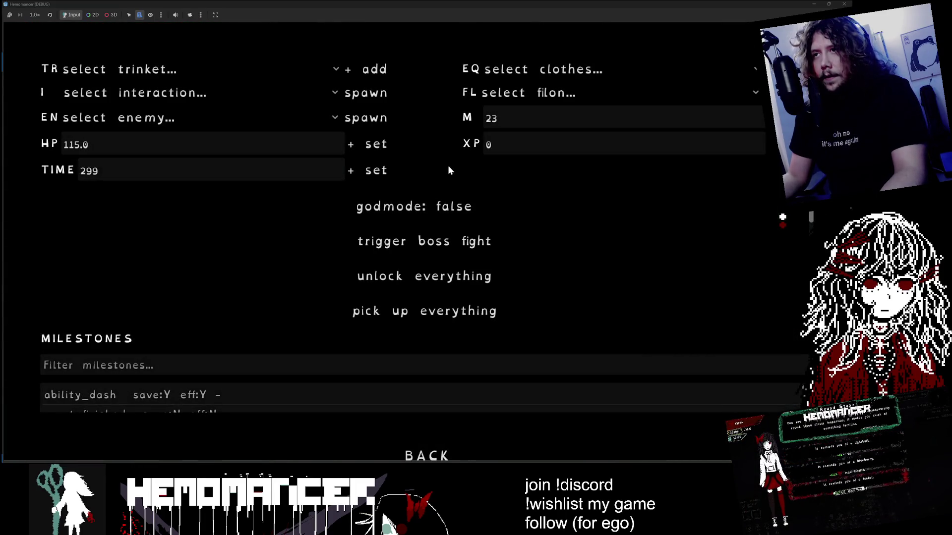
left_click(404, 210)
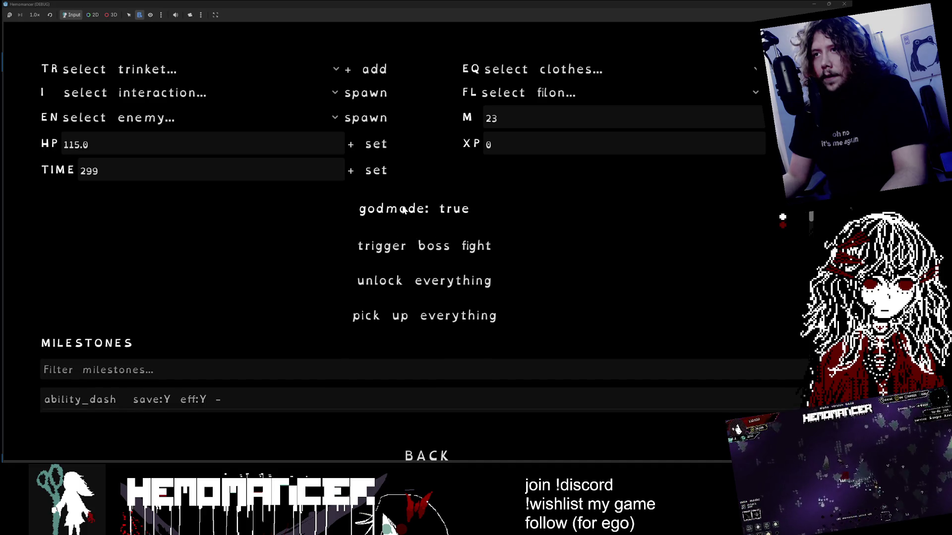
left_click(183, 97)
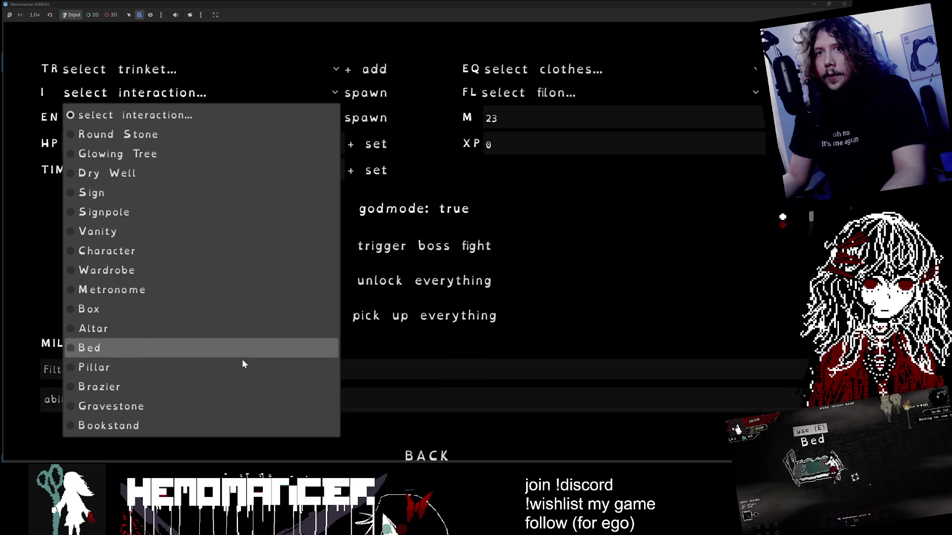
left_click(193, 405)
left_click(353, 95)
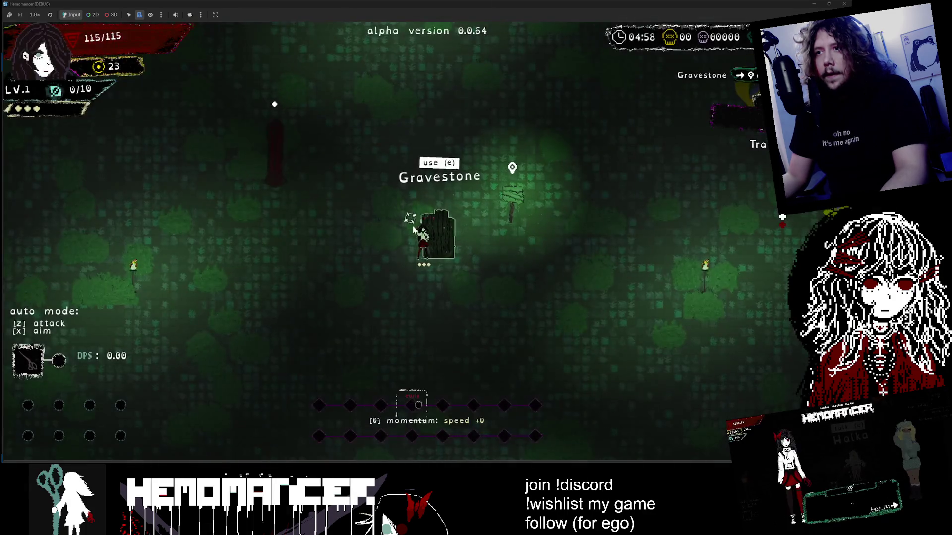
Read the gravestone's 'Hutan Darah...' inscription and walk around it among the birds
key("d")
key("w")
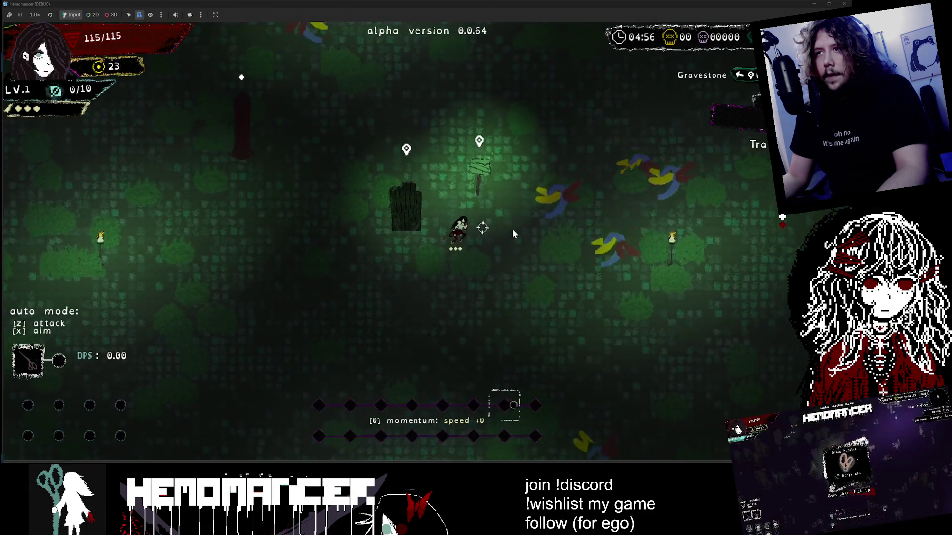
key("d")
key("s")
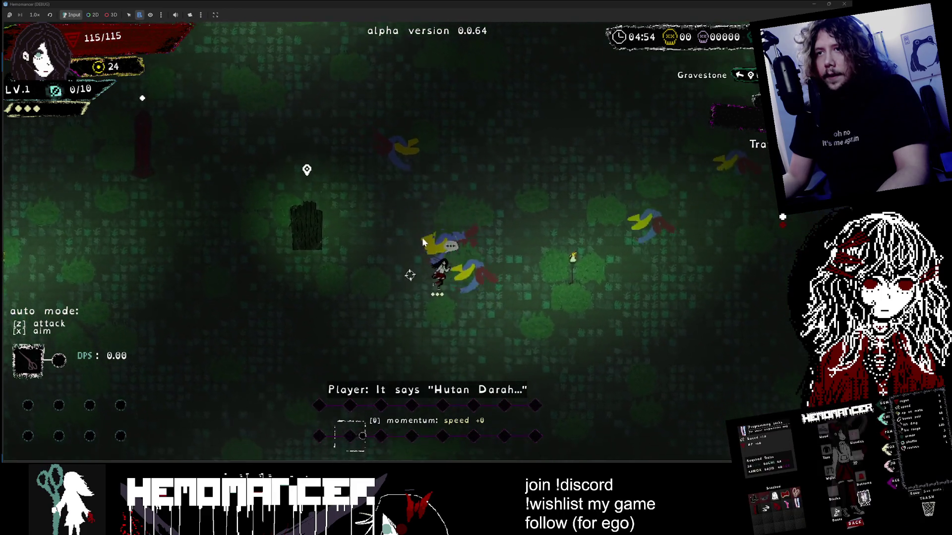
key("w")
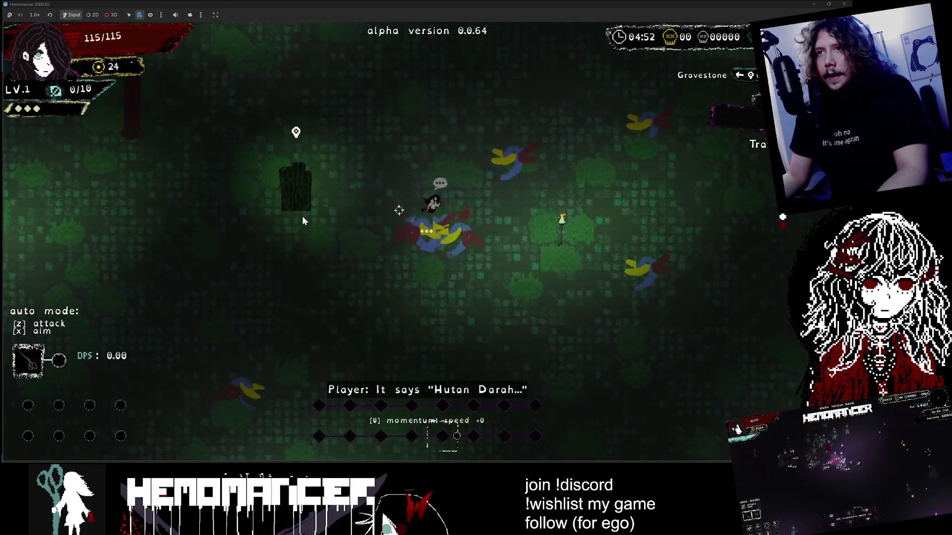
key("a")
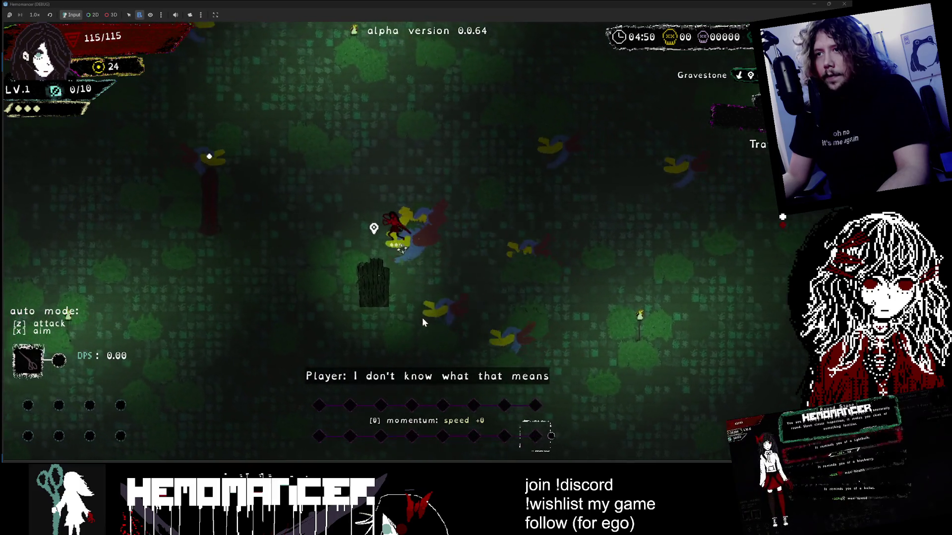
key("a")
key("s")
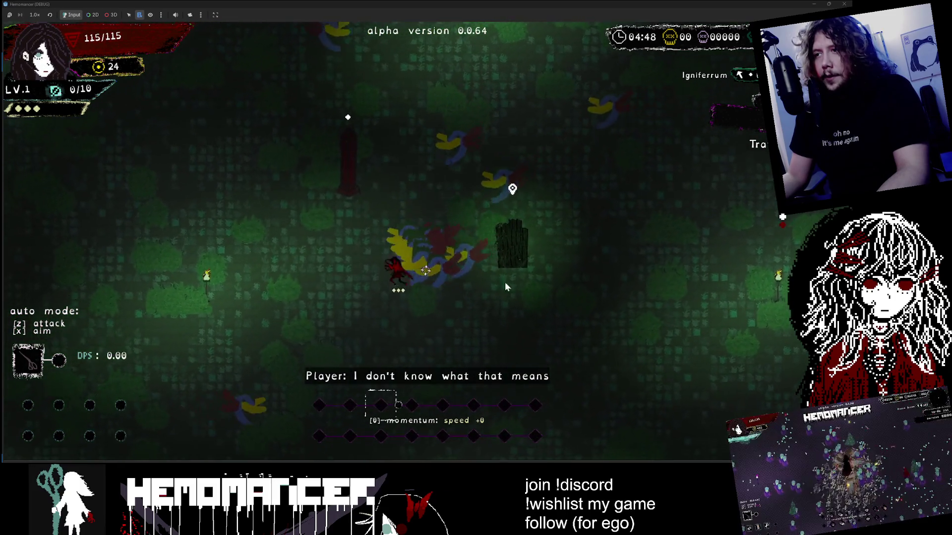
Walk away from the gravestone, then end the current run from the pause menu
key("d")
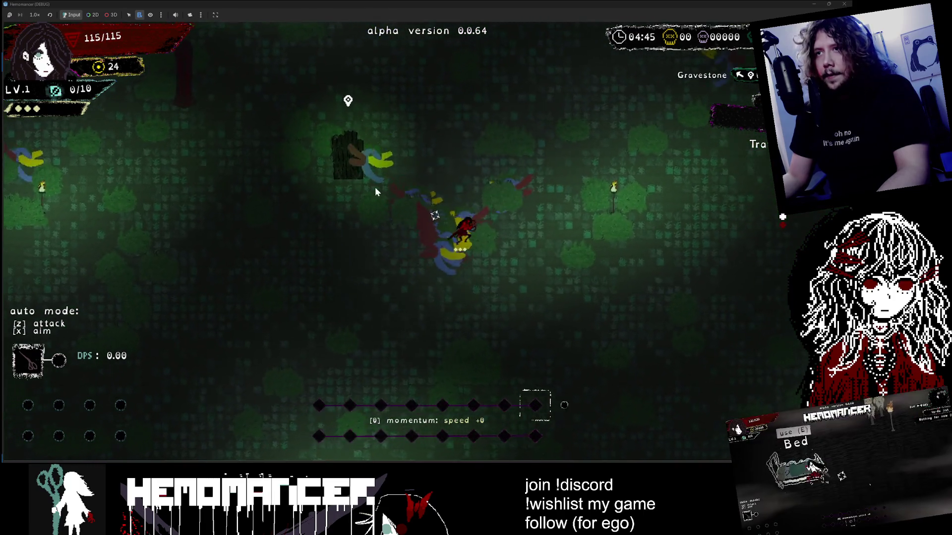
key("w")
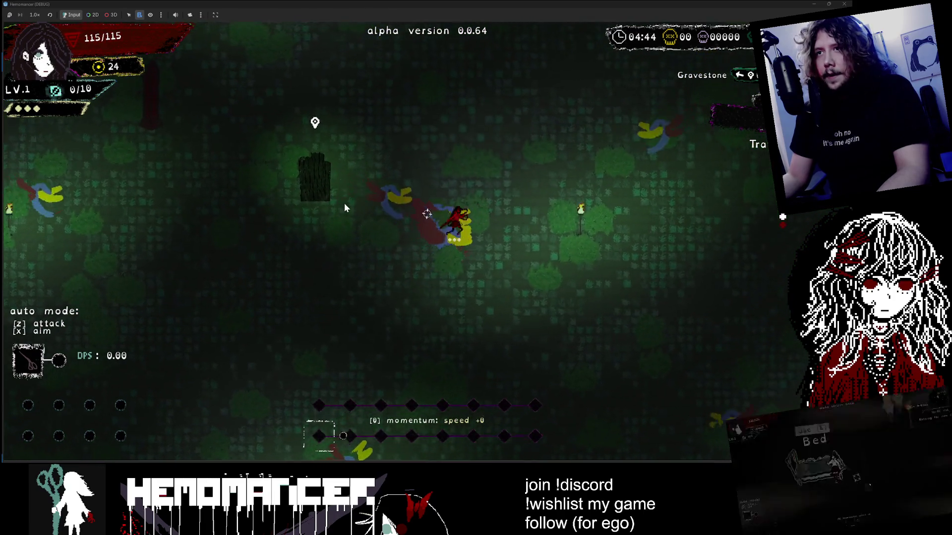
key("Escape")
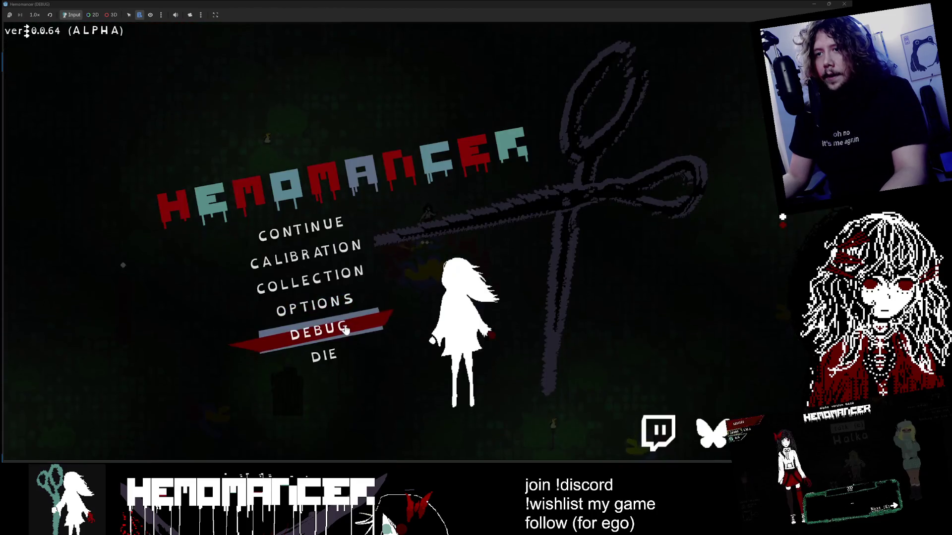
left_click(322, 354)
left_click(446, 243)
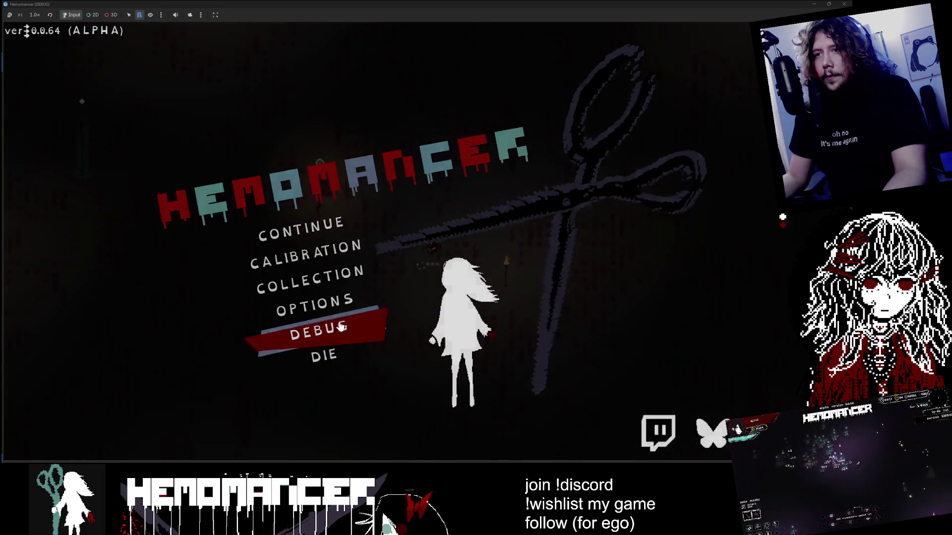
Spawn another Gravestone via the debug tools and walk through the graveyard past the torch
left_click(345, 327)
left_click(168, 94)
left_click(171, 406)
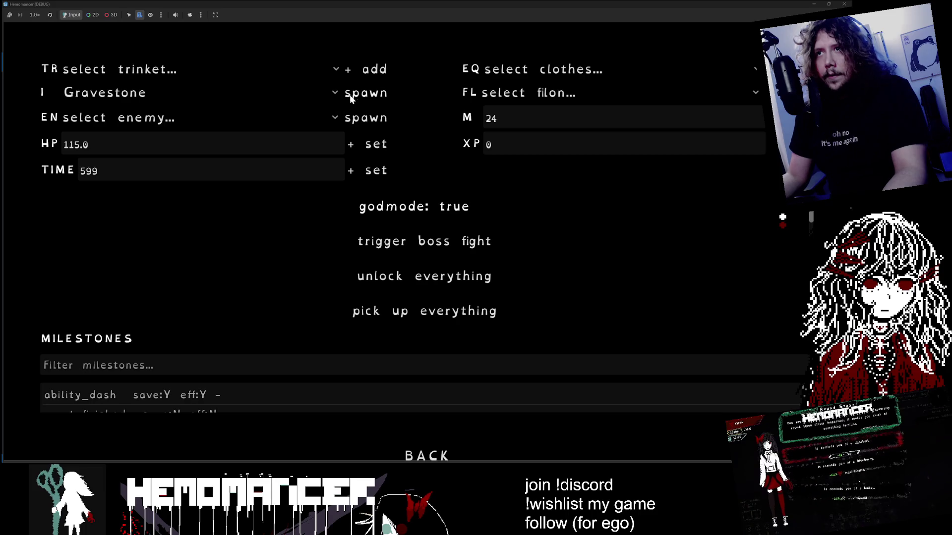
left_click(352, 94)
key("Down")
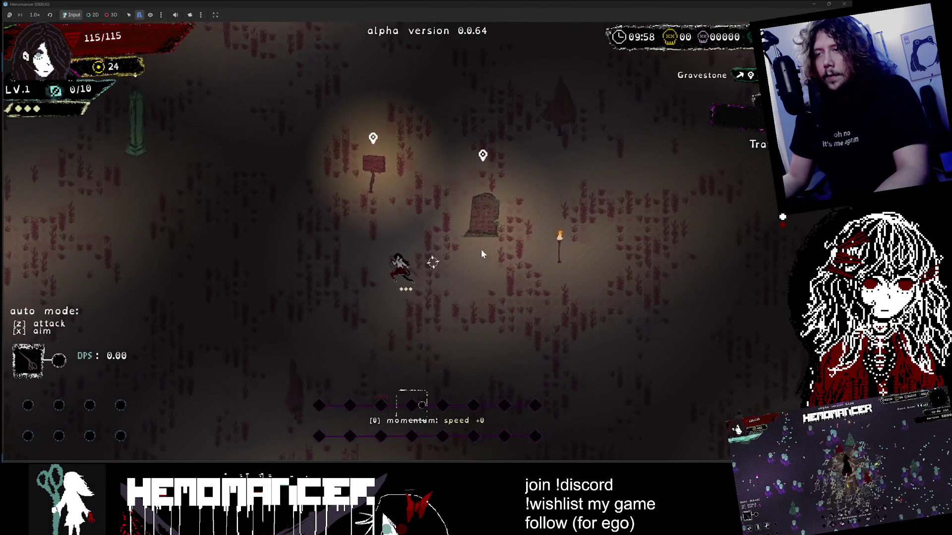
key("Right")
key("Right")
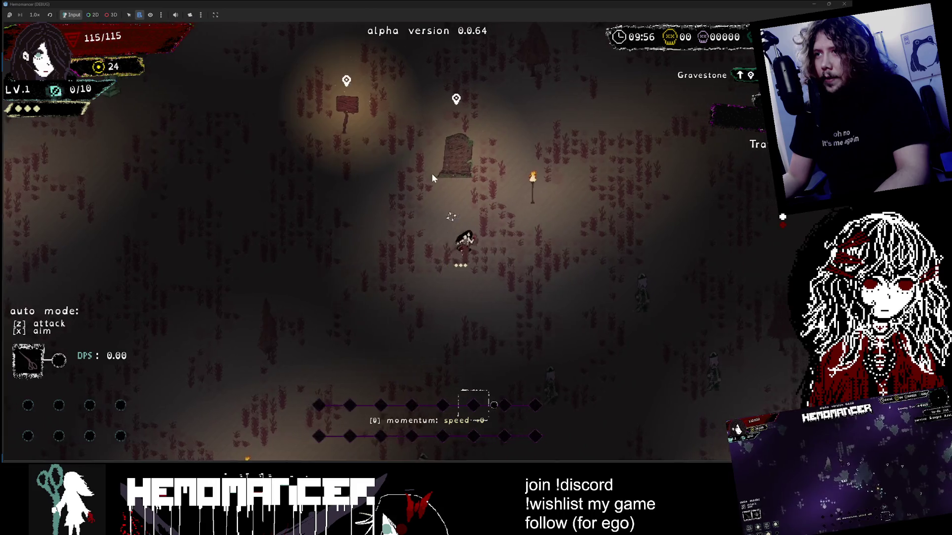
key("Up")
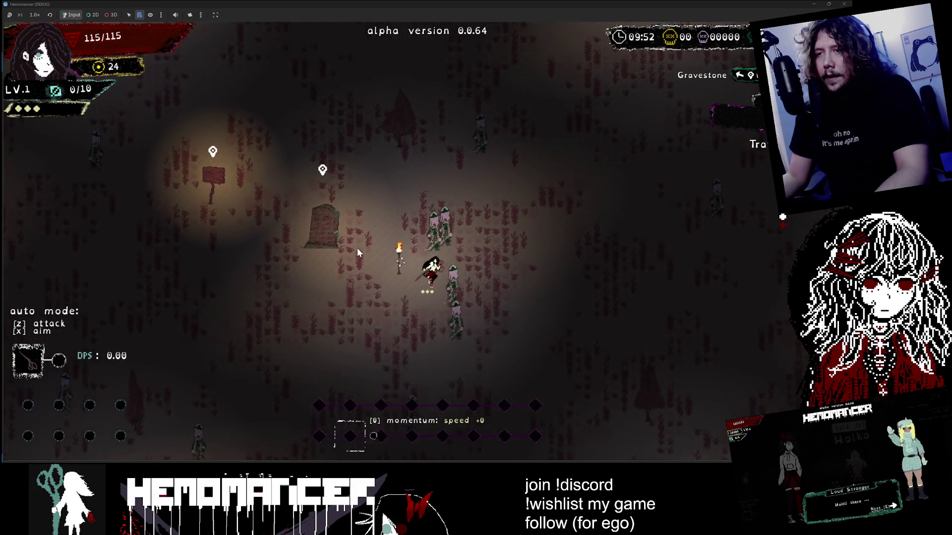
key("Down")
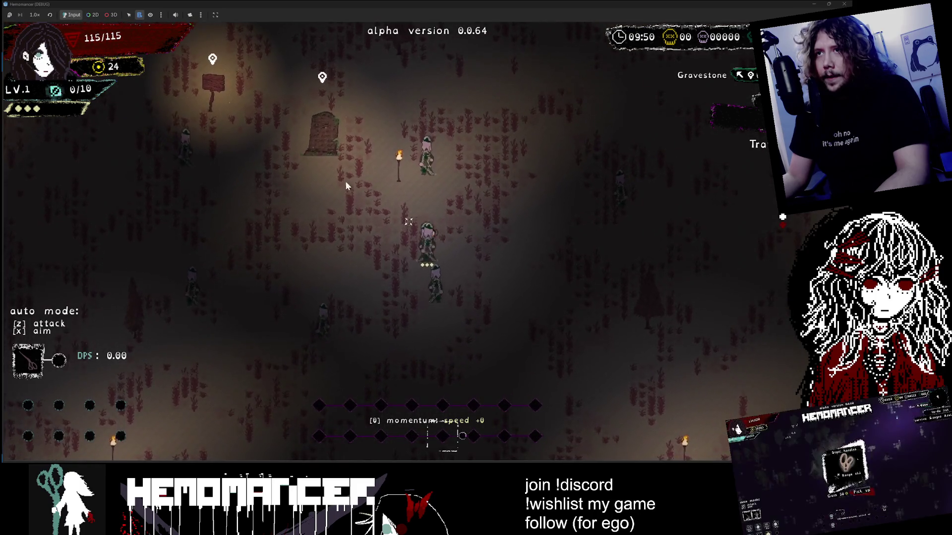
key("Left")
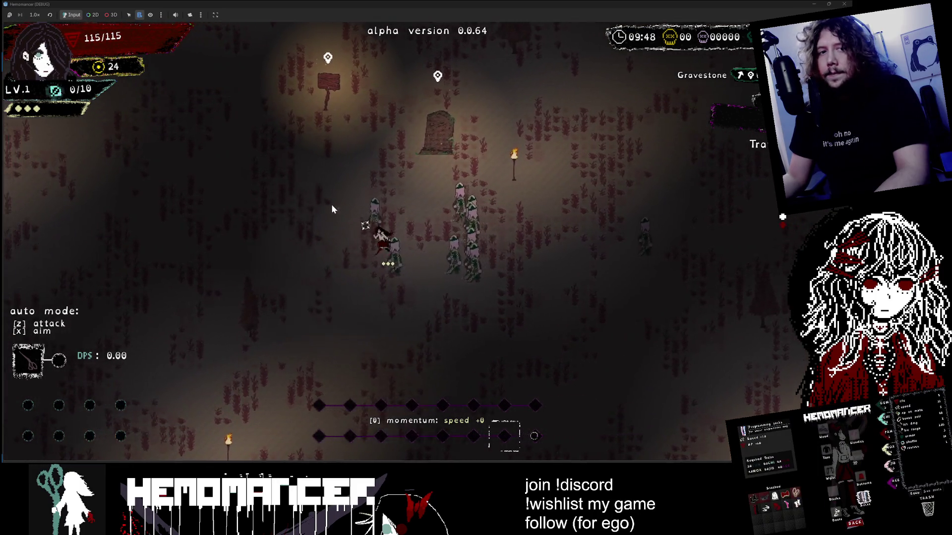
Stop the debug game, check another gravestone biome frame in Aseprite, and return to Godot
key("Escape")
left_click(813, 4)
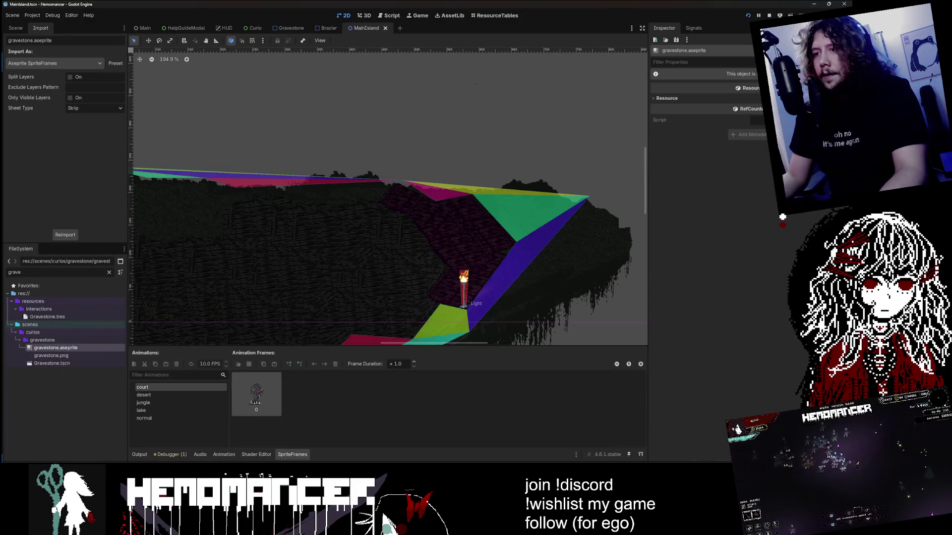
key("alt+Tab")
left_click(245, 434)
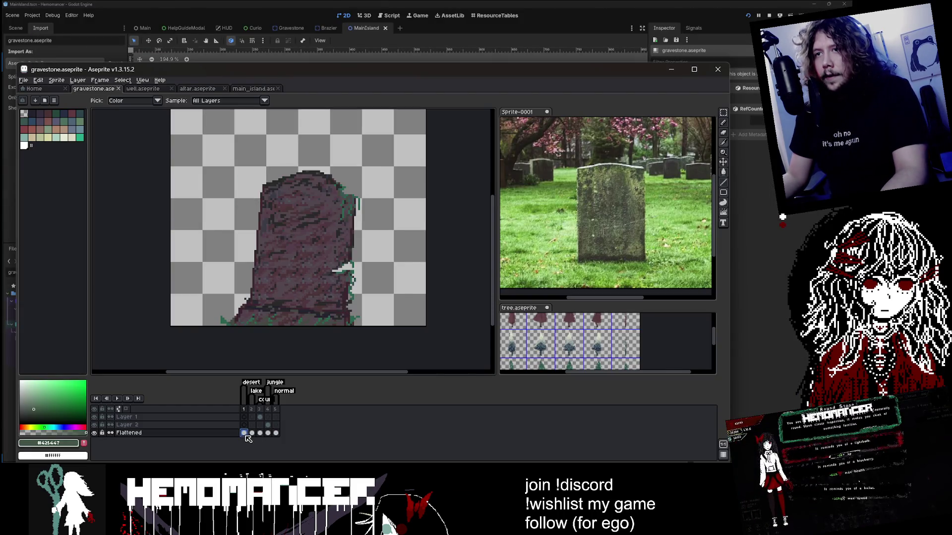
key("alt+Tab")
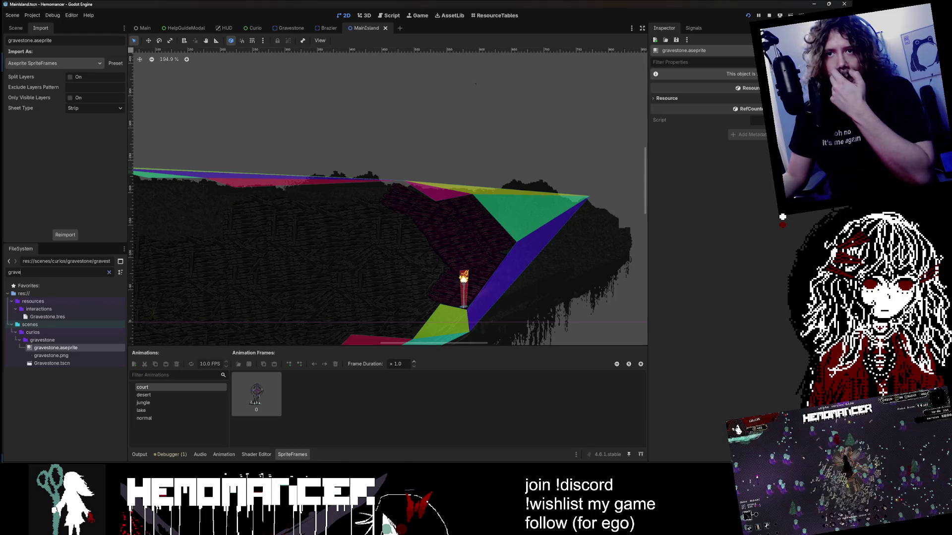
Browse the attacks, ui and assets folders and briefly filter project files for 'grass'
scroll(404, 186, "down", 8)
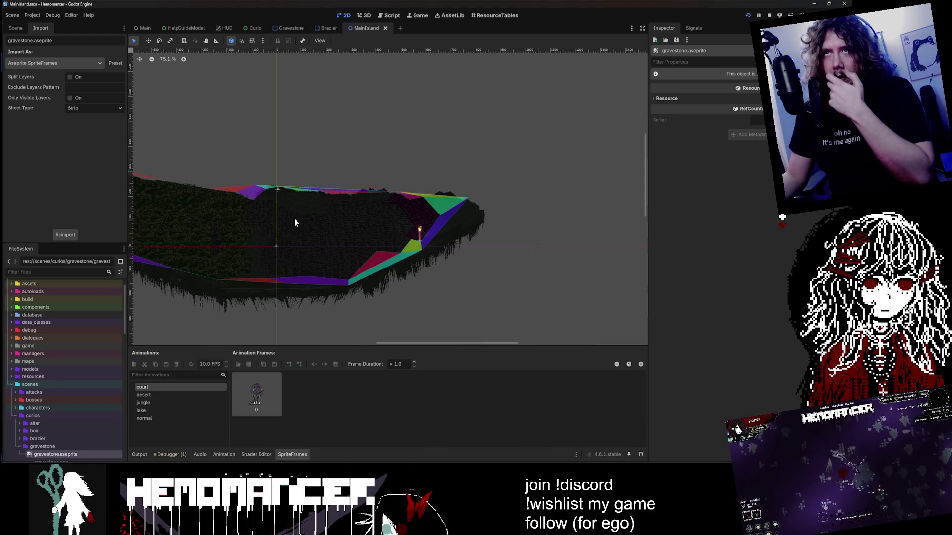
scroll(58, 283, "down", 3)
double_click(32, 349)
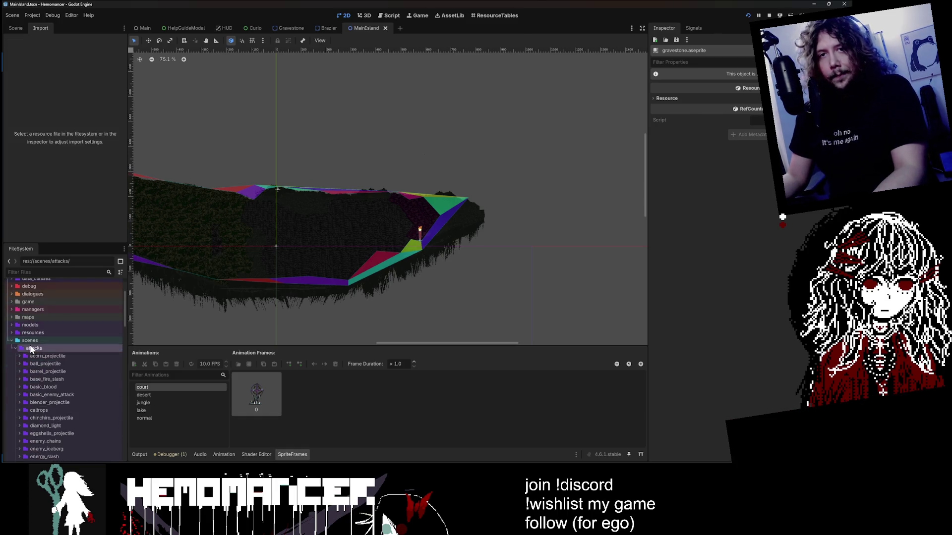
double_click(38, 339)
double_click(37, 300)
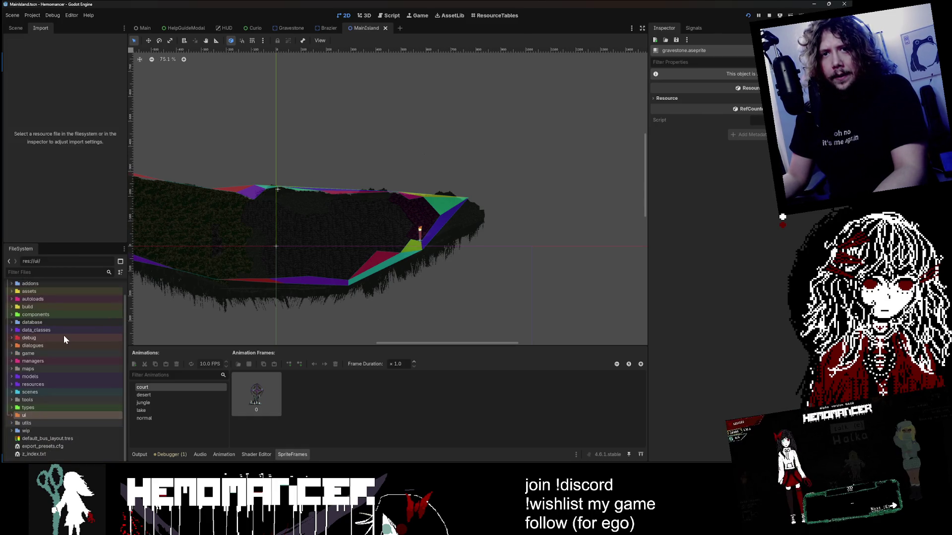
scroll(48, 367, "up", 2)
double_click(53, 308)
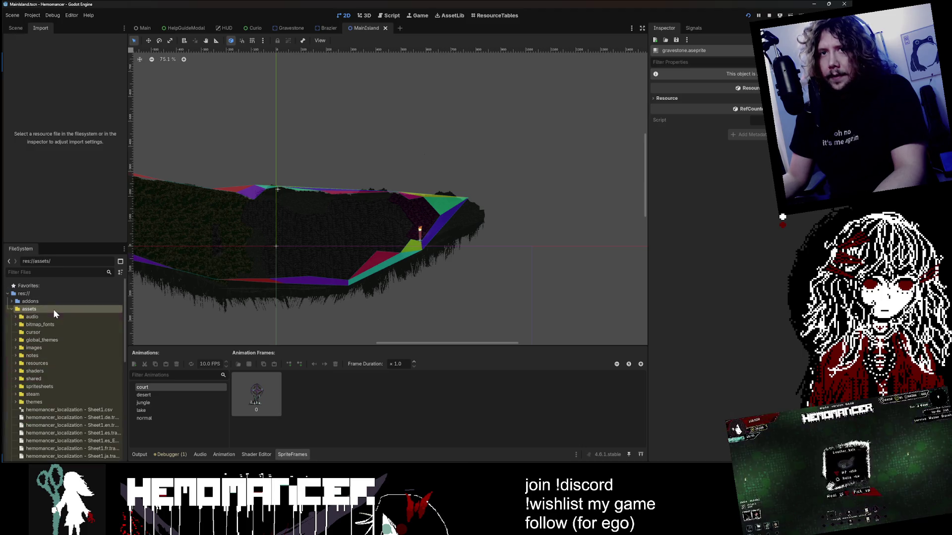
scroll(60, 329, "down", 3)
left_click(49, 272)
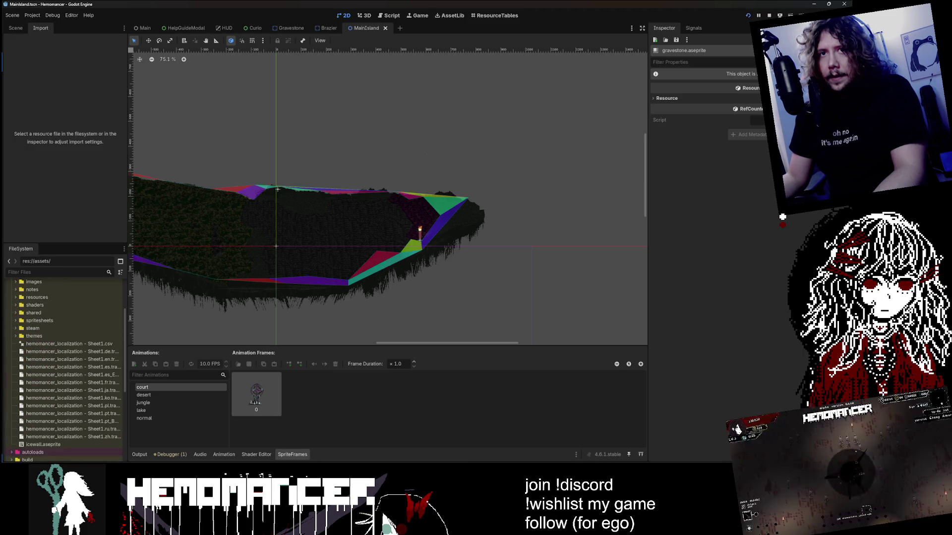
type("grass")
key("BackSpace")
key("BackSpace")
key("BackSpace")
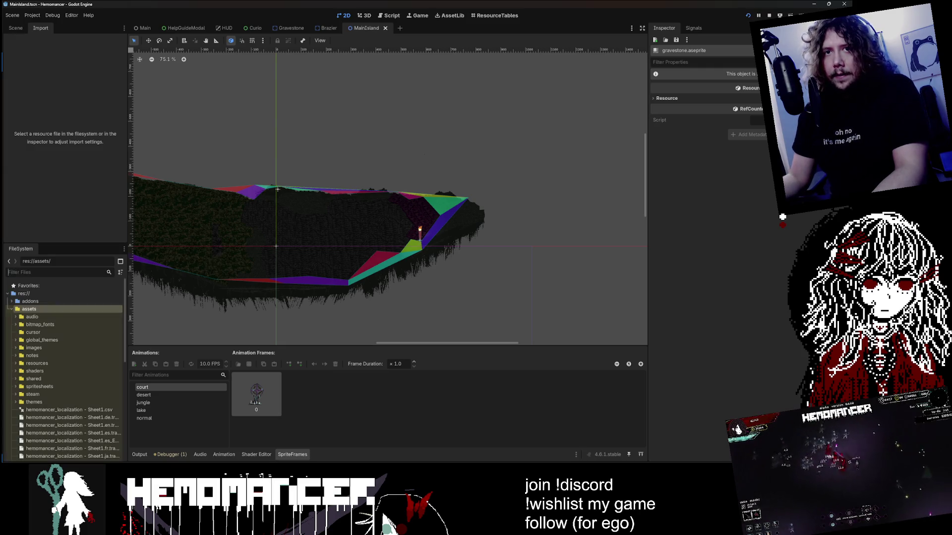
Look through the shared, spritesheets, themes, notes and panels folders, then show colorblind.gdshader's code
scroll(50, 337, "down", 2)
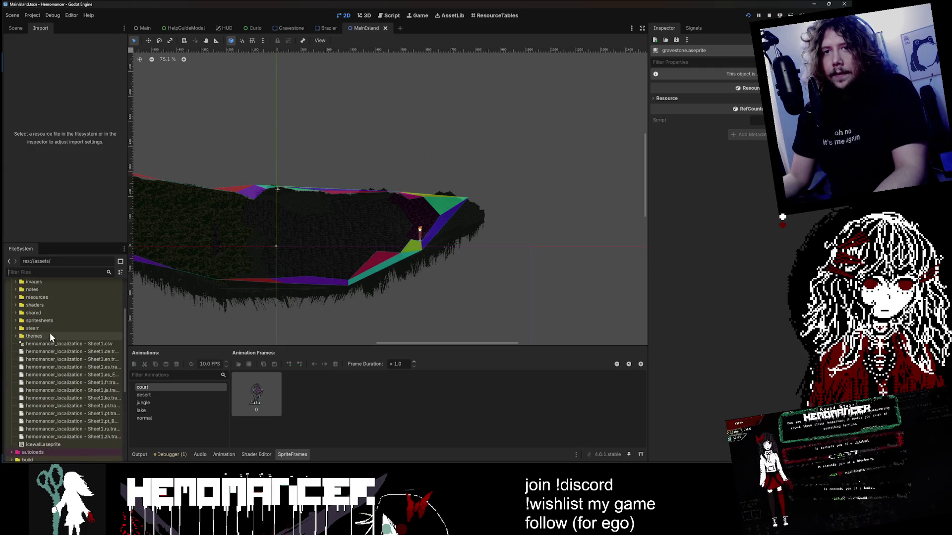
double_click(49, 336)
double_click(47, 335)
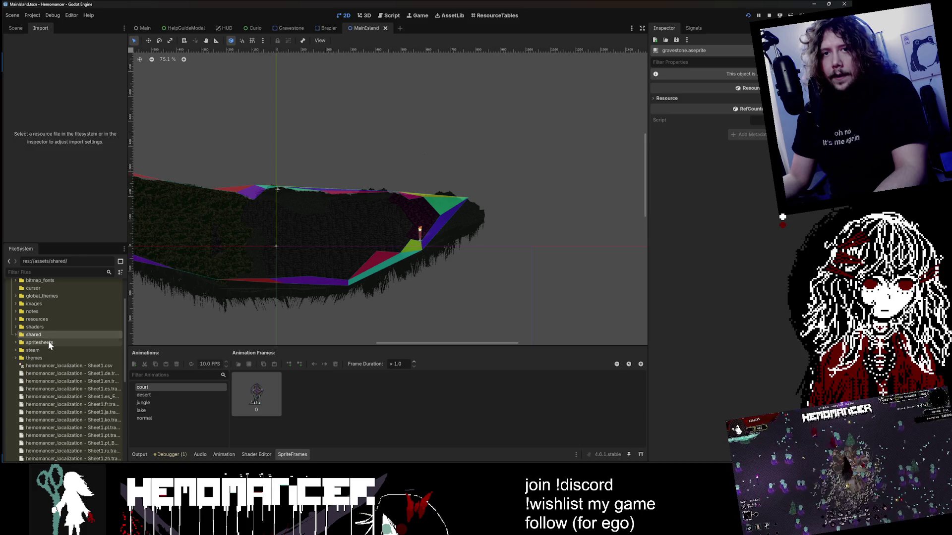
double_click(49, 342)
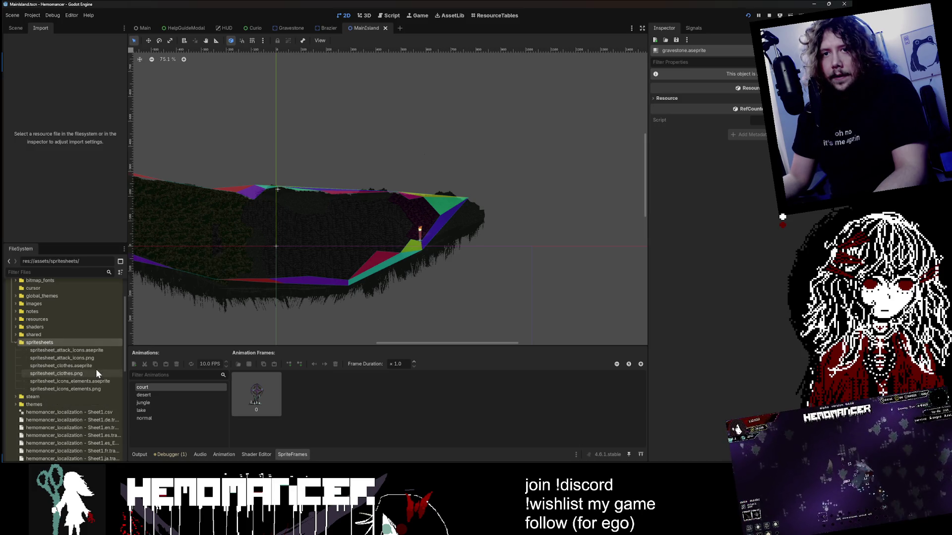
double_click(64, 342)
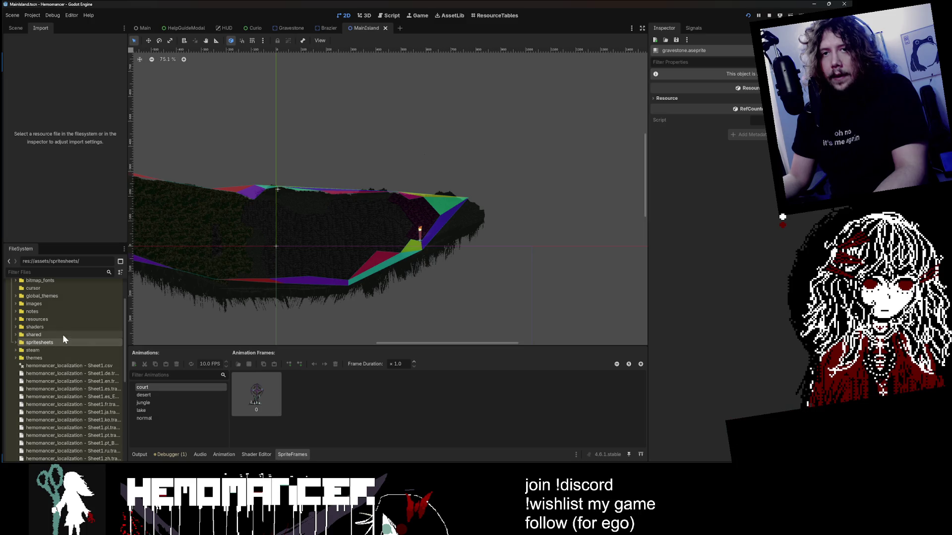
left_click(53, 357)
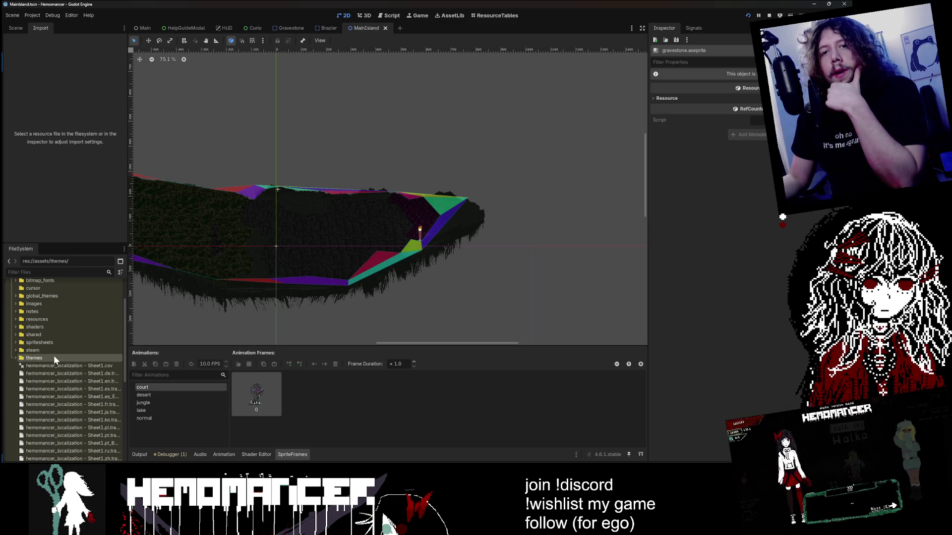
scroll(56, 347, "up", 2)
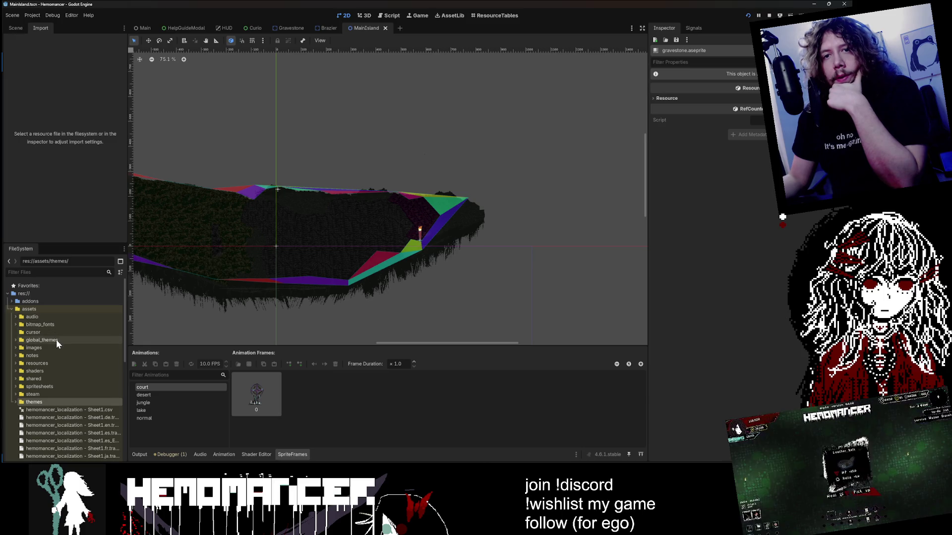
left_click(57, 355)
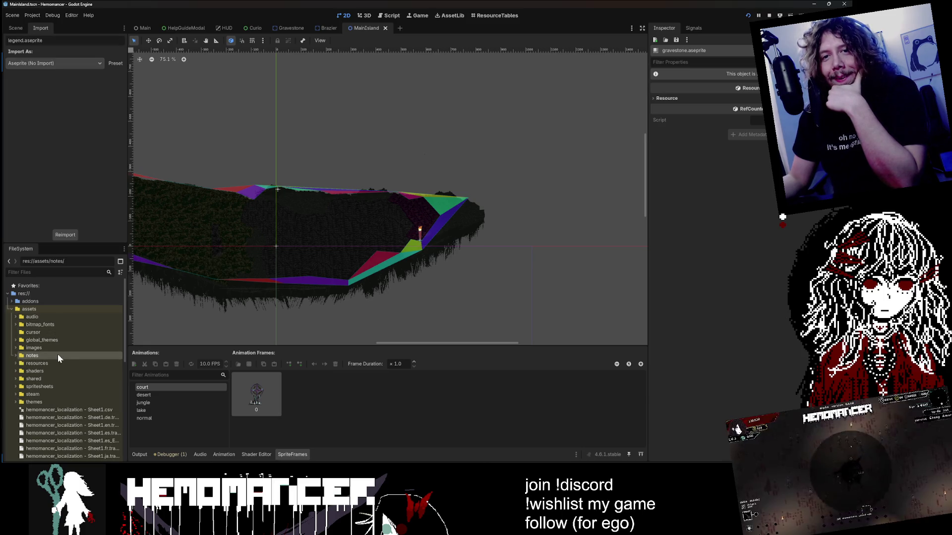
left_click(53, 378)
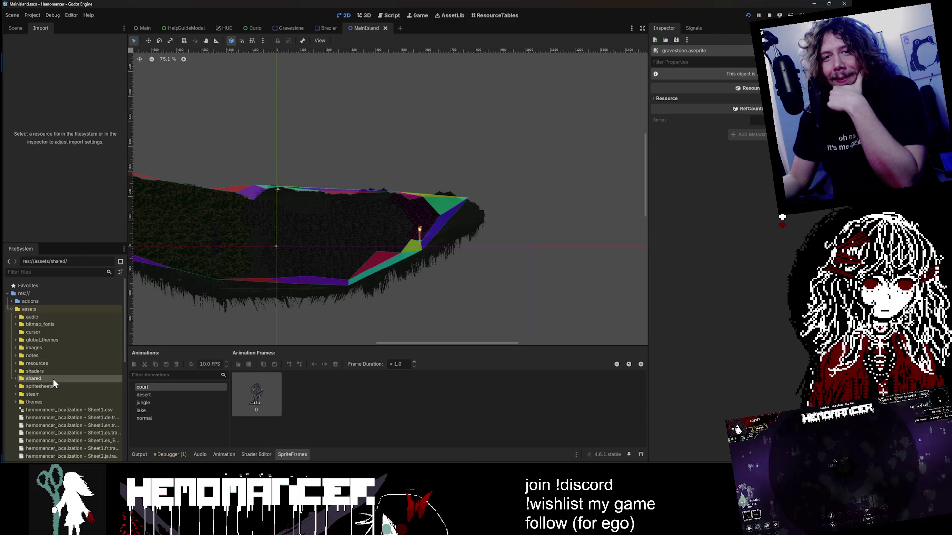
double_click(53, 377)
left_click(63, 371)
scroll(64, 367, "down", 3)
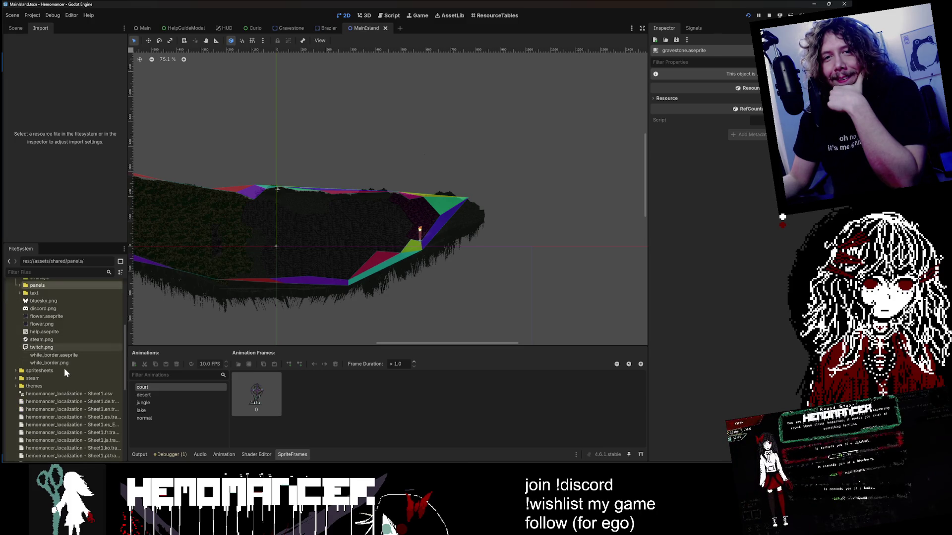
scroll(64, 368, "up", 3)
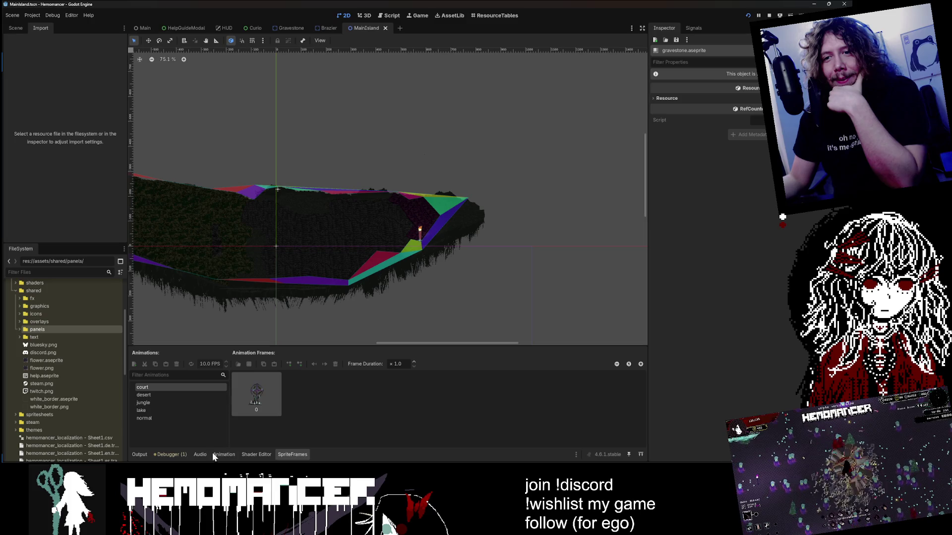
left_click(254, 454)
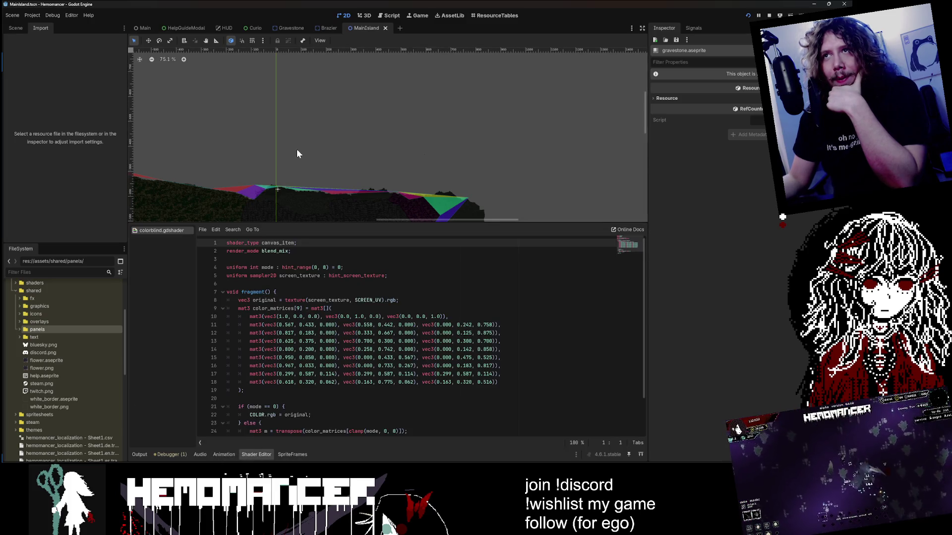
Quick-open resources, browse the 'Stage' matches, then open Game.tscn
key("shift+alt+o")
type("s")
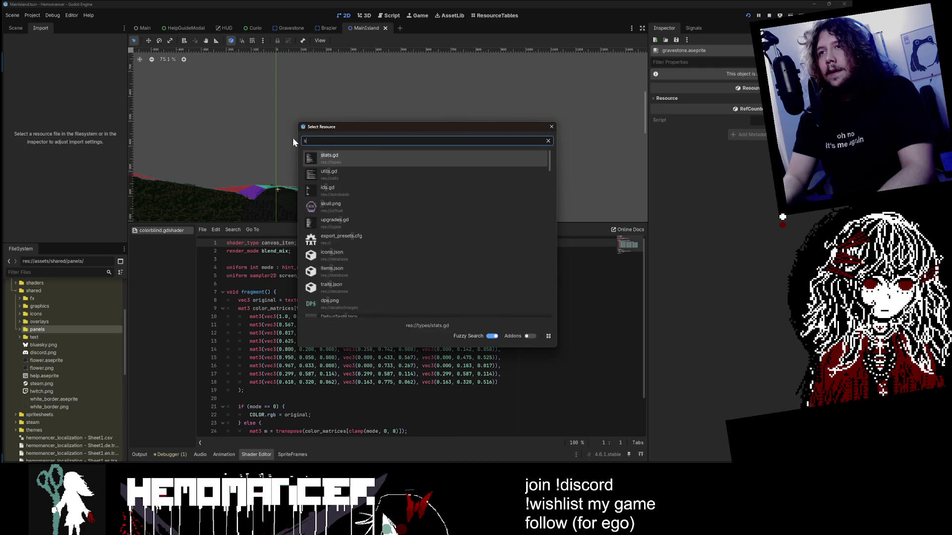
type("ta")
key("BackSpace")
key("BackSpace")
key("BackSpace")
type("Stage")
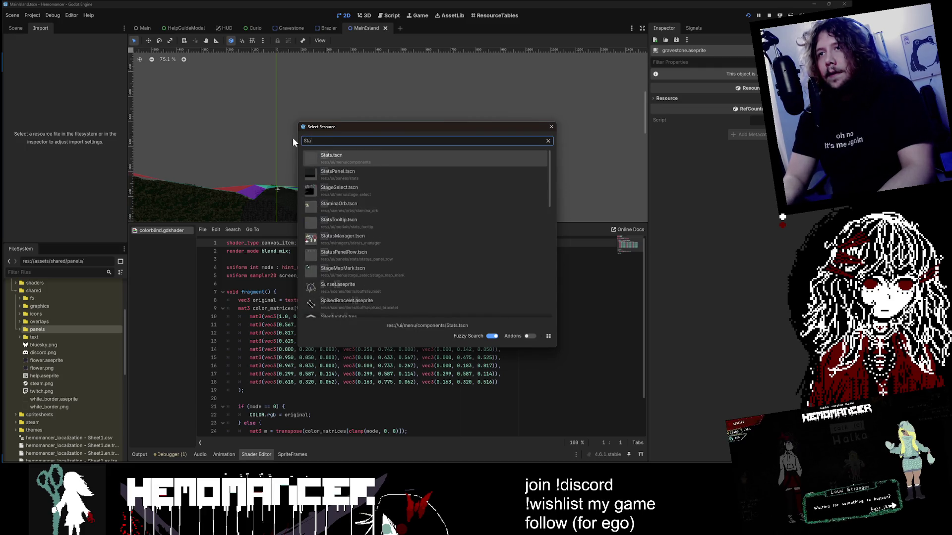
key("Down")
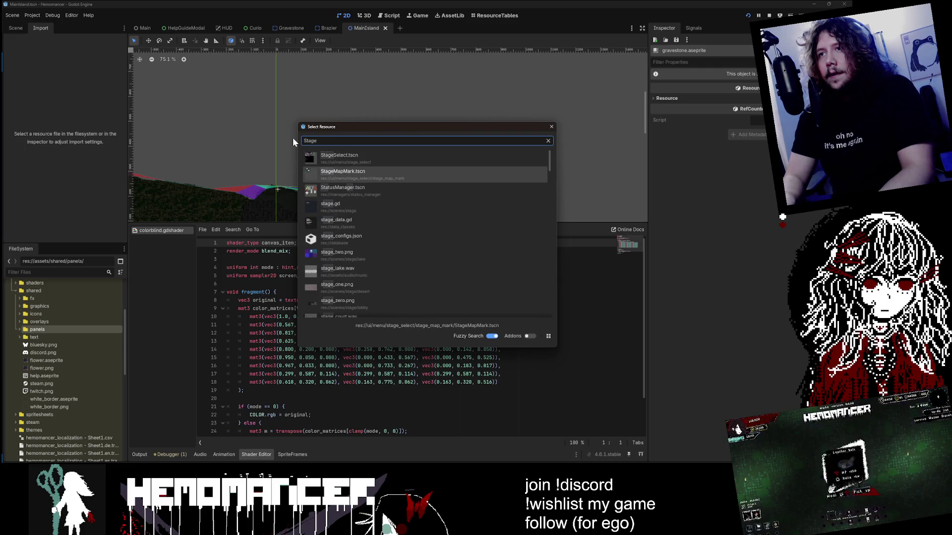
key("Down")
key("ctrl+a")
type("Game")
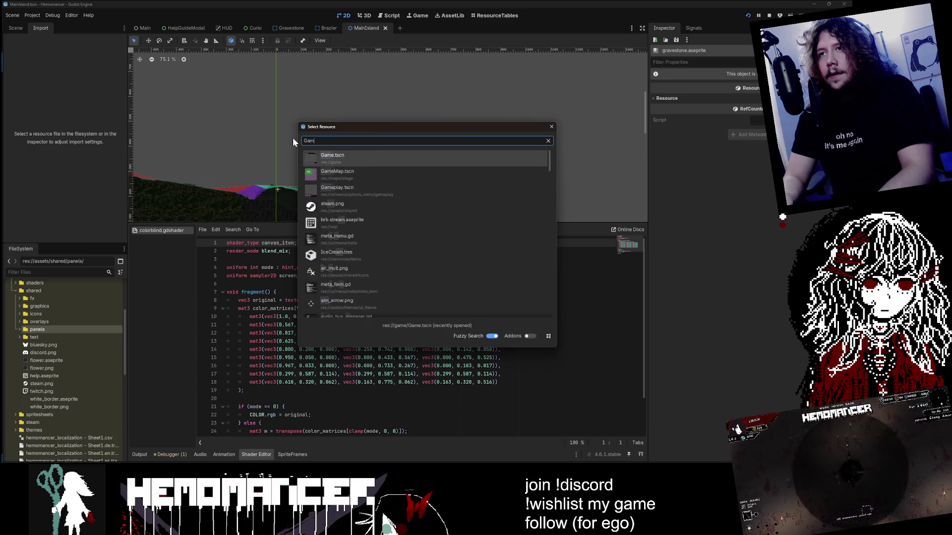
key("Return")
Select the Game root node in the scene tree and open TestTileSet.tres via a 'Tile' search
scroll(292, 138, "down", 4)
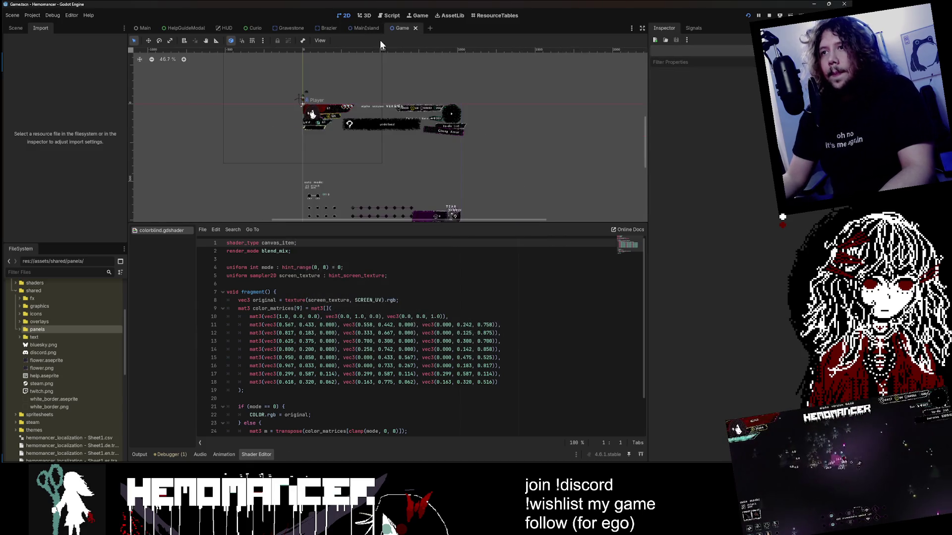
left_click(25, 30)
scroll(366, 174, "up", 2)
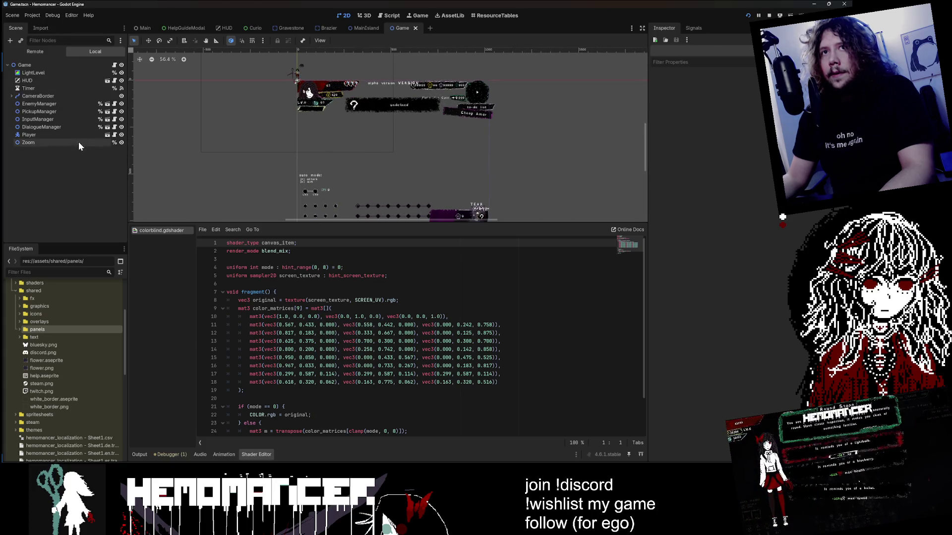
left_click(47, 66)
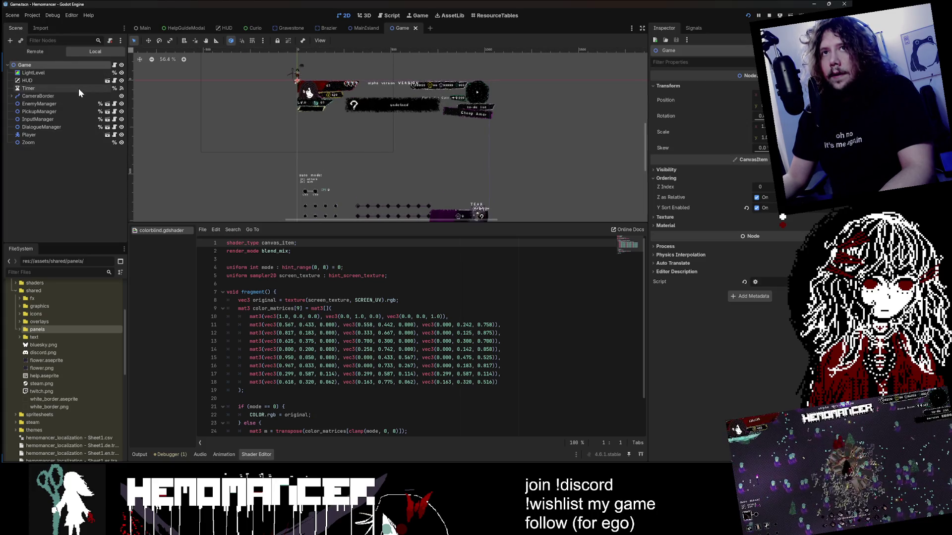
key("shift+alt+o")
type("Tile")
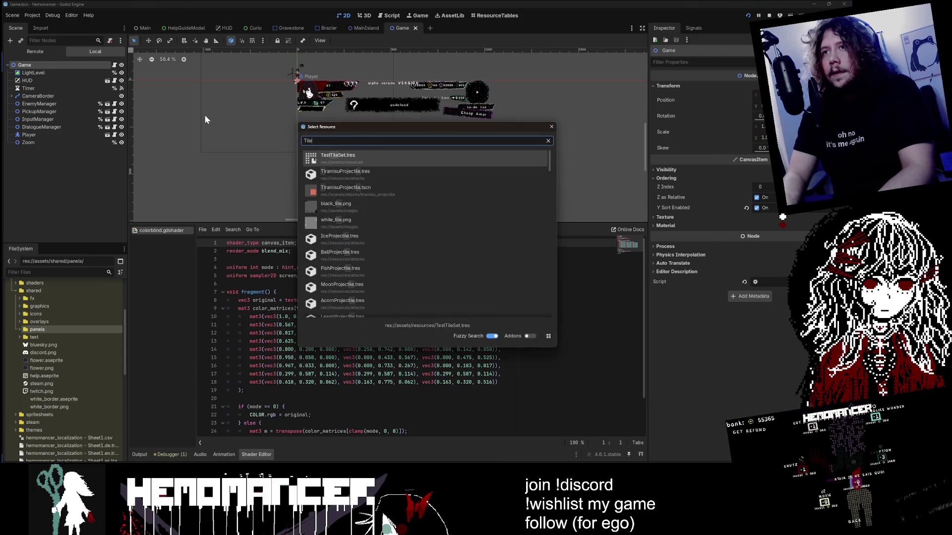
key("Return")
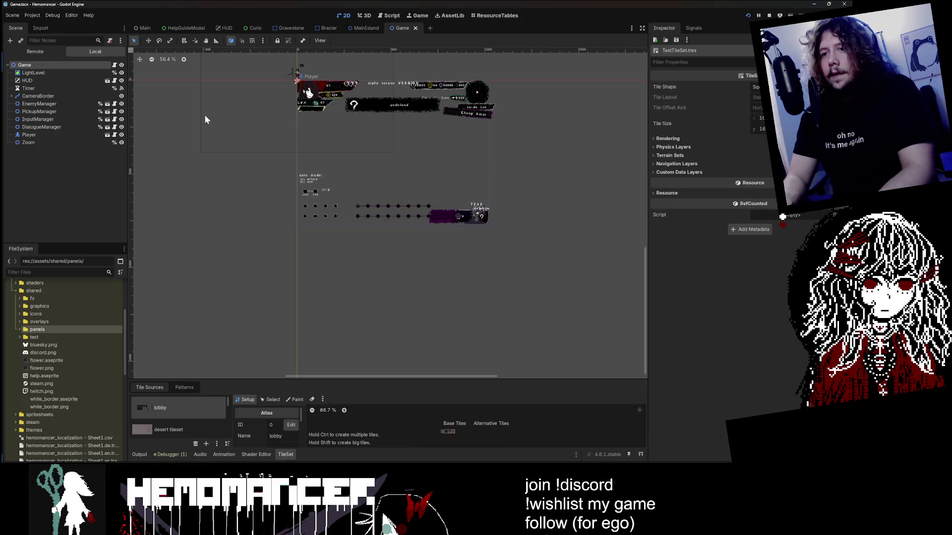
Enlarge the TileSet editor, show the desert tileset's atlas, and collapse the assets, attacks and curios folders
left_click_drag(251, 383, 252, 225)
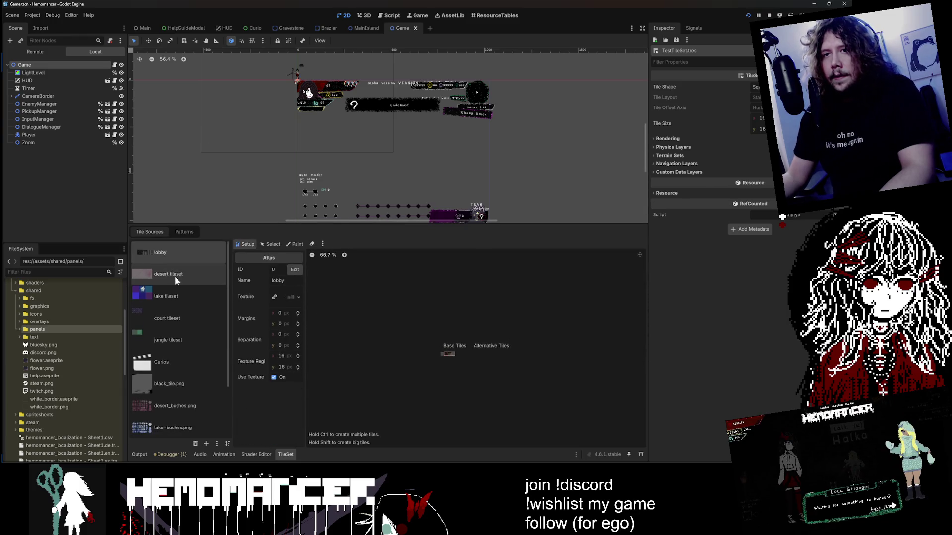
left_click(175, 276)
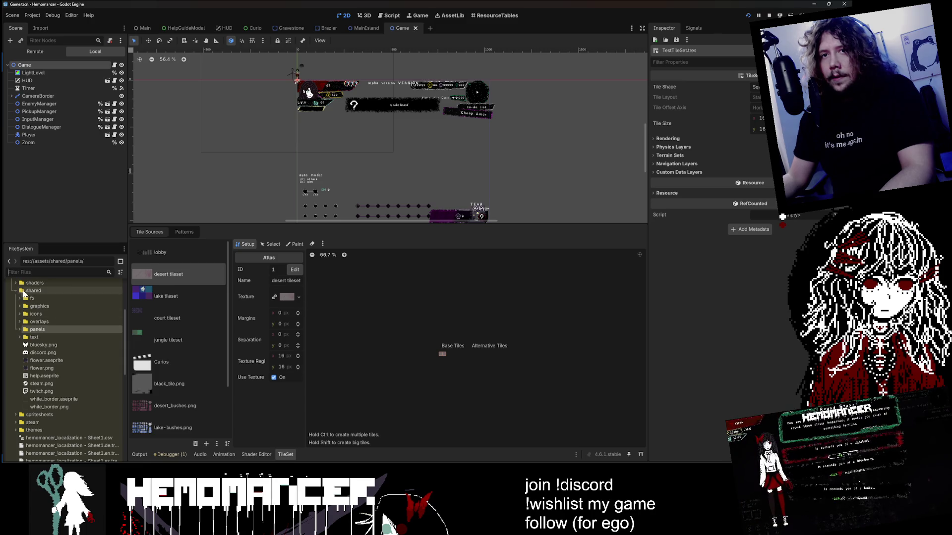
scroll(29, 300, "up", 5)
left_click(10, 309)
left_click(29, 340)
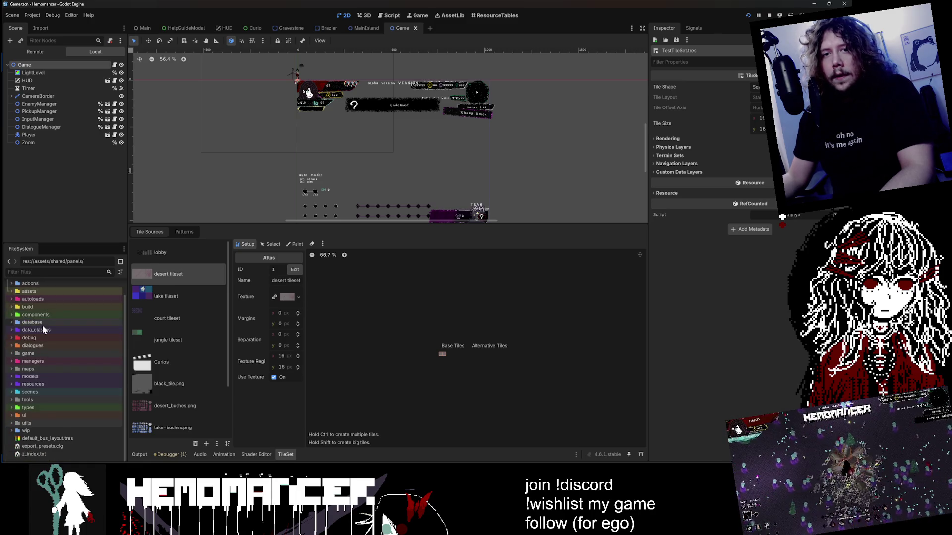
scroll(63, 379, "down", 1)
scroll(63, 379, "up", 1)
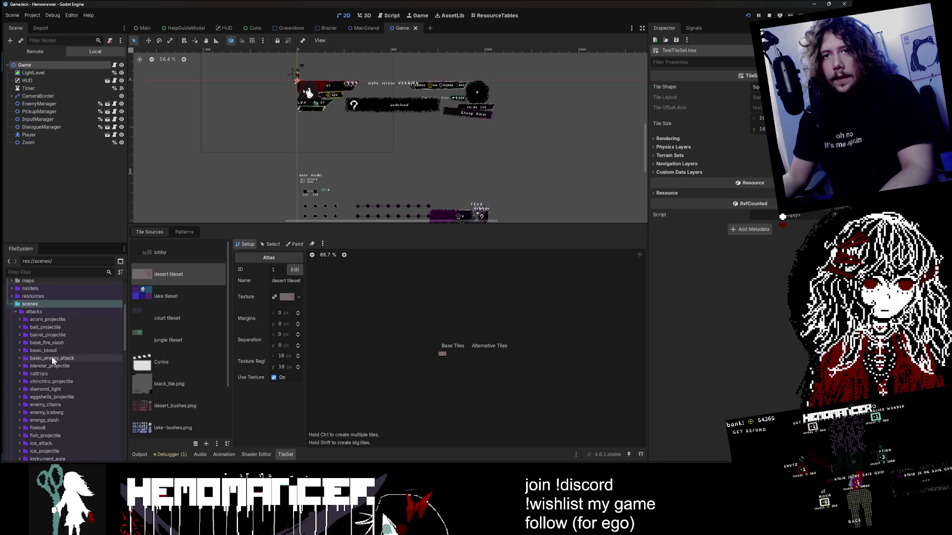
left_click(16, 335)
scroll(16, 338, "down", 2)
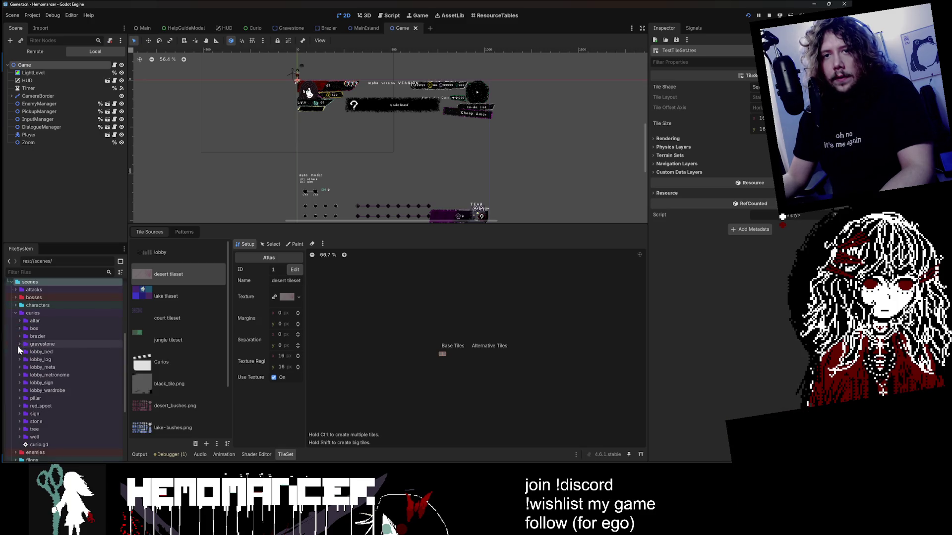
left_click(14, 316)
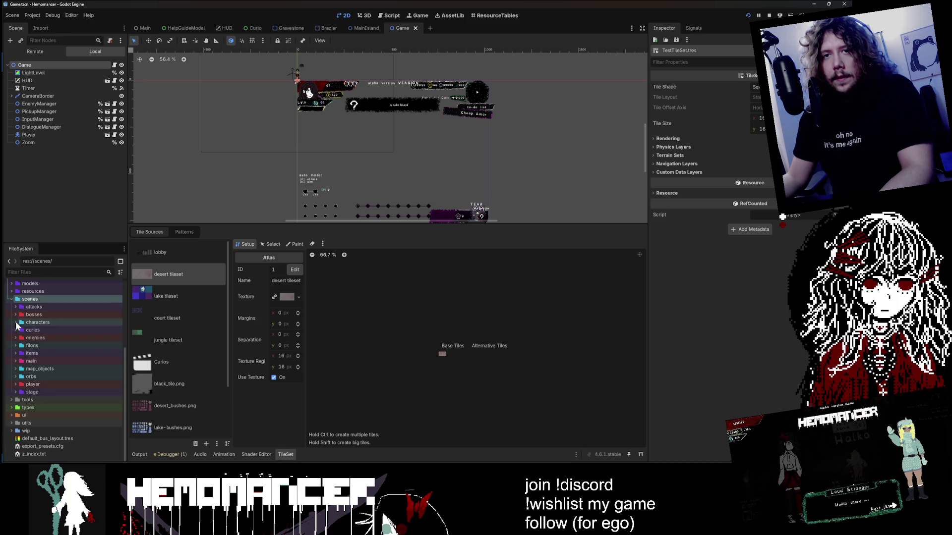
Expand scenes/stage/desert and open desert_bushes.aseprite in the external program
double_click(45, 389)
scroll(61, 357, "down", 2)
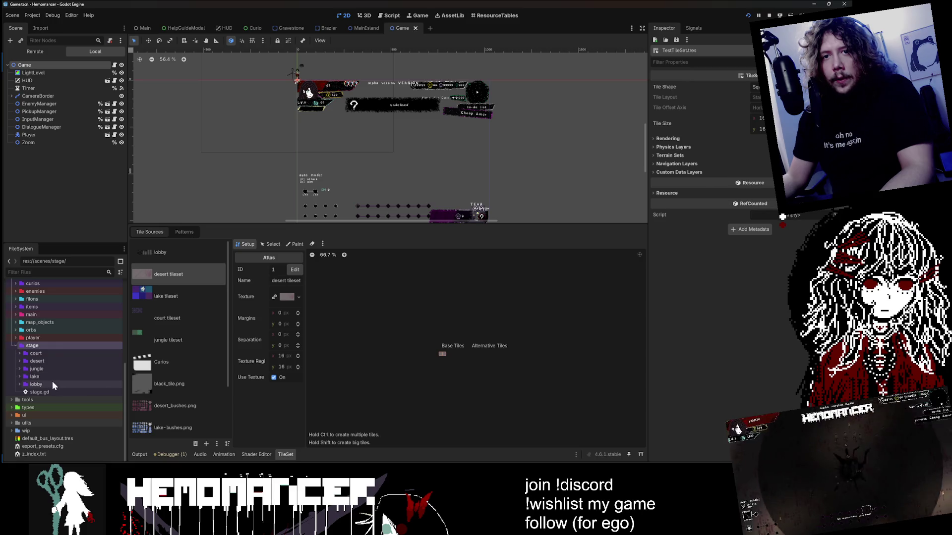
double_click(55, 360)
scroll(75, 366, "down", 1)
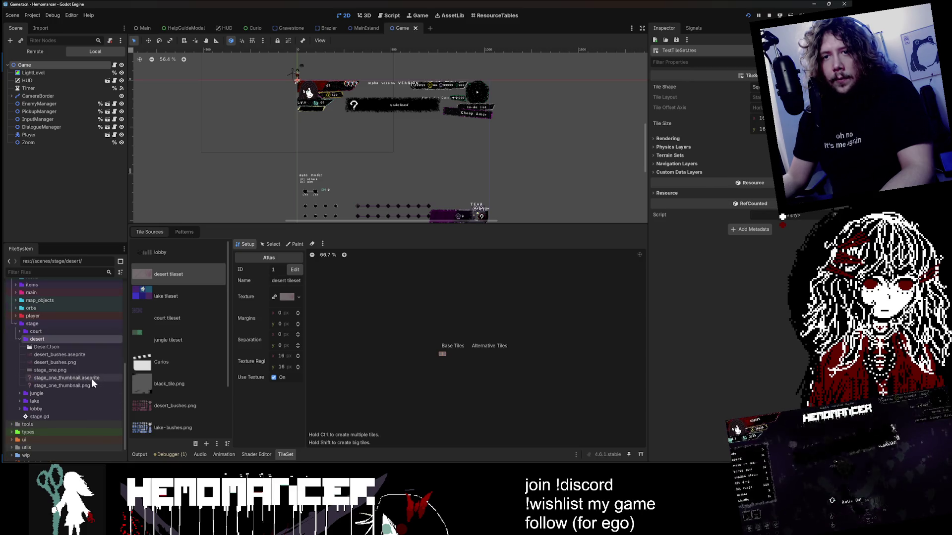
right_click(90, 355)
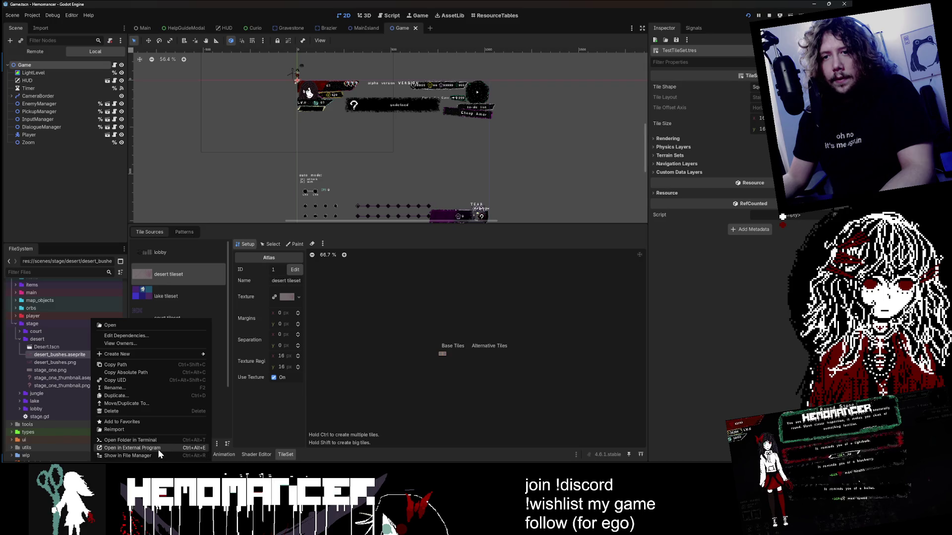
left_click(157, 448)
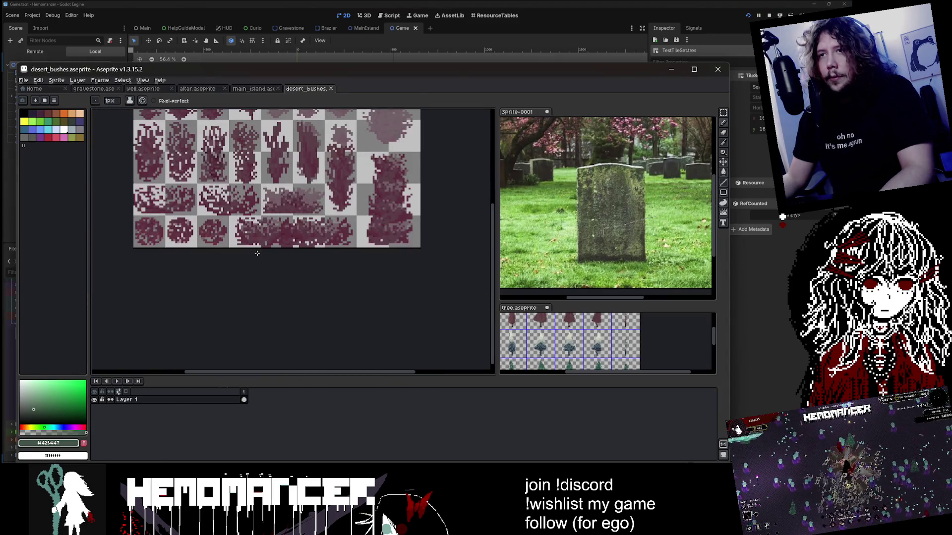
Marquee-select the wide bush tile in desert_bushes' third row on Layer 1, then bring up altar.aseprite
left_click_drag(257, 254, 284, 305)
left_click(208, 399)
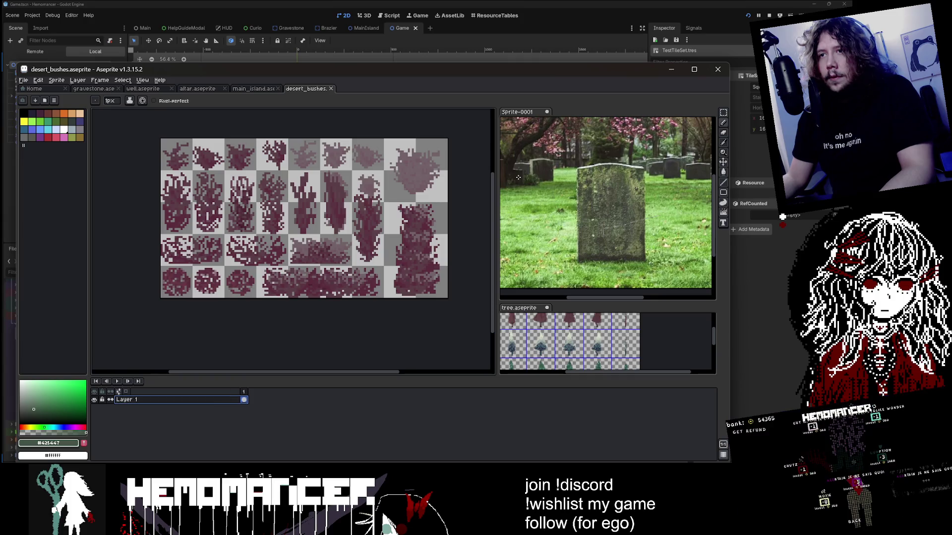
left_click_drag(724, 114, 678, 114)
scroll(326, 219, "up", 1)
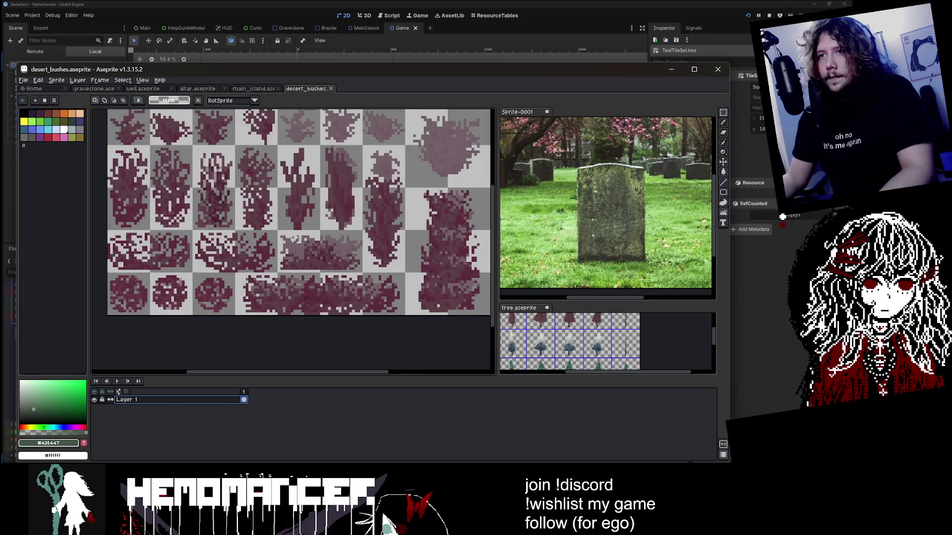
left_click_drag(277, 230, 361, 271)
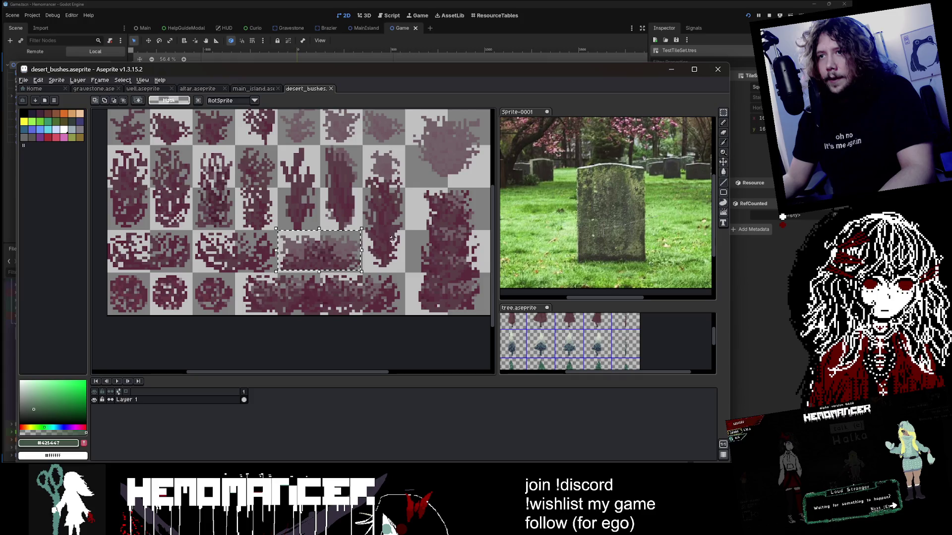
left_click(250, 89)
Reposition a selected patch on the gravestone sprite's Layer 2 and commit it
left_click(213, 90)
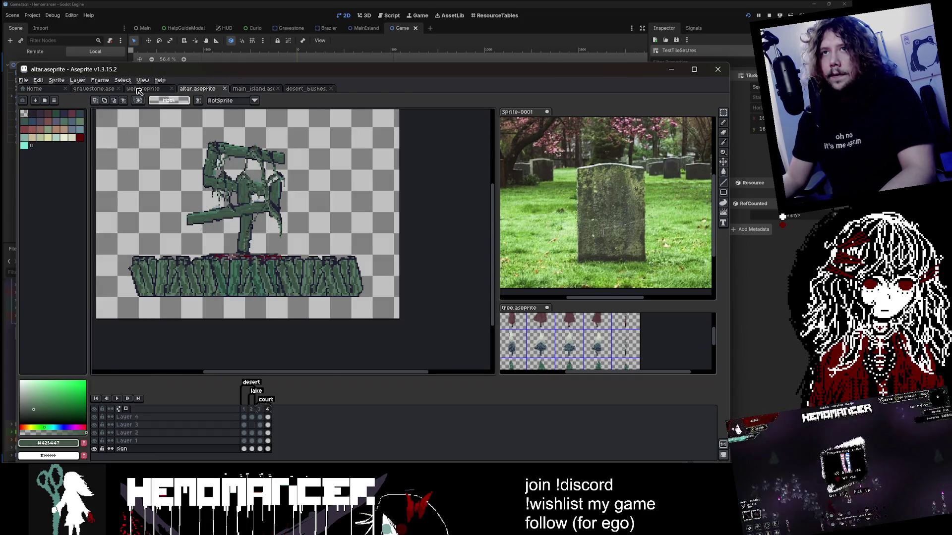
left_click(87, 90)
left_click(253, 428)
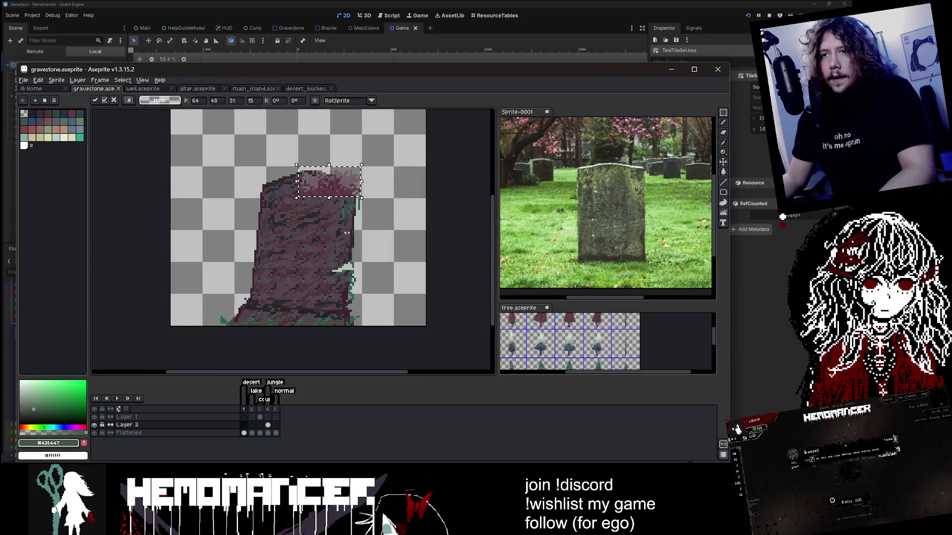
mouse_move(221, 295)
left_mouse_down()
mouse_move(286, 329)
mouse_move(271, 340)
mouse_move(347, 327)
left_mouse_up()
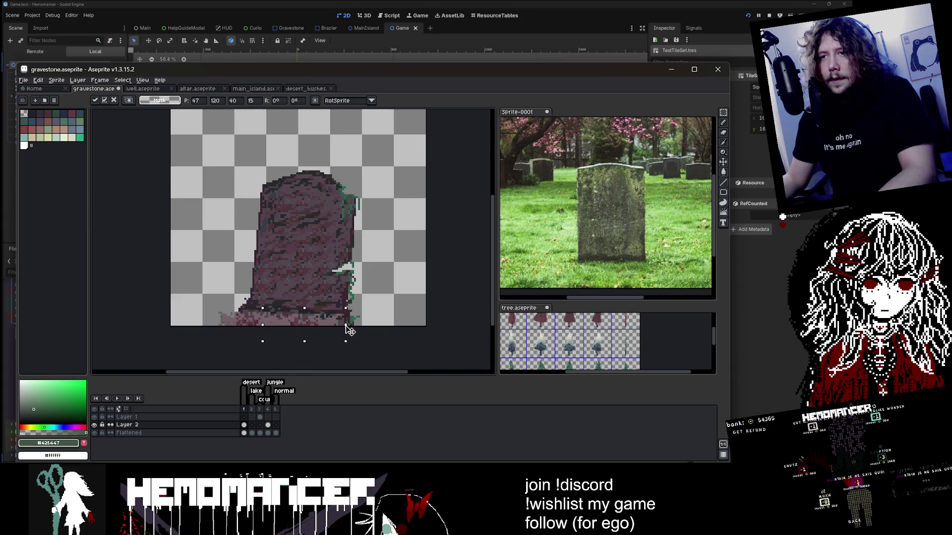
key("ctrl+d")
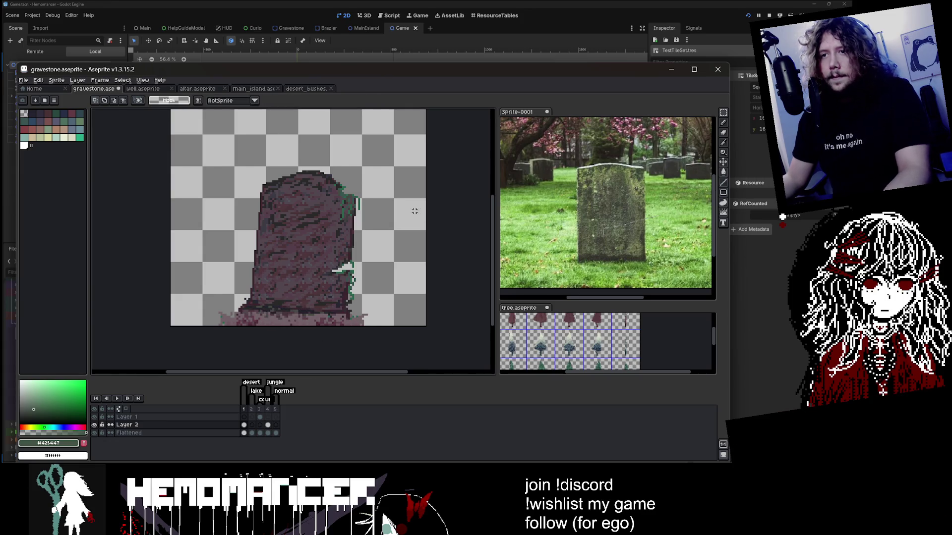
Copy the small bush tile from the desert bushes sheet onto the gravestone's base
left_click(298, 89)
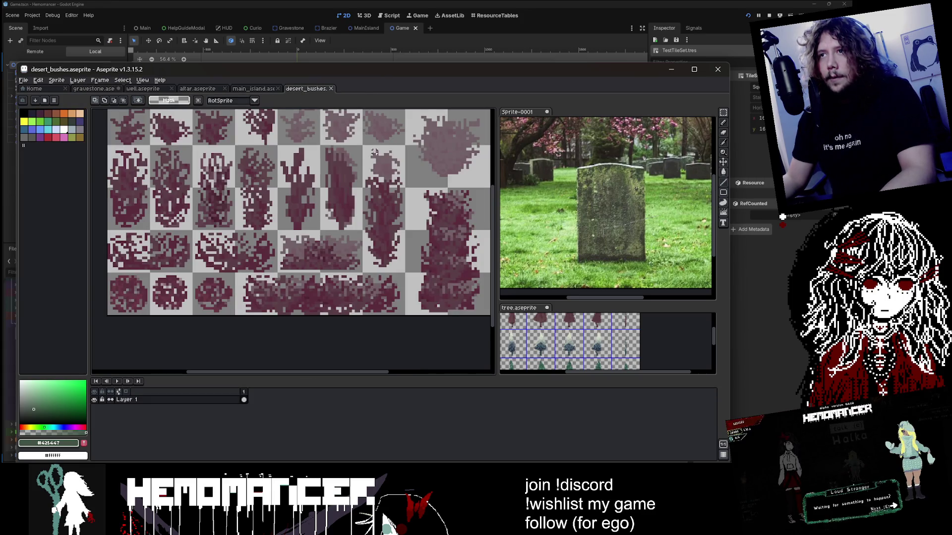
scroll(374, 152, "up", 2)
key("ctrl+c")
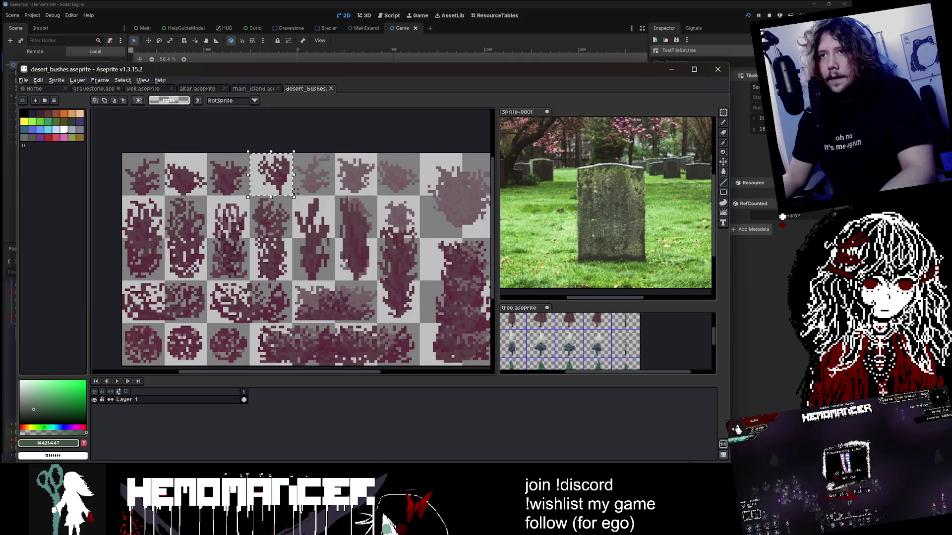
left_click(93, 88)
key("ctrl+v")
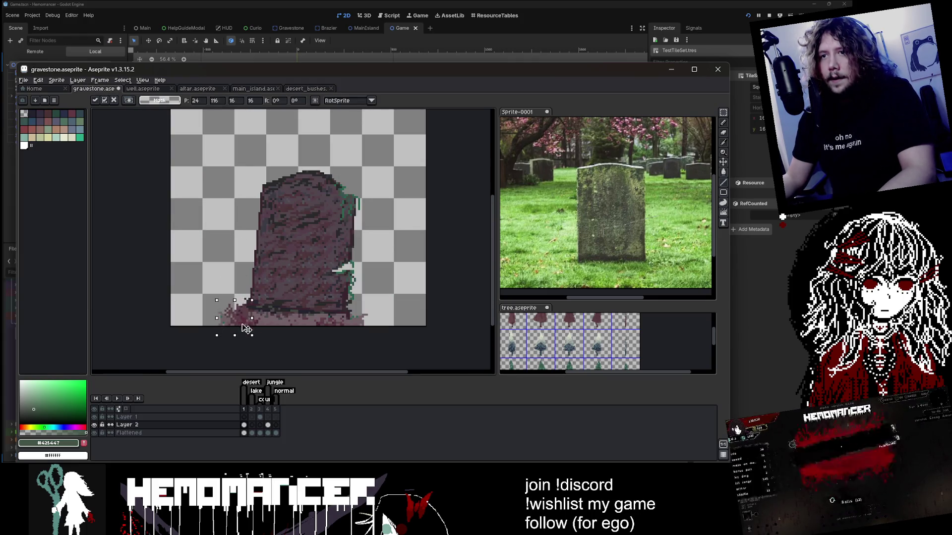
mouse_move(246, 328)
left_mouse_down()
mouse_move(241, 337)
mouse_move(377, 319)
mouse_move(315, 320)
left_mouse_up()
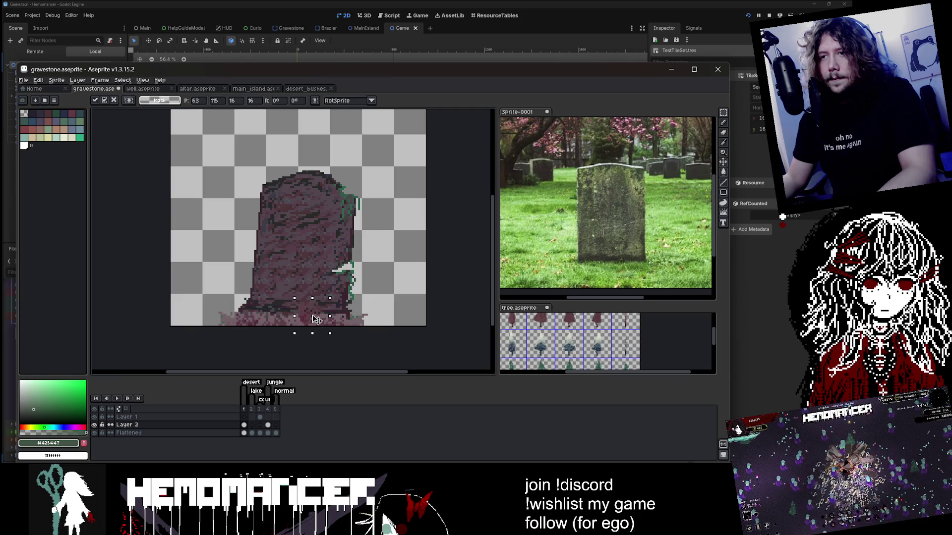
key("Return")
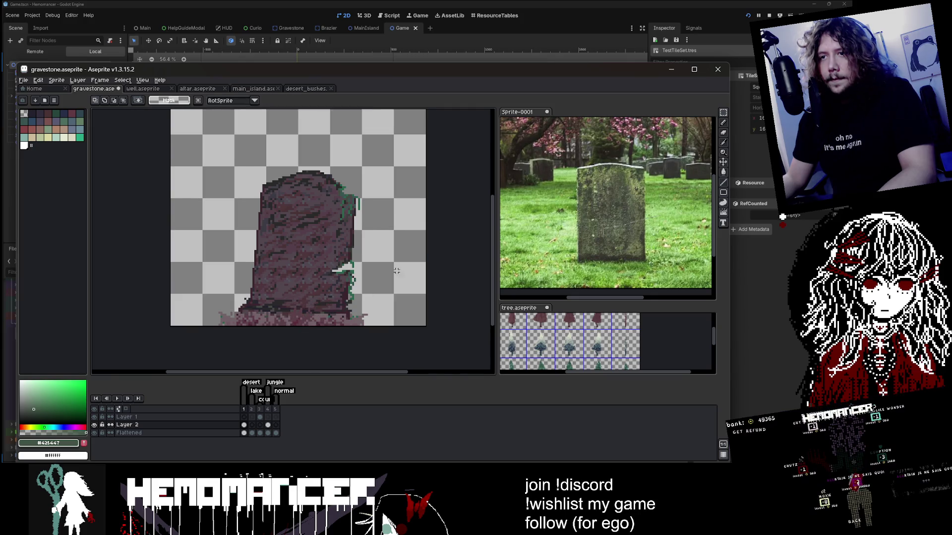
Sample the pinkish stone colour and fill the green strip, undoing the canvas-wide fill
scroll(391, 257, "down", 2)
scroll(401, 259, "up", 2)
scroll(397, 259, "up", 2)
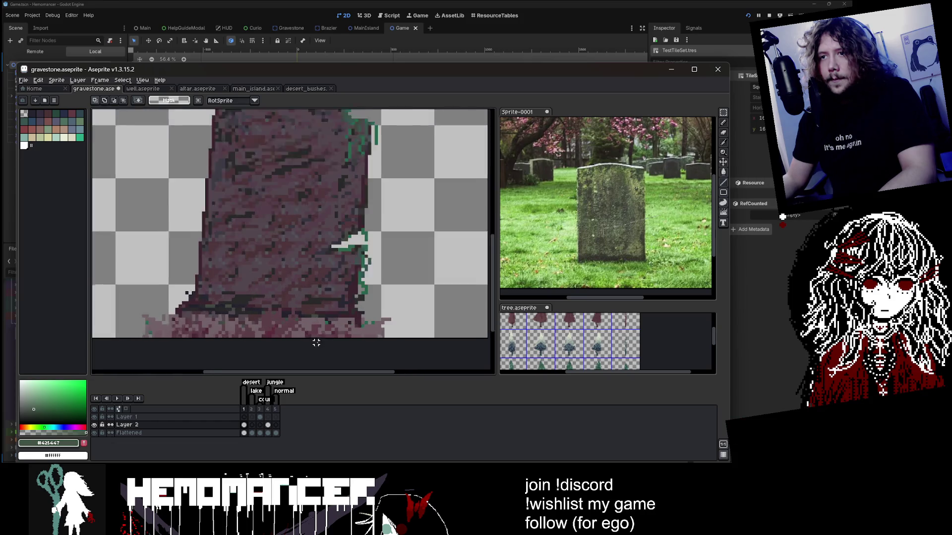
key("i")
left_click(342, 248)
scroll(358, 233, "down", 1)
scroll(358, 233, "up", 1)
scroll(358, 233, "up", 2)
key("g")
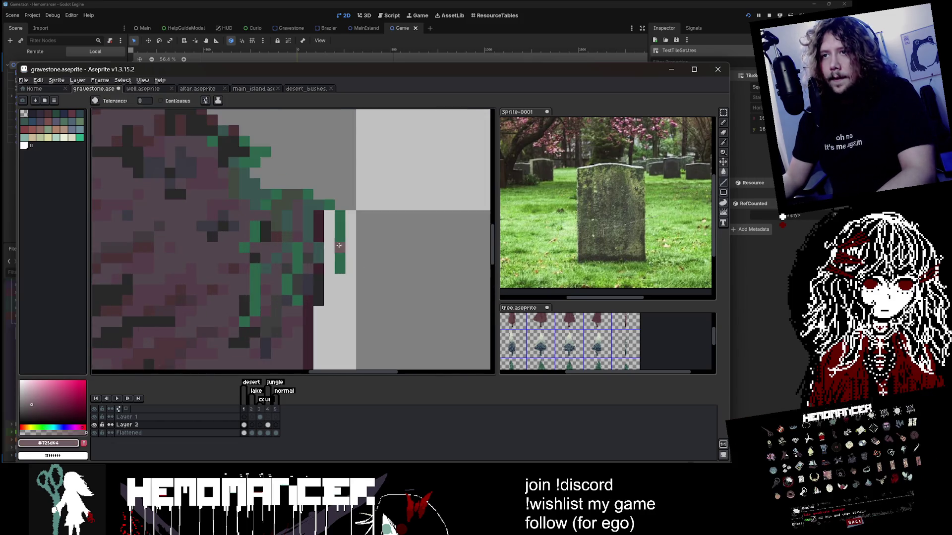
left_click(340, 248)
key("ctrl+z")
On the Flattened layer, sample the dark mauve colour and fill the gravestone's right-edge notch
left_click(247, 434)
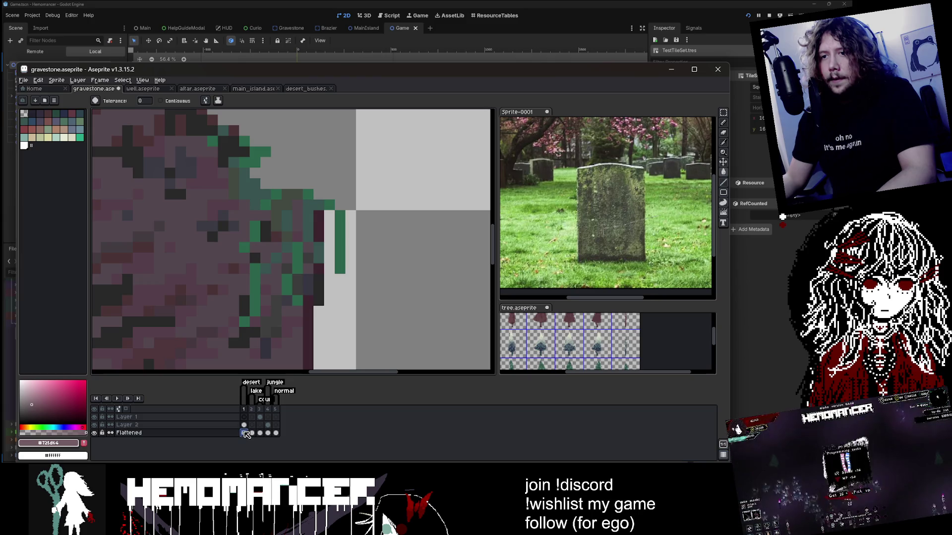
left_click(343, 240)
scroll(343, 239, "down", 2)
scroll(344, 239, "down", 2)
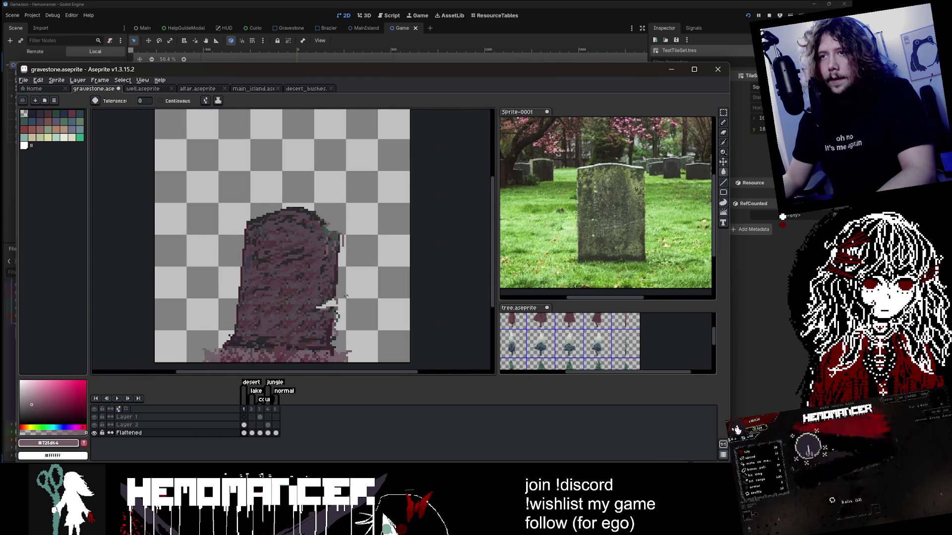
key("ctrl+z")
scroll(354, 229, "up", 2)
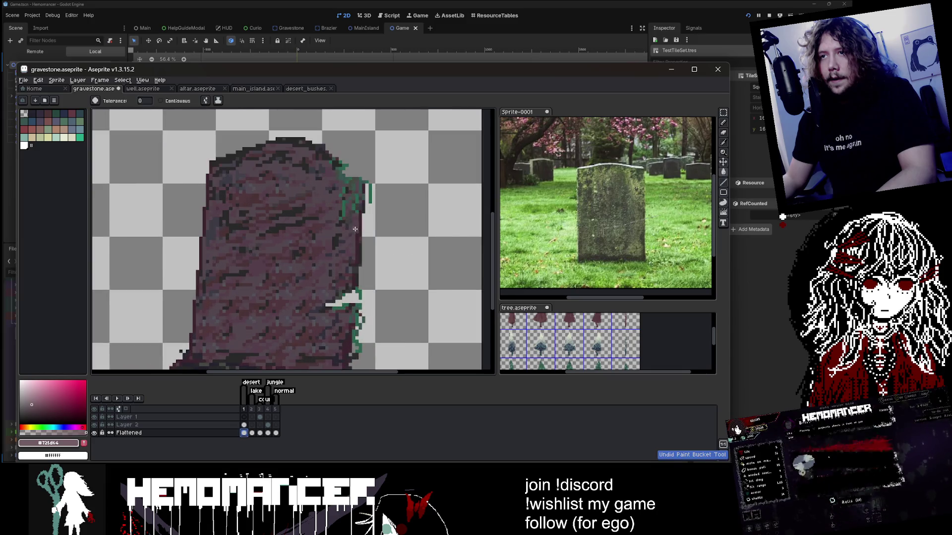
scroll(354, 208, "down", 2)
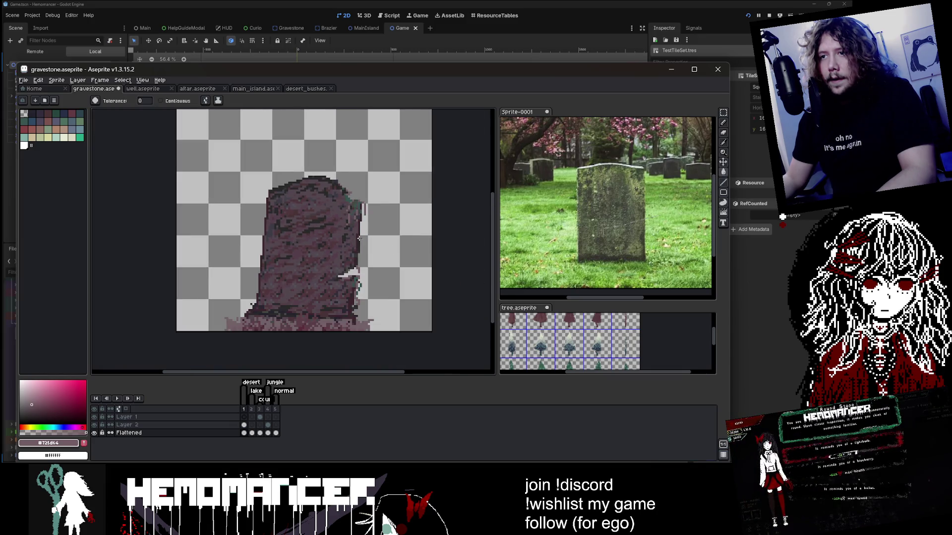
scroll(342, 319, "up", 2)
left_click(342, 320, "alt")
scroll(349, 253, "up", 3)
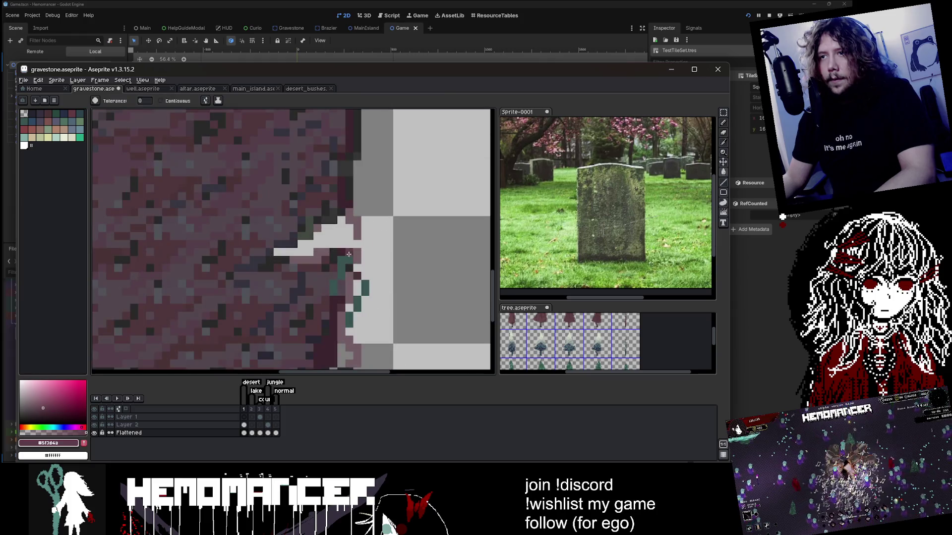
scroll(349, 257, "down", 4)
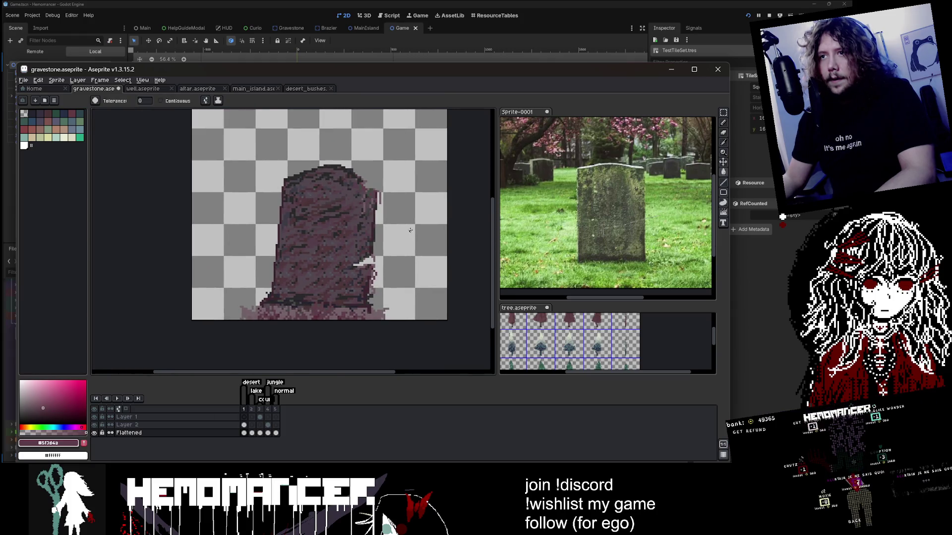
left_click(409, 230)
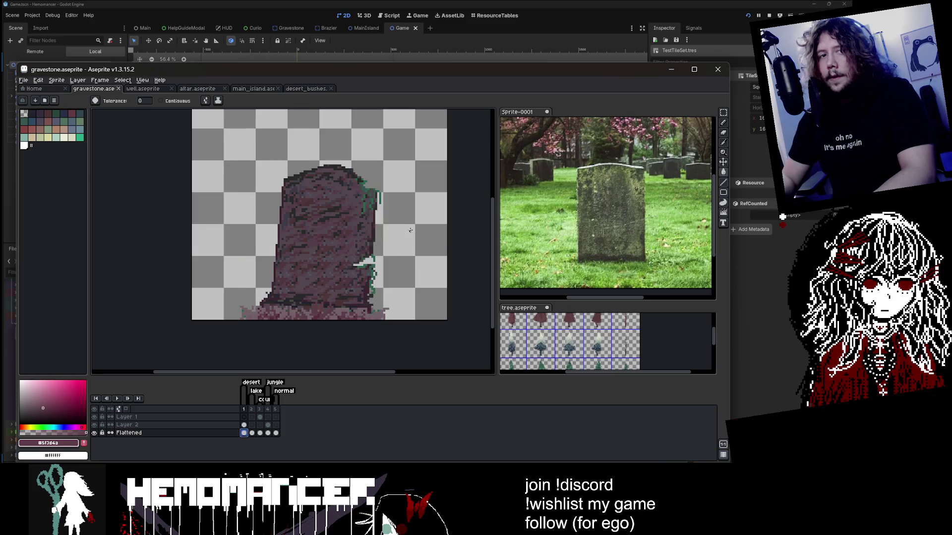
Preview the gravestone animation, then show the blue gravestone on frame 2
key("Return")
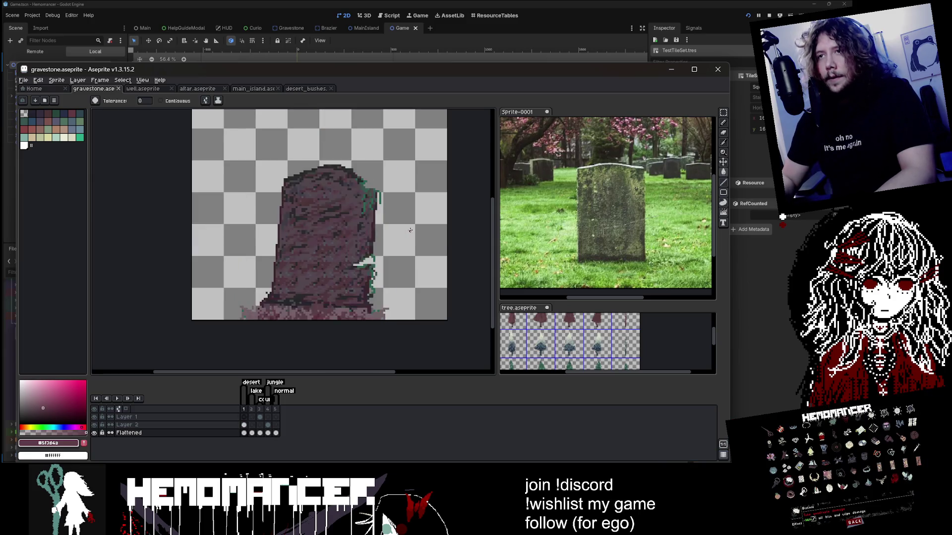
key("Return")
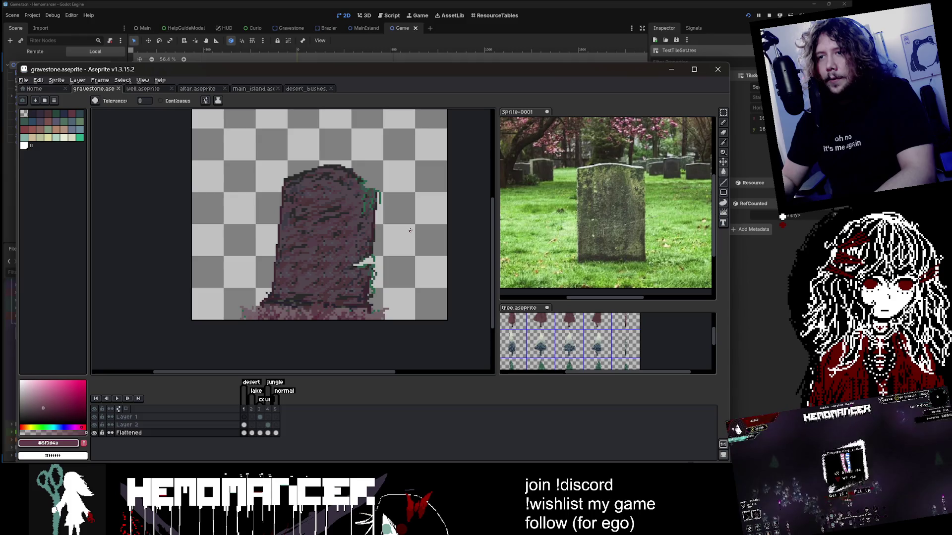
left_click(244, 426)
key("b")
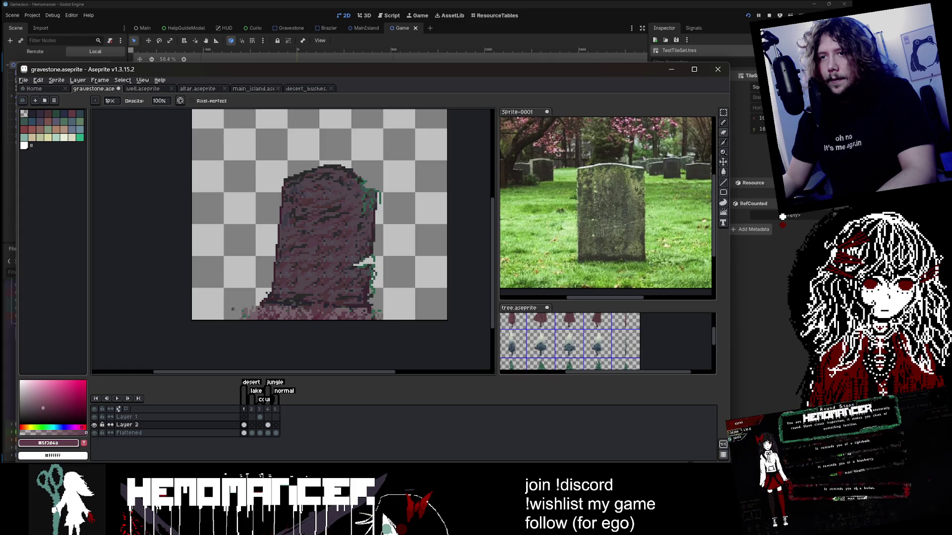
scroll(273, 325, "up", 1)
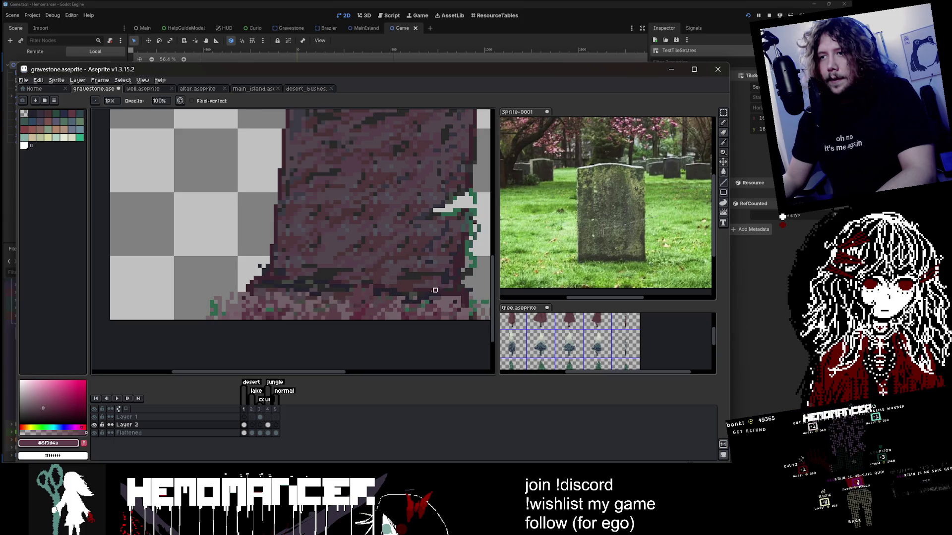
scroll(467, 298, "down", 2)
scroll(426, 266, "up", 2)
scroll(364, 252, "down", 2)
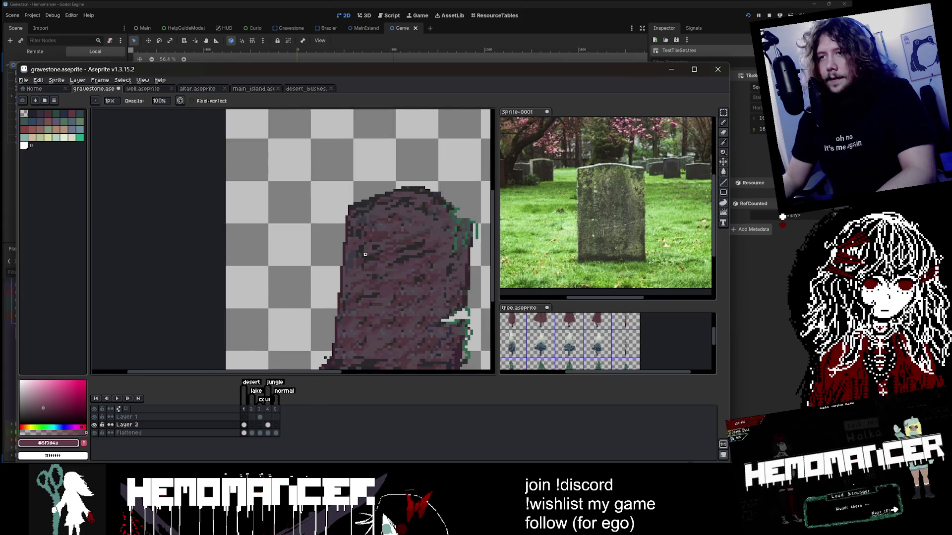
scroll(304, 212, "up", 1)
scroll(223, 111, "down", 1)
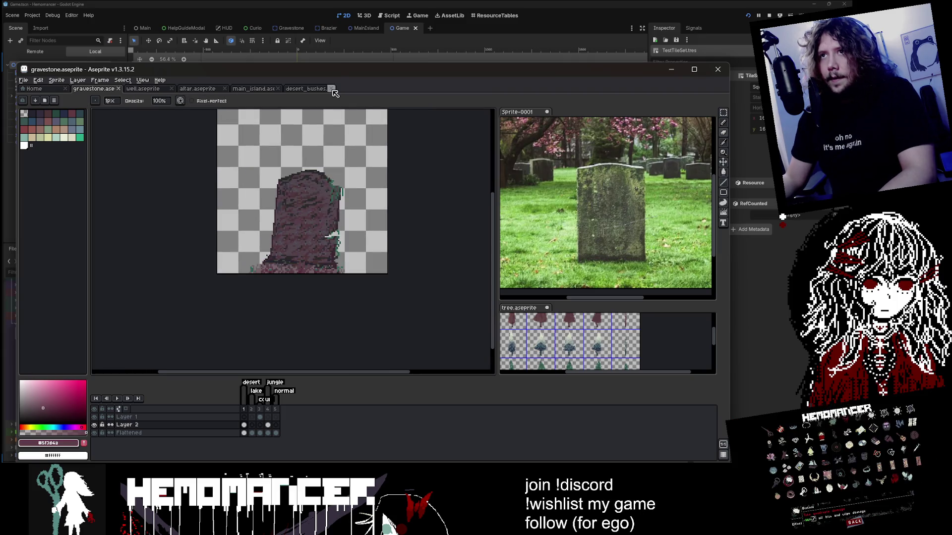
left_click(251, 433)
left_click_drag(373, 70, 454, 64)
Open lake-bushes.aseprite from Godot's stage/lake folder in Aseprite
left_click(52, 341)
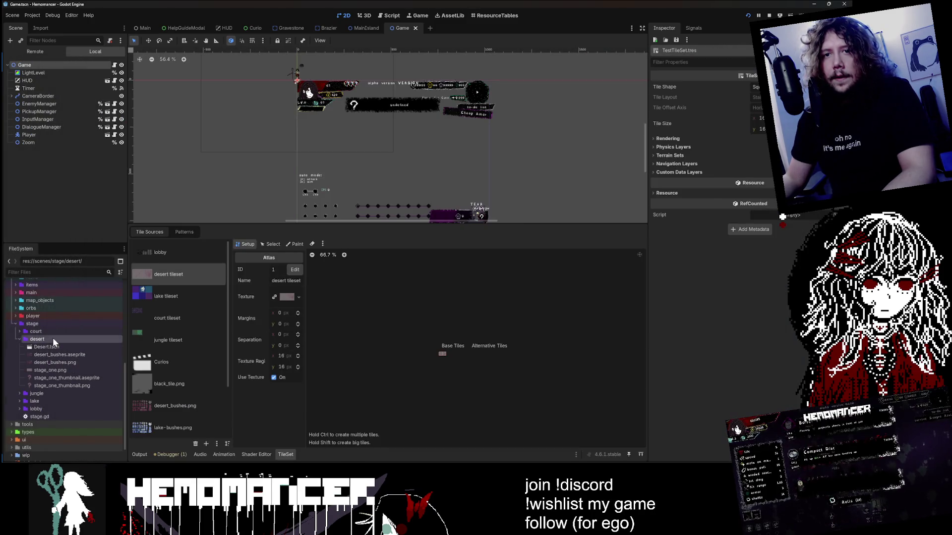
double_click(52, 339)
left_click(54, 376)
left_click(55, 376)
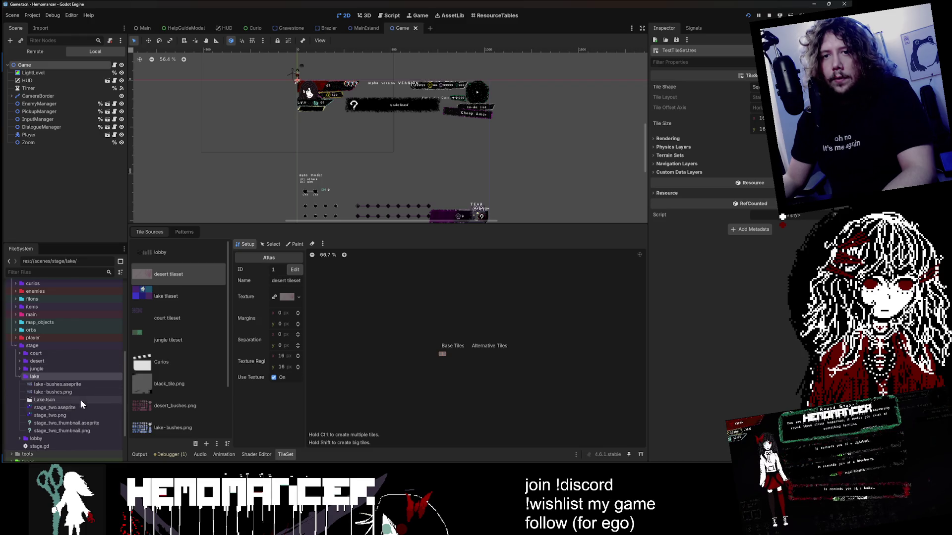
left_click(89, 385)
right_click(89, 386)
left_click(156, 452)
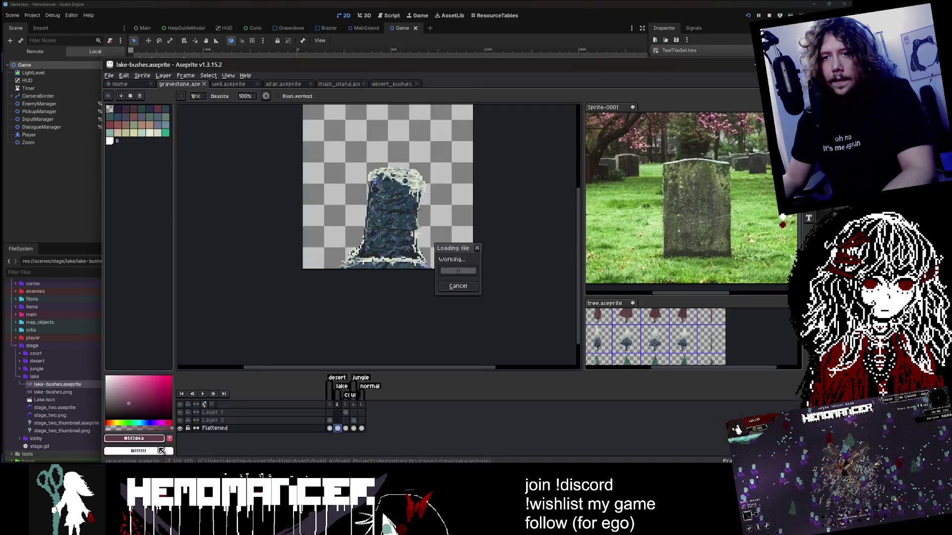
Marquee-select the bottom row of lake bush tiles and return to the gravestone sprite
scroll(395, 250, "down", 1)
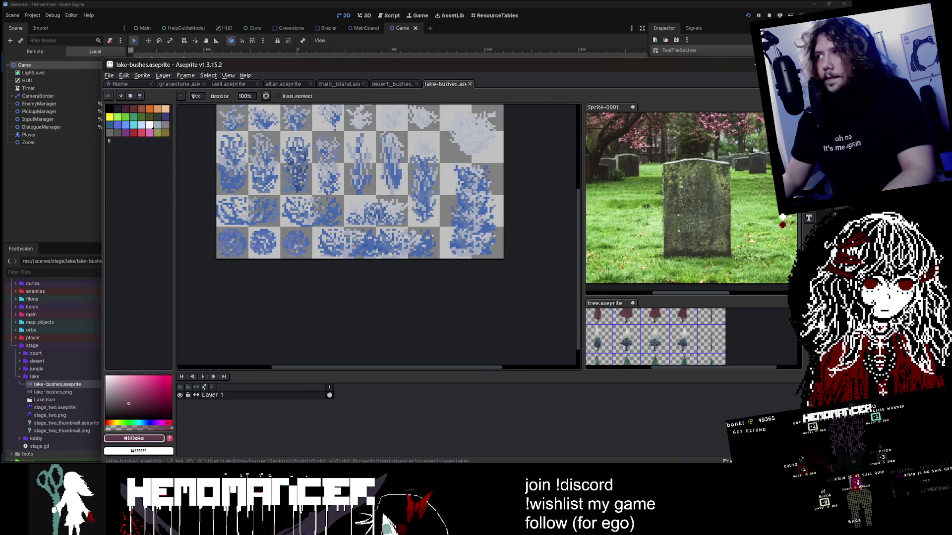
key("m")
left_click_drag(346, 153, 342, 196)
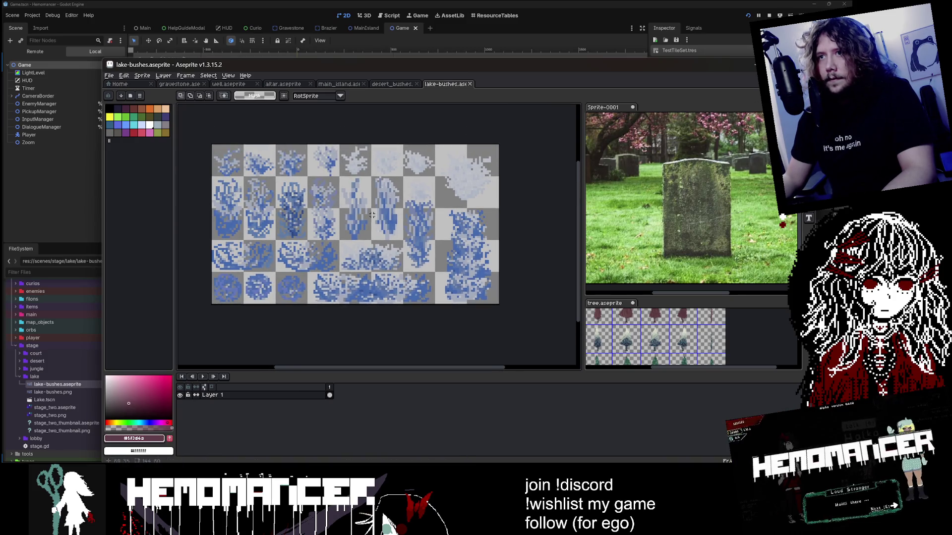
scroll(354, 282, "up", 1)
left_click_drag(280, 270, 432, 318)
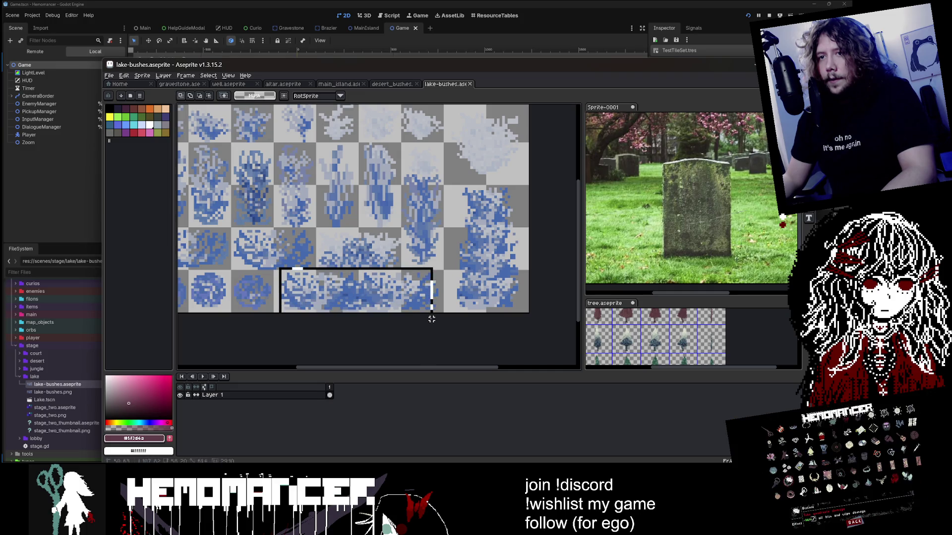
key("ctrl+Tab")
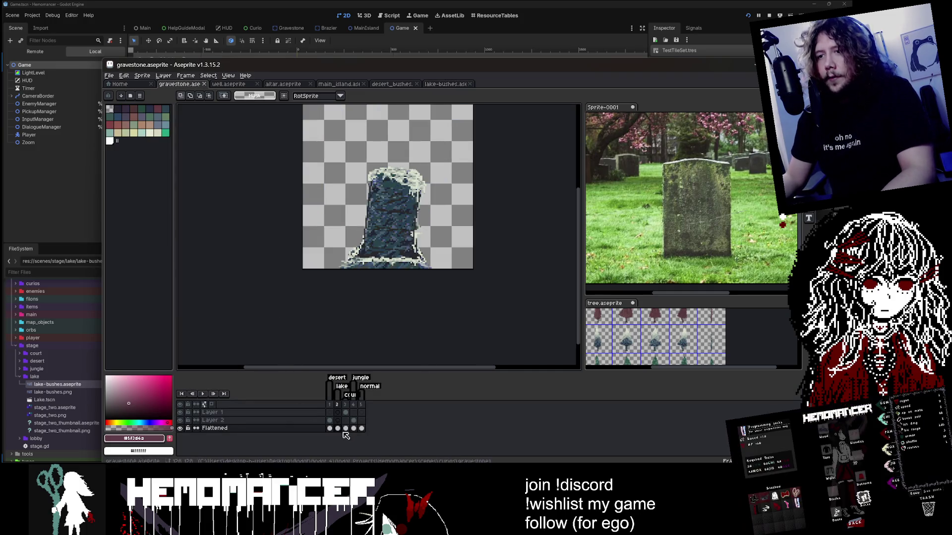
Paste the lake bush strip into Layer 2, shrink it onto the gravestone's base, and save
left_click(338, 420)
key("ctrl+v")
mouse_move(402, 265)
left_mouse_down()
mouse_move(372, 293)
mouse_move(391, 223)
mouse_move(438, 203)
mouse_move(473, 204)
mouse_move(423, 204)
left_mouse_up()
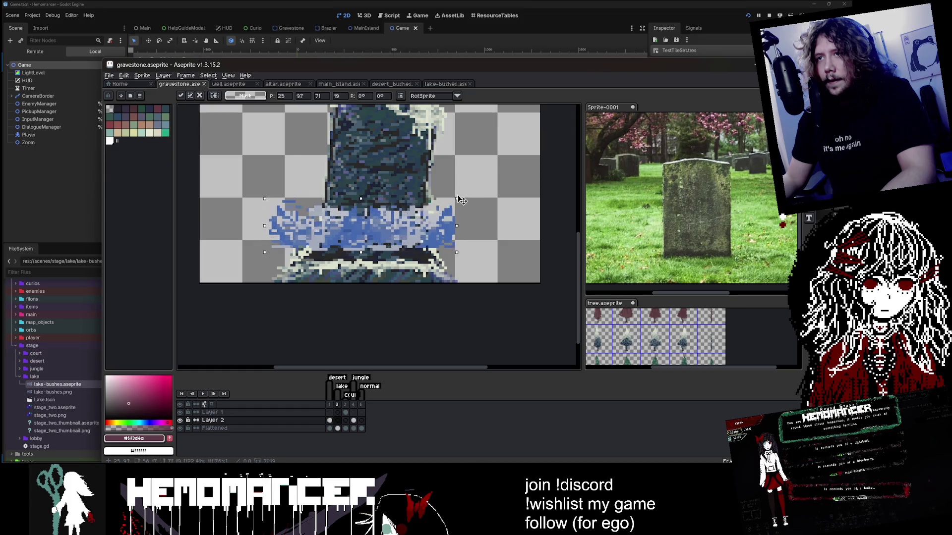
mouse_move(367, 228)
left_mouse_down()
mouse_move(367, 94)
mouse_move(367, 326)
mouse_move(361, 300)
mouse_move(472, 334)
mouse_move(432, 311)
mouse_move(405, 314)
left_mouse_up()
scroll(406, 313, "down", 3)
key("ctrl+s")
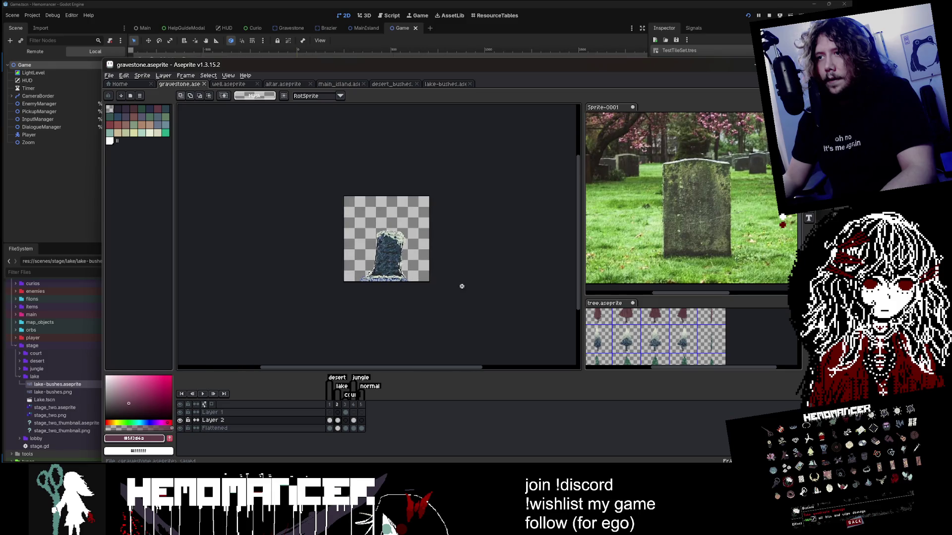
scroll(461, 282, "up", 3)
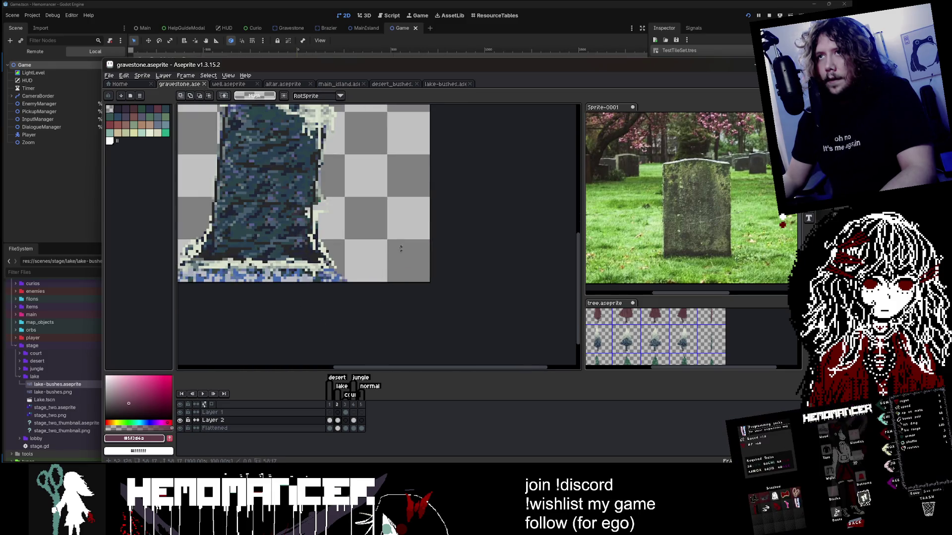
Paste another lake bush chunk over the blue gravestone's base
left_click(435, 86)
scroll(445, 165, "down", 2)
scroll(410, 207, "up", 2)
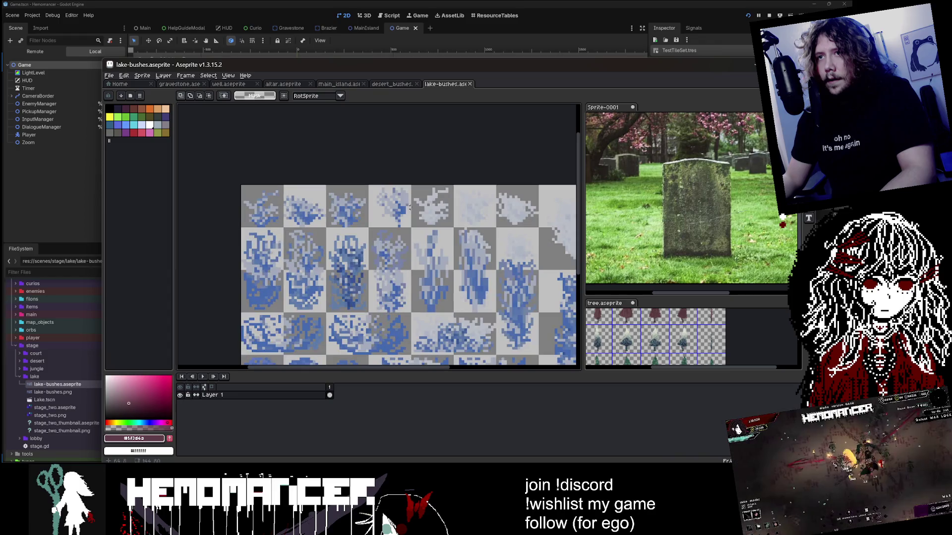
left_click(193, 84)
key("ctrl+v")
mouse_move(289, 236)
left_mouse_down()
mouse_move(317, 272)
mouse_move(233, 272)
mouse_move(436, 290)
mouse_move(329, 289)
left_mouse_up()
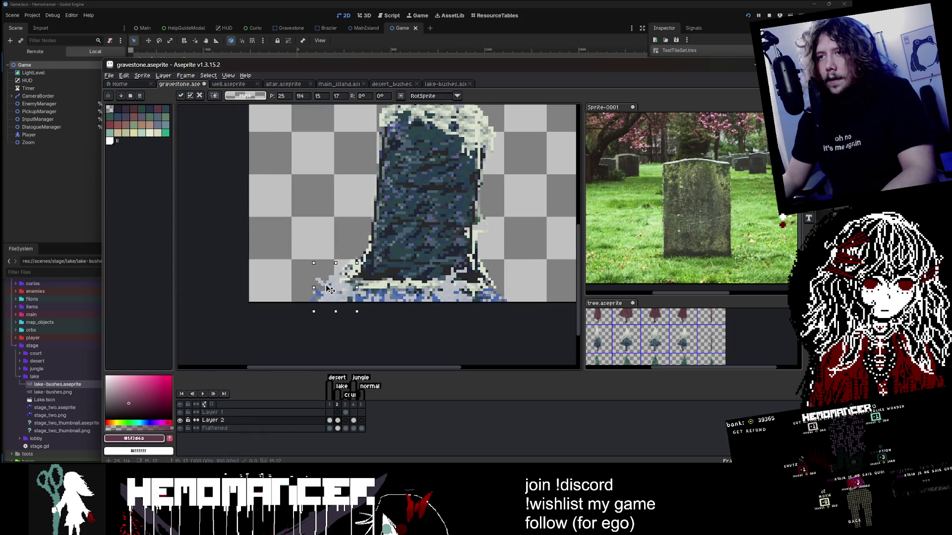
key("Return")
scroll(347, 290, "down", 2)
scroll(363, 288, "up", 3)
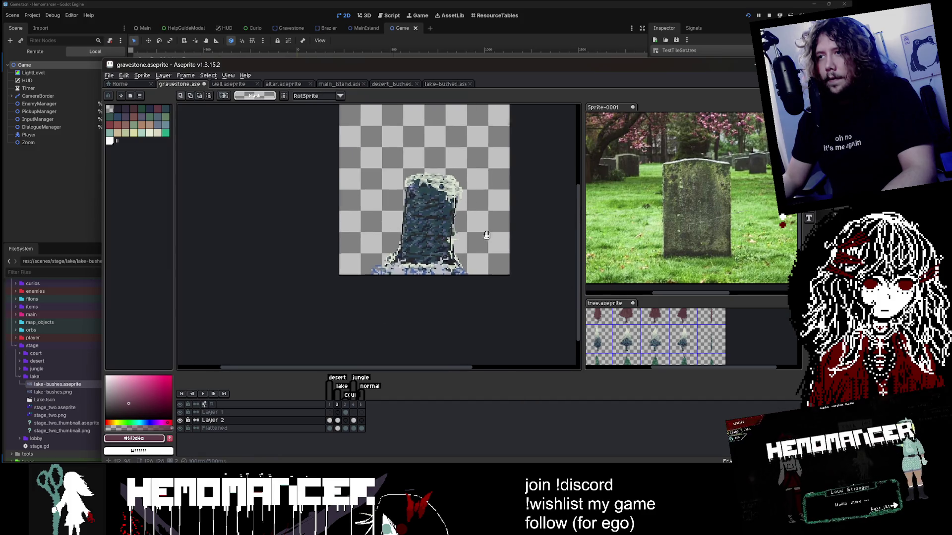
Save gravestone.aseprite again and step through frames to the tree bark frame
key("e")
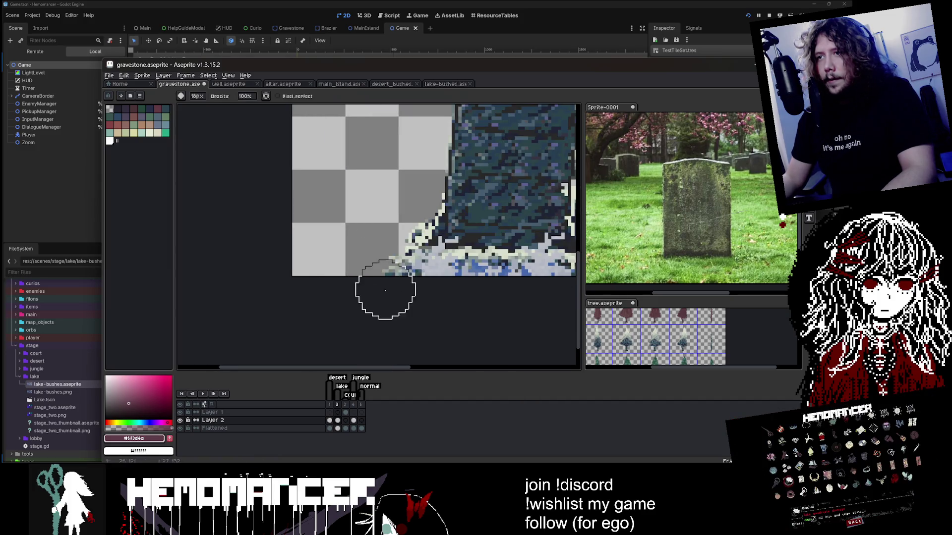
scroll(413, 218, "down", 2)
scroll(360, 255, "up", 1)
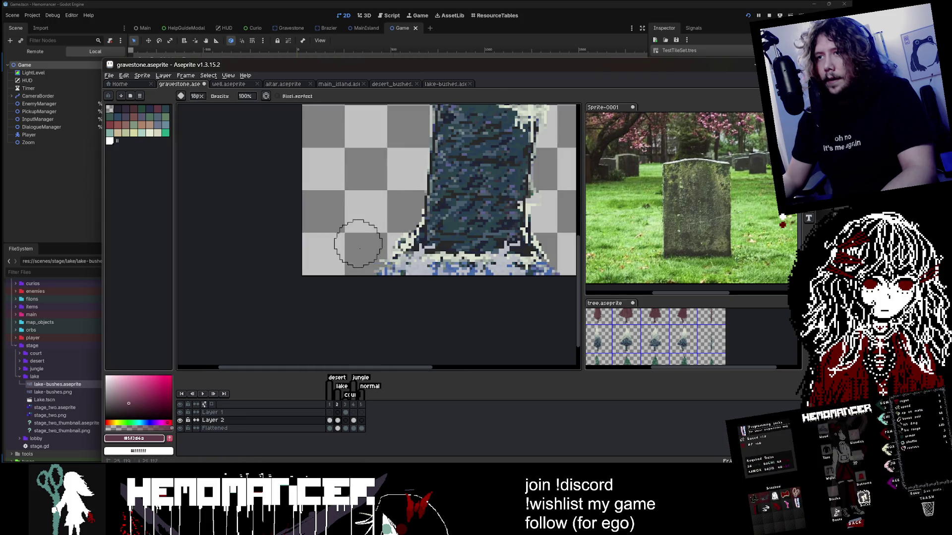
scroll(474, 199, "down", 3)
key("ctrl+s")
scroll(425, 208, "up", 1)
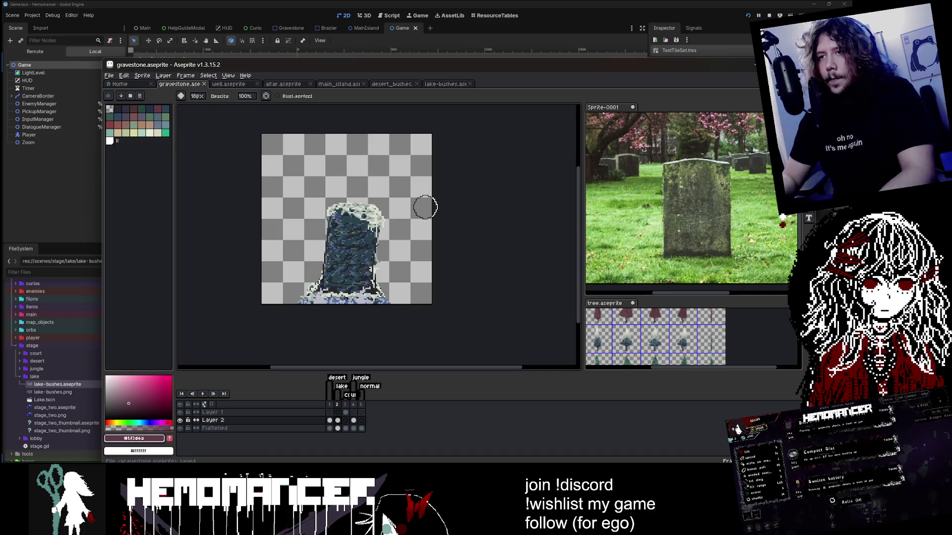
key("Right")
scroll(361, 297, "up", 2)
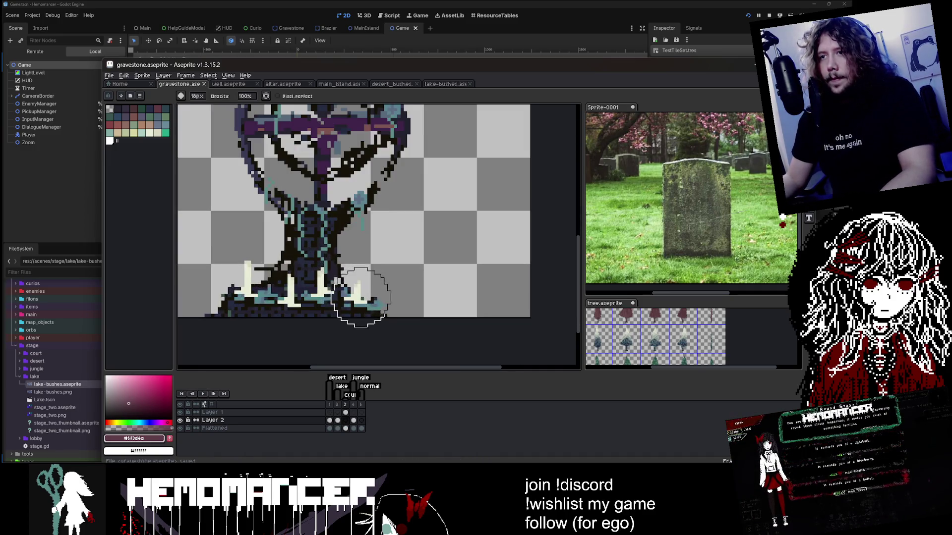
key("Right")
key("Left")
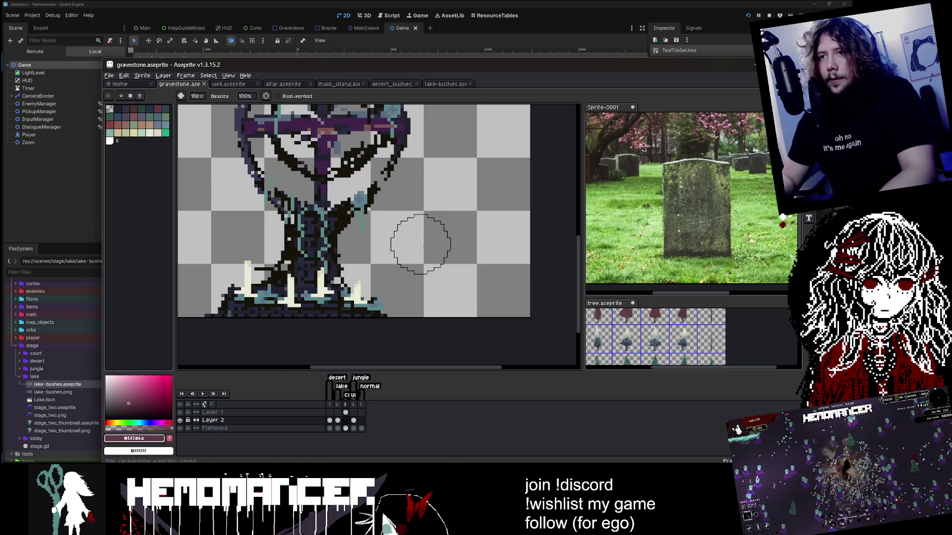
key("Right")
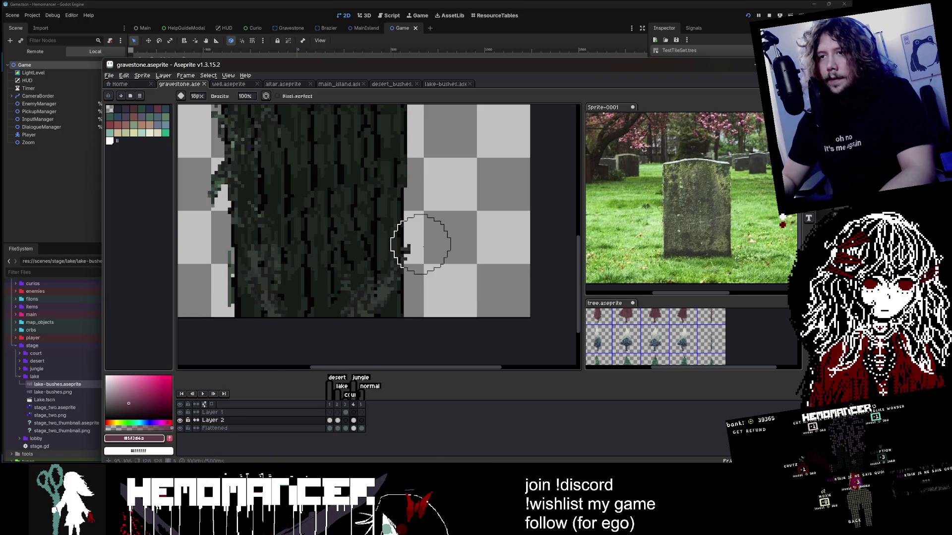
scroll(421, 245, "down", 2)
left_click(444, 84)
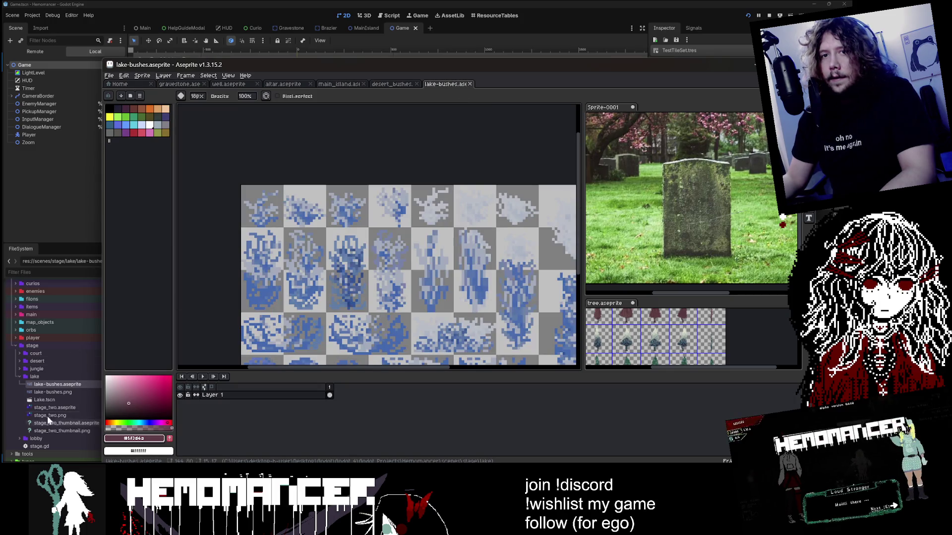
Open jungle_bushes.aseprite from Godot's stage/jungle folder in Aseprite
left_click(47, 371)
double_click(48, 370)
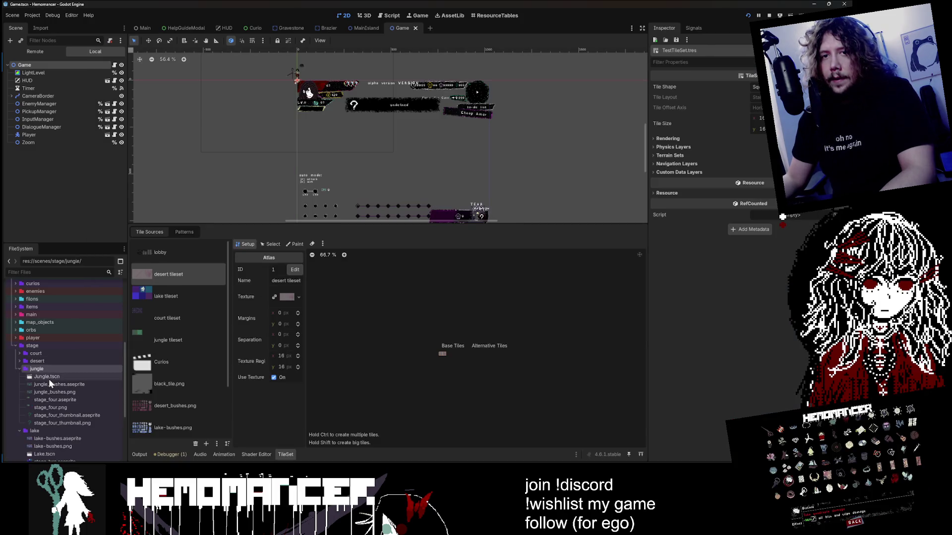
double_click(60, 428)
right_click(77, 379)
left_click(57, 385)
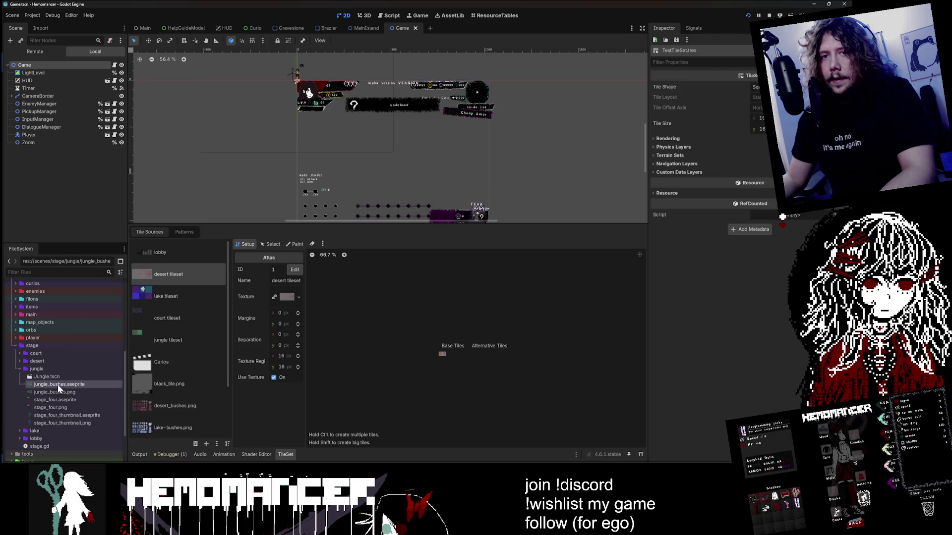
right_click(57, 384)
left_click(114, 432)
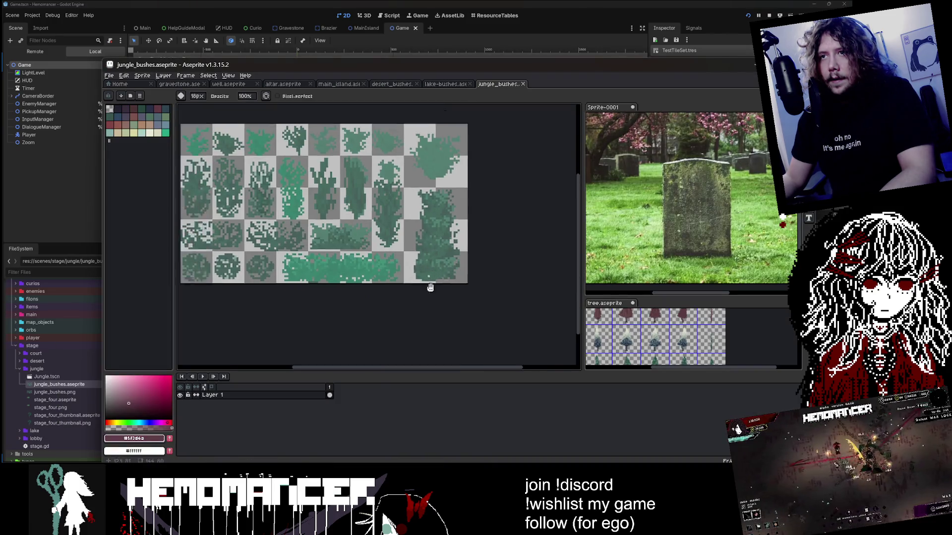
Frame the whole jungle bush sheet, pick the marquee tool, and return to the gravestone
left_click_drag(430, 287, 518, 327)
key("m")
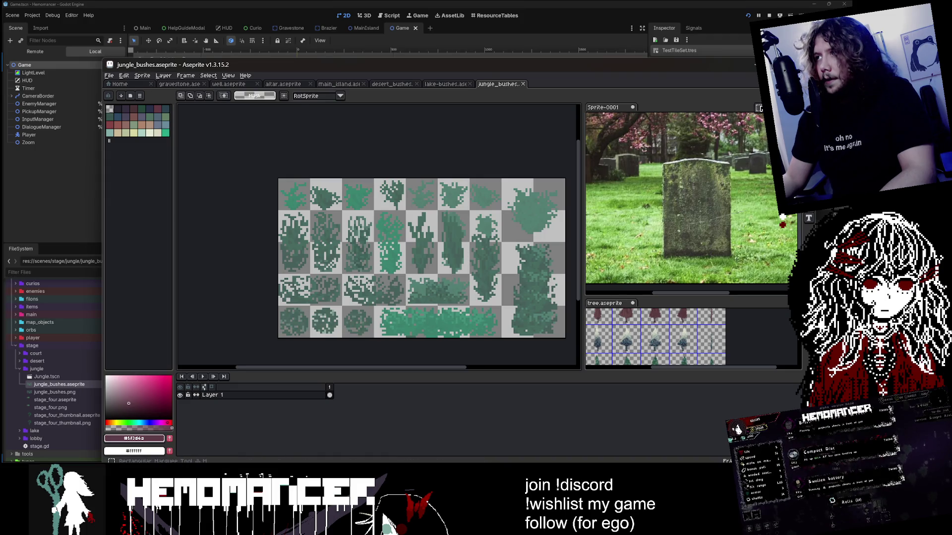
scroll(503, 316, "up", 1)
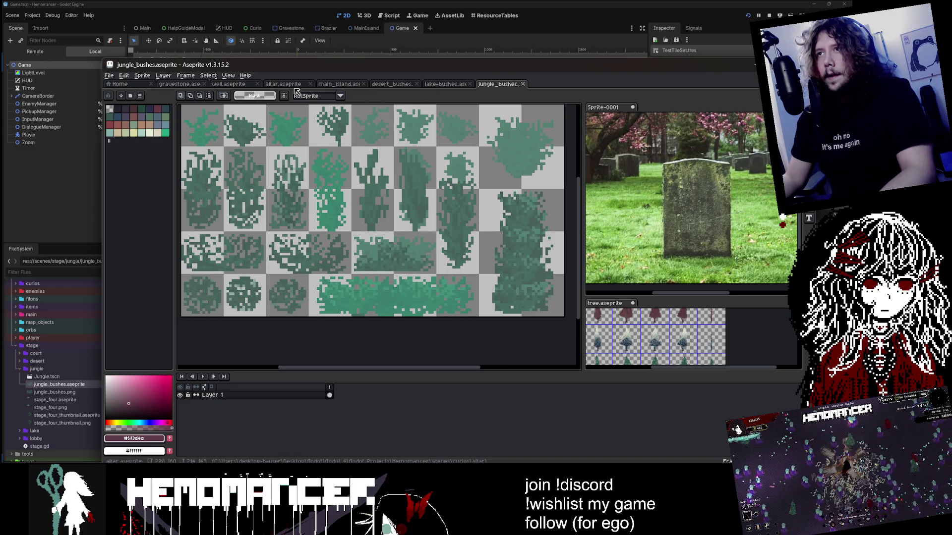
left_click(191, 85)
Paste the jungle bush strip into Layer 2 and move it to the gravestone's base
left_click(354, 428)
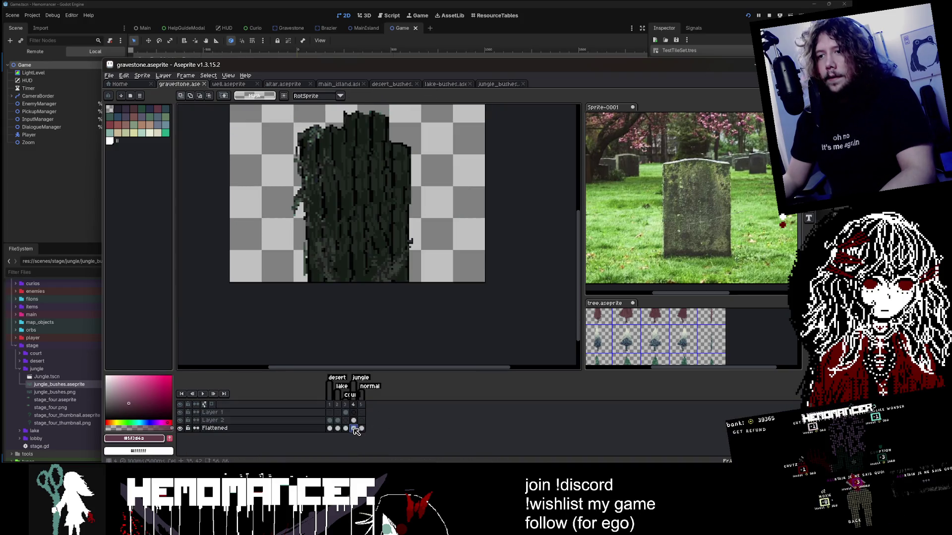
left_click(354, 421)
key("ctrl+v")
mouse_move(397, 138)
left_mouse_down()
mouse_move(338, 278)
mouse_move(388, 291)
left_mouse_up()
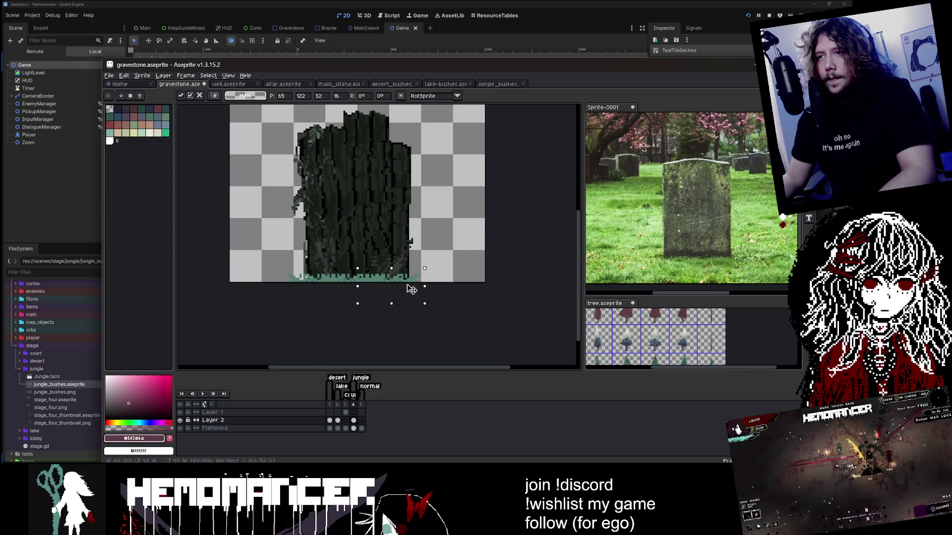
key("Return")
key("e")
scroll(456, 295, "down", 1)
scroll(448, 295, "up", 1)
scroll(355, 270, "up", 1)
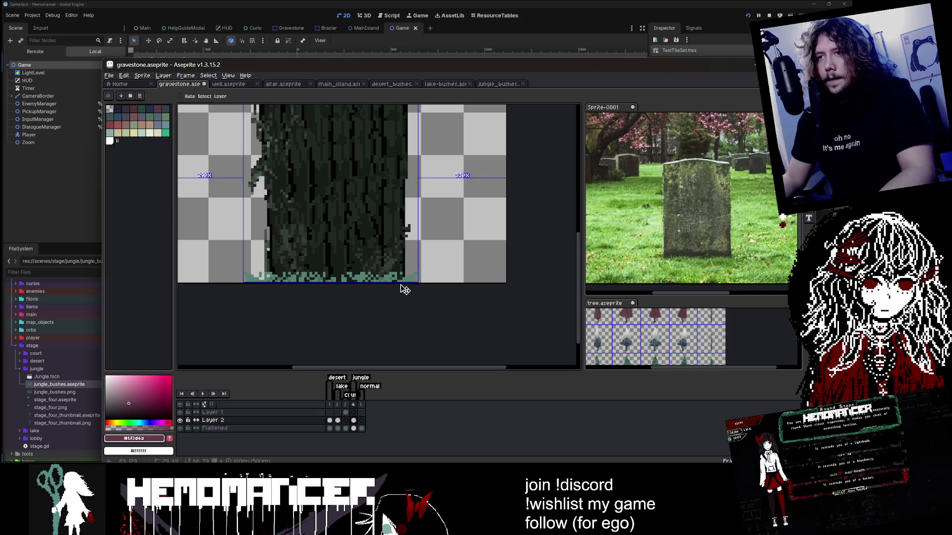
Paste a second bush strip further right along the base and adjust the bottom strip
key("ctrl+v")
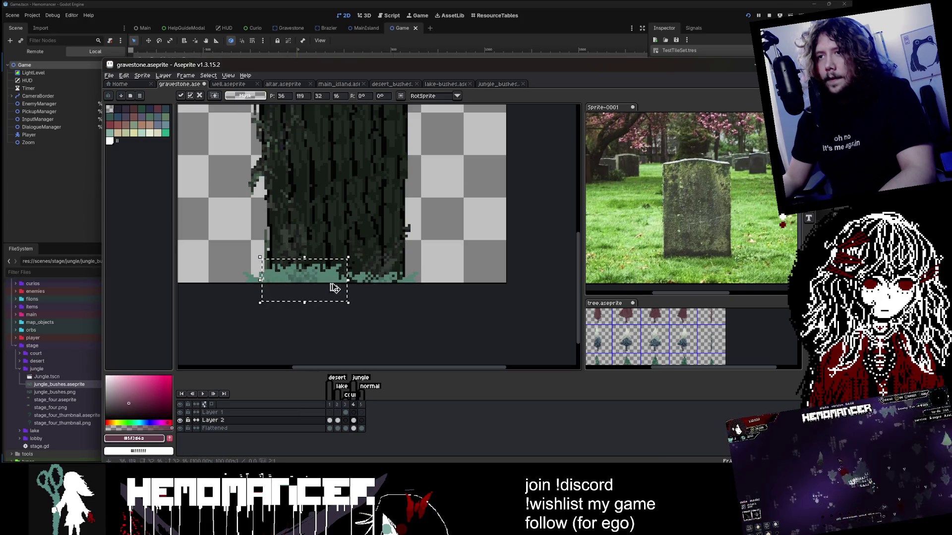
left_click_drag(335, 287, 388, 276)
key("Return")
scroll(490, 220, "down", 2)
scroll(490, 219, "up", 2)
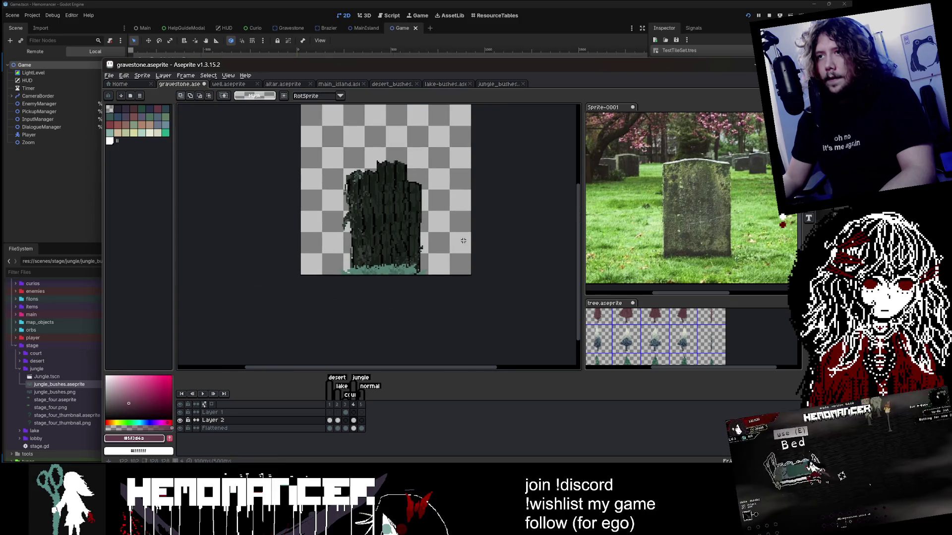
mouse_move(251, 250)
left_mouse_down()
mouse_move(352, 292)
mouse_move(479, 291)
left_mouse_up()
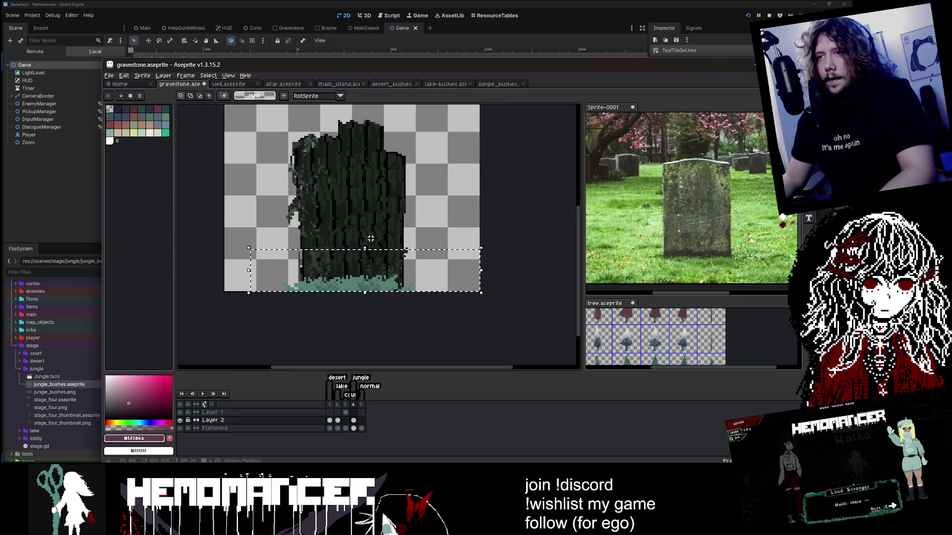
left_click(371, 238)
key("Return")
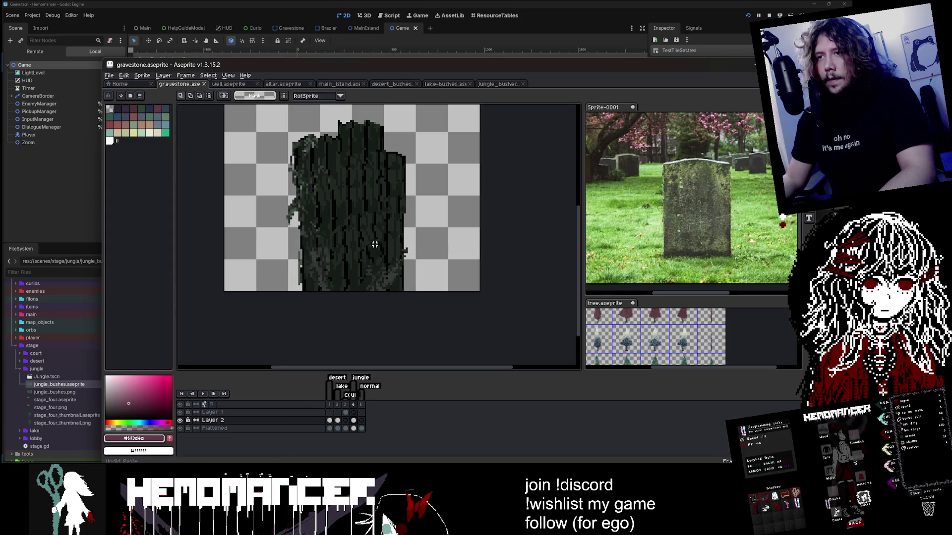
Add Layer 3, paste more bushes onto the base, and save gravestone.aseprite
right_click(263, 420)
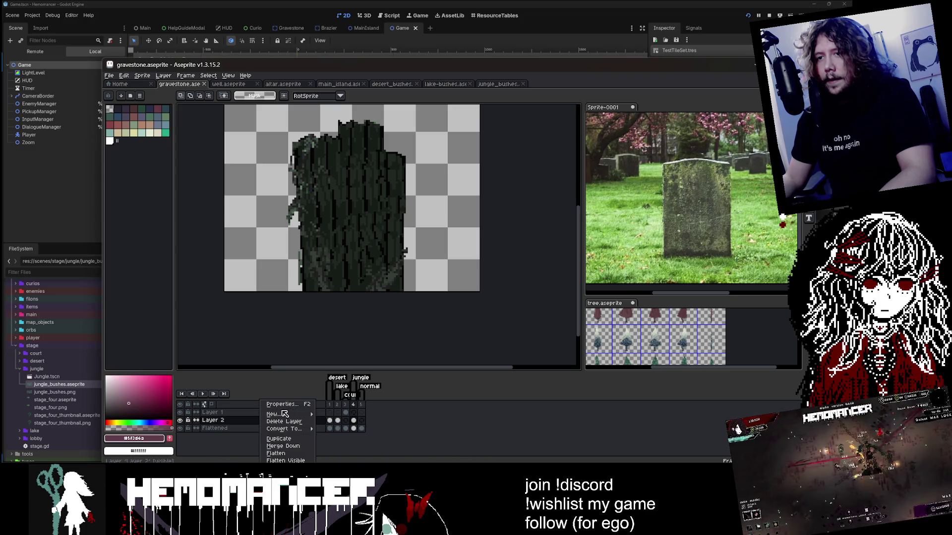
mouse_move(284, 414)
left_click(342, 414)
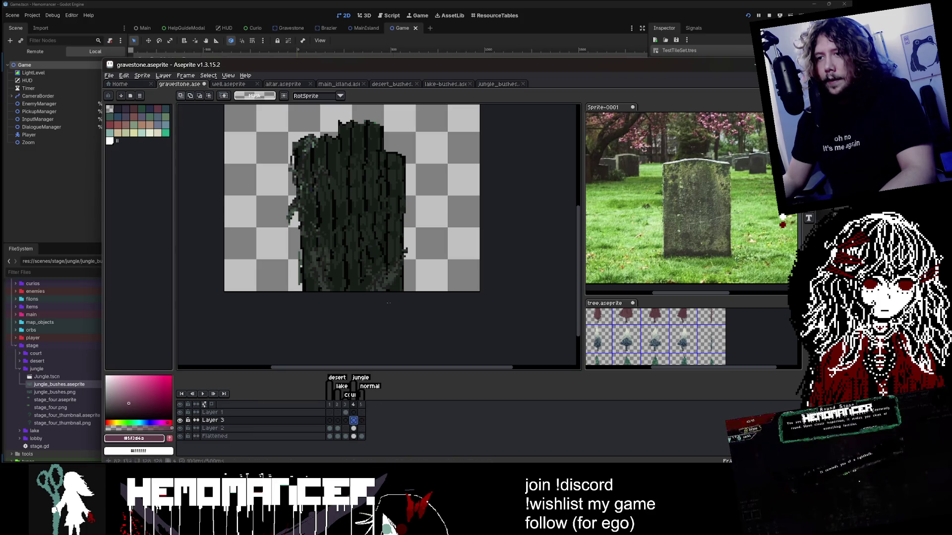
key("ctrl+v")
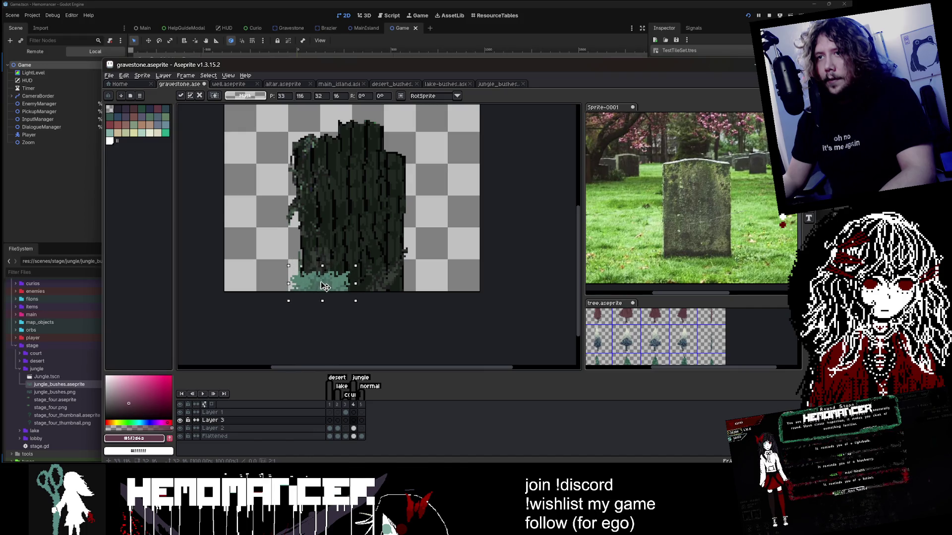
mouse_move(316, 286)
left_mouse_down()
mouse_move(290, 311)
mouse_move(300, 291)
mouse_move(406, 298)
left_mouse_up()
key("Return")
key("ctrl+s")
Step through the other gravestone frames to review them
scroll(405, 297, "down", 2)
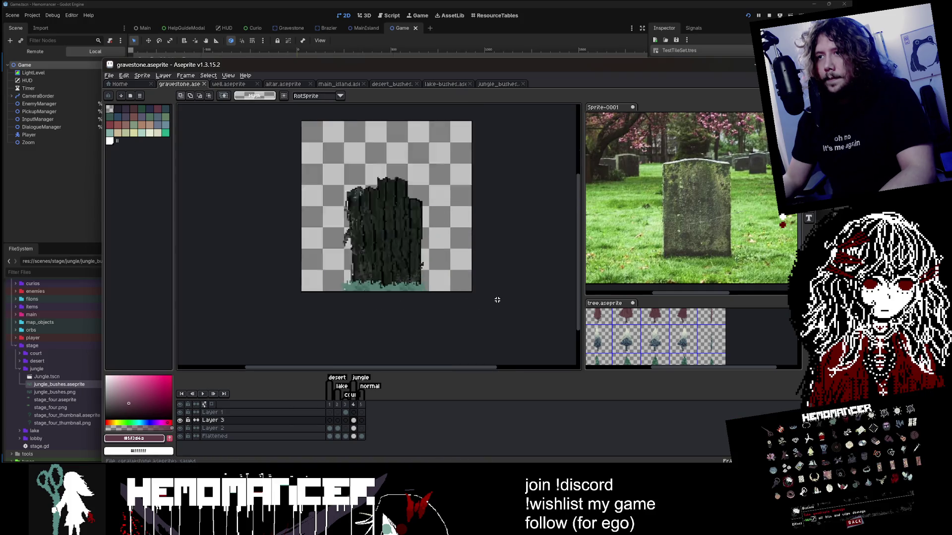
scroll(446, 299, "up", 2)
key("Left")
key("Left")
key("Return")
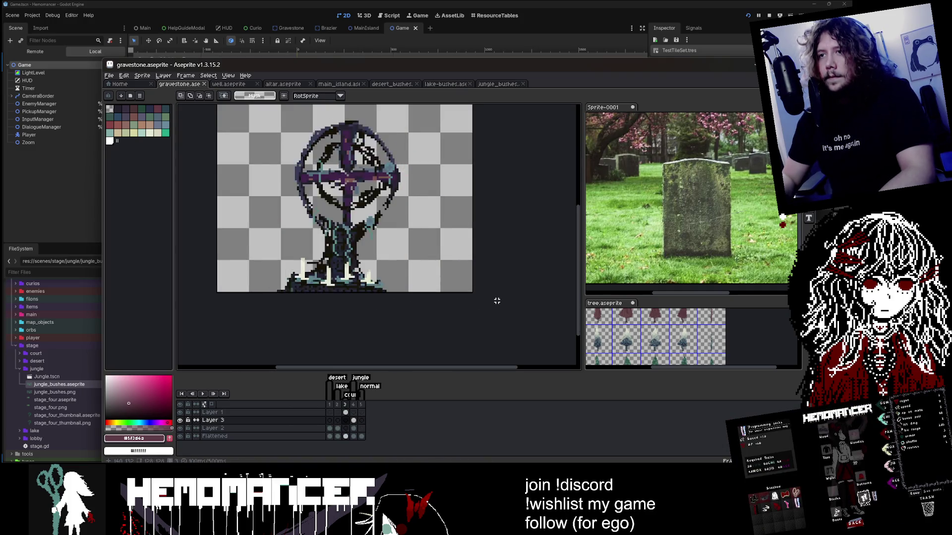
scroll(497, 301, "down", 3)
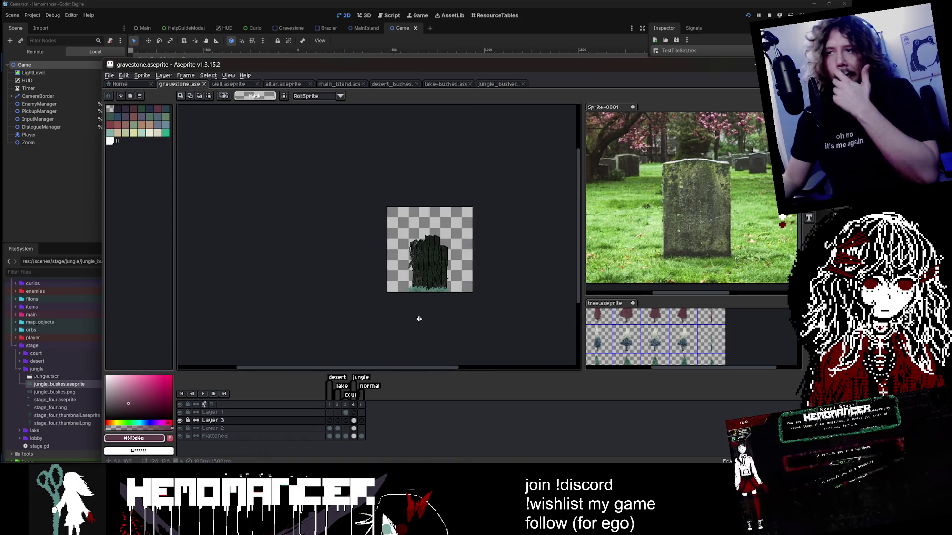
scroll(507, 277, "up", 3)
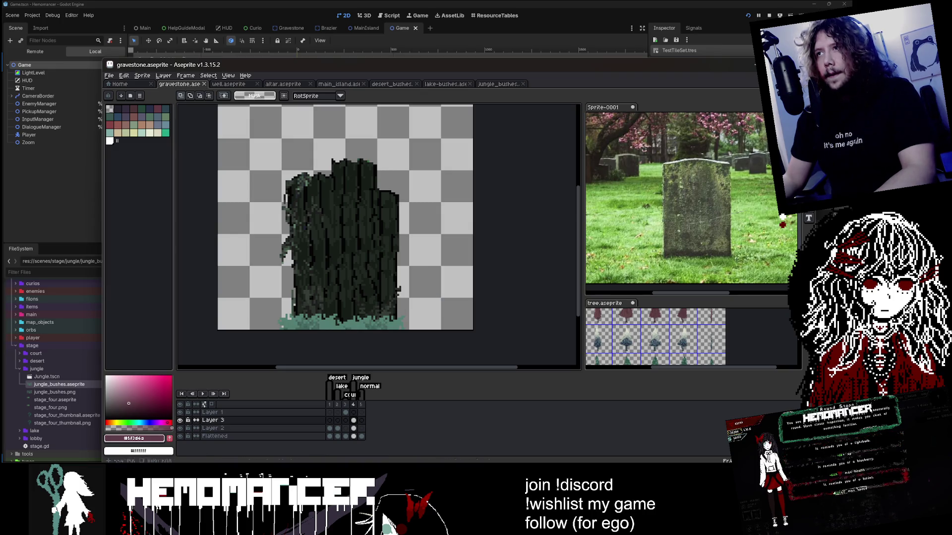
Back in Godot, enlarge the 2D viewport, then open and close the MainIsland scene
key("alt+Tab")
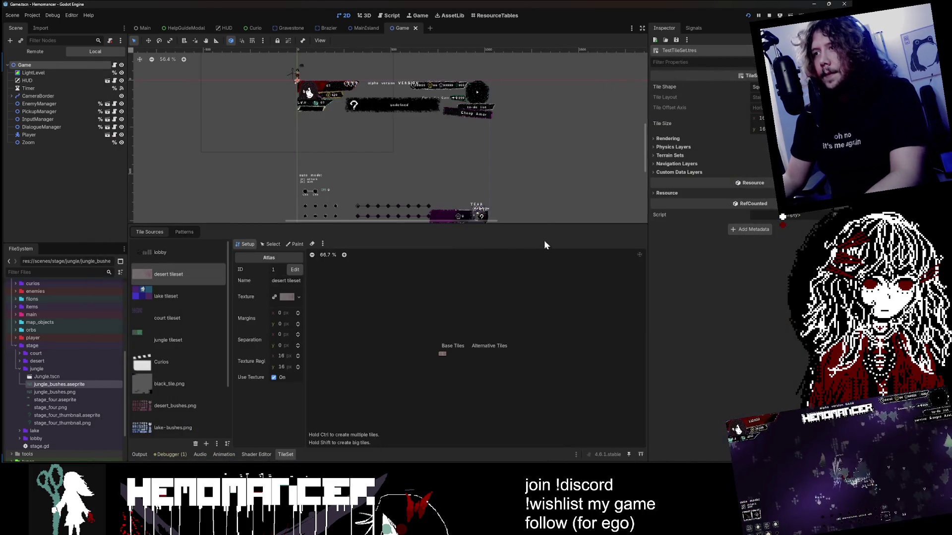
left_click_drag(545, 224, 533, 313)
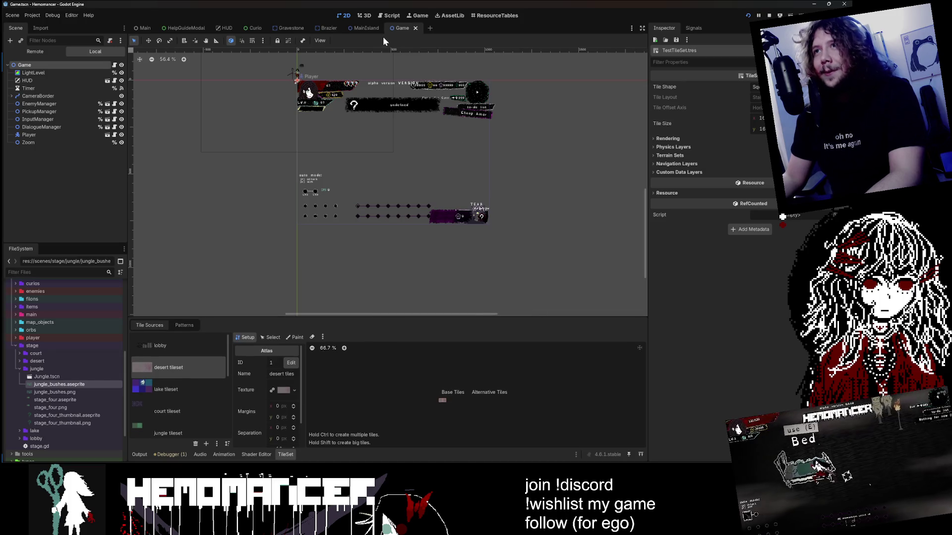
scroll(458, 114, "up", 1)
scroll(518, 143, "up", 1)
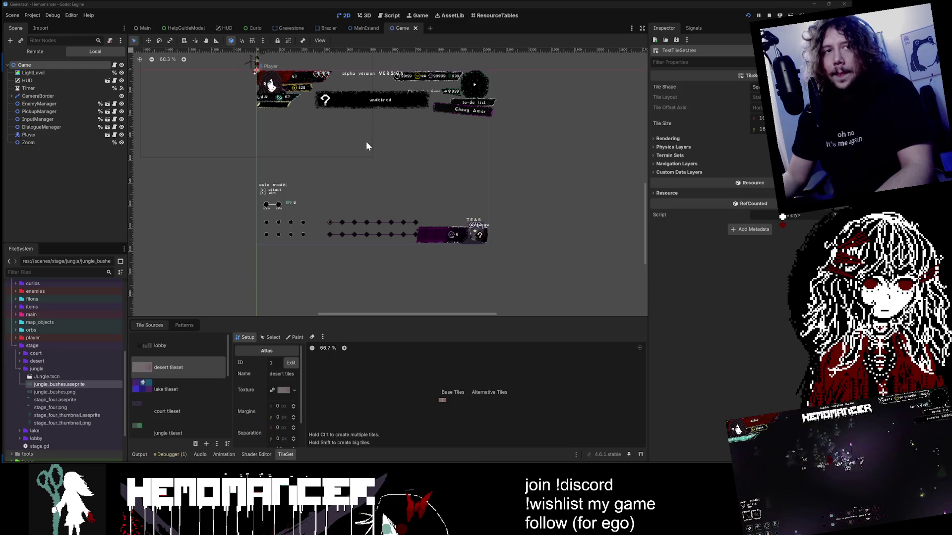
left_click(356, 27)
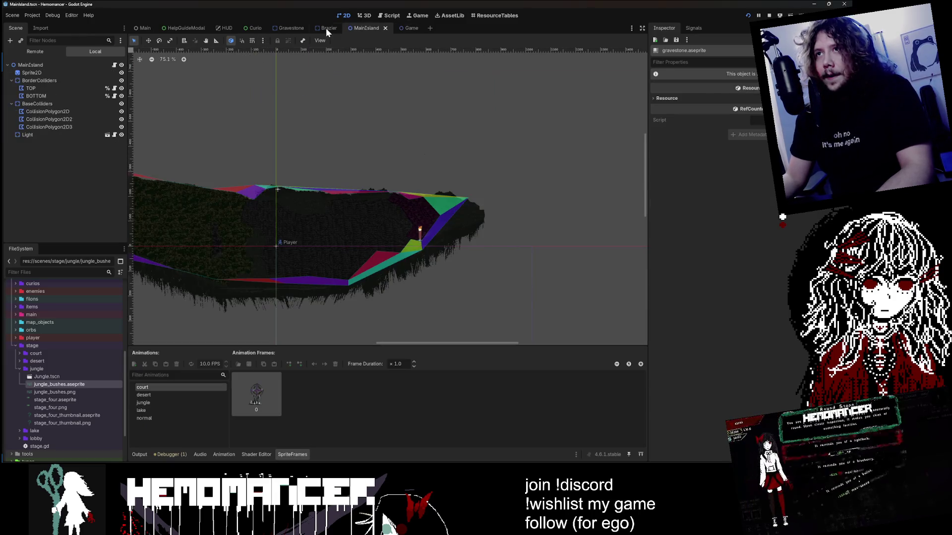
scroll(351, 120, "up", 1)
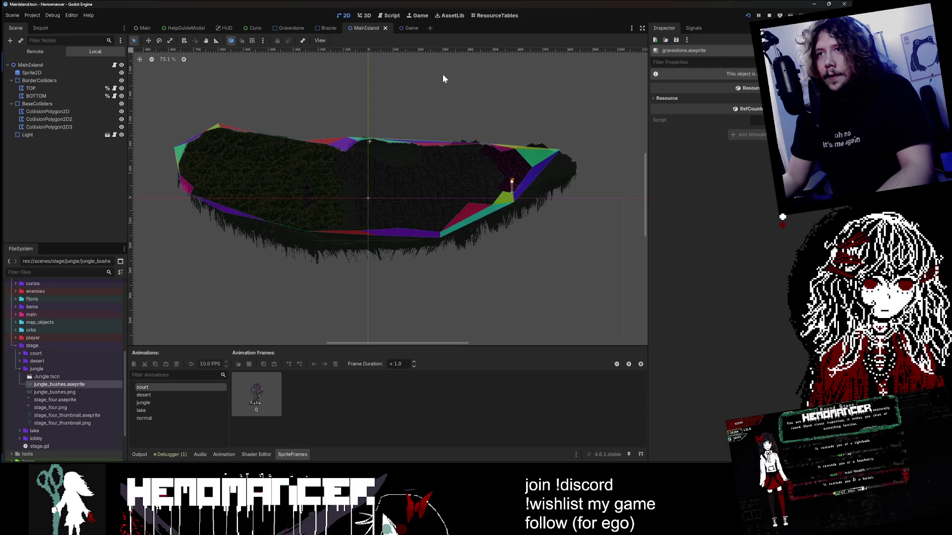
scroll(324, 87, "up", 1)
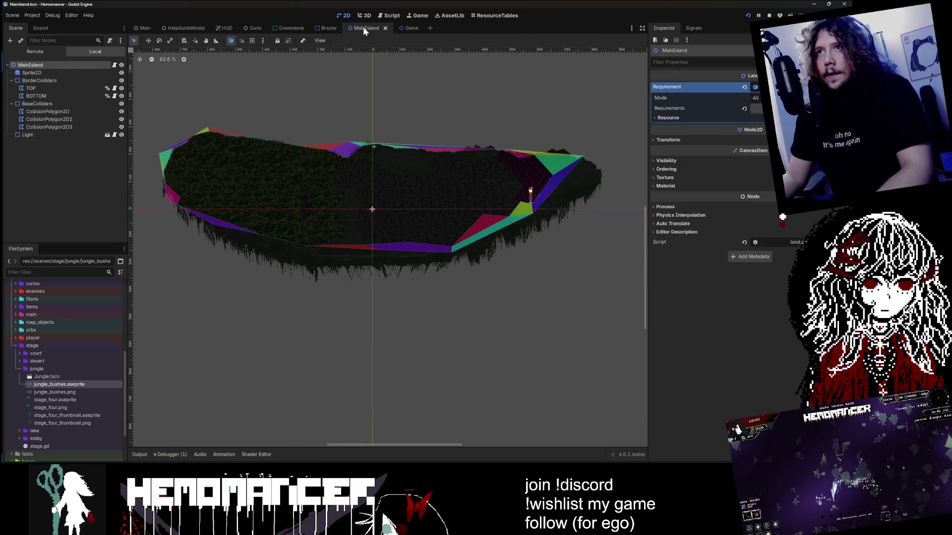
middle_click(363, 26)
Clear the node selection in the Brazier scene and launch the debug build with F5
mouse_move(509, 135)
left_mouse_down()
mouse_move(570, 155)
mouse_move(575, 130)
left_mouse_up()
left_click(575, 130)
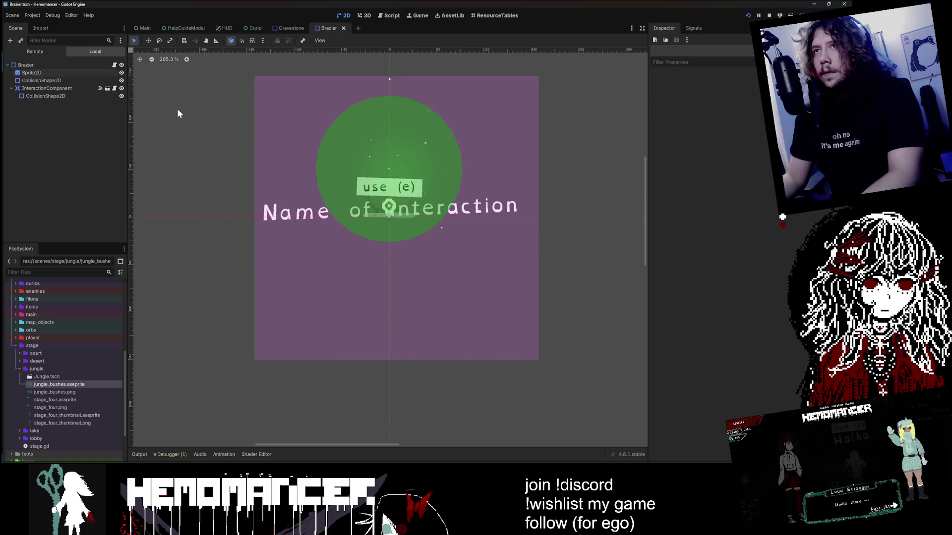
scroll(178, 113, "up", 1)
key("F5")
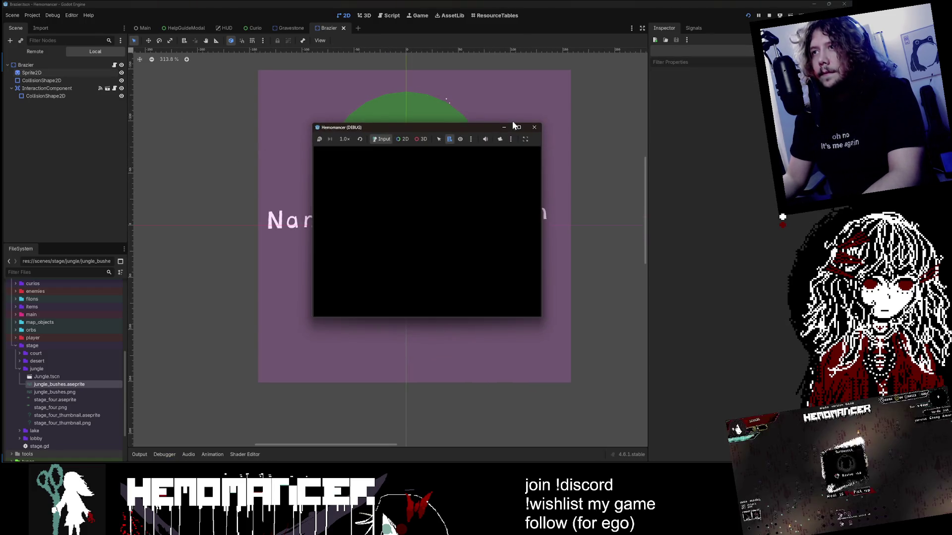
Switch to the Gravestone scene and scroll through its details
left_click(287, 28)
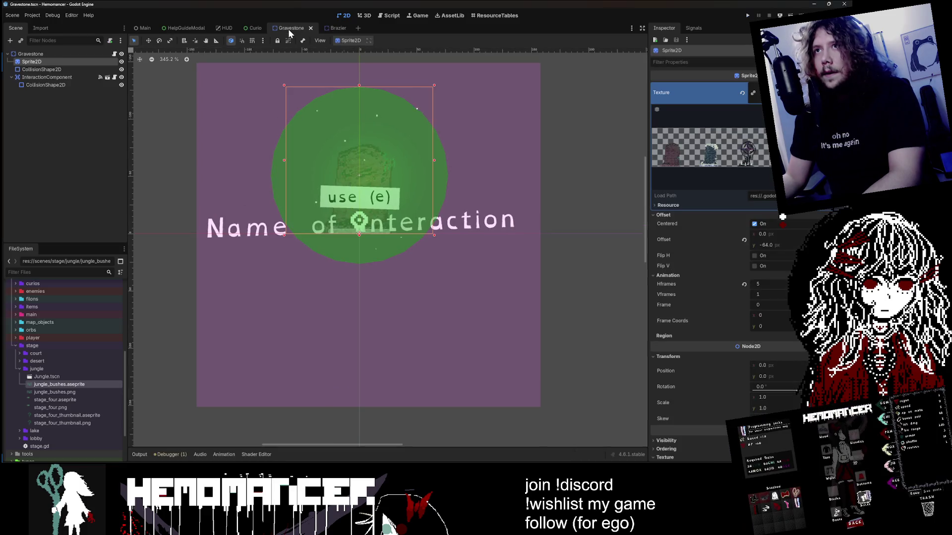
scroll(762, 331, "down", 5)
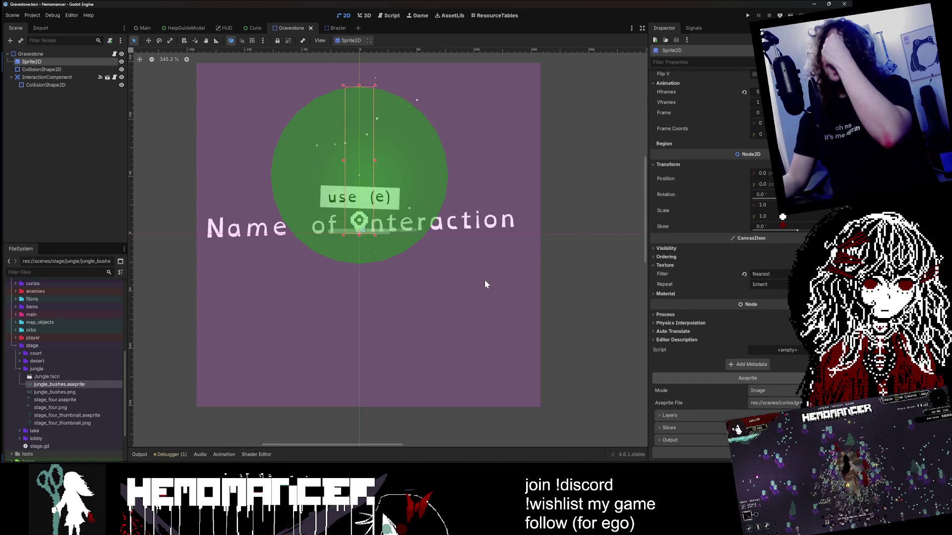
scroll(700, 173, "up", 5)
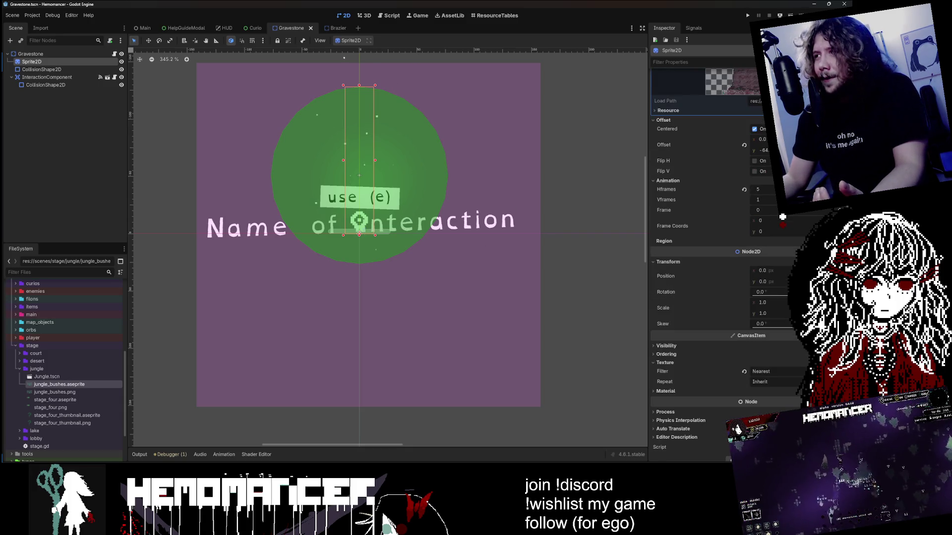
scroll(700, 248, "down", 5)
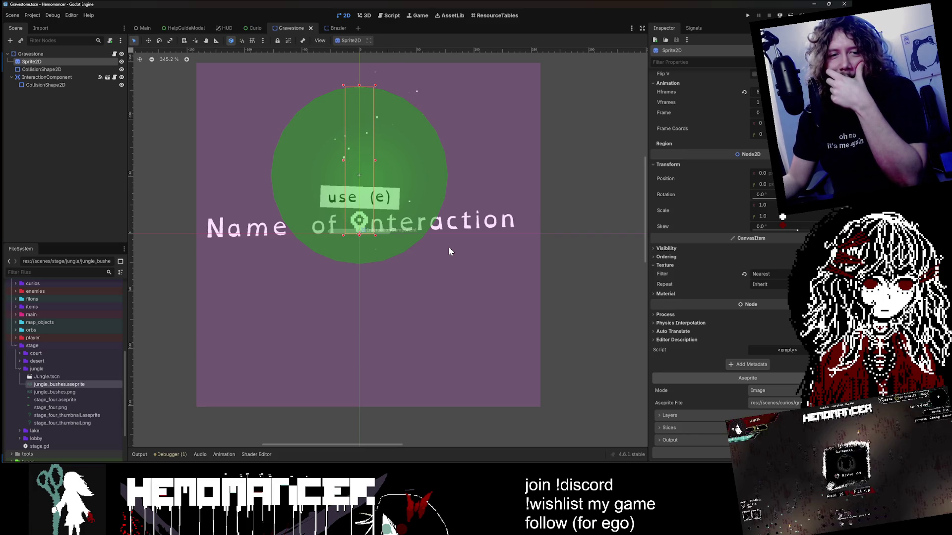
Step through gravestone.aseprite's animation frames in Aseprite, then return to Godot's Texture preview
key("alt+Tab")
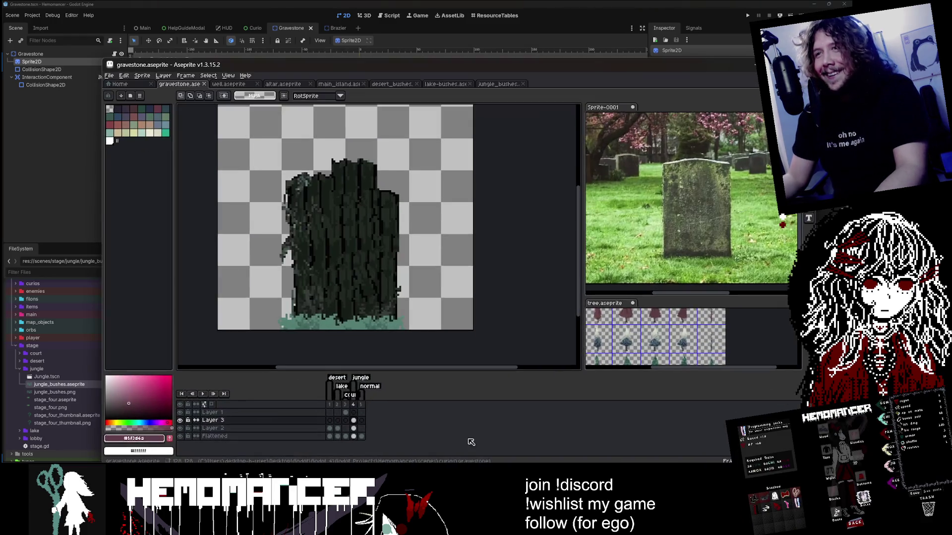
key("Left")
key("Left")
key("Left")
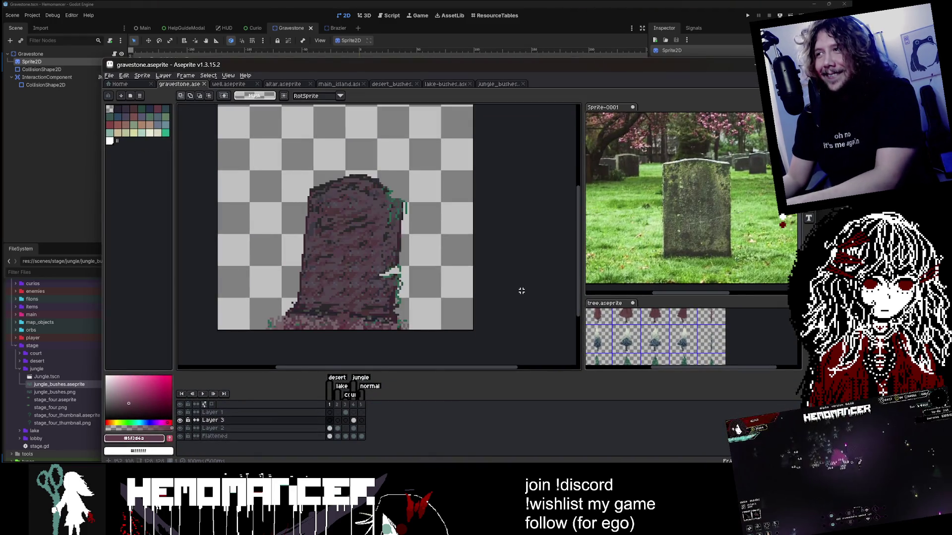
key("Right")
key("Right")
key("Right")
key("alt+Tab")
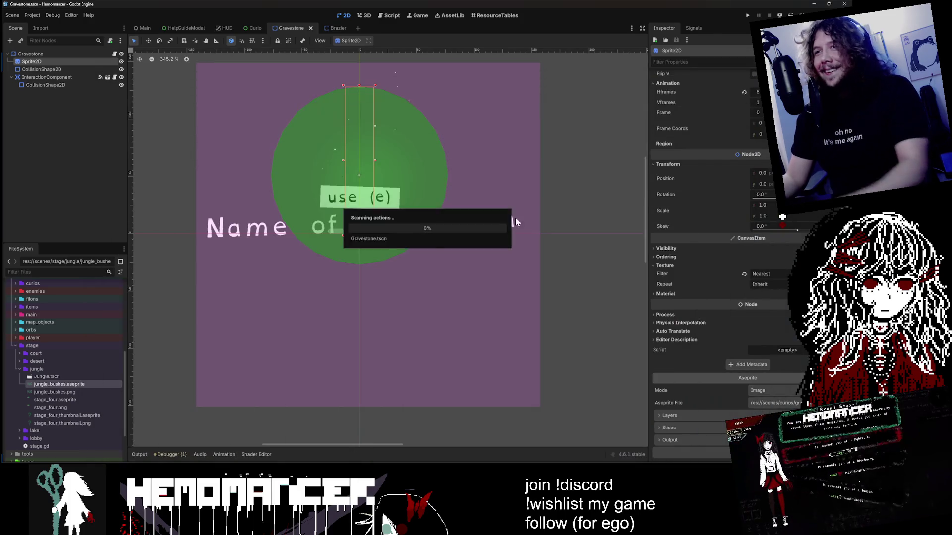
scroll(667, 197, "up", 4)
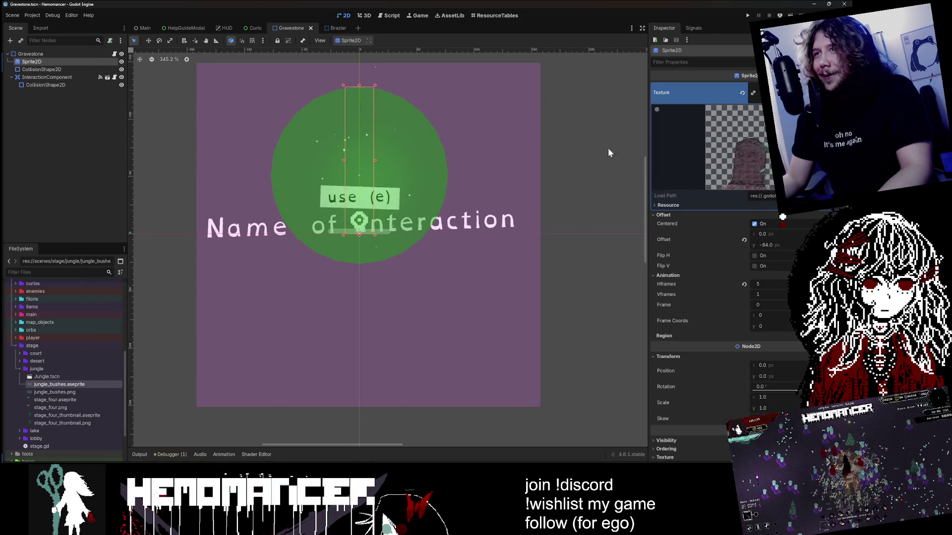
Reimport gravestone.aseprite from its Import settings
left_click(73, 349)
type("grave")
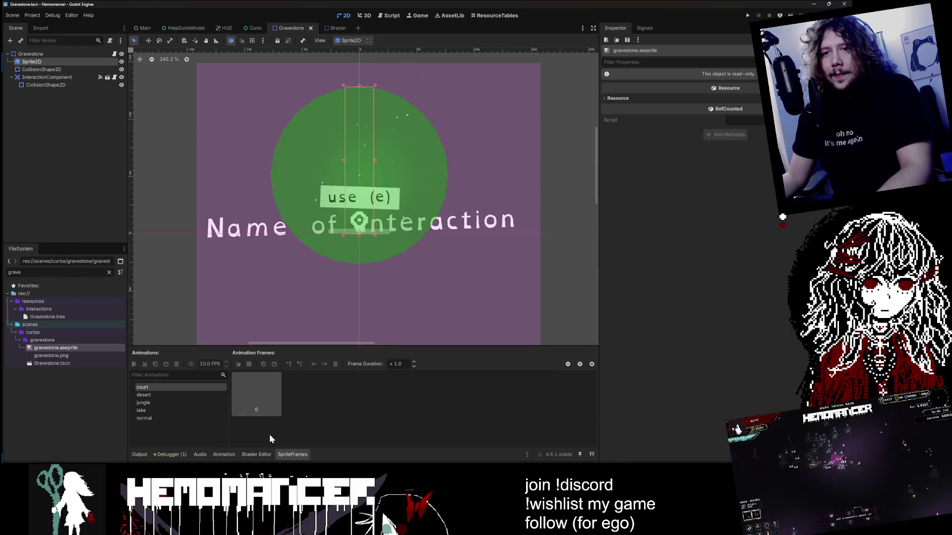
left_click(42, 29)
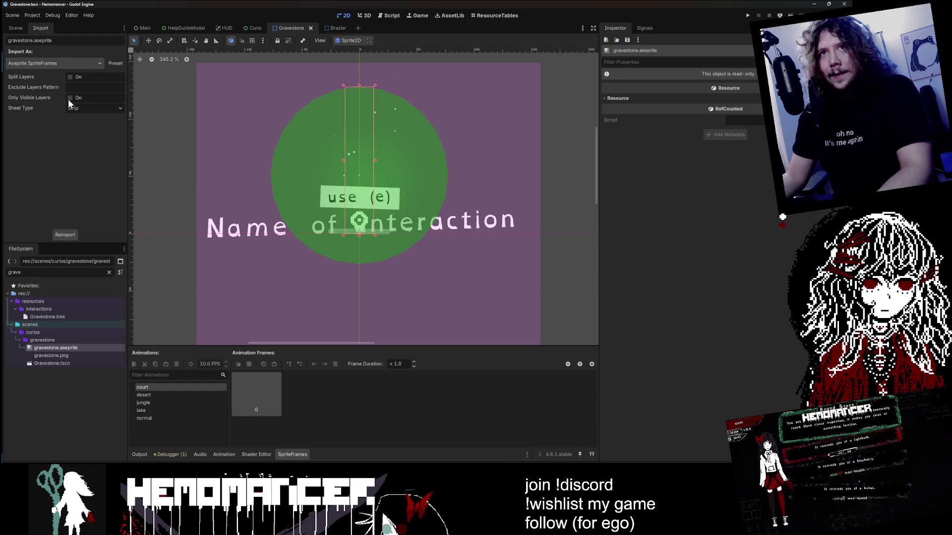
left_click(67, 235)
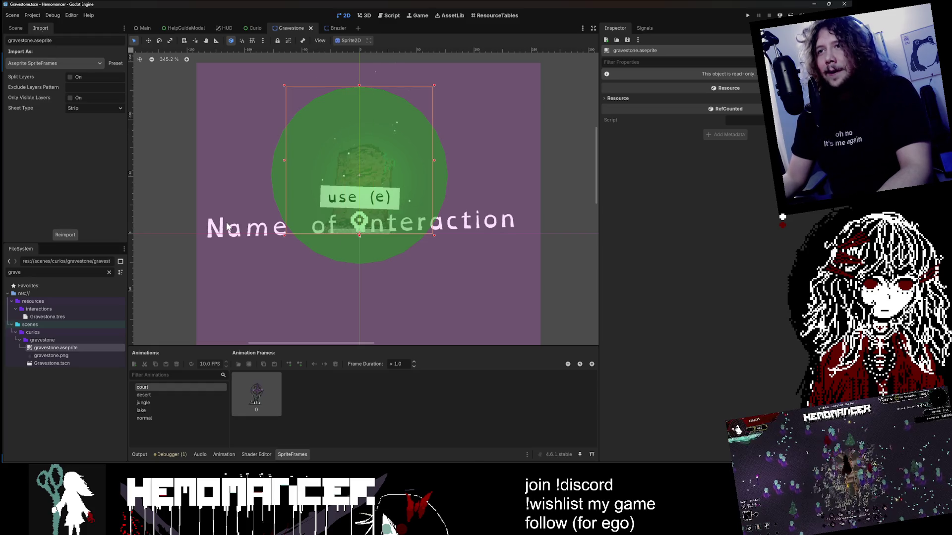
Reselect the gravestone's Sprite2D node and run the game in debug mode
left_click(23, 30)
left_click(31, 61)
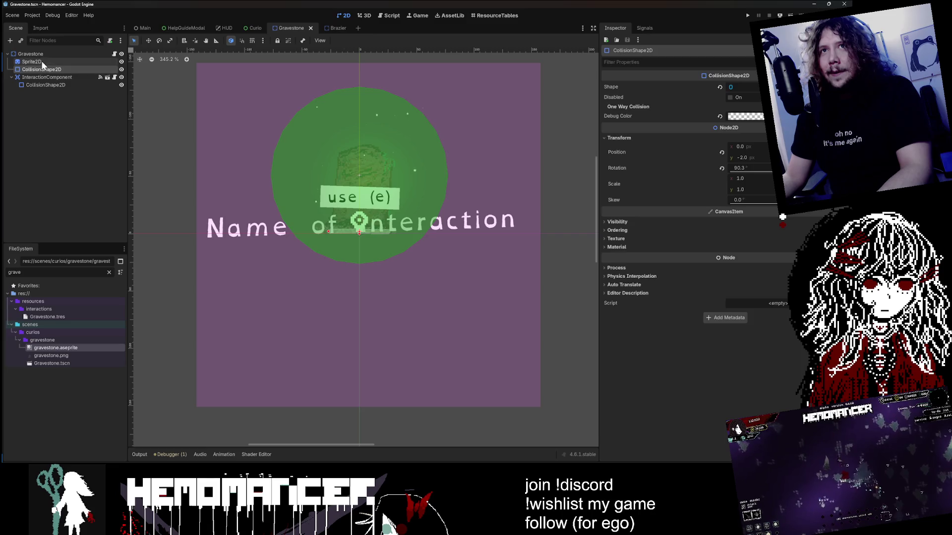
key("F5")
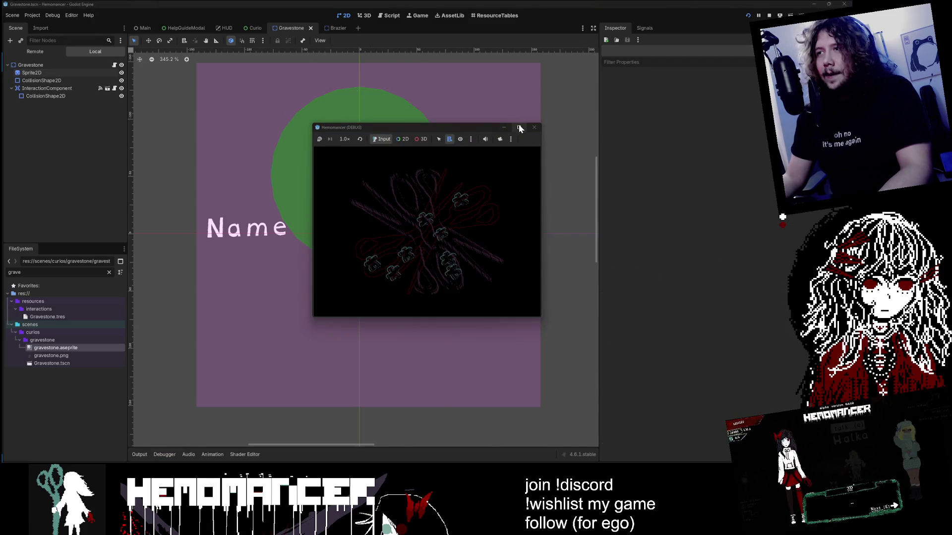
Enter the game full screen and talk through the Loud Stranger's dialogue
left_click(519, 128)
key("Return")
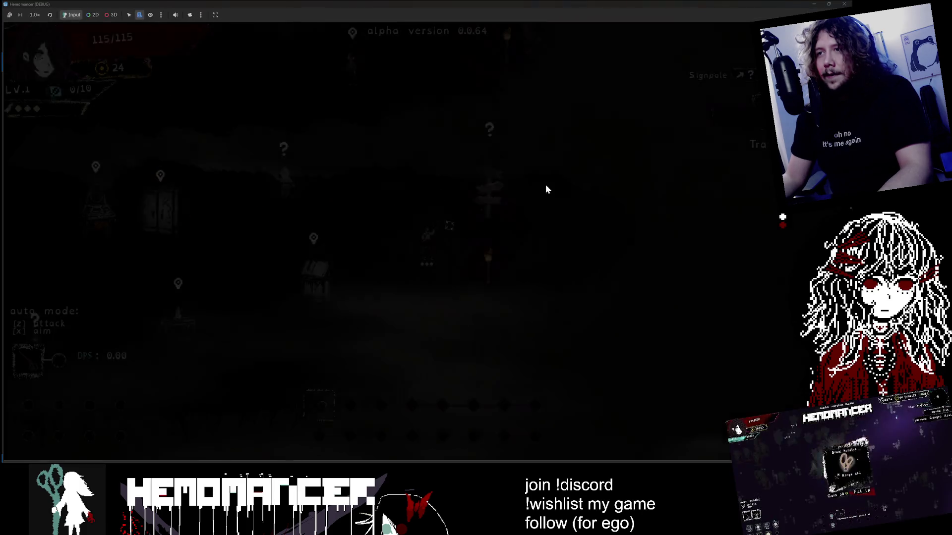
key("a")
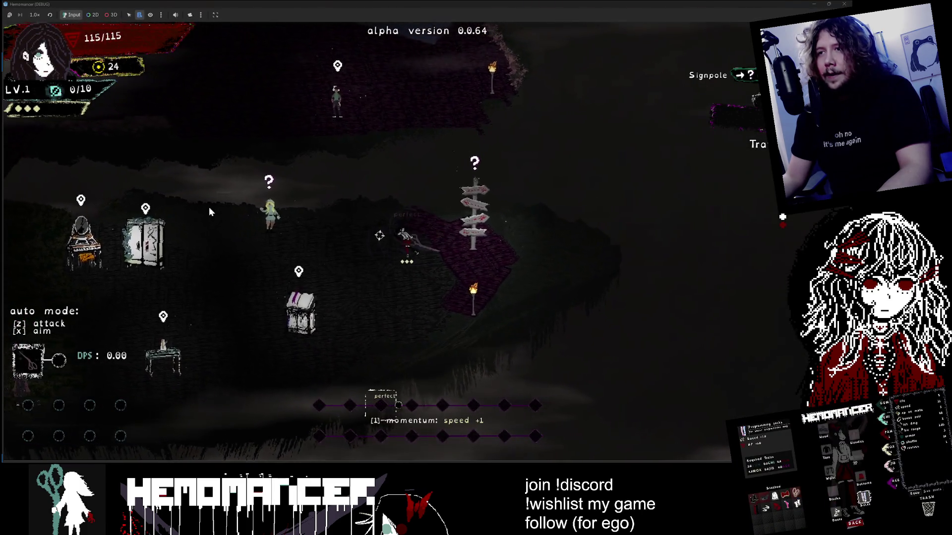
key("a")
key("e")
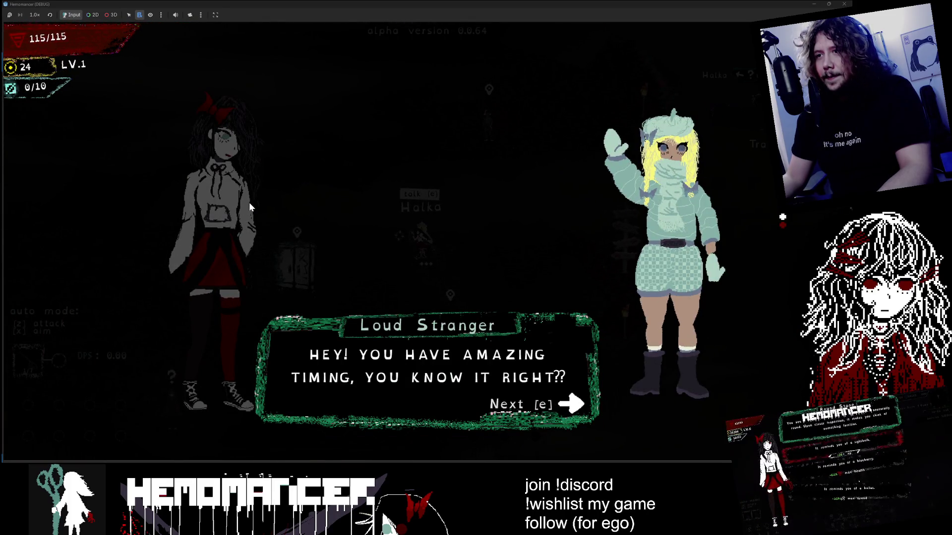
key("e")
key("e")
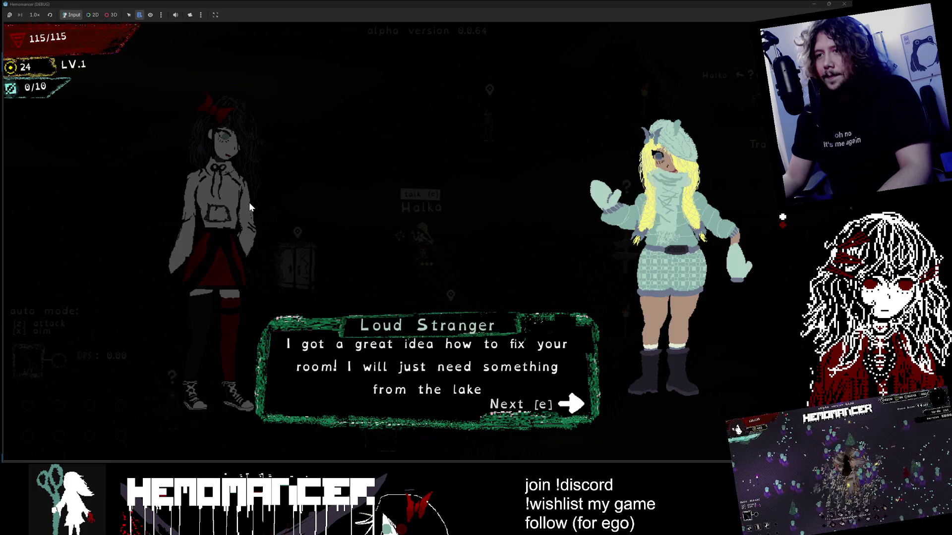
key("e")
key("e")
key("e")
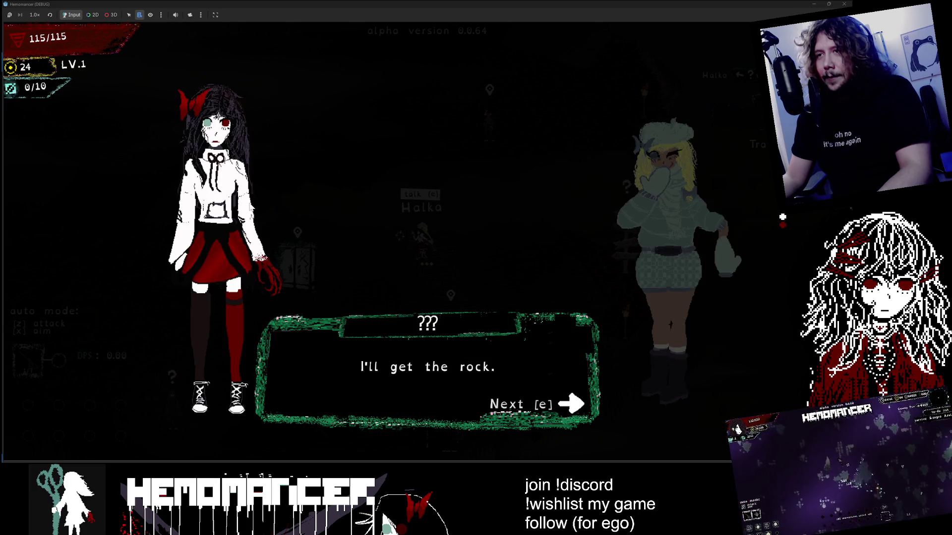
key("e")
key("e")
key("d")
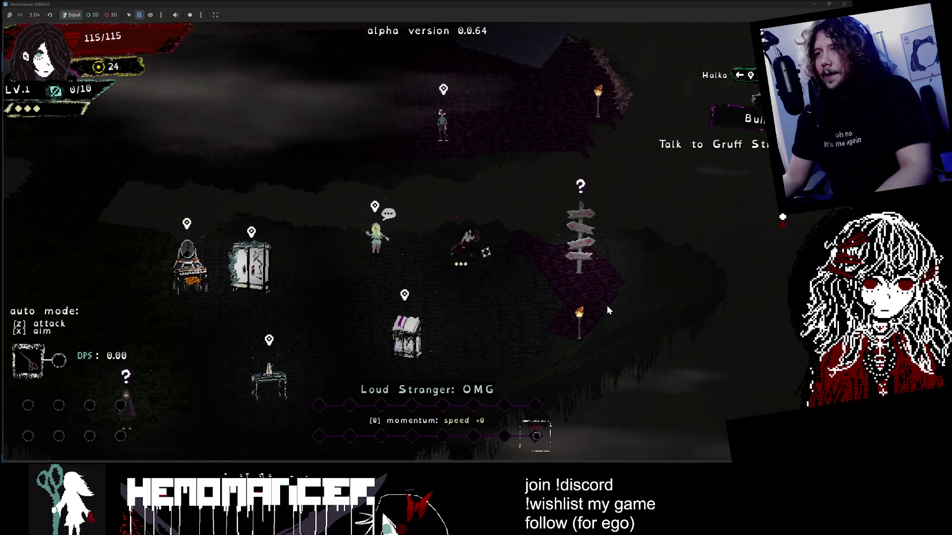
Start a run in a new area from the signpost travel map
key("e")
left_click(445, 293)
key("a")
key("s")
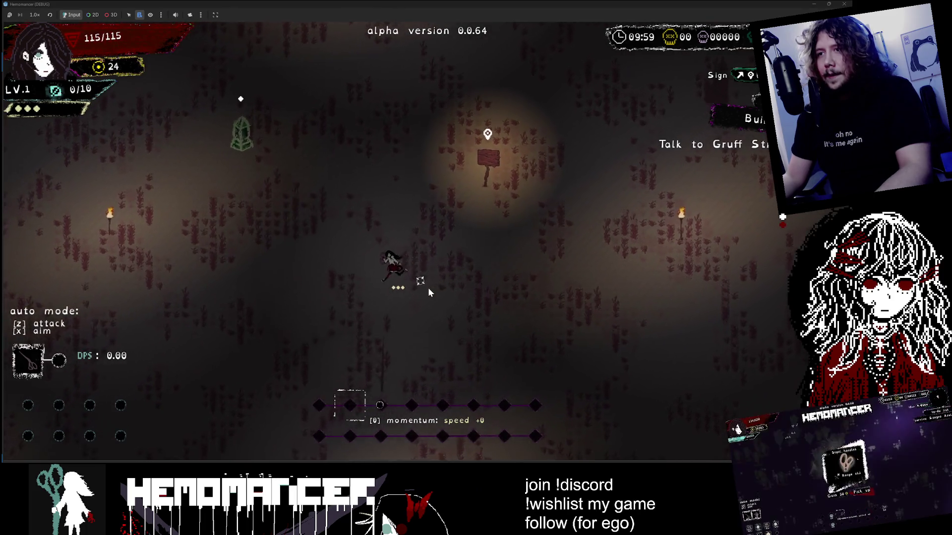
Spawn a Gravestone next to the player from the pause menu's debug screen
key("Escape")
left_click(322, 325)
left_click(149, 92)
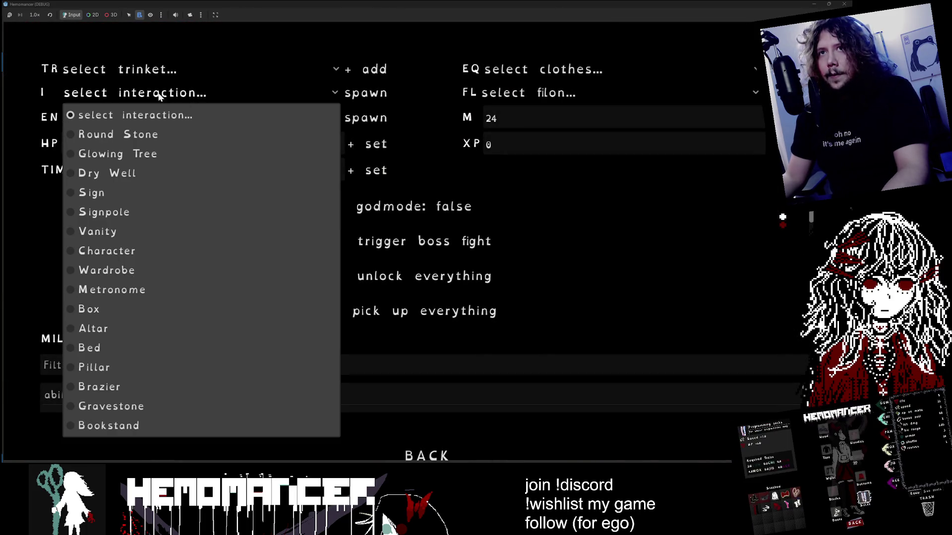
left_click(155, 404)
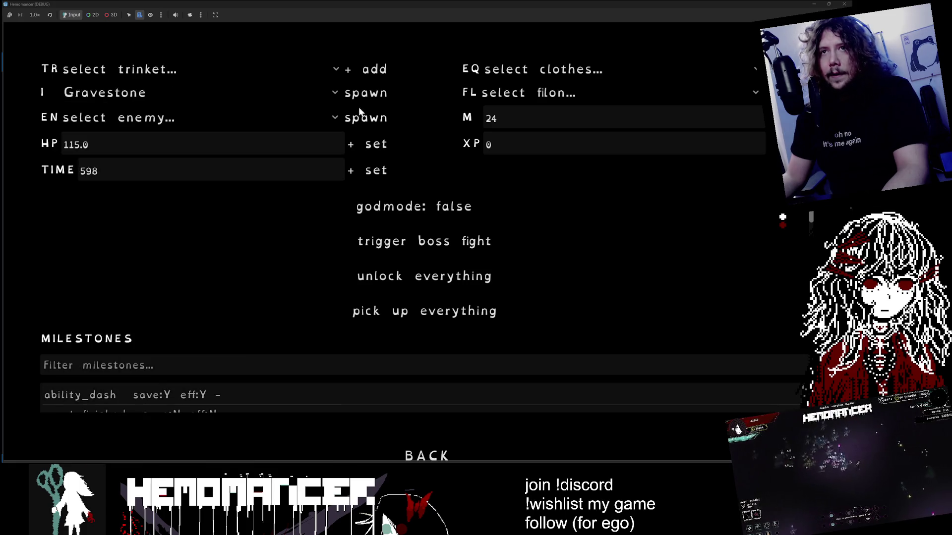
left_click(357, 94)
key("Escape")
Walk up to and onto the spawned gravestone while fighting nearby enemies
key("d")
key("s")
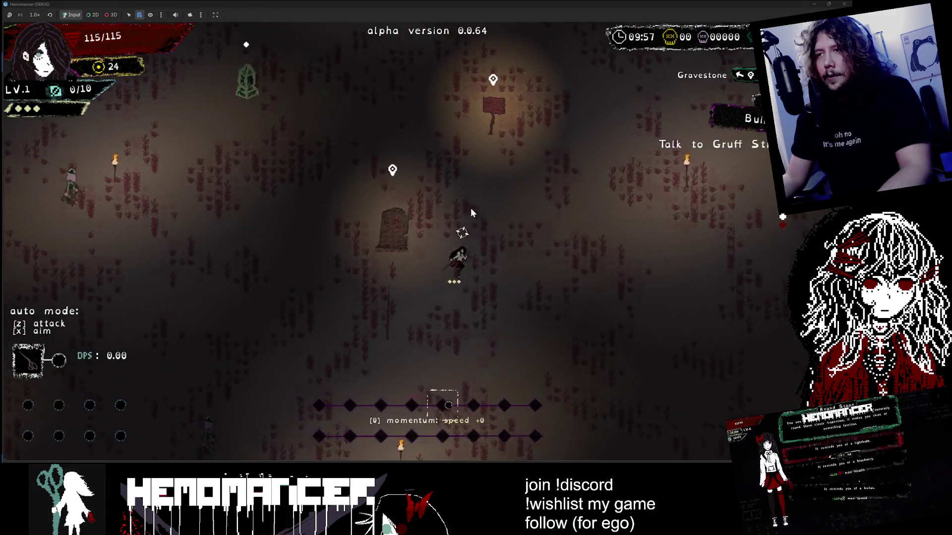
key("w")
key("a")
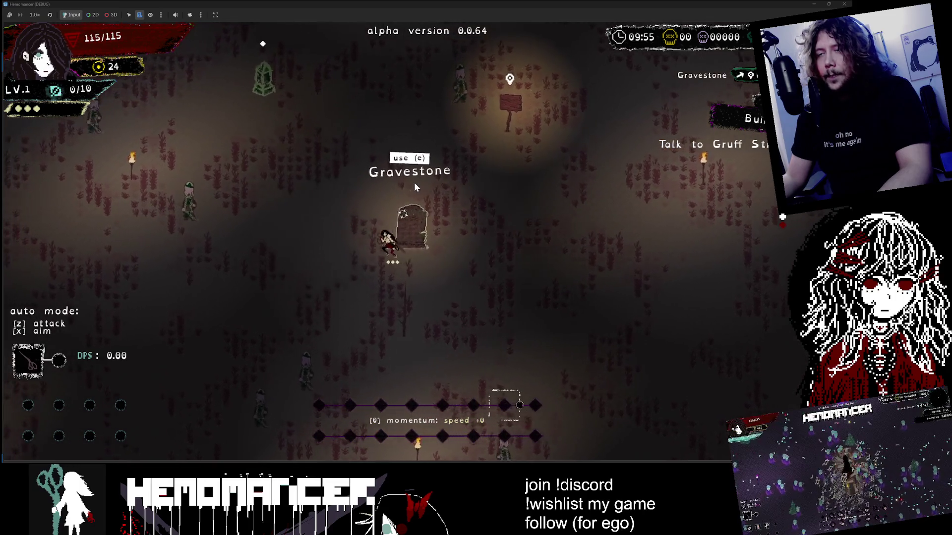
key("a")
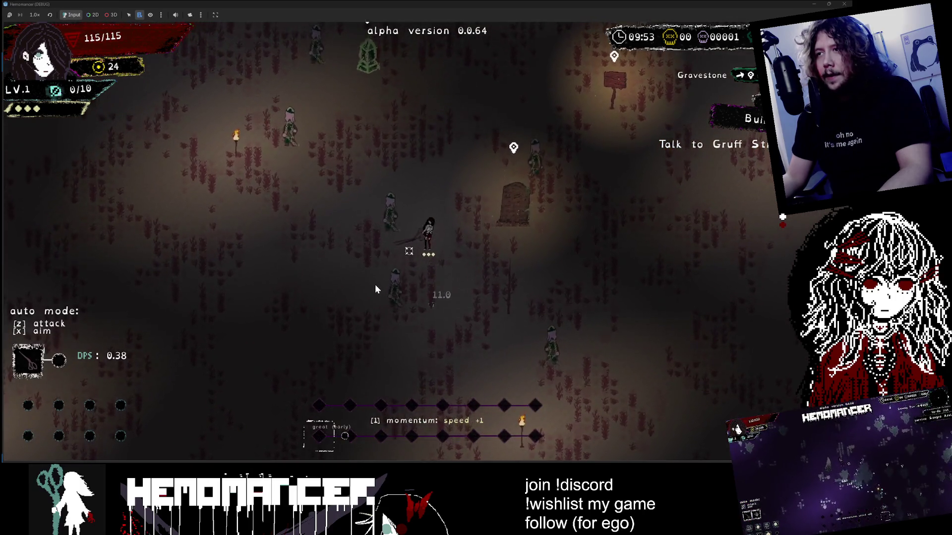
key("w")
key("d")
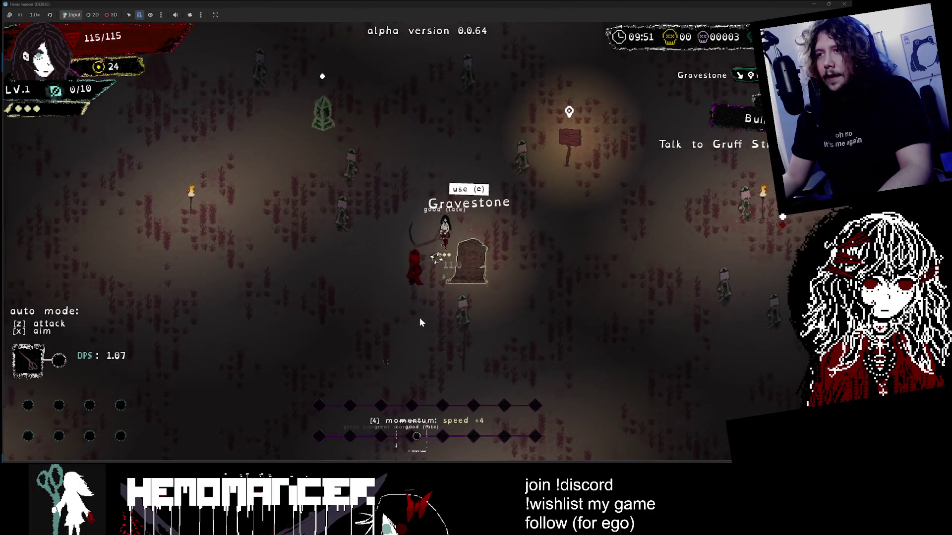
key("d")
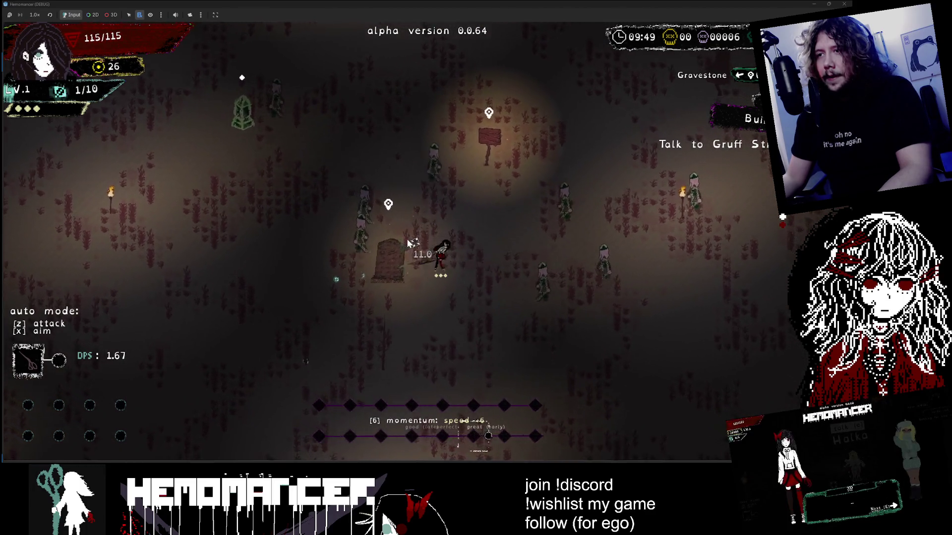
Circle back over the gravestone, then head through the graveyard collecting experience
key("s")
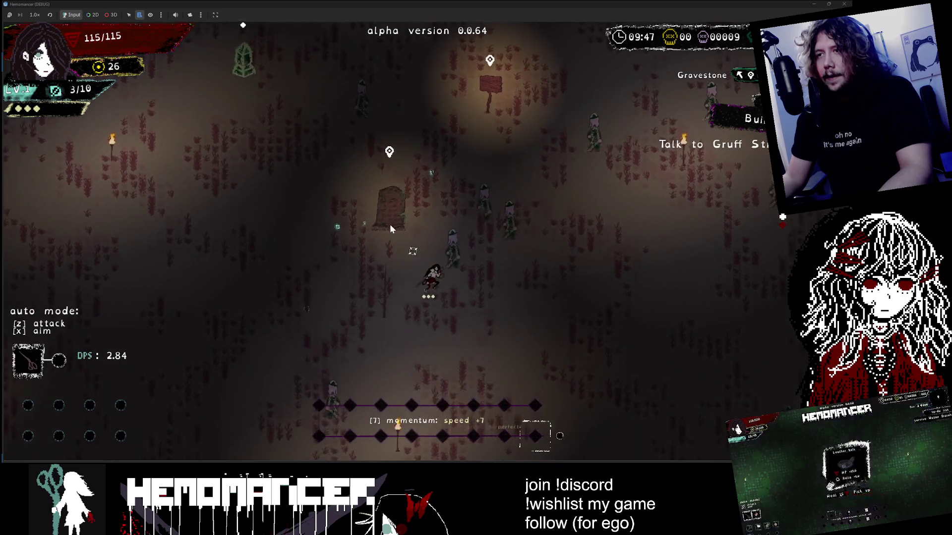
key("a")
key("w")
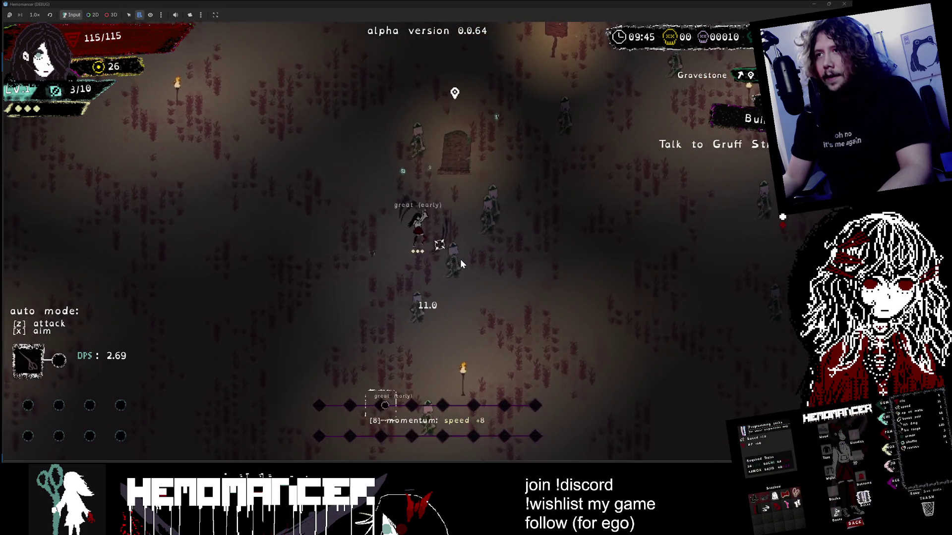
key("a")
key("w")
key("d")
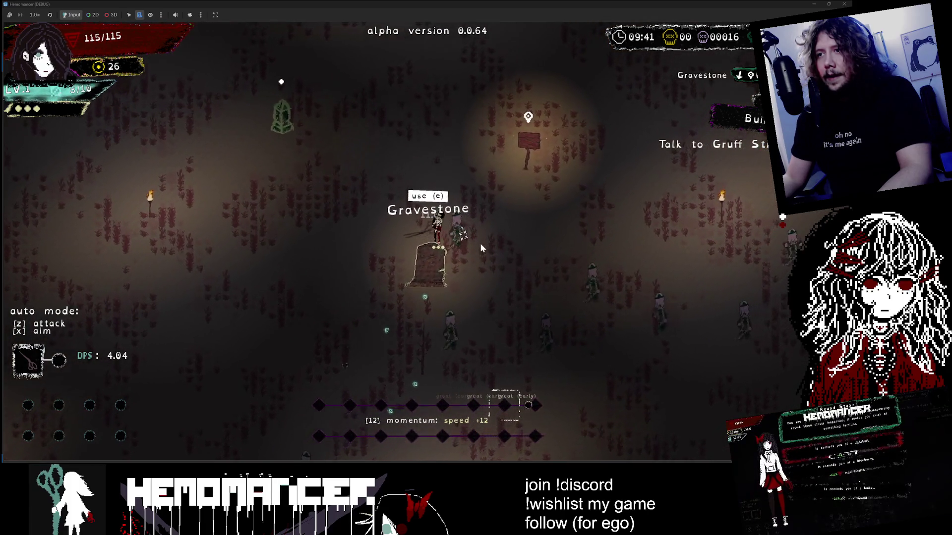
key("w")
key("a")
key("s")
key("a")
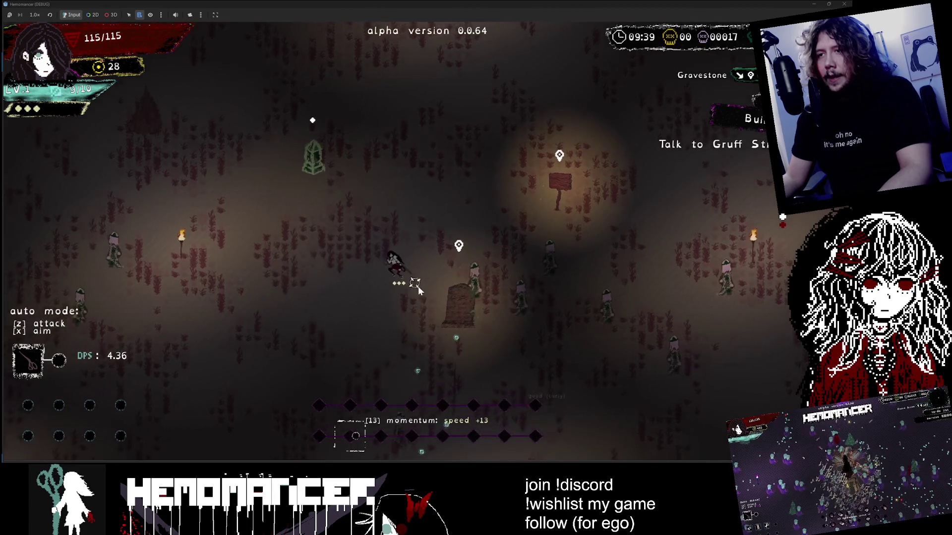
key("s")
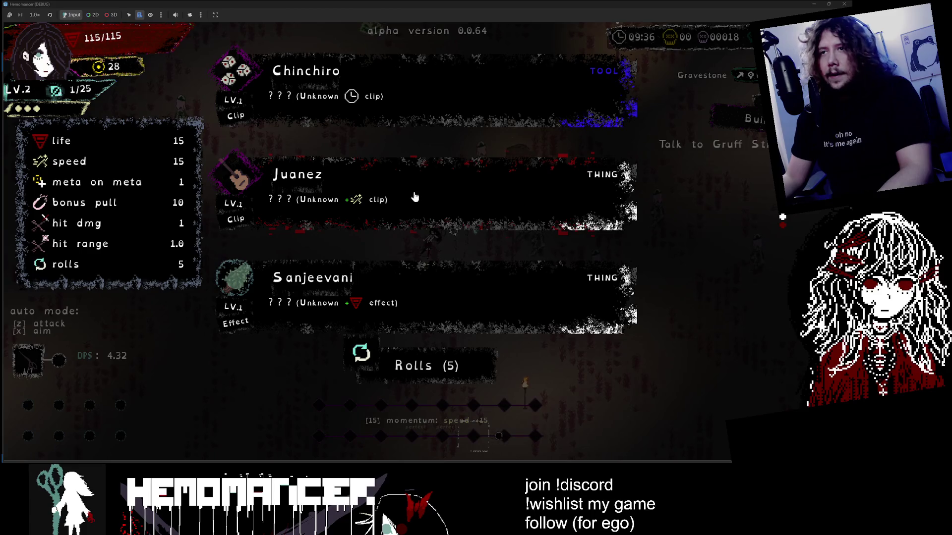
Pick a level-up upgrade, pause the game, hide the Trello window and bring up Obsidian
left_click(457, 205)
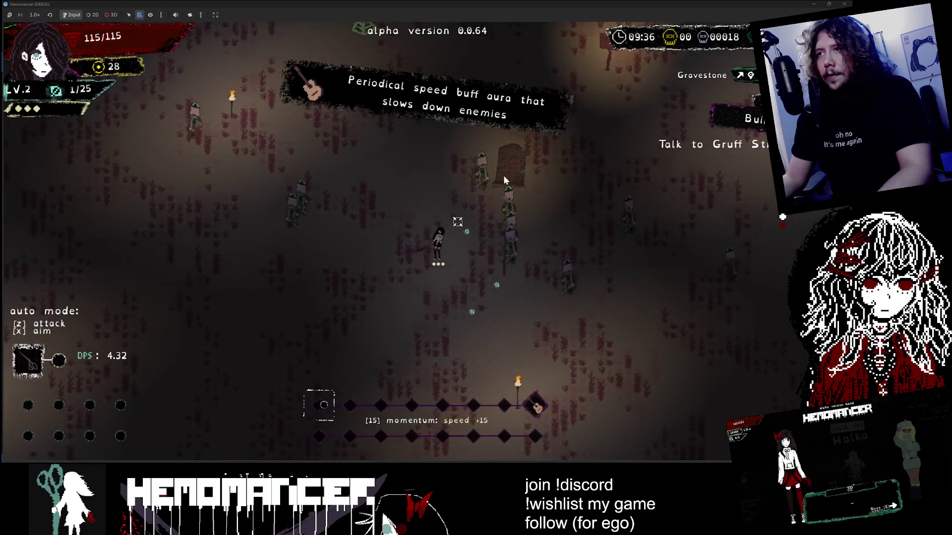
key("Escape")
key("alt+Tab")
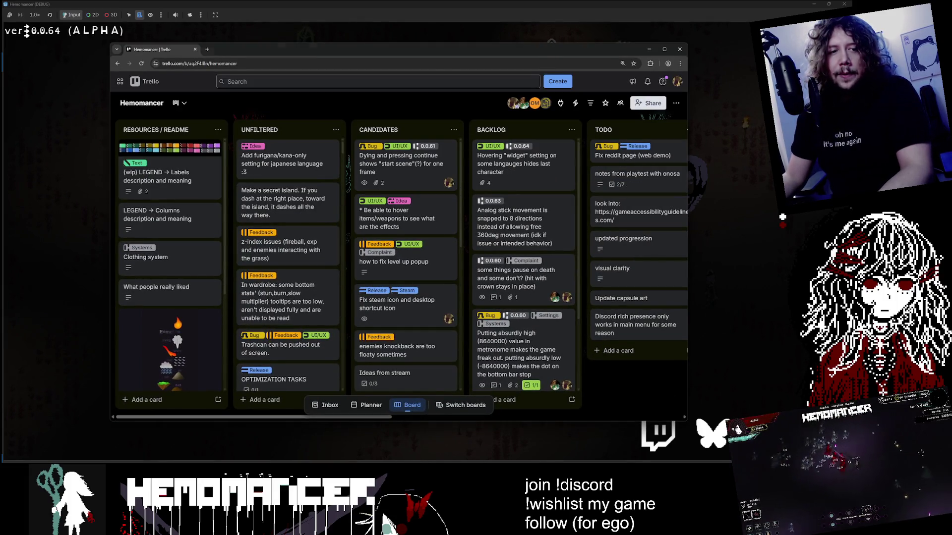
left_click(650, 49)
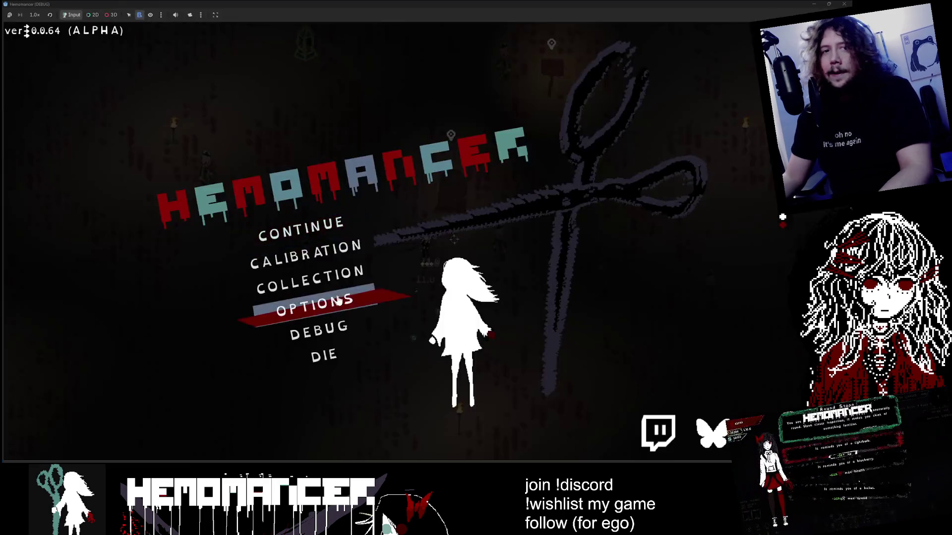
key("alt+Tab")
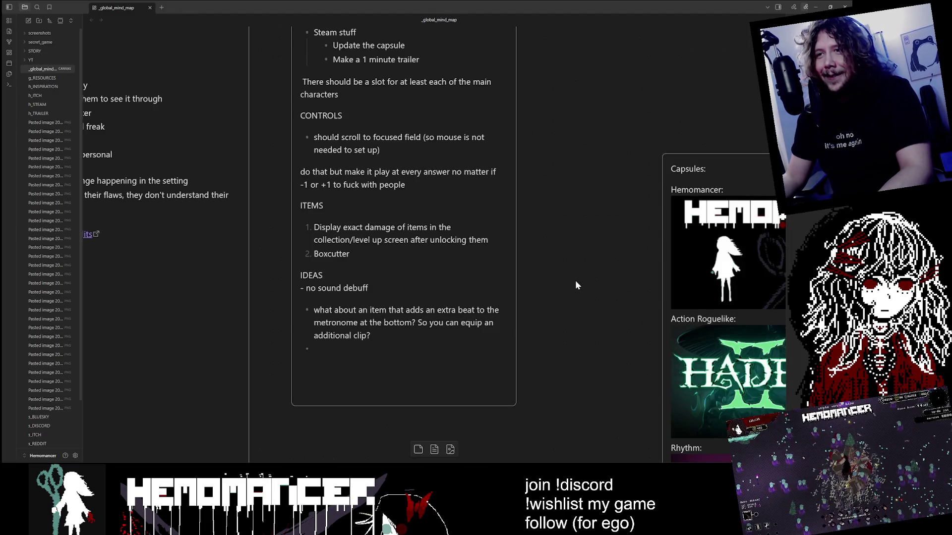
scroll(574, 289, "down", 10)
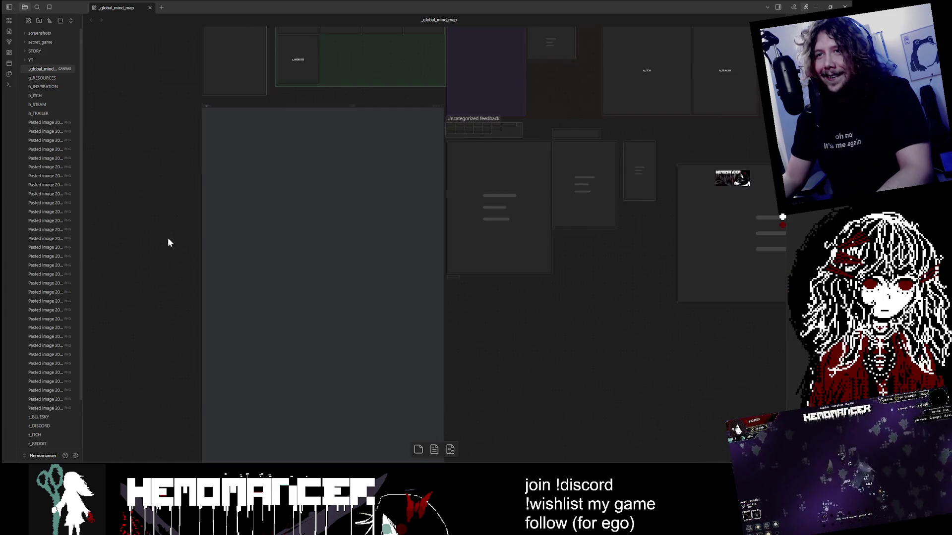
scroll(176, 168, "up", 3)
left_click_drag(179, 167, 160, 211)
scroll(159, 210, "up", 8)
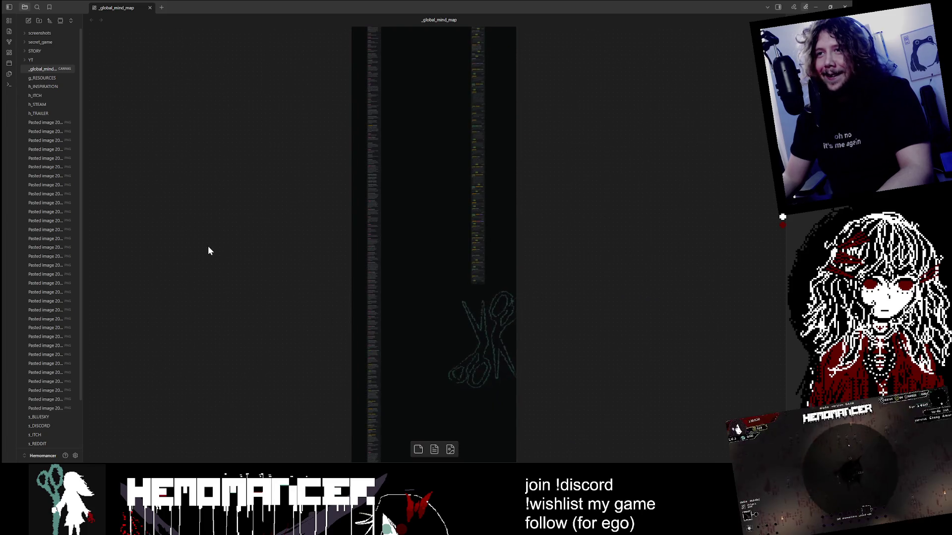
scroll(212, 248, "down", 5)
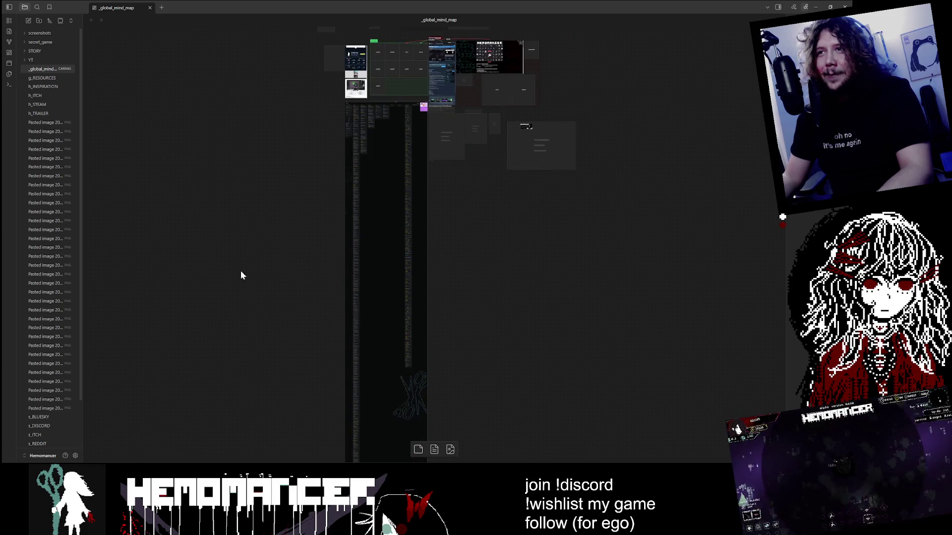
scroll(364, 119, "up", 10)
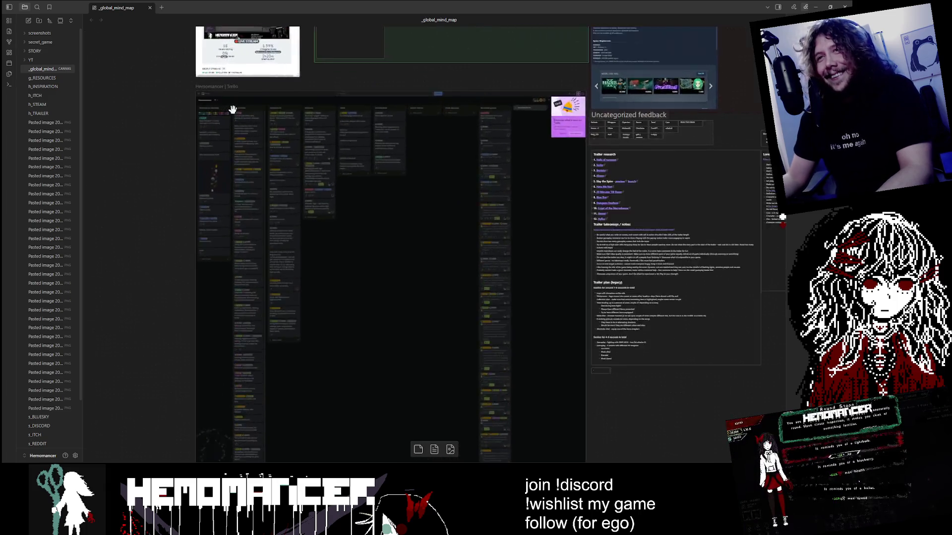
scroll(269, 78, "up", 5)
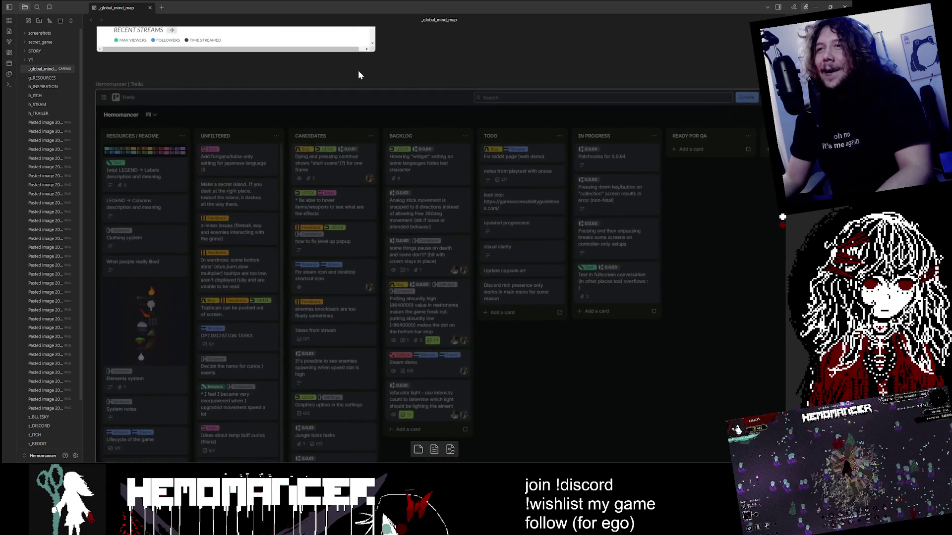
scroll(358, 70, "down", 3)
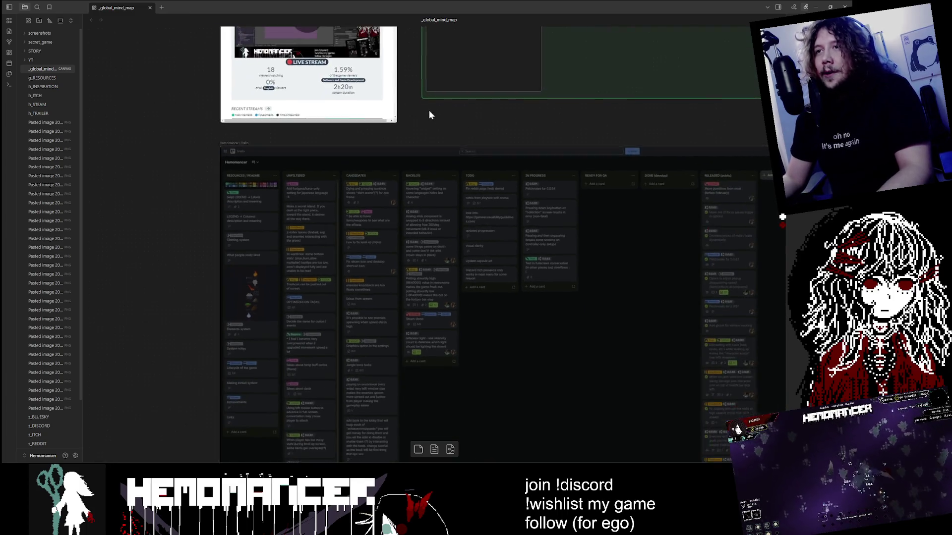
mouse_move(472, 124)
left_mouse_down()
mouse_move(416, 182)
mouse_move(410, 42)
left_mouse_up()
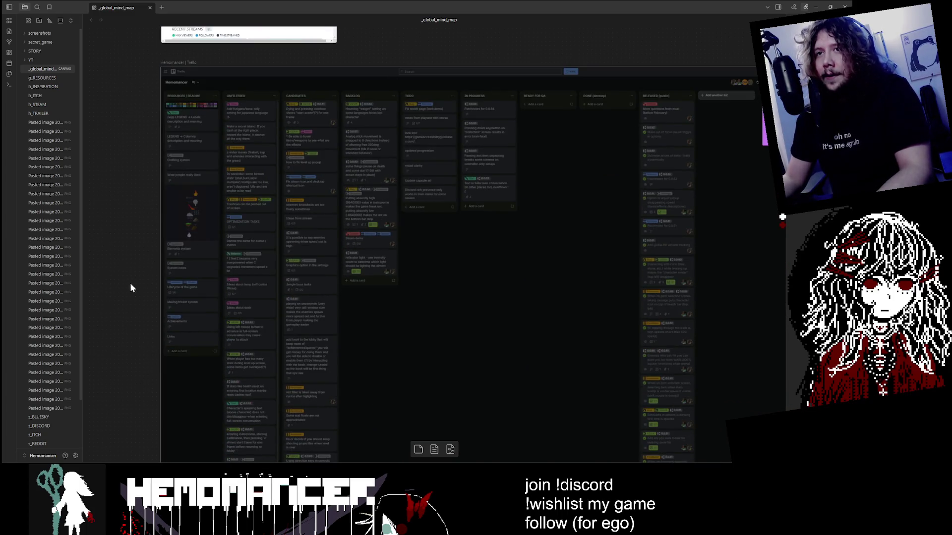
left_click_drag(132, 285, 153, 145)
scroll(475, 78, "up", 3)
scroll(477, 37, "right", 2)
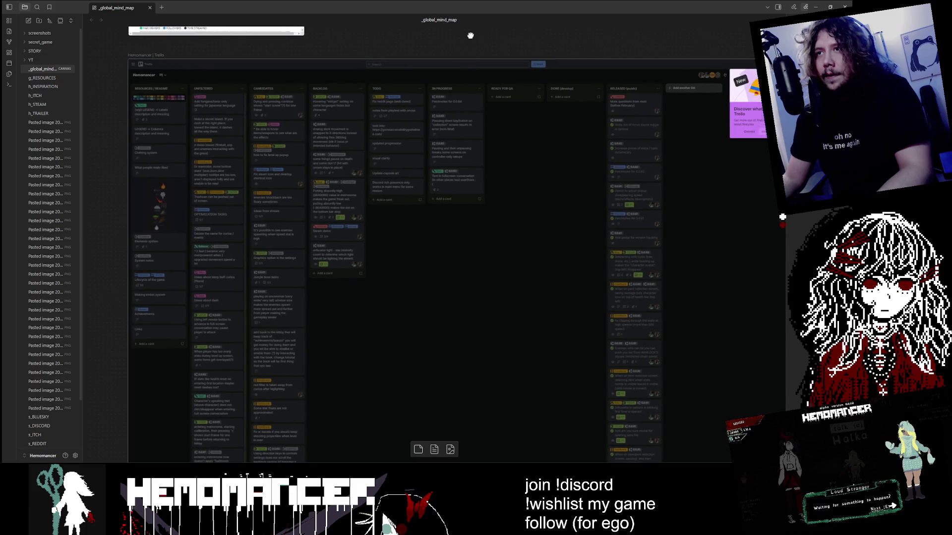
scroll(468, 37, "down", 3)
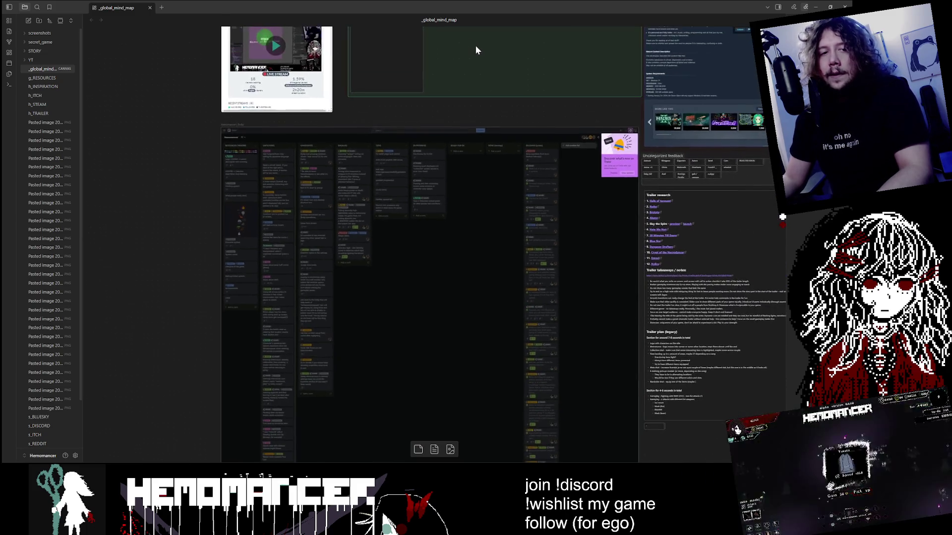
scroll(531, 49, "down", 2)
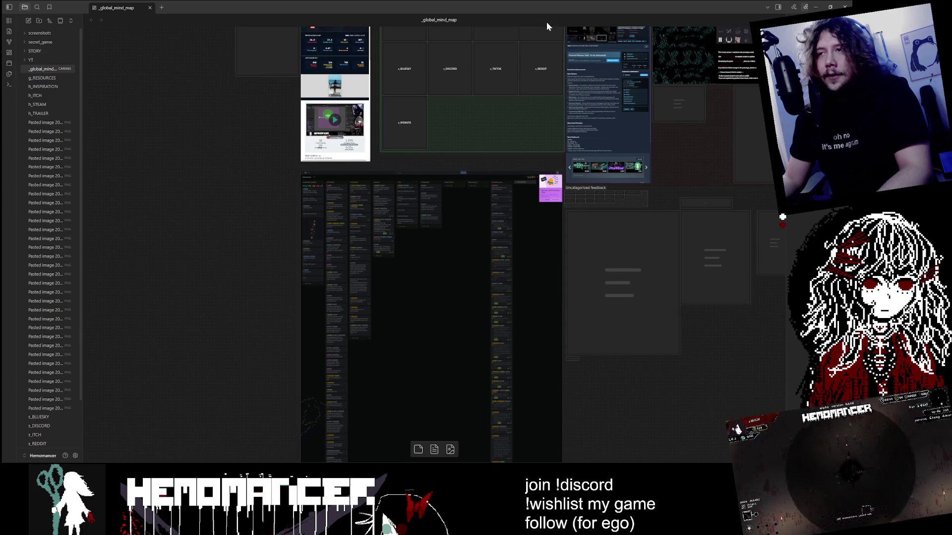
scroll(554, 126, "up", 2)
scroll(572, 79, "down", 3)
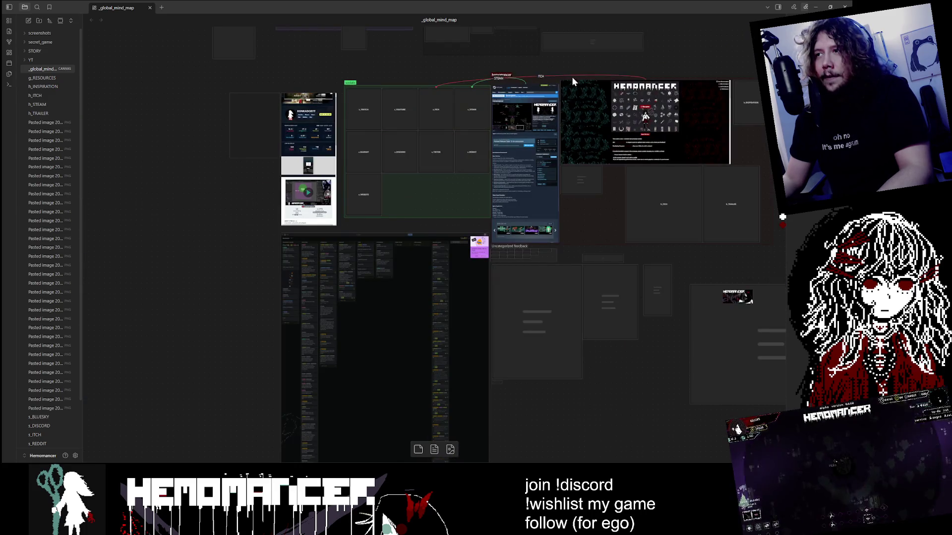
mouse_move(329, 65)
left_mouse_down()
mouse_move(310, 145)
mouse_move(213, 142)
left_mouse_up()
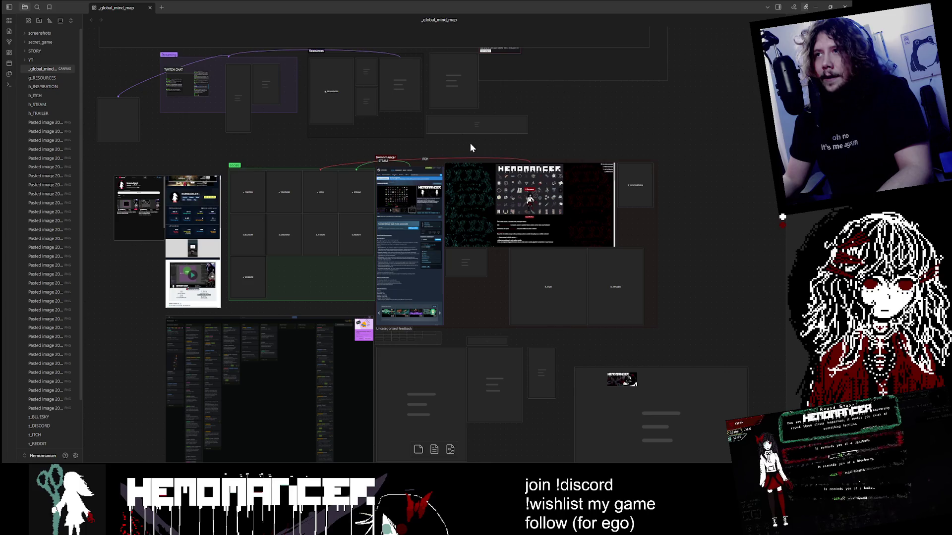
mouse_move(547, 136)
left_mouse_down()
mouse_move(559, 167)
mouse_move(659, 238)
left_mouse_up()
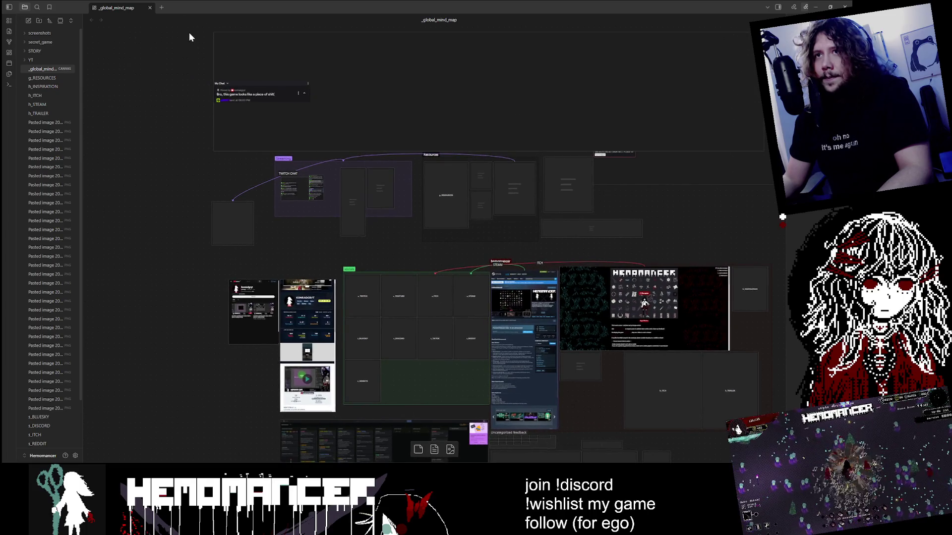
scroll(240, 79, "up", 3)
scroll(240, 79, "up", 3)
scroll(198, 148, "down", 1)
scroll(187, 195, "up", 2)
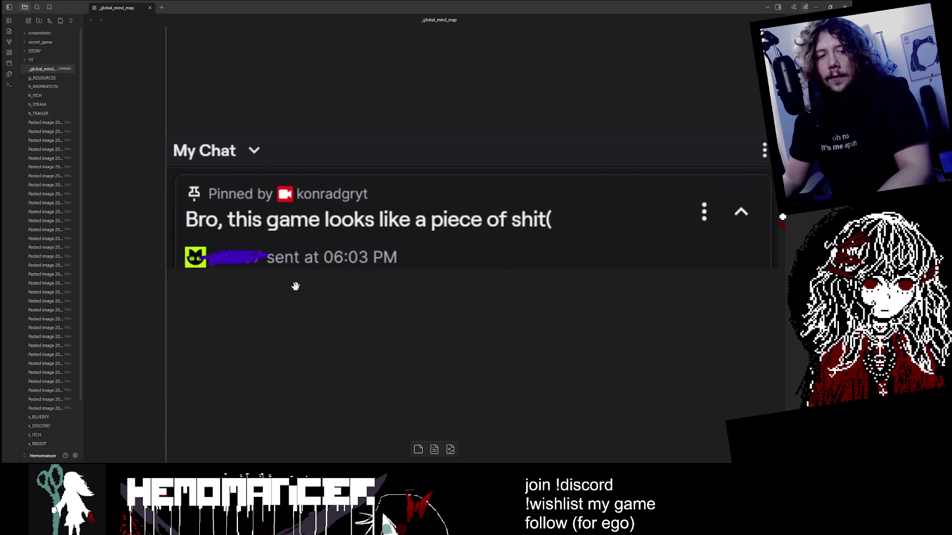
scroll(524, 176, "down", 5)
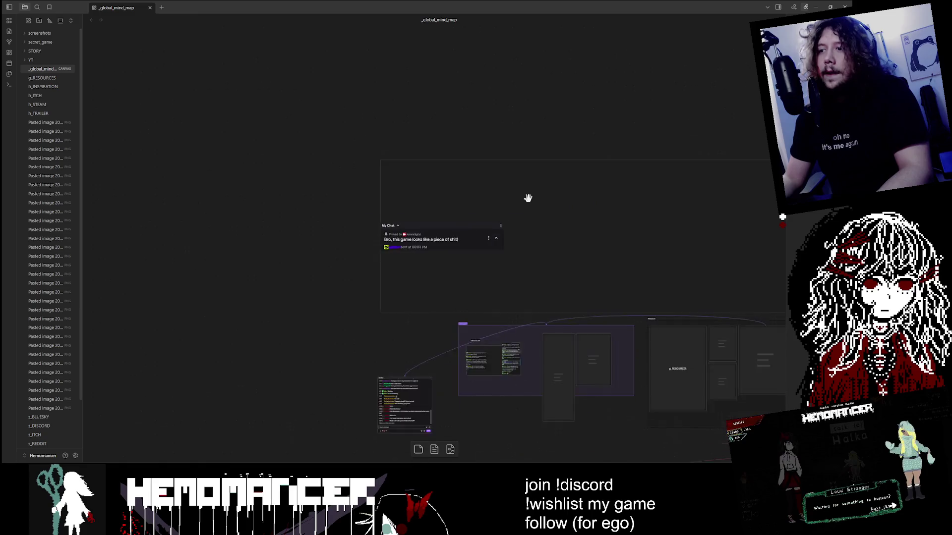
Send 'HI BOX' through the embedded Twitch chat card
scroll(285, 217, "up", 5)
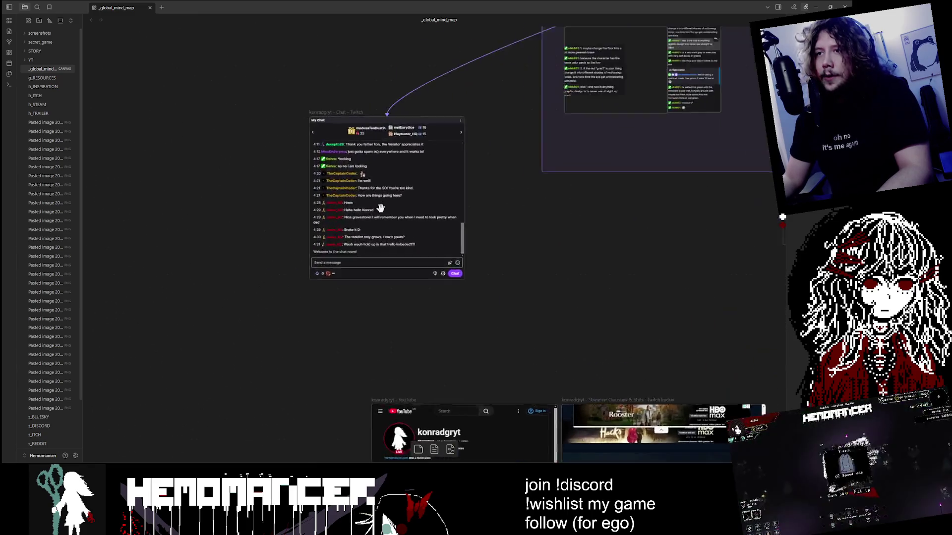
left_click(403, 331)
type("HI BOX")
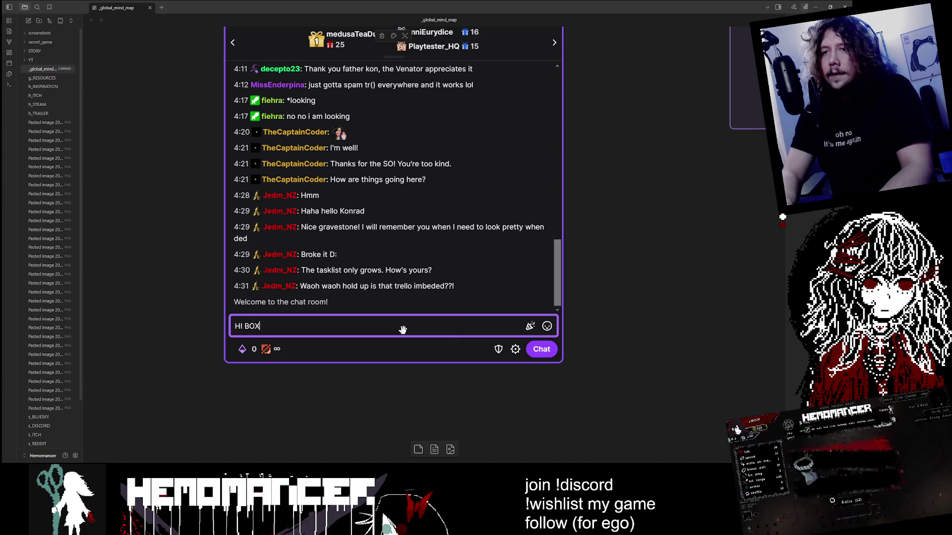
key("Return")
Pan the canvas over to the Trailer research and Lore research cards
scroll(452, 266, "down", 5)
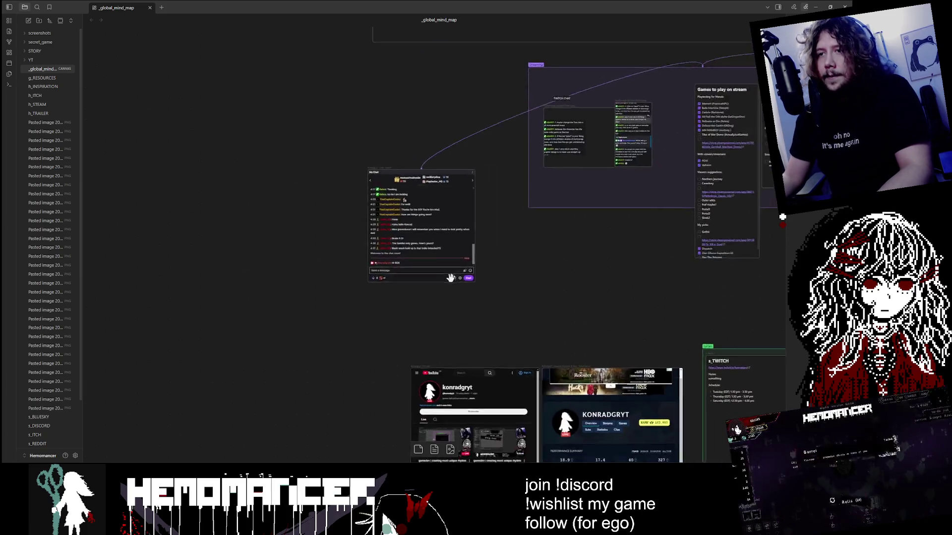
scroll(612, 278, "right", 5)
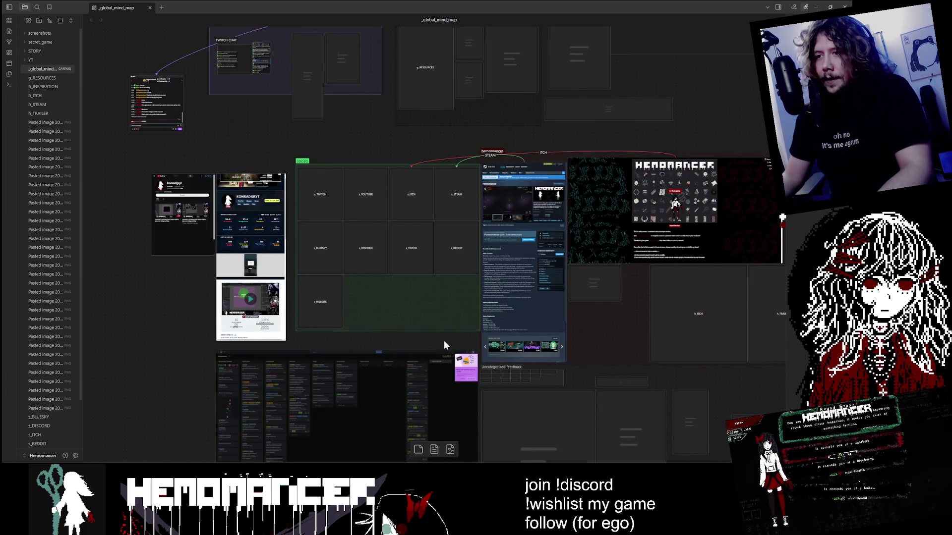
scroll(521, 328, "down", 3)
scroll(520, 327, "right", 4)
scroll(667, 229, "up", 4)
scroll(560, 163, "up", 3)
left_click_drag(596, 168, 492, 104)
Select the embedded Trello board card and dismiss its what's-new popup
scroll(603, 114, "left", 5)
scroll(588, 114, "left", 3)
scroll(570, 114, "up", 3)
scroll(535, 114, "left", 8)
scroll(507, 115, "down", 1)
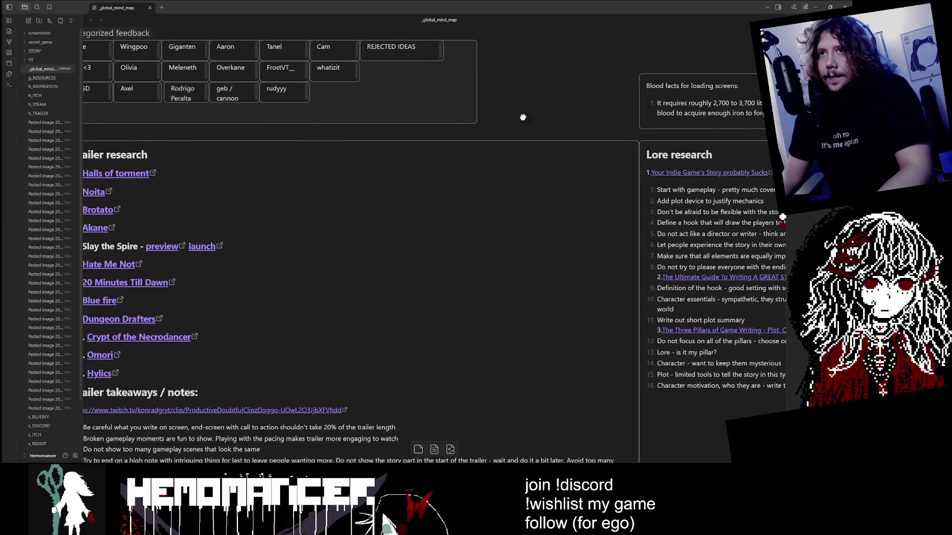
scroll(507, 115, "down", 5)
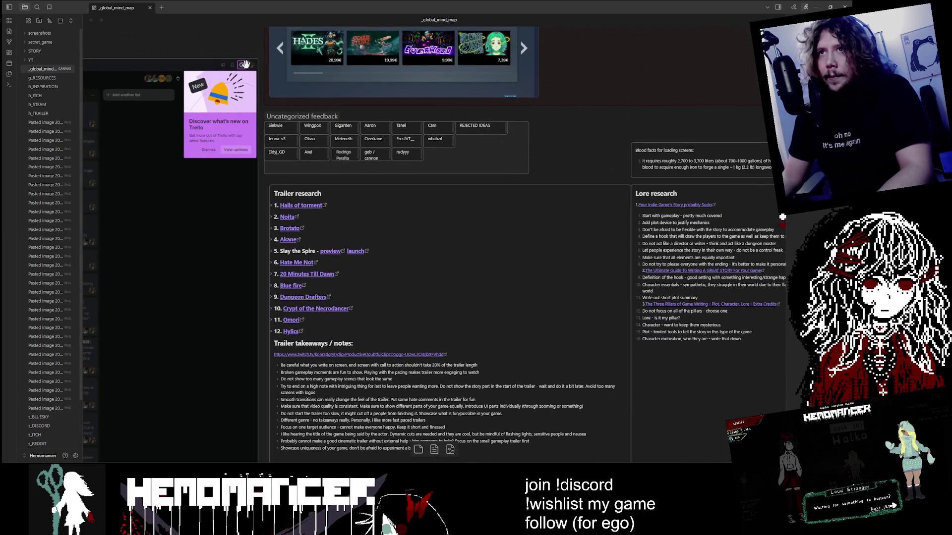
left_click(207, 64)
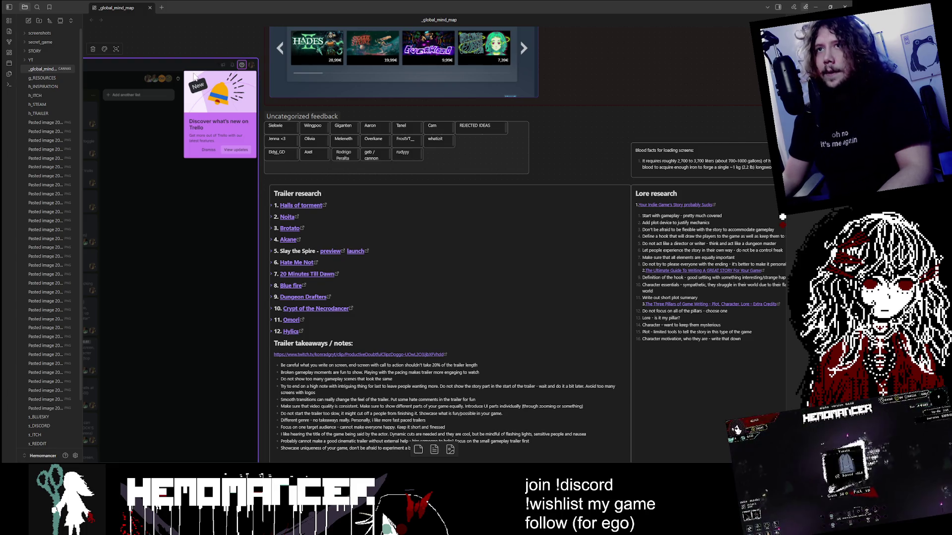
left_click(207, 151)
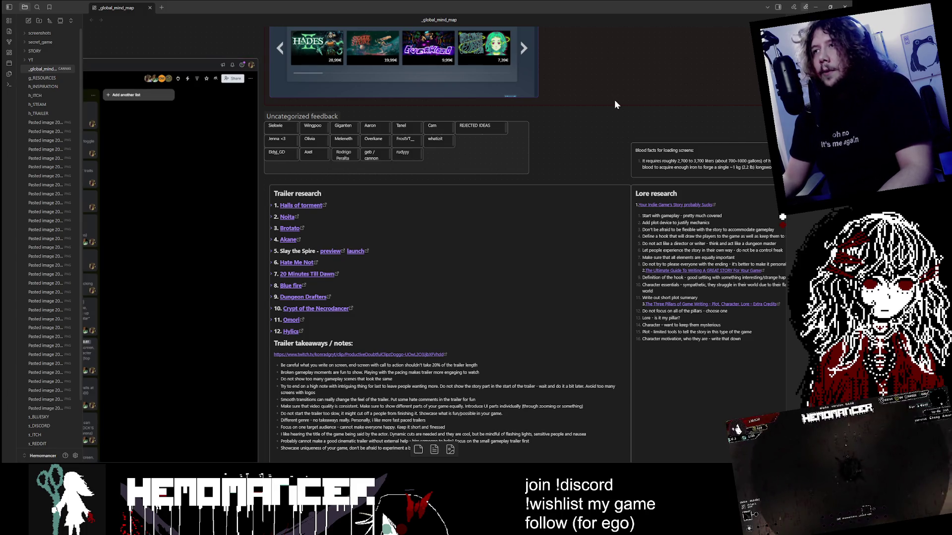
Pan past the game thumbnail and capsule image cards, then zoom into the My Chat card
scroll(600, 127, "down", 10)
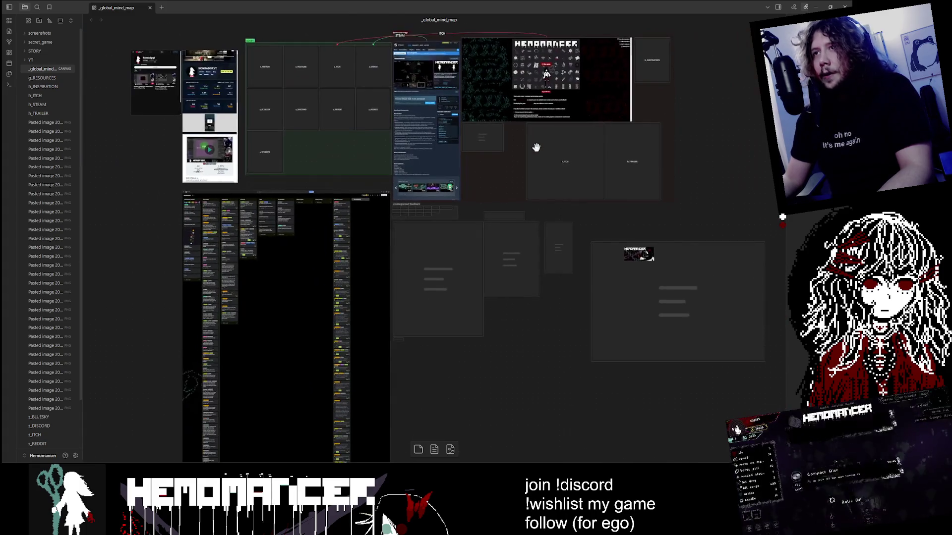
scroll(537, 114, "up", 2)
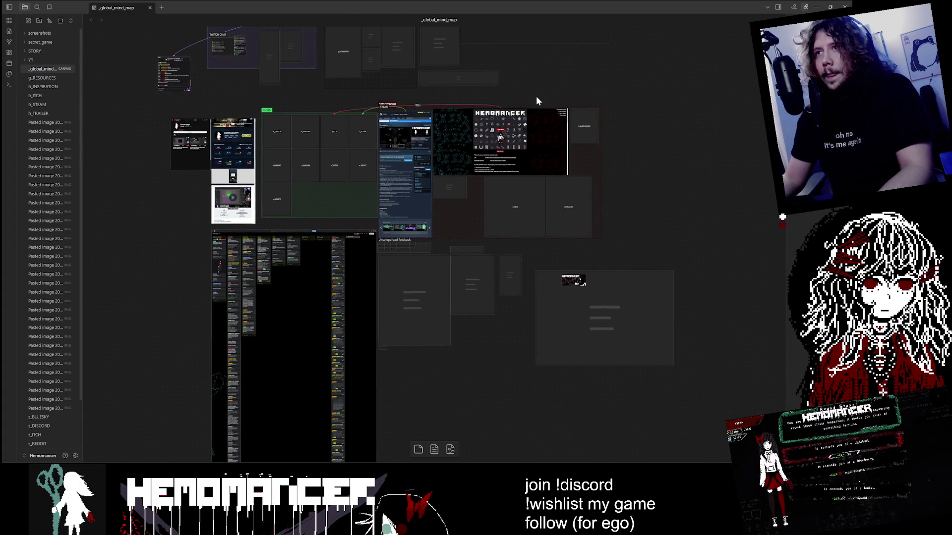
mouse_move(650, 219)
left_mouse_down()
mouse_move(582, 133)
mouse_move(531, 148)
left_mouse_up()
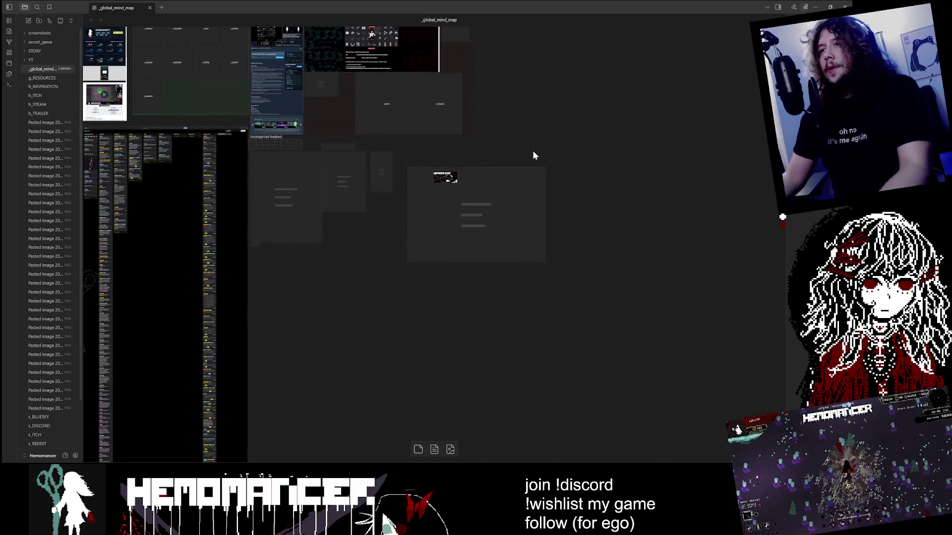
scroll(530, 164, "up", 5)
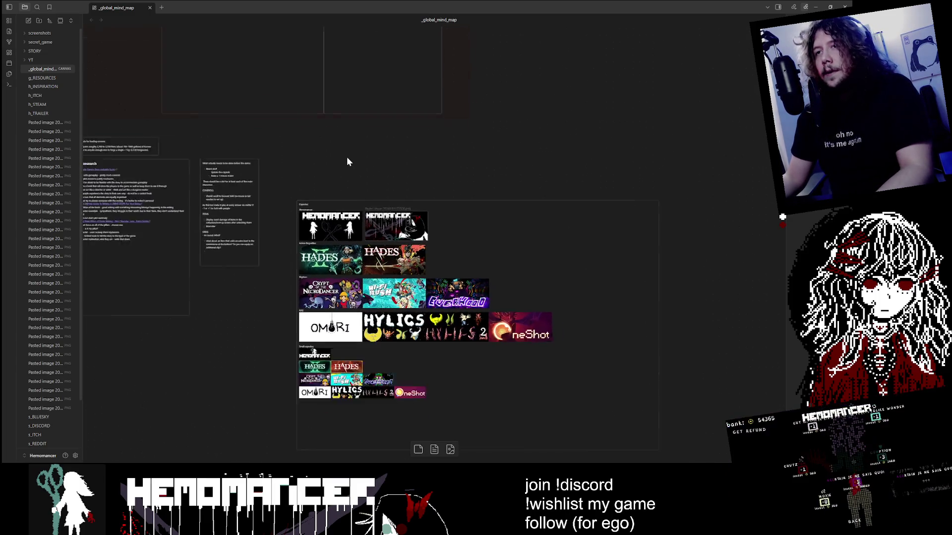
mouse_move(332, 195)
left_mouse_down()
mouse_move(344, 142)
mouse_move(414, 157)
left_mouse_up()
scroll(329, 135, "up", 2)
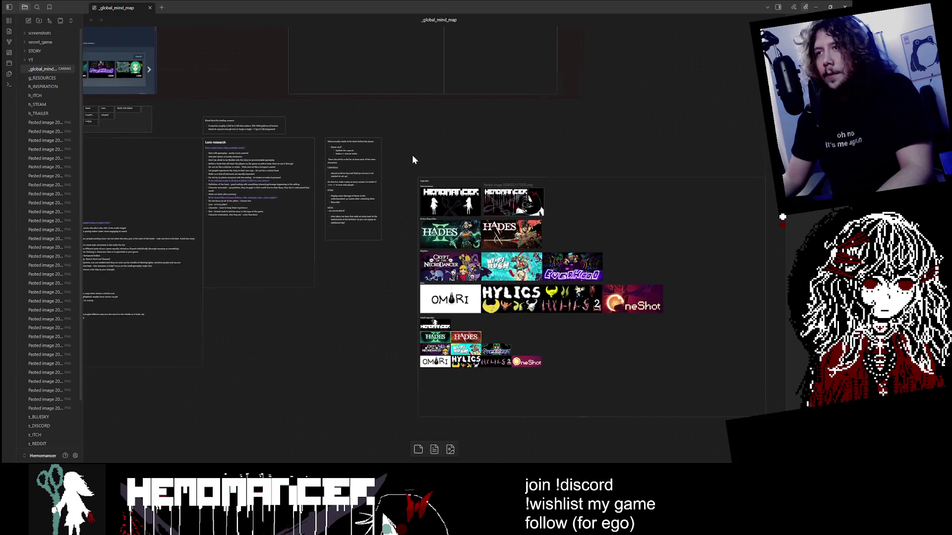
scroll(387, 160, "down", 6)
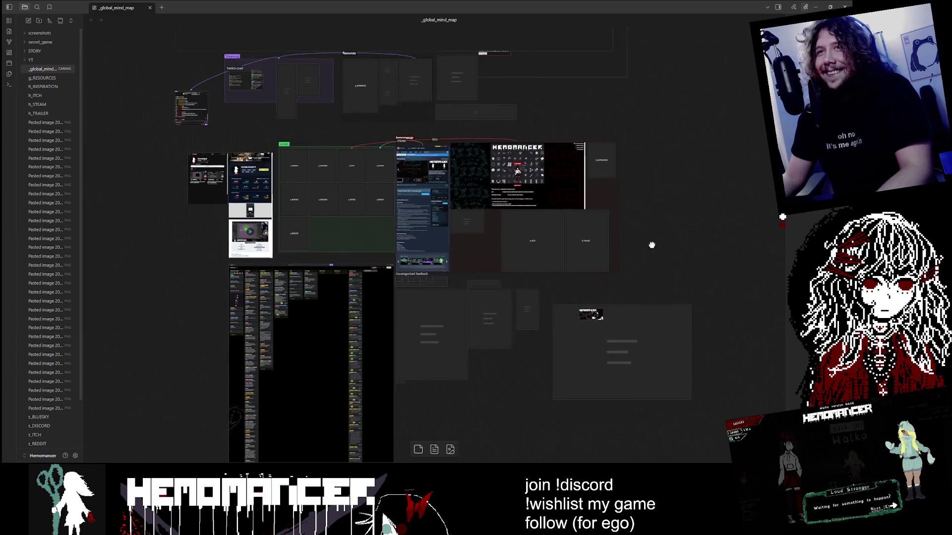
scroll(628, 189, "up", 3)
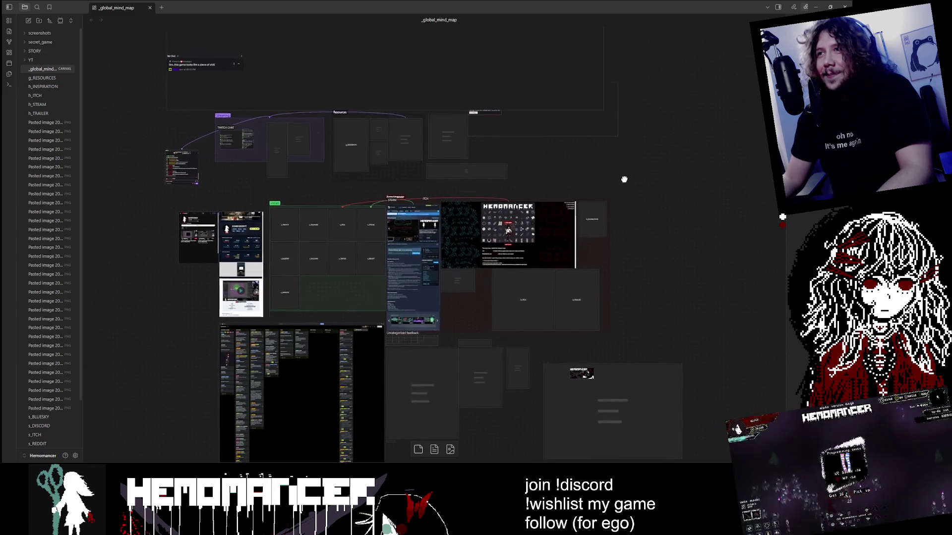
scroll(610, 220, "up", 5)
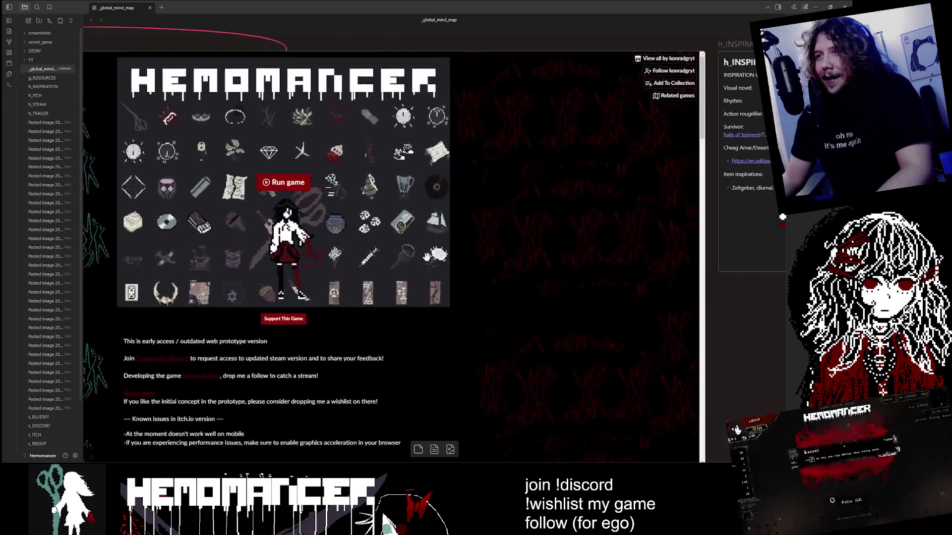
scroll(230, 238, "up", 2)
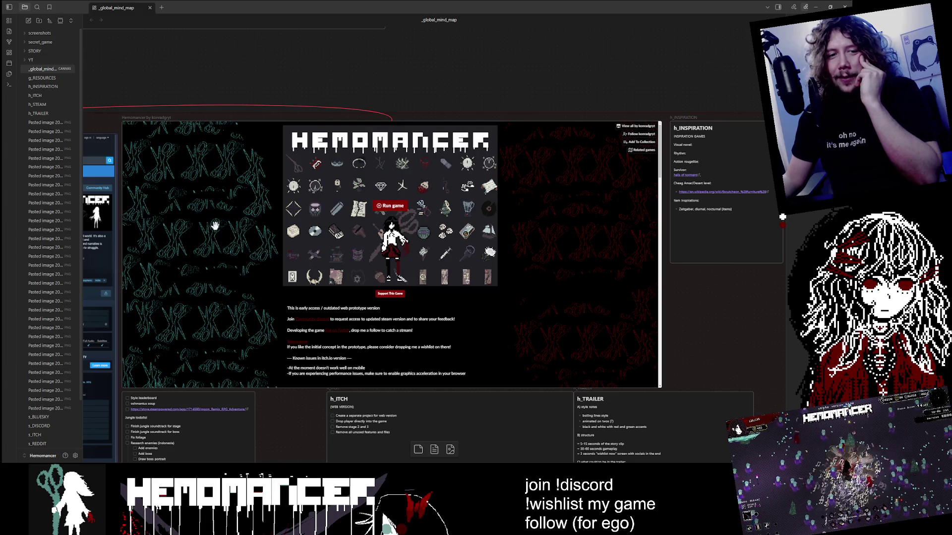
scroll(212, 218, "down", 6)
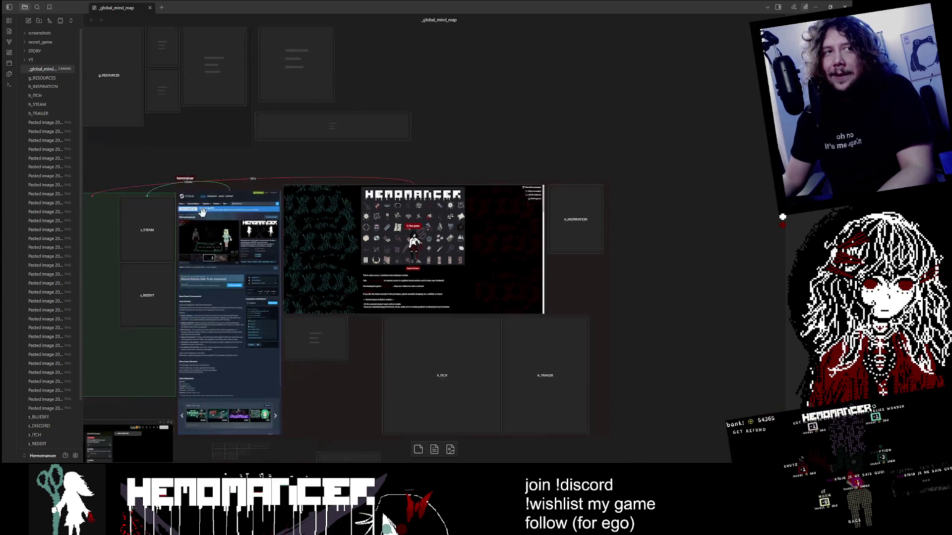
scroll(303, 156, "up", 8)
scroll(347, 148, "up", 5)
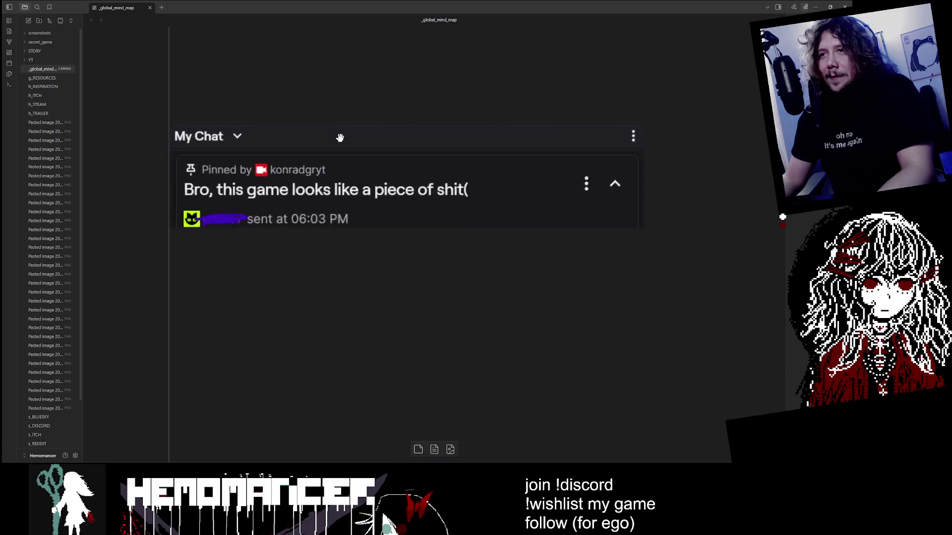
Zoom out to a whole-board view showing the Streaming and image groups, then minimize Obsidian
scroll(190, 177, "up", 2)
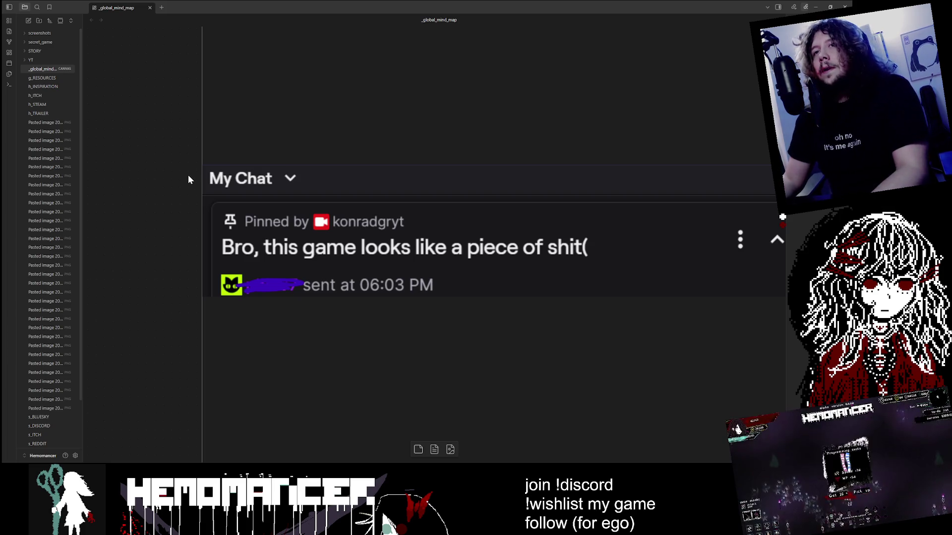
key("shift+1")
scroll(229, 246, "down", 5)
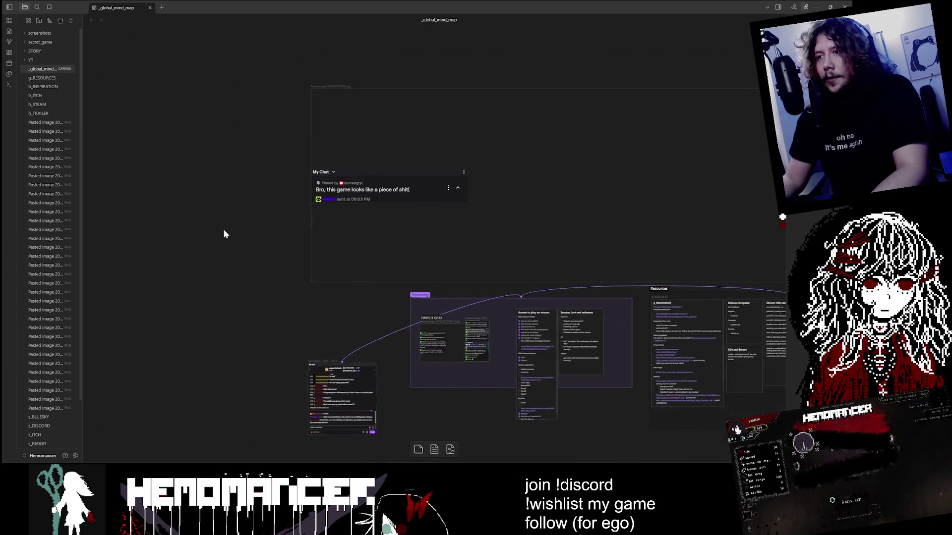
left_click_drag(311, 346, 200, 246)
scroll(287, 300, "up", 2)
scroll(268, 168, "down", 2)
scroll(335, 199, "up", 3)
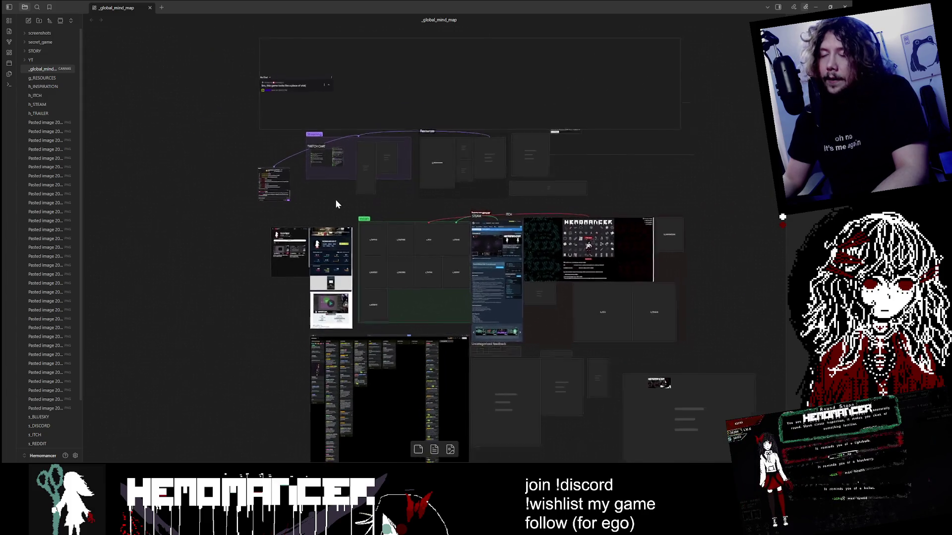
left_click(817, 9)
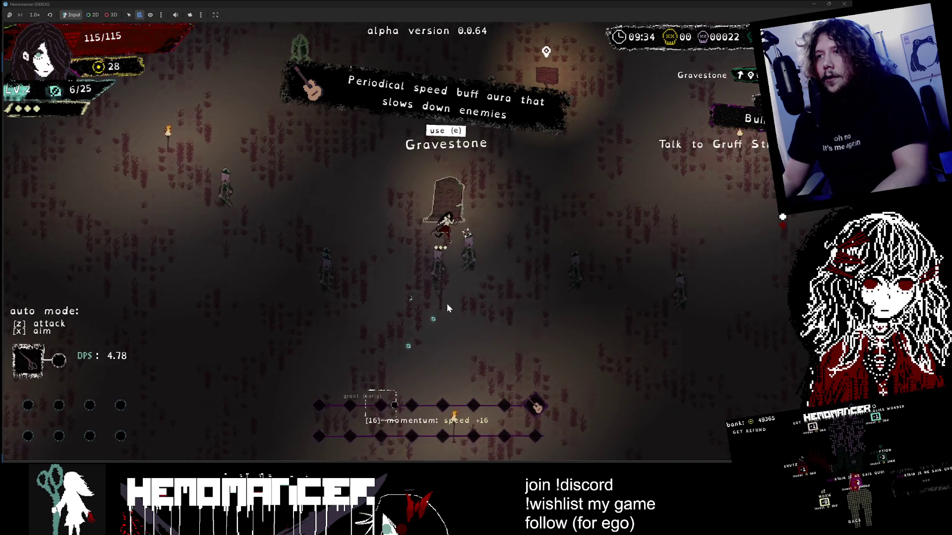
Run the character up and right past the gravestone and torch to the Igniferrum
key("w")
key("d")
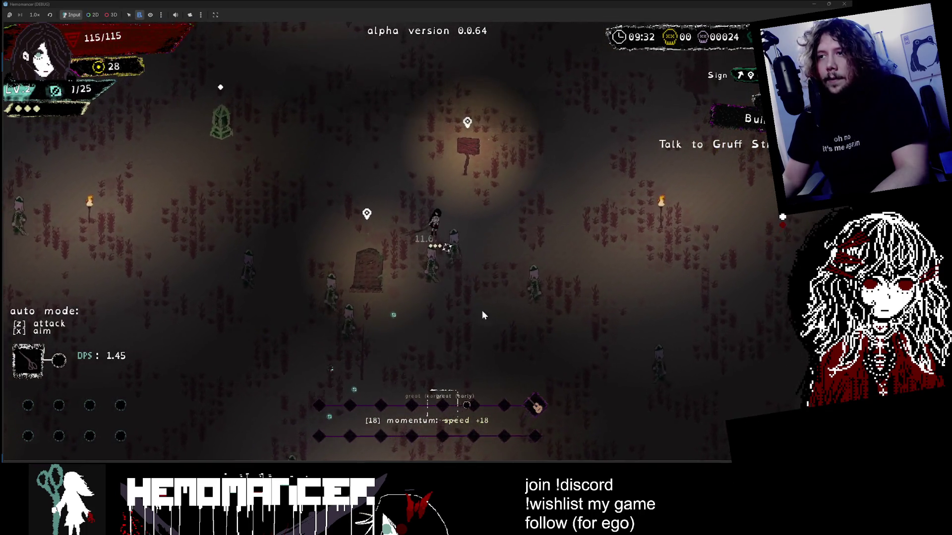
key("d")
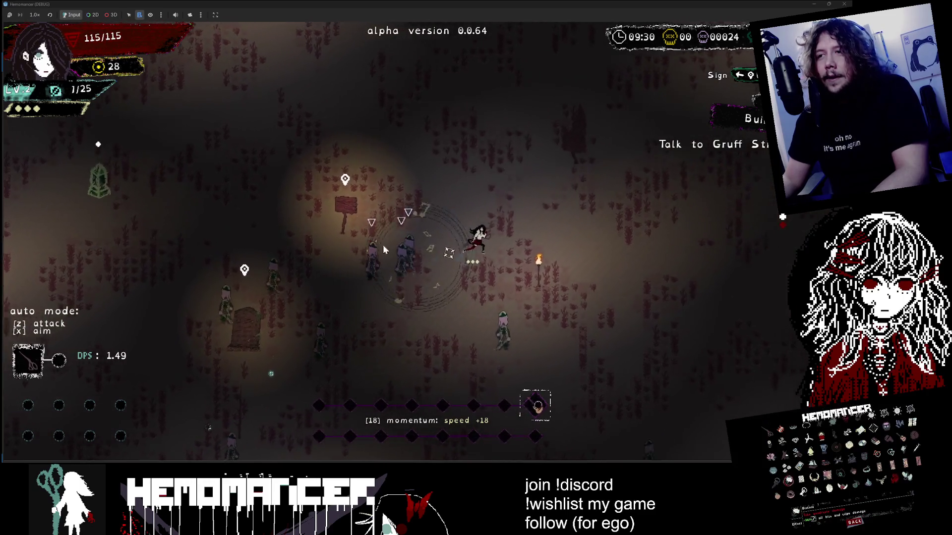
key("d")
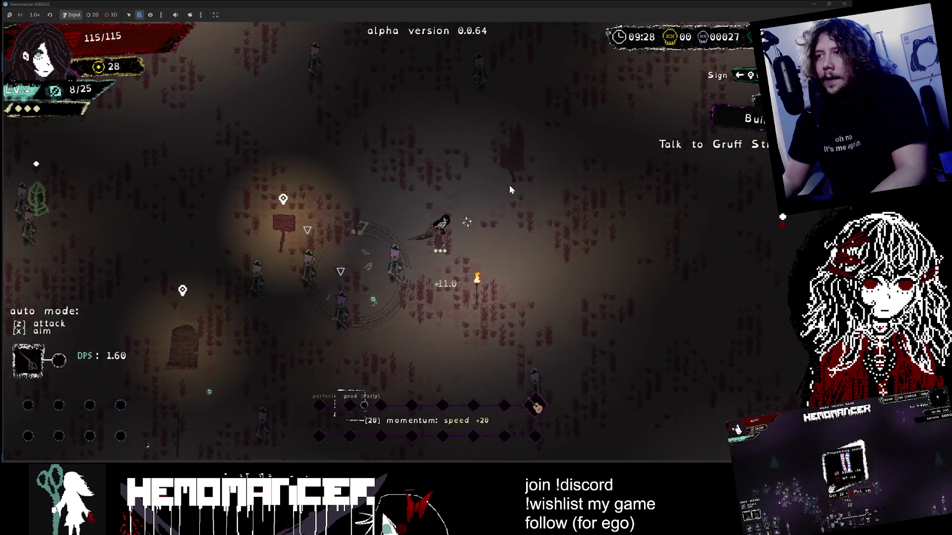
key("w")
key("d")
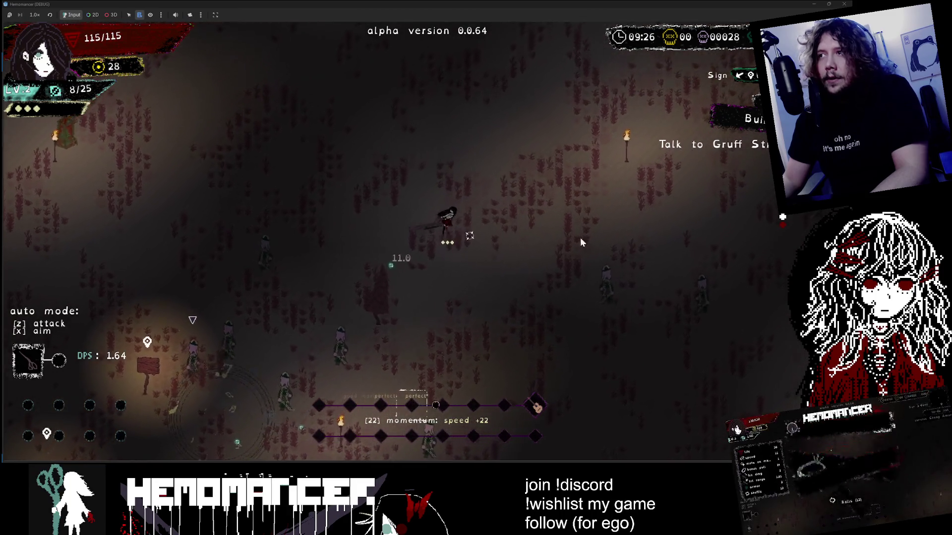
key("w")
key("d")
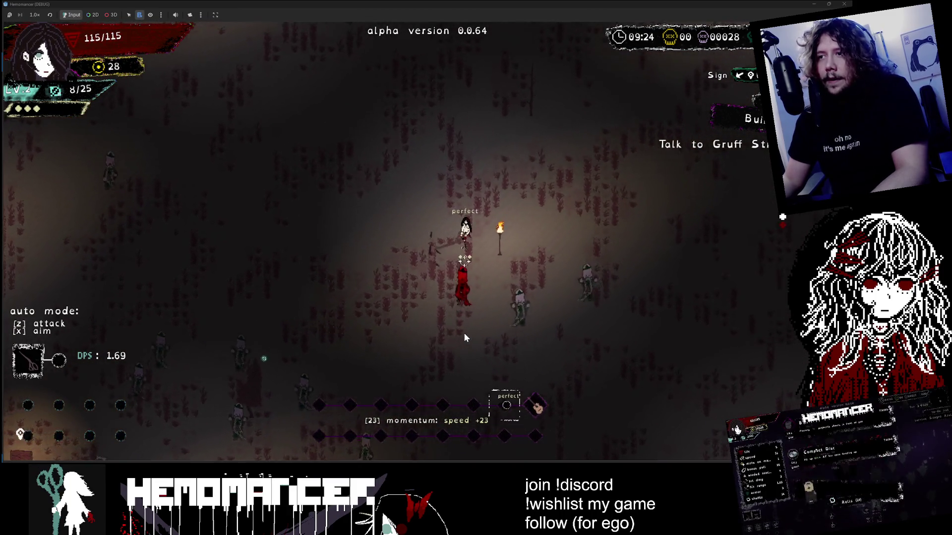
key("d")
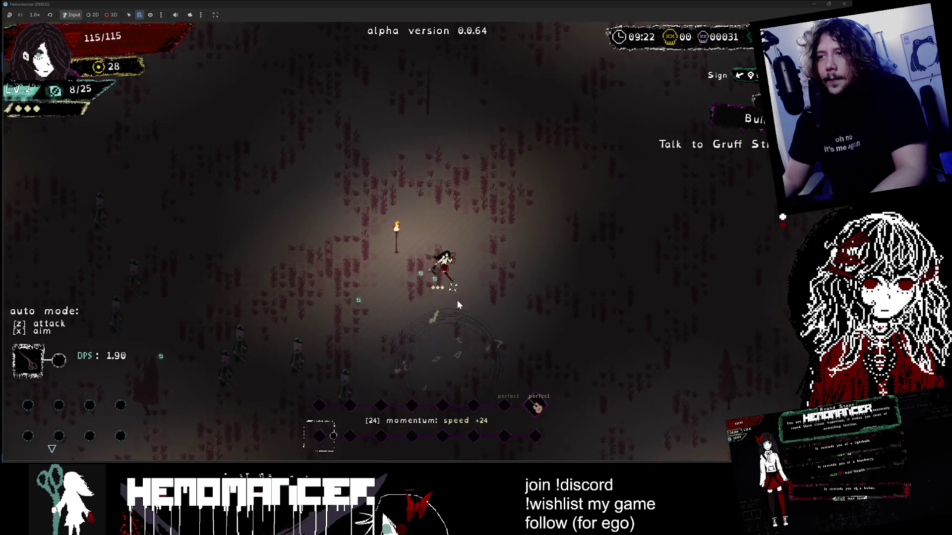
key("s")
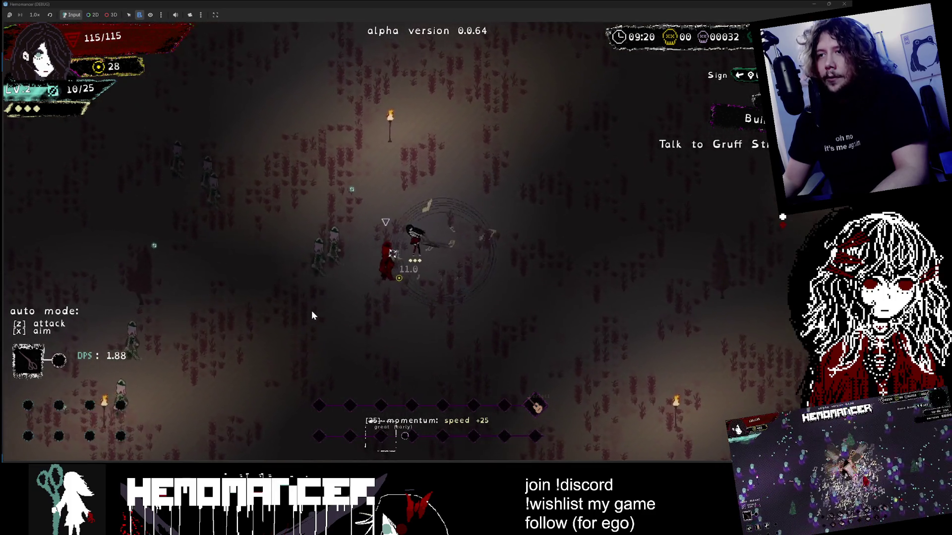
key("w")
key("d")
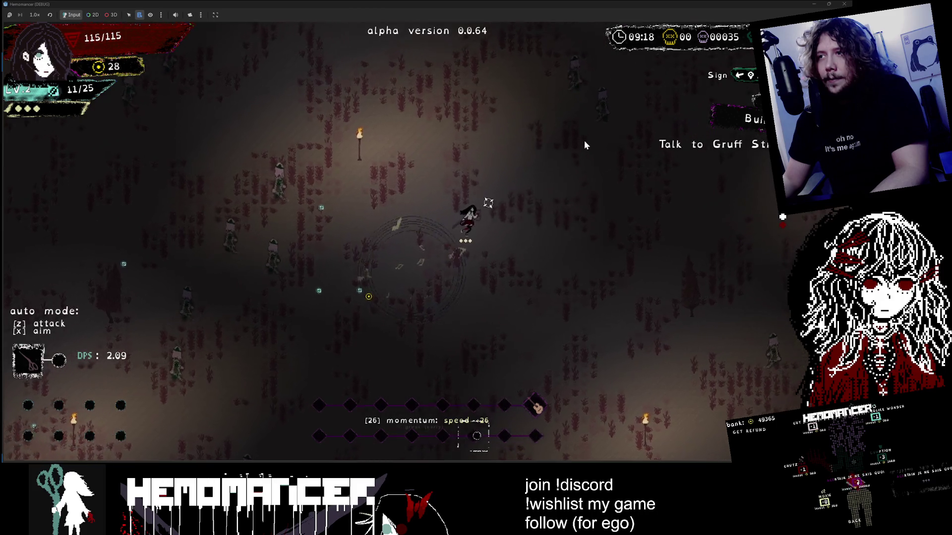
key("w")
key("d")
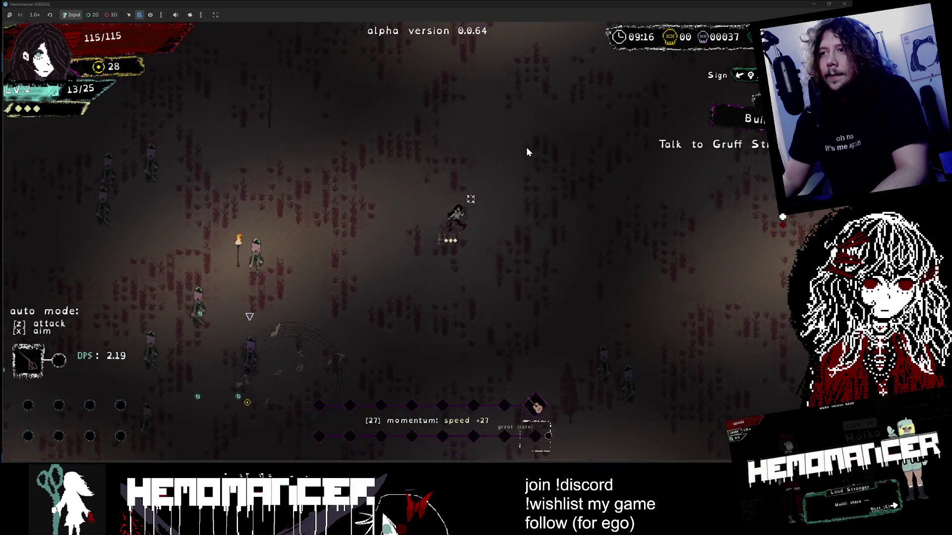
key("w")
key("d")
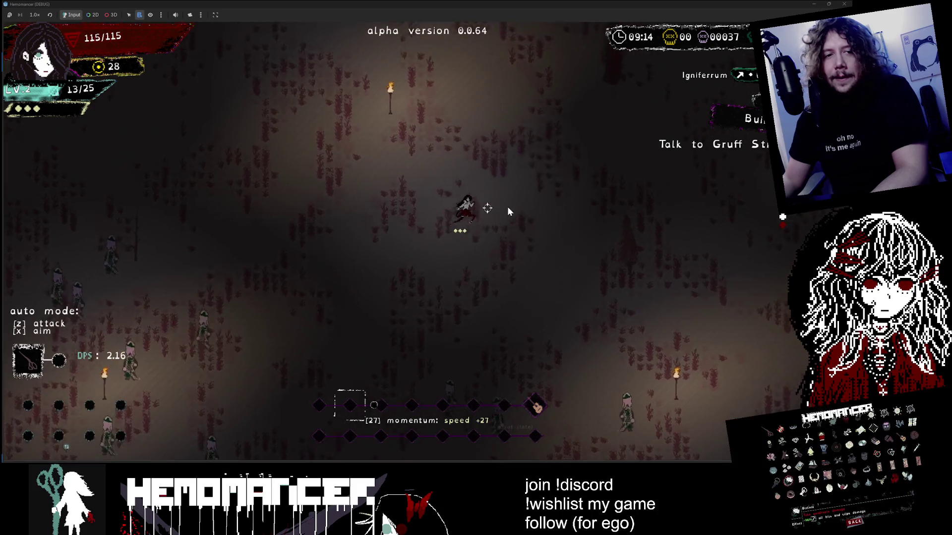
key("w")
key("d")
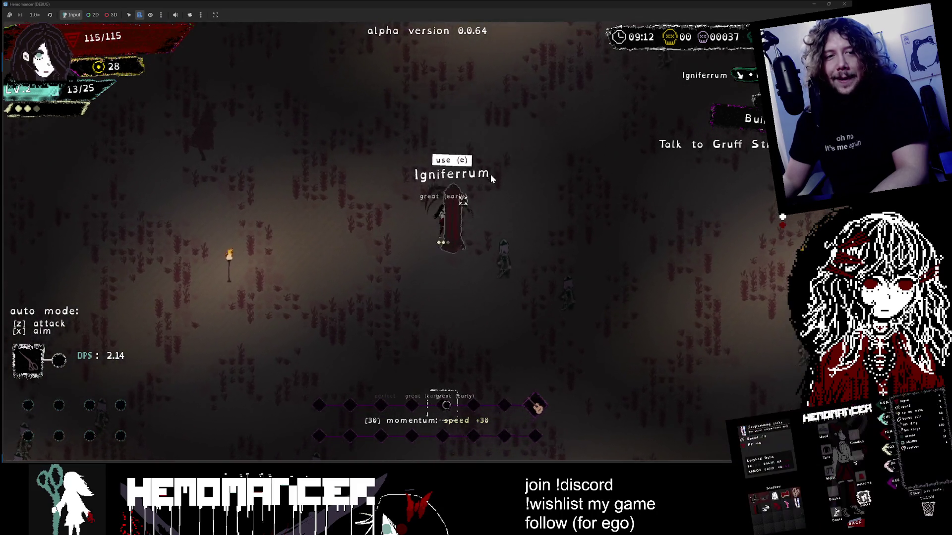
Continue past the Igniferrum into the enemies, quit to the main menu and return to Obsidian
key("w")
key("d")
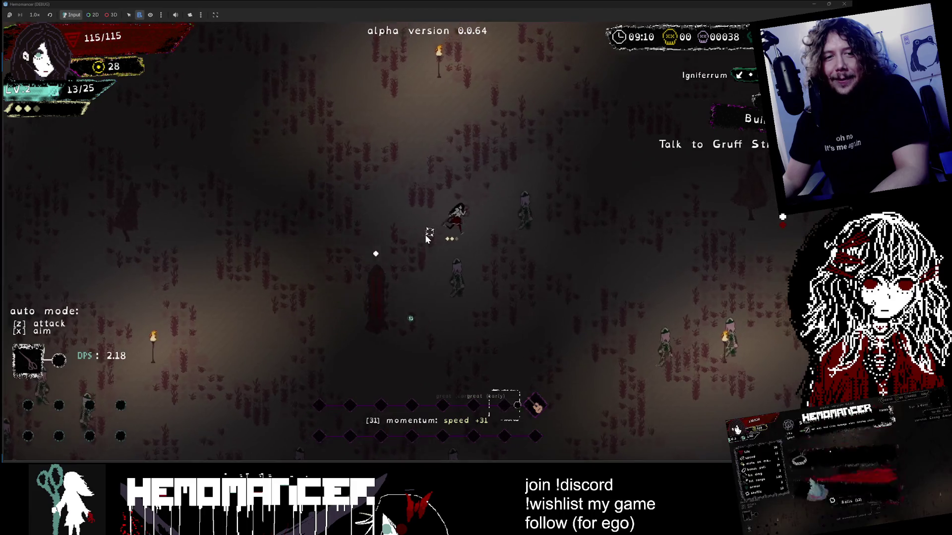
key("w")
key("d")
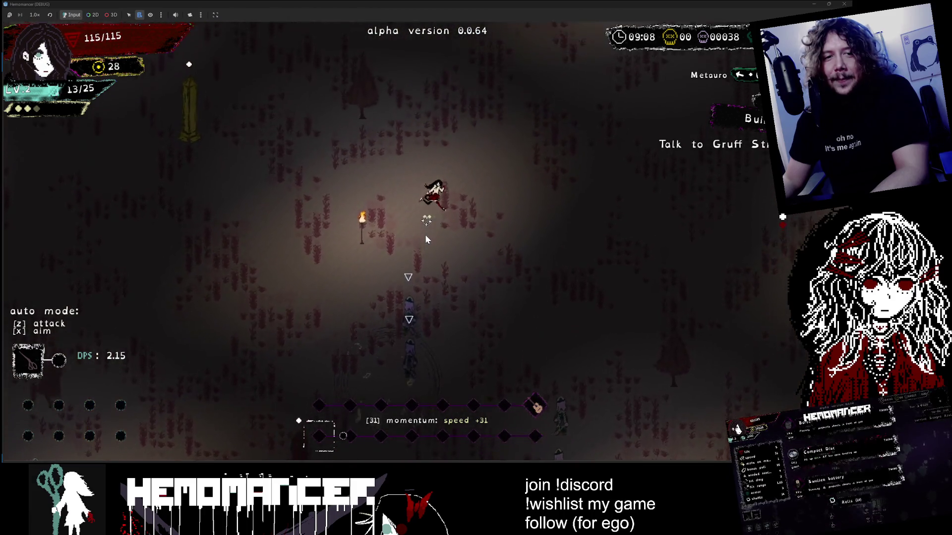
key("w")
key("d")
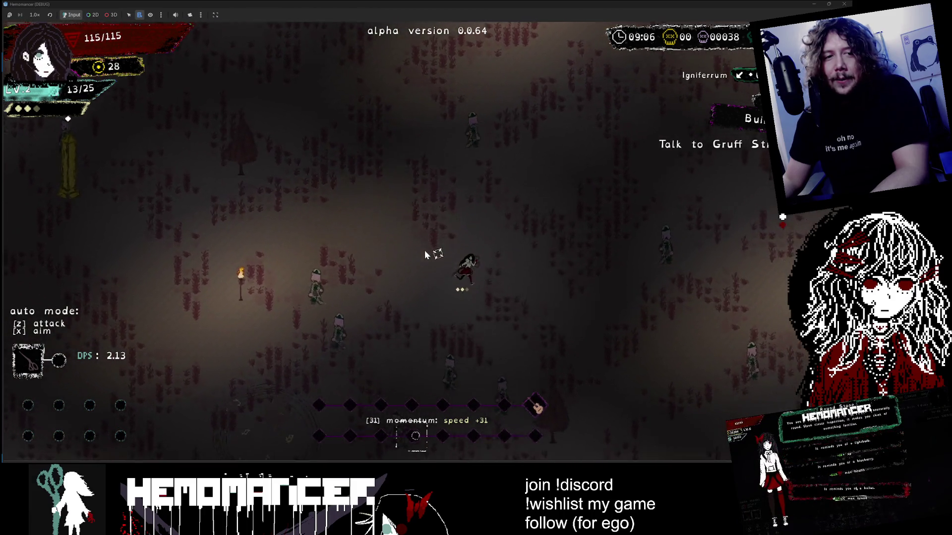
key("s")
key("d")
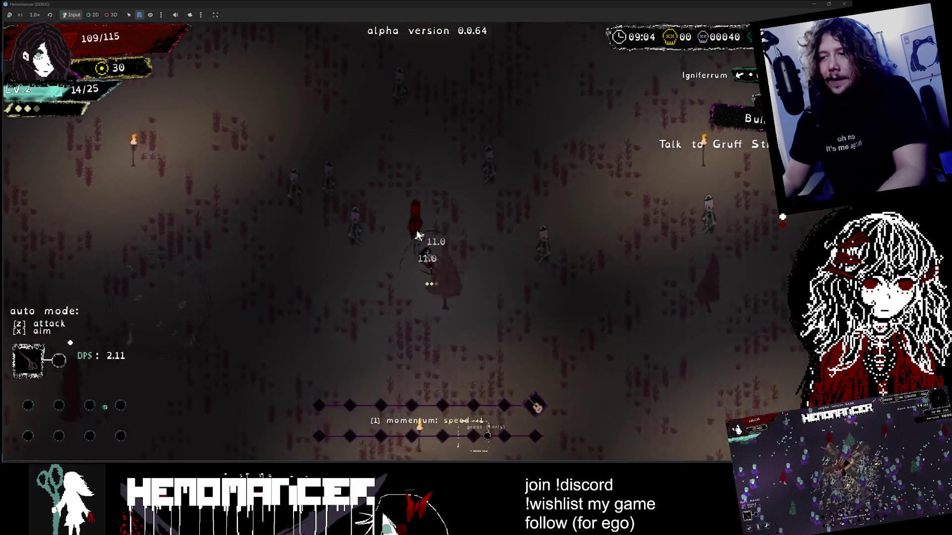
key("Escape")
key("alt+Tab")
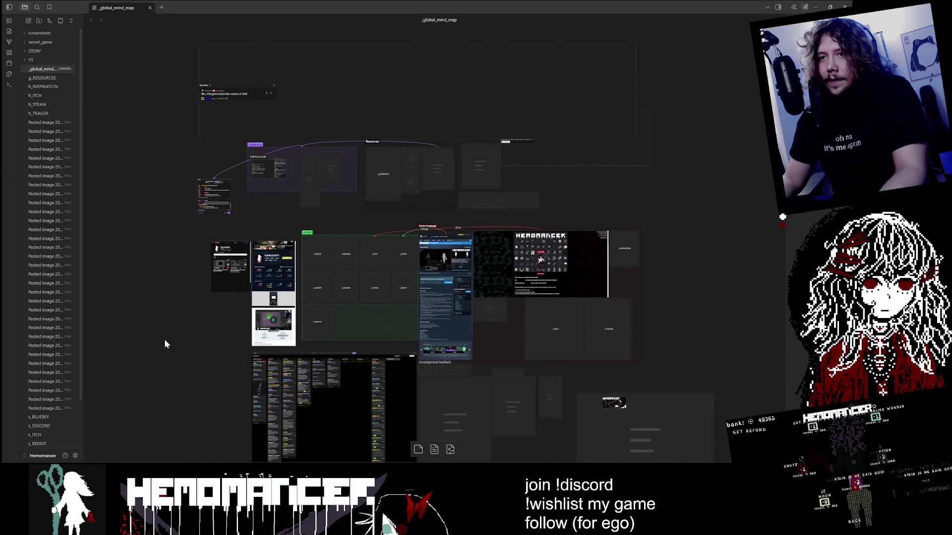
Zoom the _global_mind_map canvas until the socials group and Trello board all fit in view
right_click(164, 339)
left_click(182, 327)
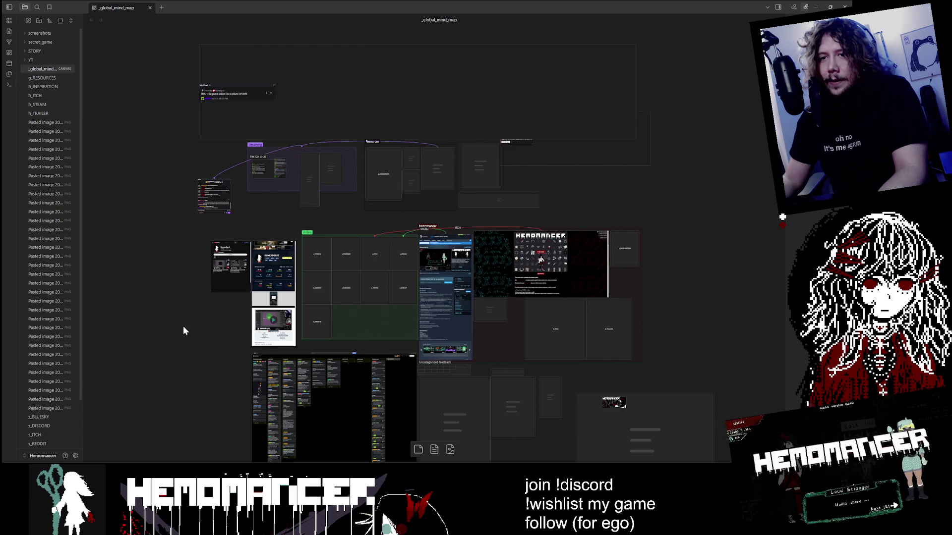
scroll(183, 331, "up", 5)
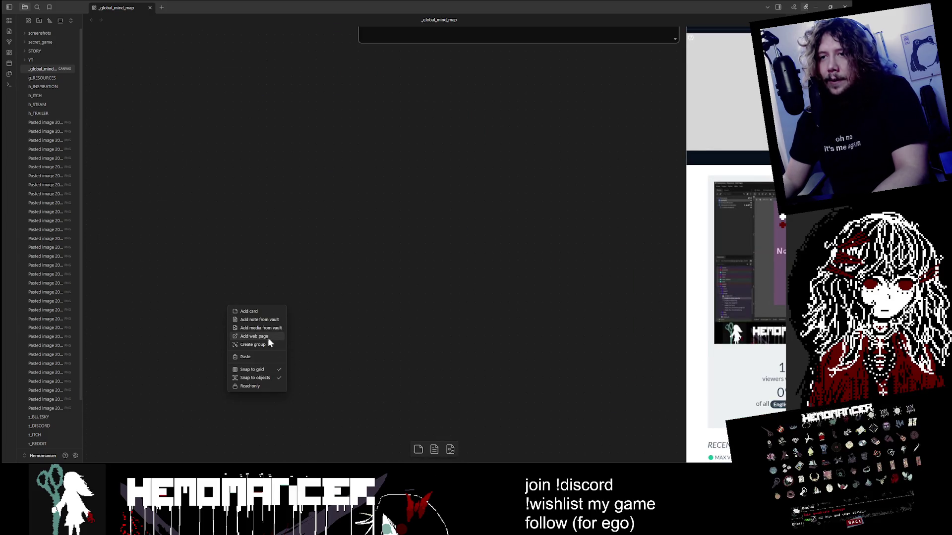
scroll(476, 317, "down", 5)
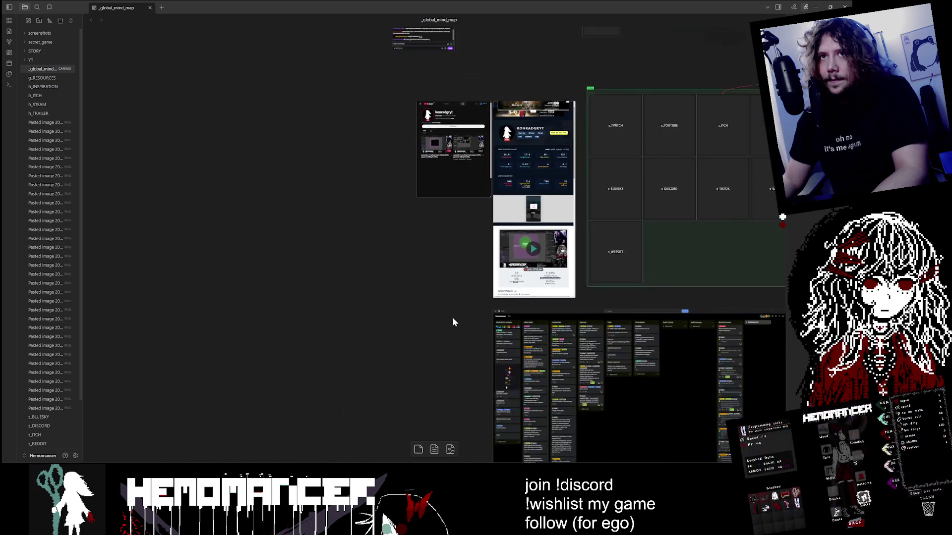
scroll(611, 241, "down", 3)
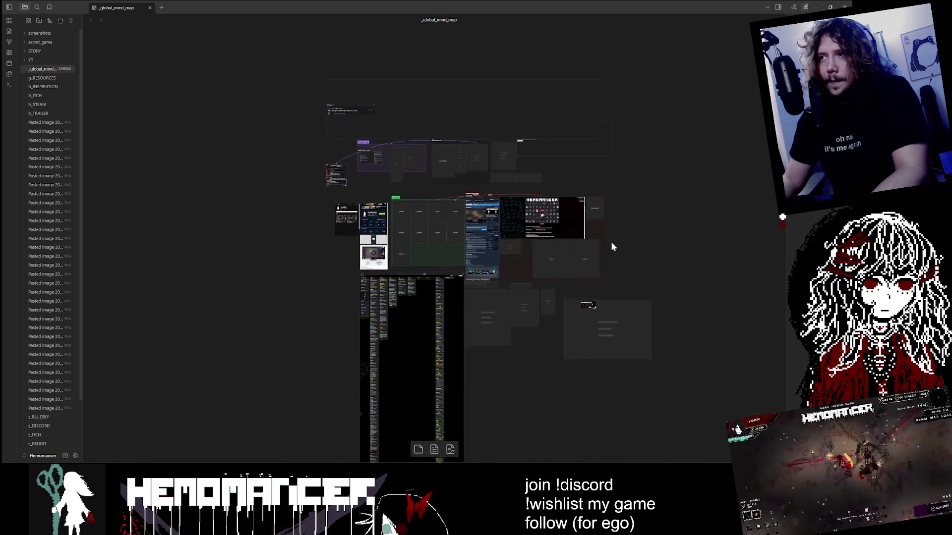
scroll(608, 242, "up", 1)
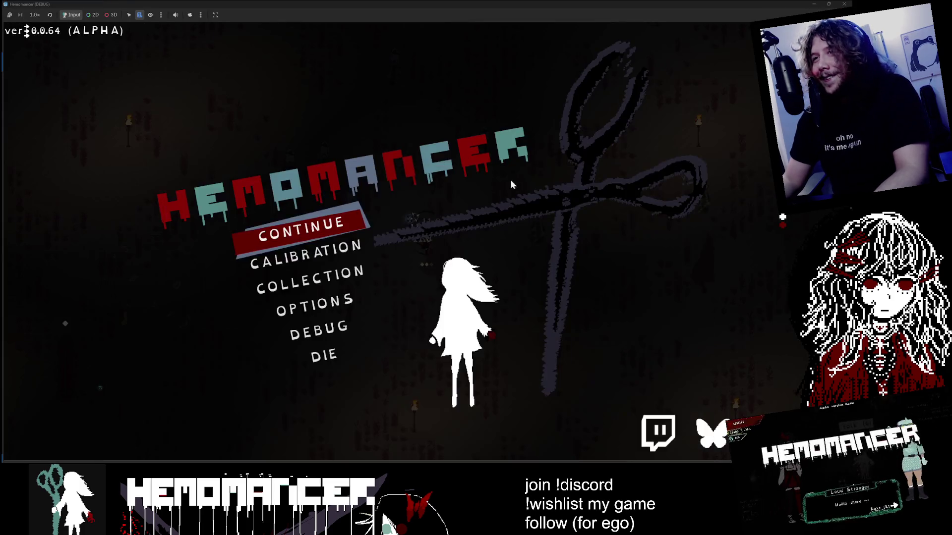
Abandon the current run, start a new run to Cheag Amar, and pause it
left_click(324, 356)
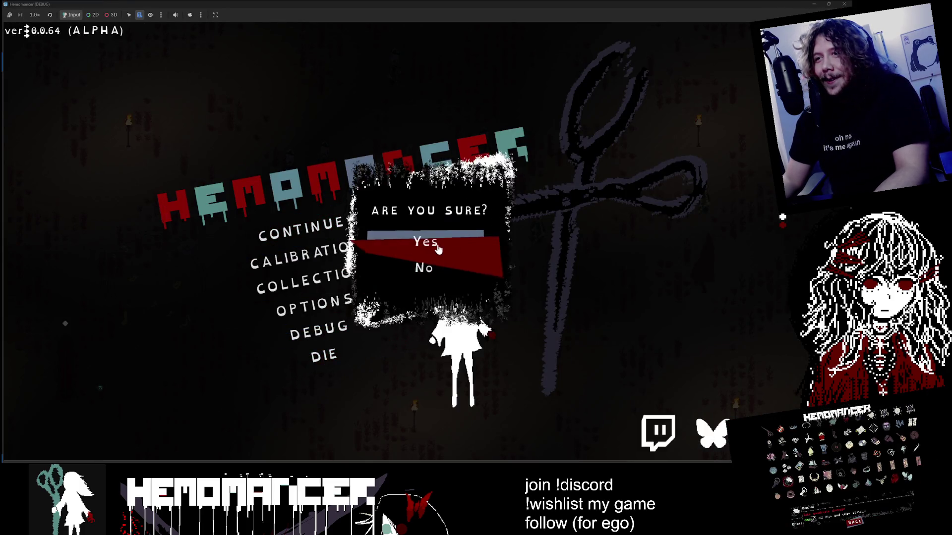
left_click(425, 239)
left_click(357, 210)
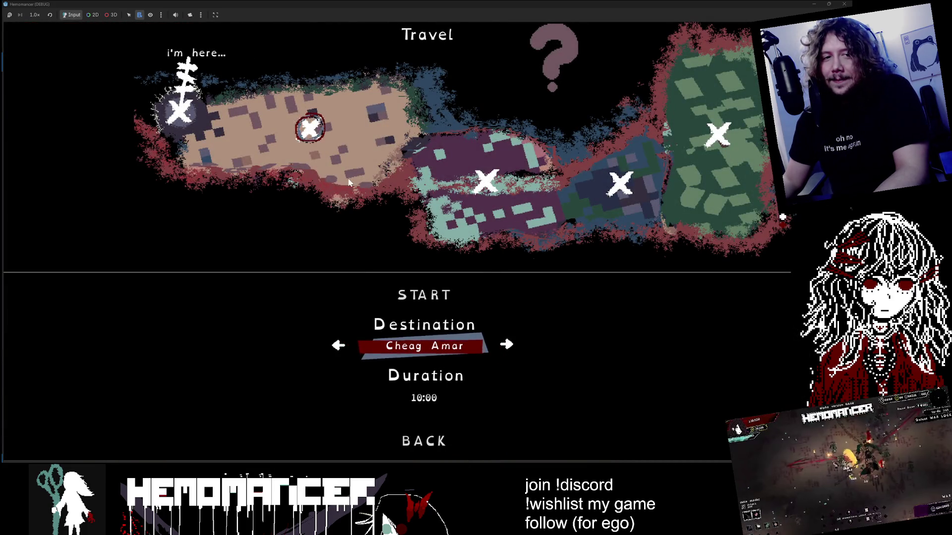
left_click(411, 302)
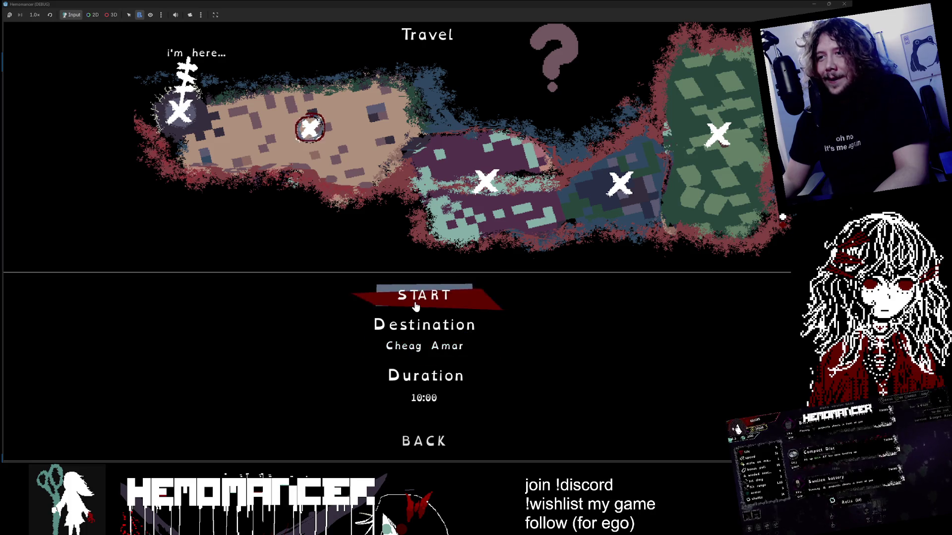
key("Escape")
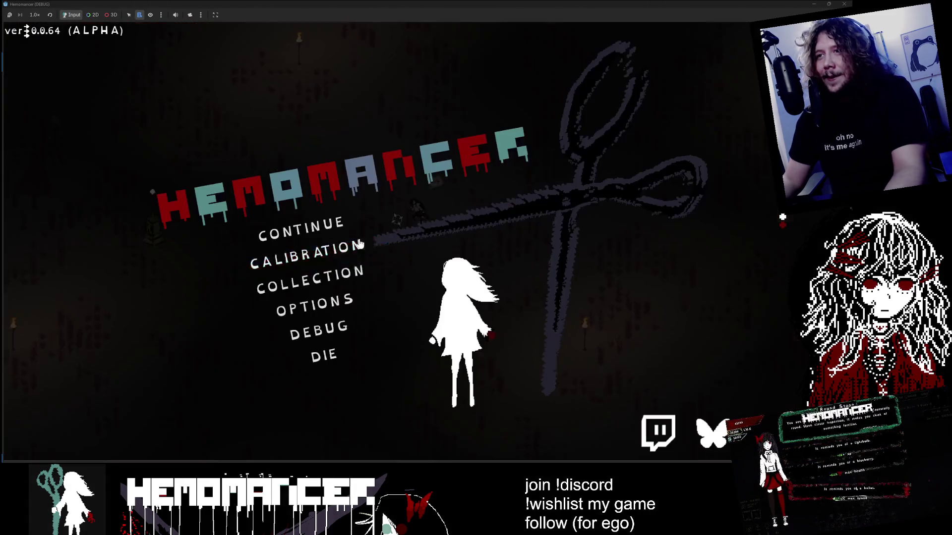
left_click(322, 325)
Spawn a Gravestone next to the player in Cheag Amar from the debug tools
left_click(196, 97)
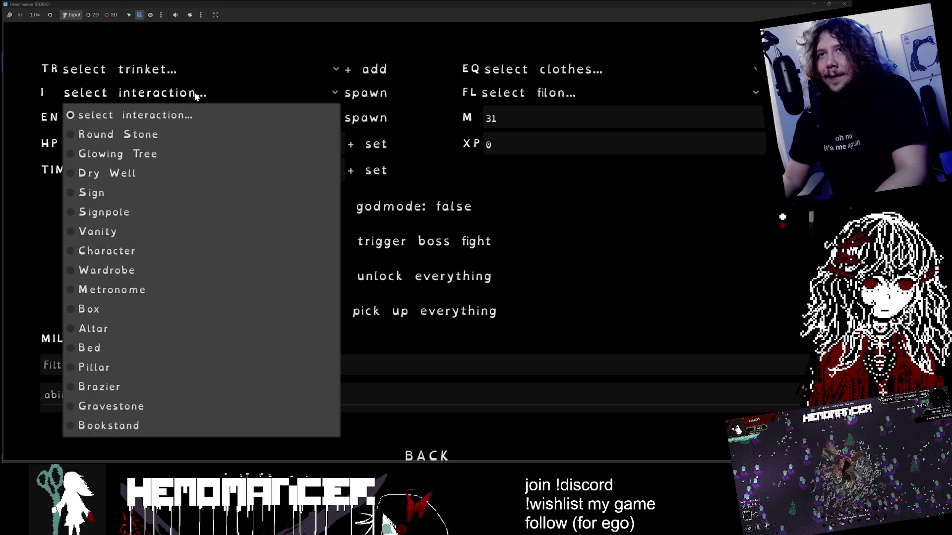
left_click(148, 404)
left_click(358, 95)
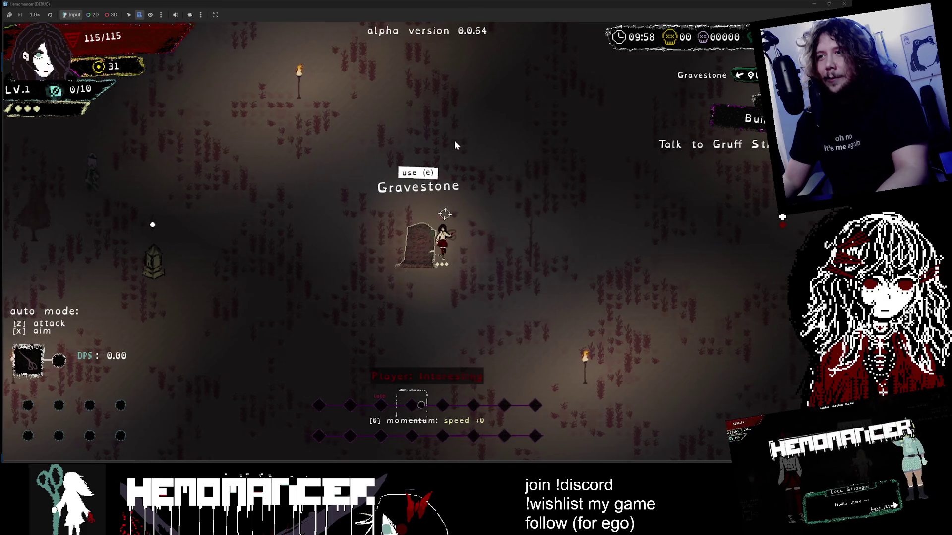
Abandon the run and start a new run to Sangre Azul
key("Escape")
left_click(323, 355)
left_click(427, 240)
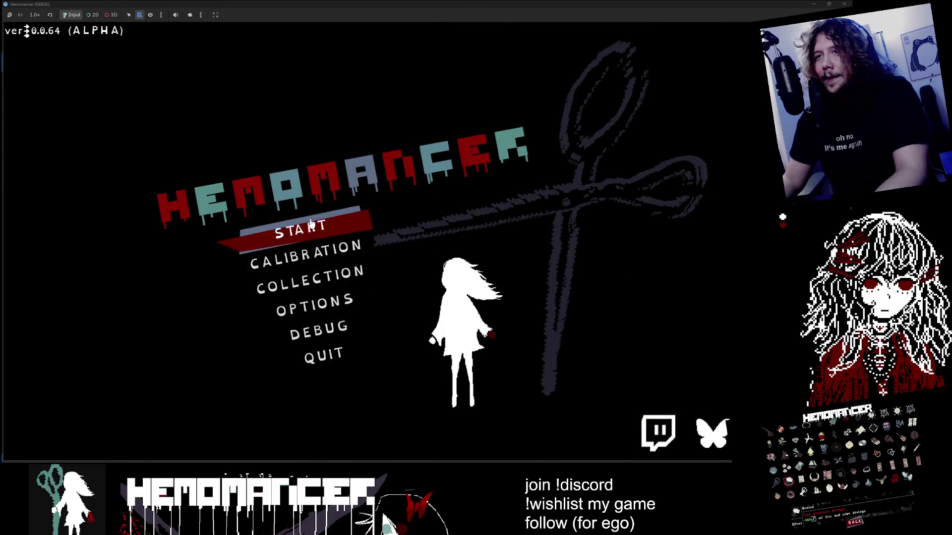
left_click(457, 185)
left_click(425, 295)
Spawn a Gravestone in Sangre Azul and walk left past it toward the nearby sign
key("Escape")
left_click(319, 330)
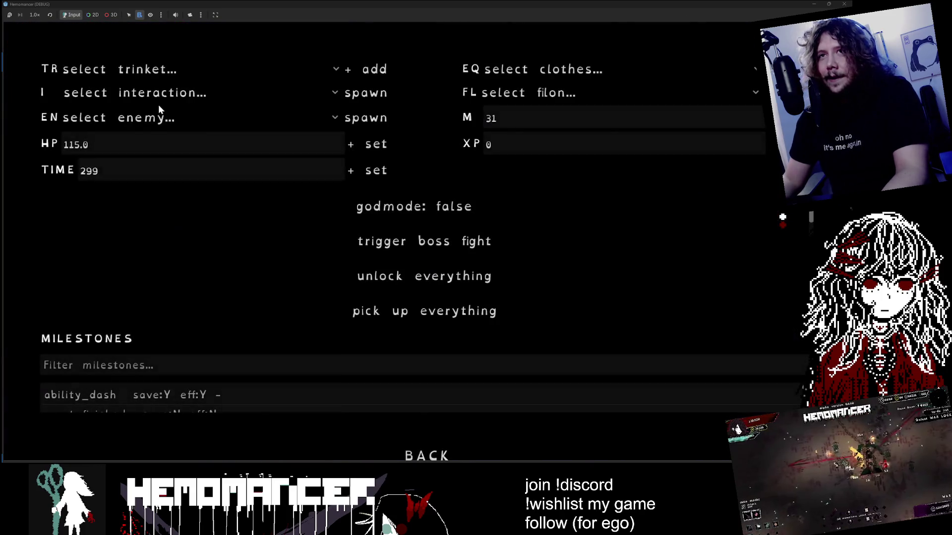
left_click(159, 92)
left_click(136, 404)
left_click(354, 102)
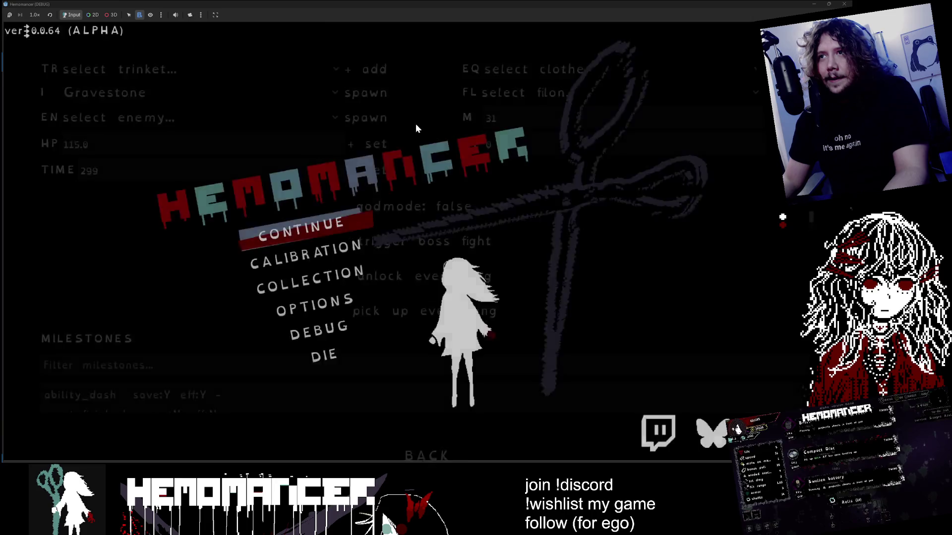
key("s")
key("a")
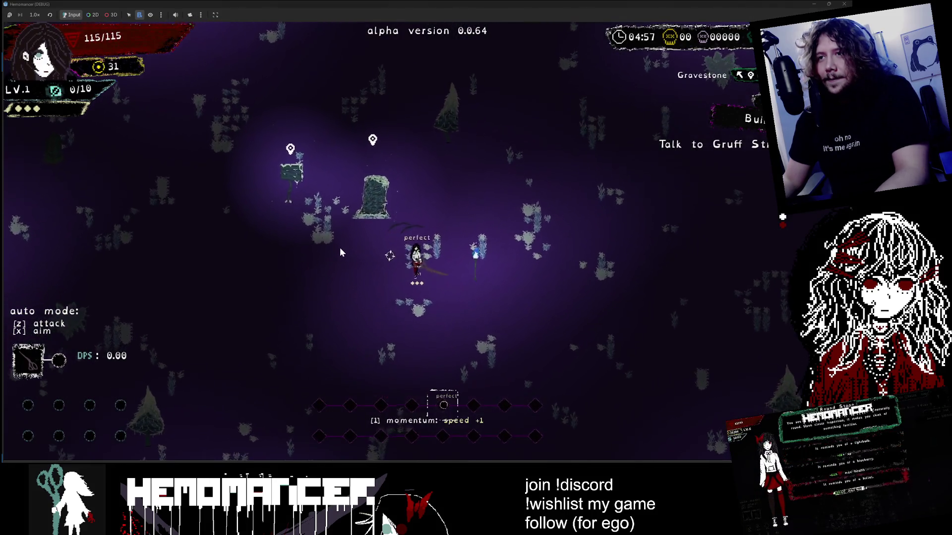
key("w")
key("a")
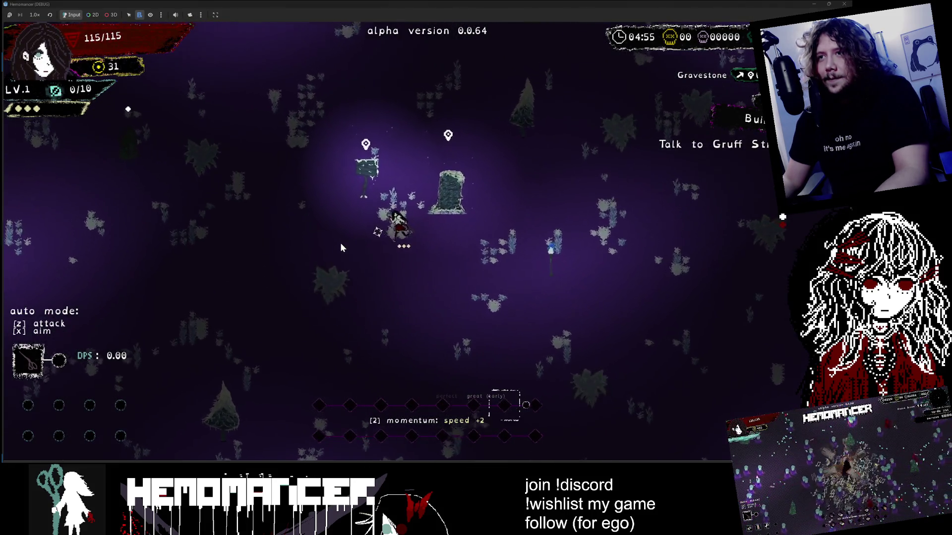
key("a")
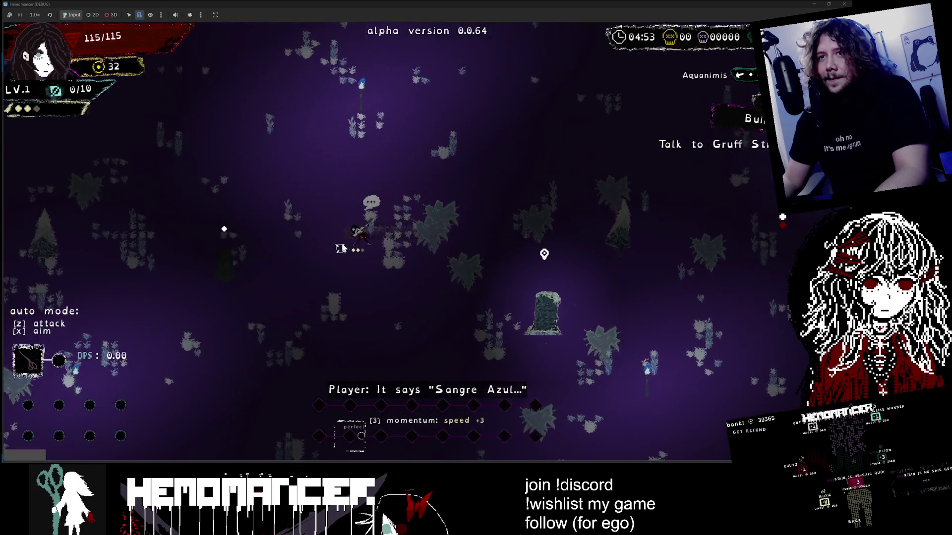
Switch godmode to true in the debug tools and resume play
key("Escape")
left_click(346, 332)
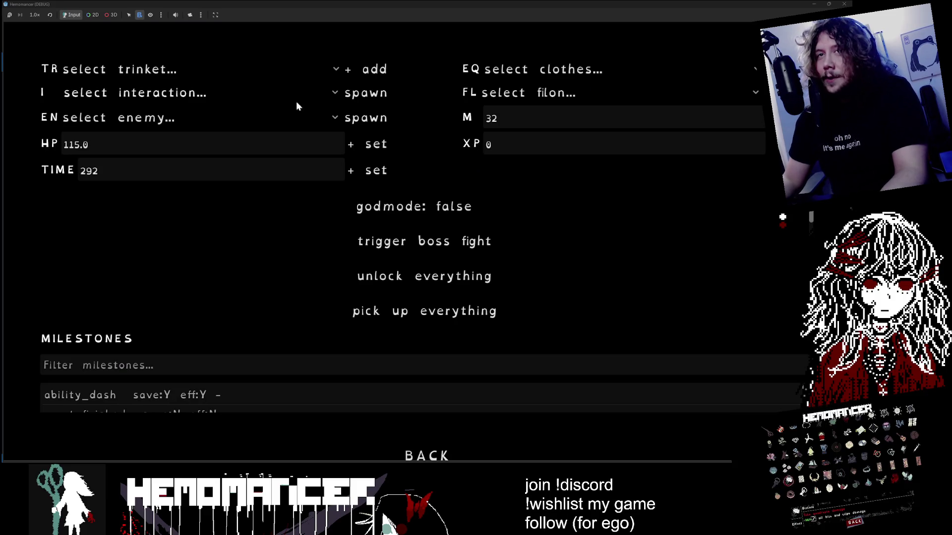
left_click(441, 210)
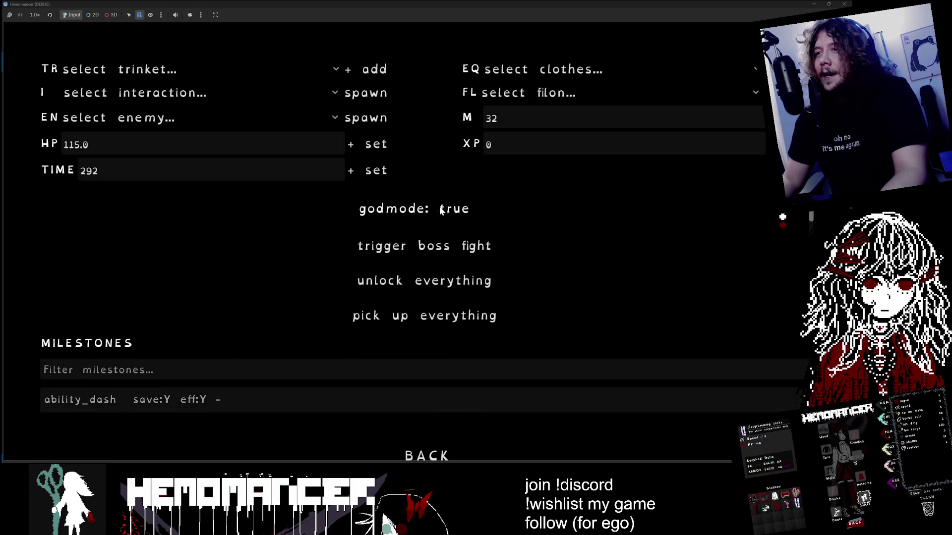
key("Escape")
Fight toward the enemies, take the quadruple-damage flower upgrade, then pause and choose DIE
key("d")
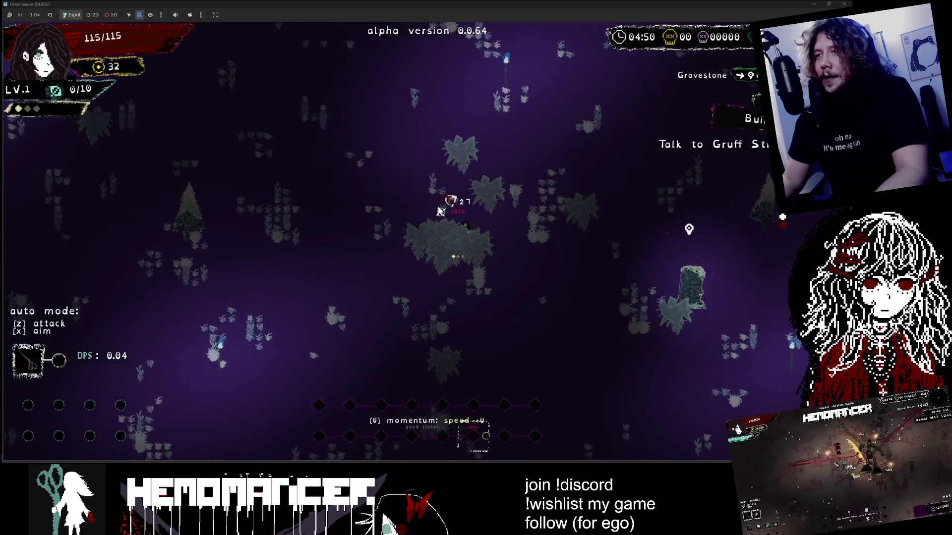
key("s")
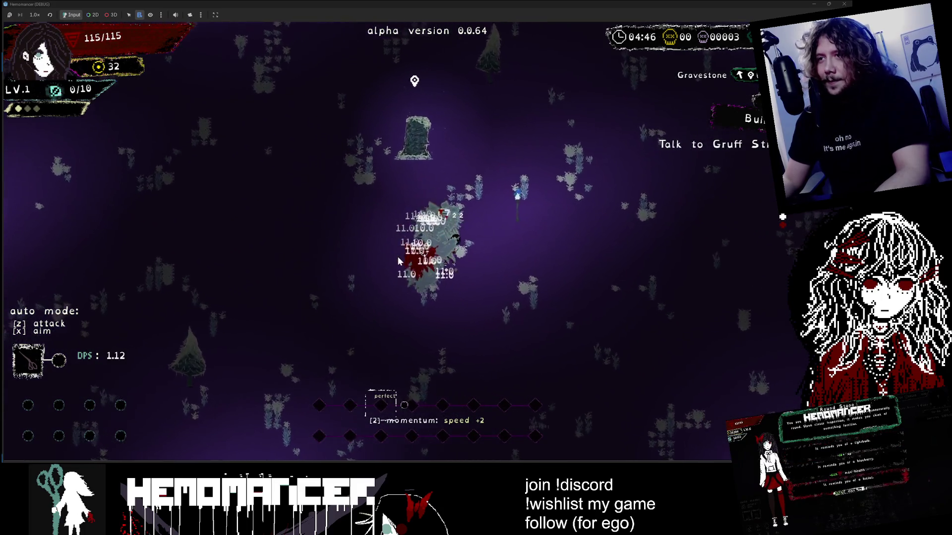
left_click(316, 207)
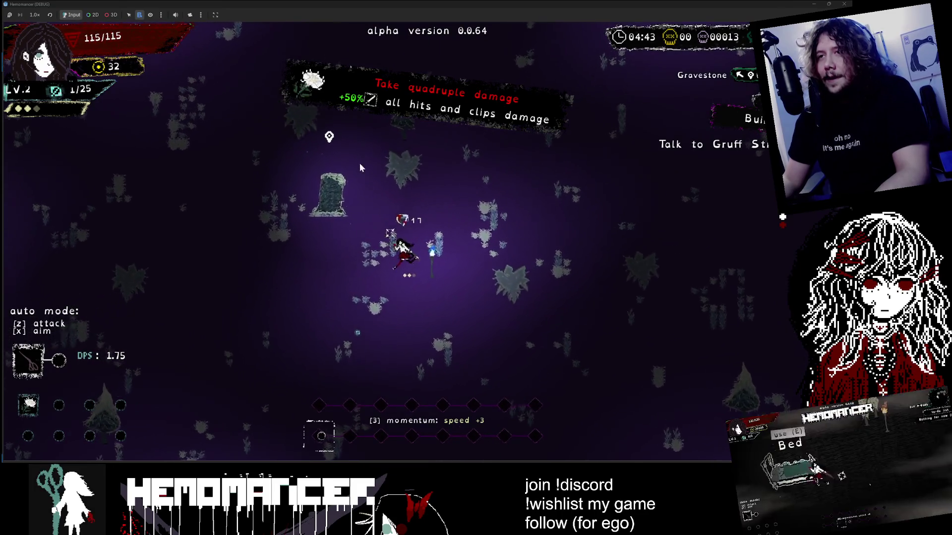
key("Escape")
left_click(346, 371)
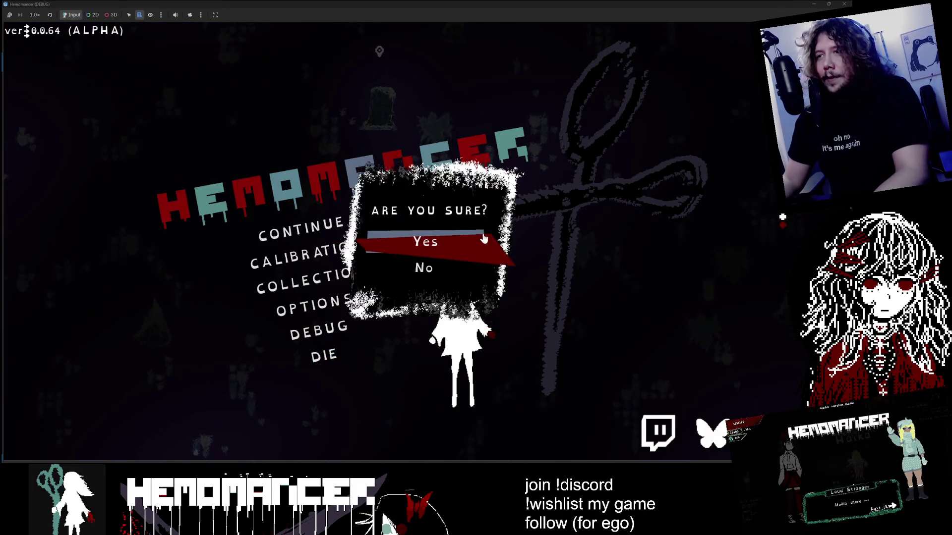
Confirm giving up, then start a new run to Sangre Azul via the signpole
left_click(485, 233)
left_click(297, 227)
key("e")
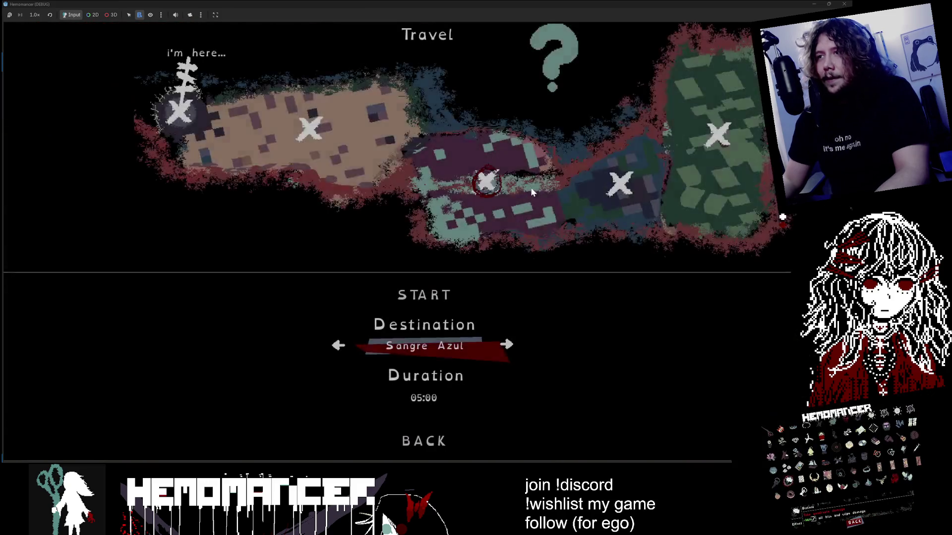
left_click(460, 286)
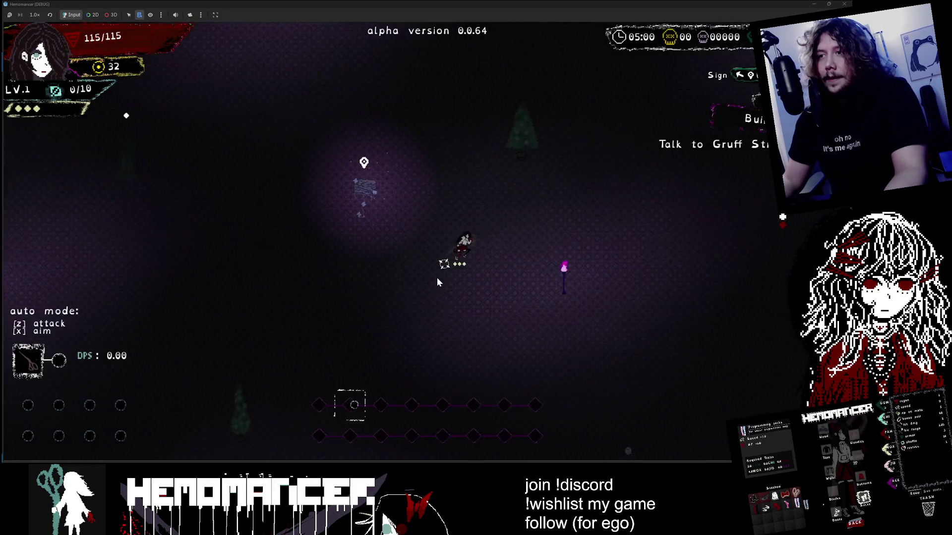
Spawn a Gravestone near the player from the debug tools
key("Escape")
left_click(299, 325)
left_click(149, 92)
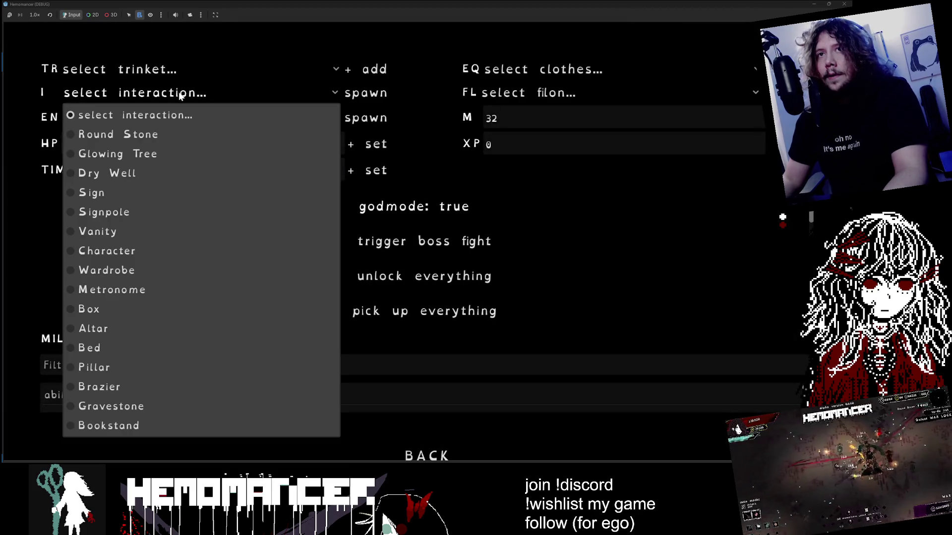
left_click(139, 408)
left_click(365, 92)
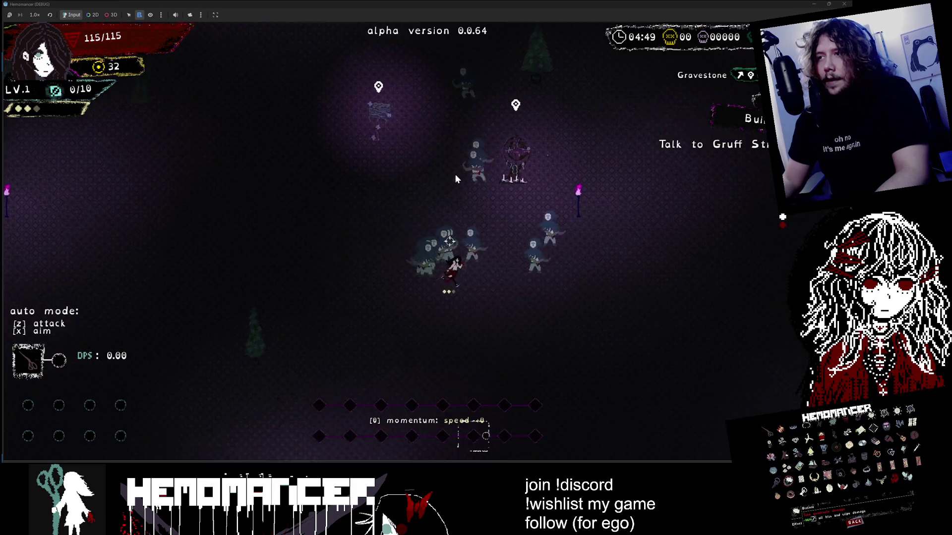
Abandon the run, restart, and travel from the signpole to Hutan Darah
key("Escape")
key("Up")
key("Return")
key("Up")
key("Return")
key("Return")
key("Up")
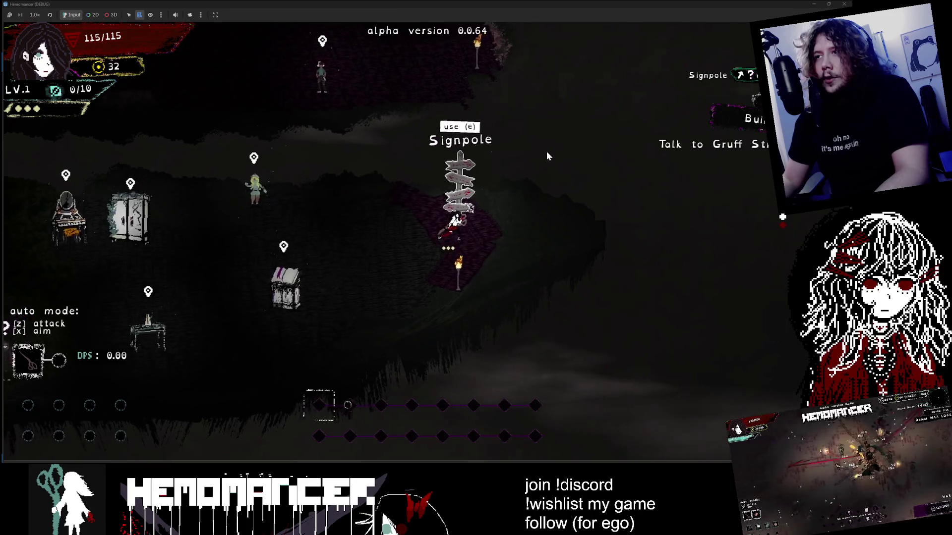
key("Return")
left_click(430, 292)
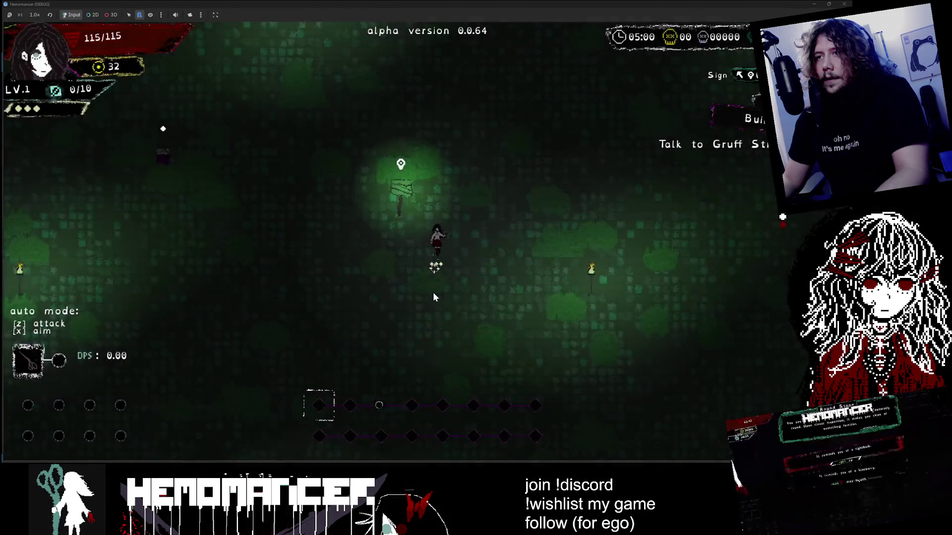
Spawn a Gravestone beside the character from the debug tools and resume
key("Escape")
left_click(319, 330)
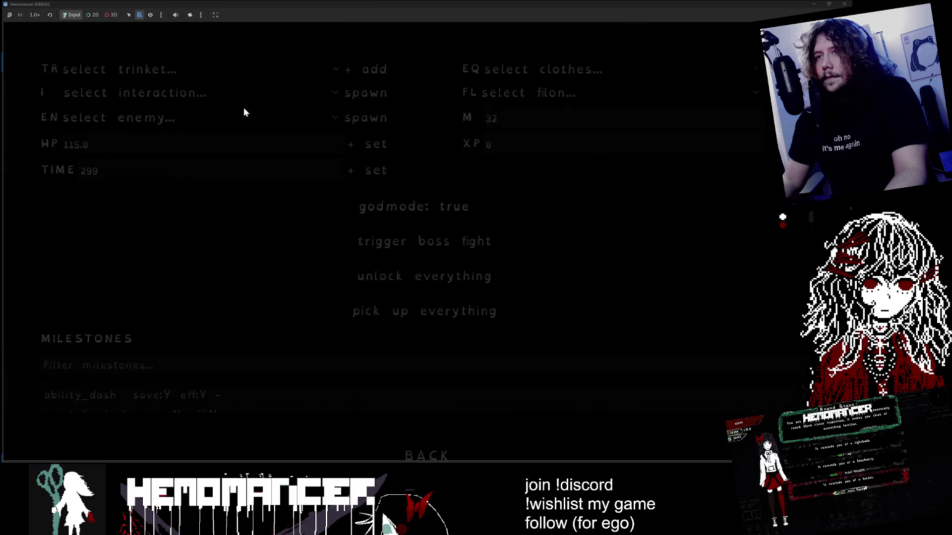
left_click(216, 93)
left_click(165, 405)
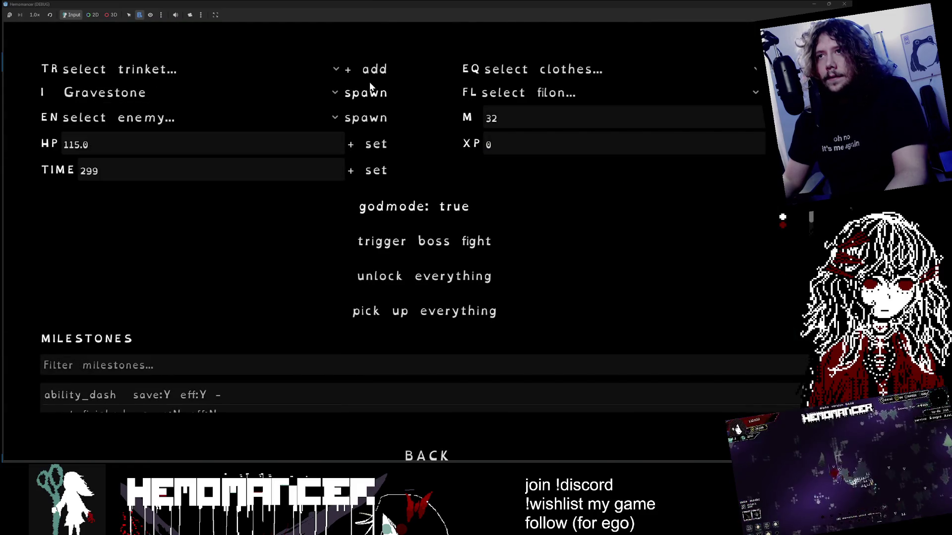
left_click(368, 93)
key("Escape")
Walk to the gravestone and open its blessings: +1 armor, +1 slow stacks, +20% xp
key("d")
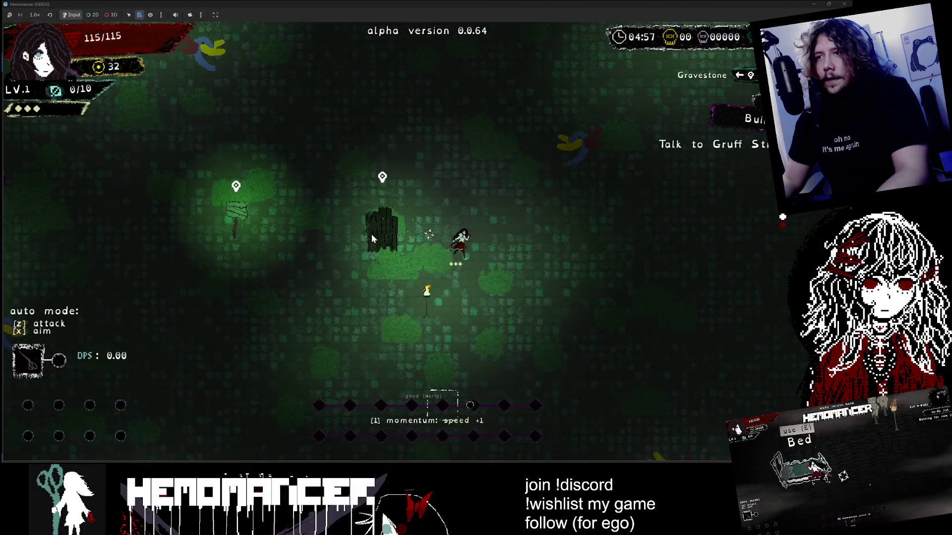
key("s")
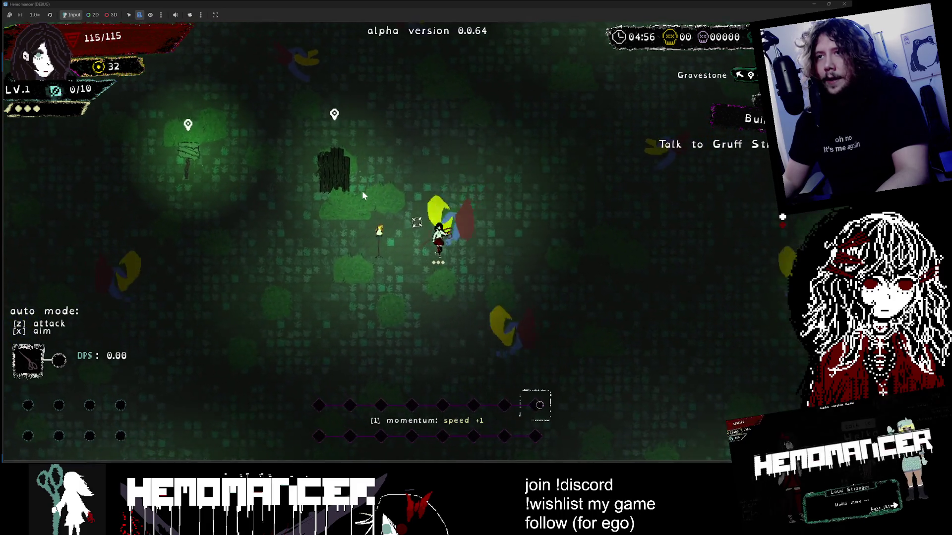
key("w")
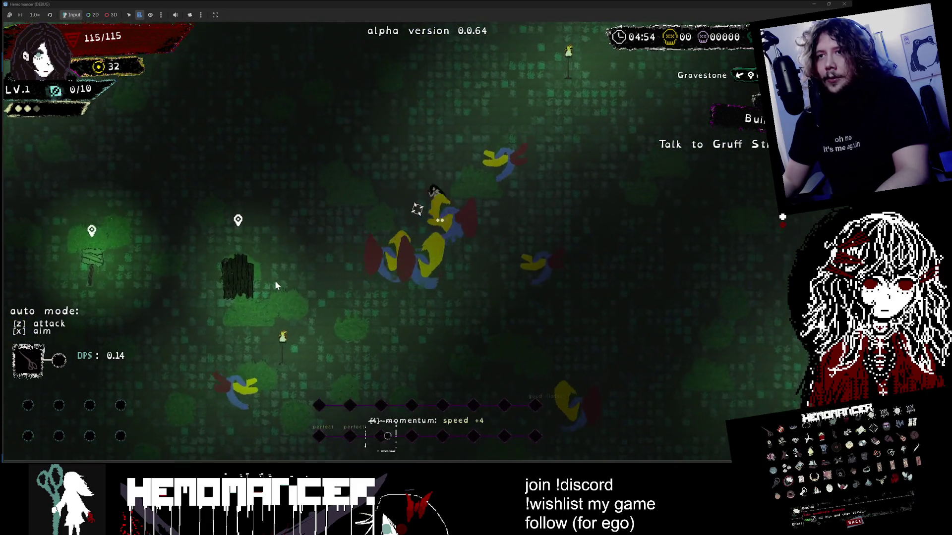
key("a")
key("s")
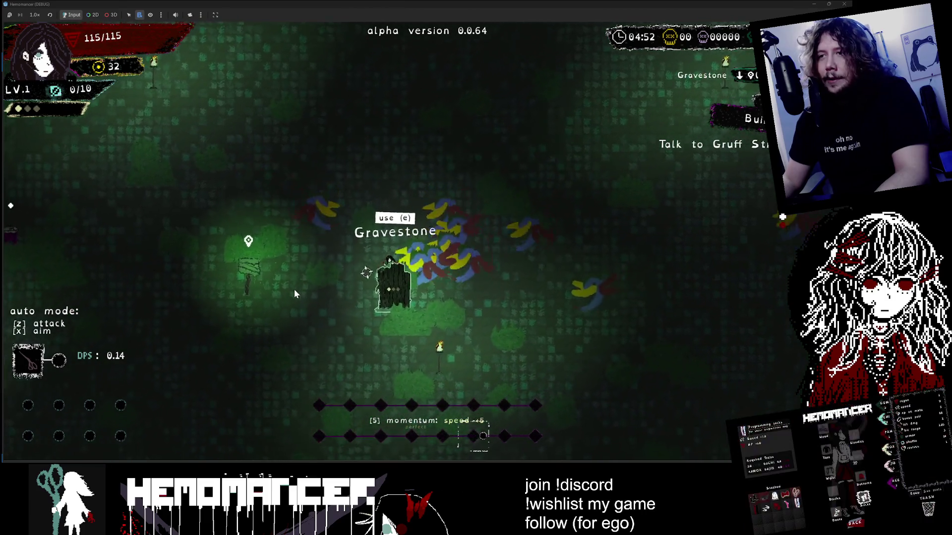
key("s")
key("a")
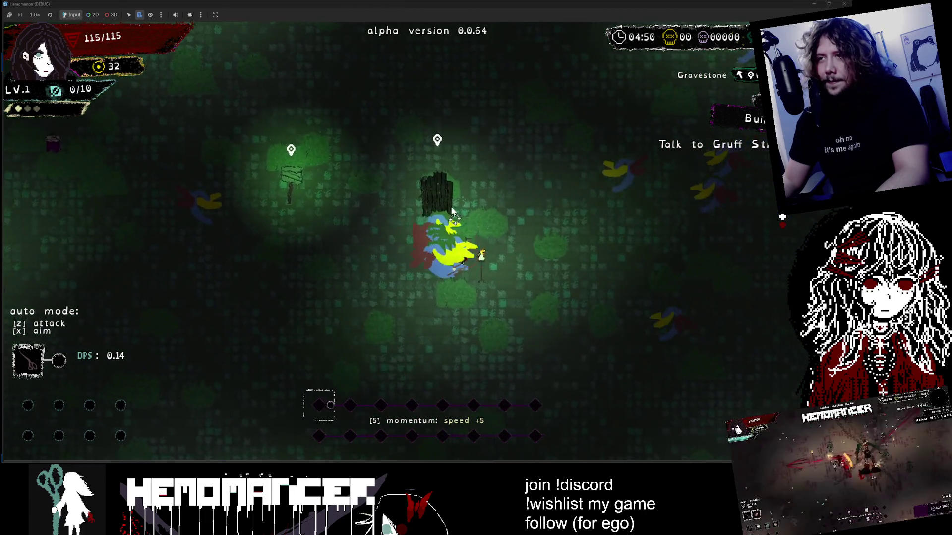
key("d")
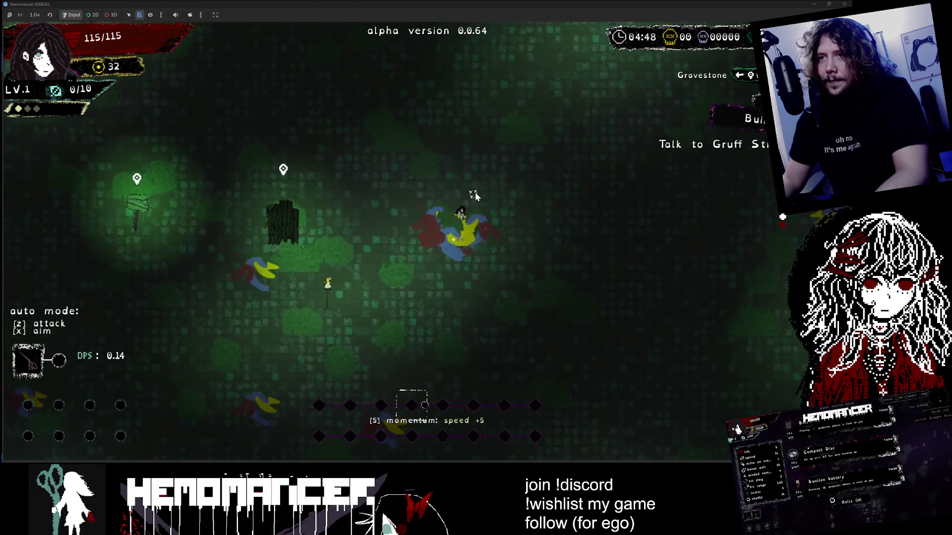
key("a")
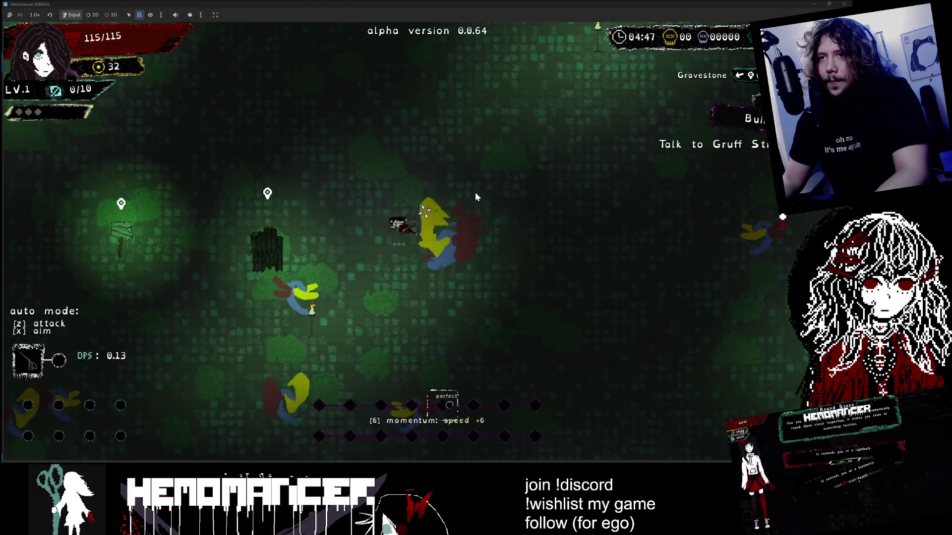
key("e")
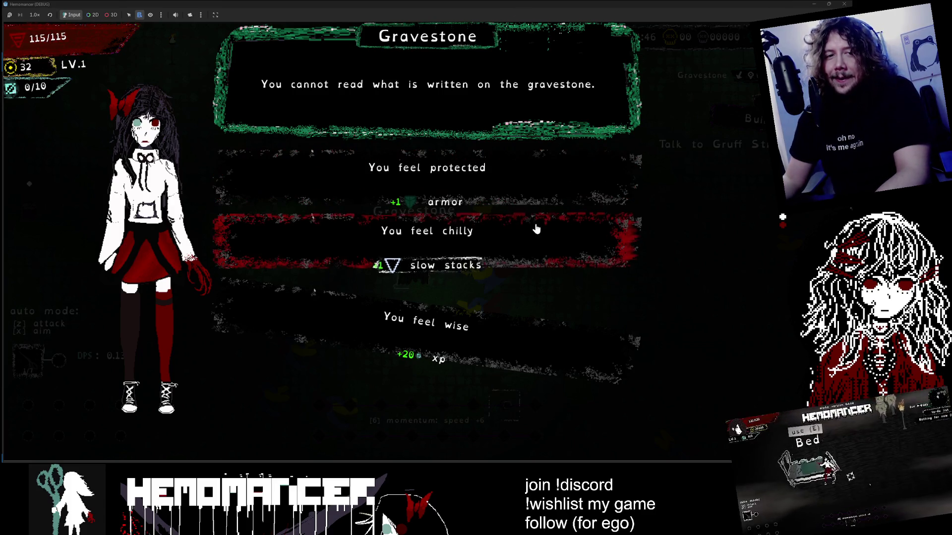
Take the +1 armor 'You feel protected' blessing, fight the birds, then pause and choose DIE
left_click(461, 182)
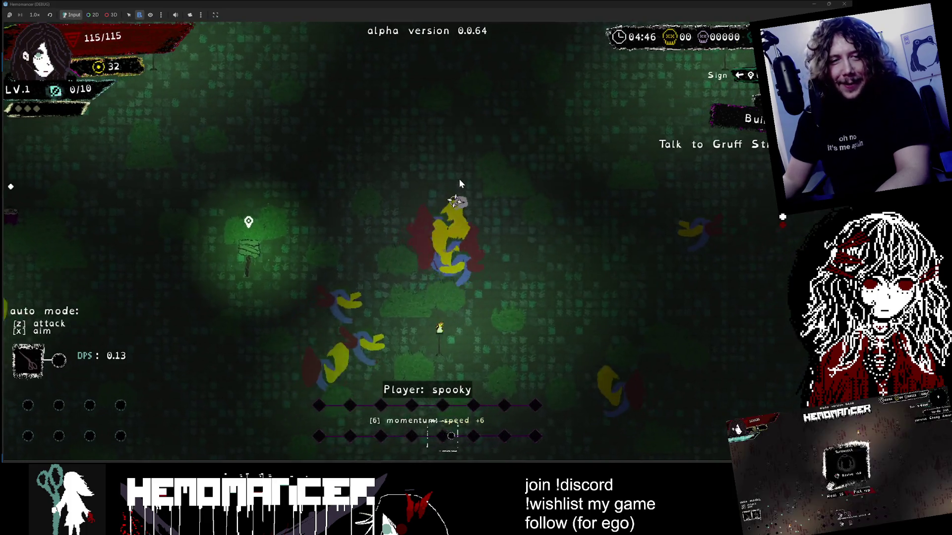
key("w")
key("d")
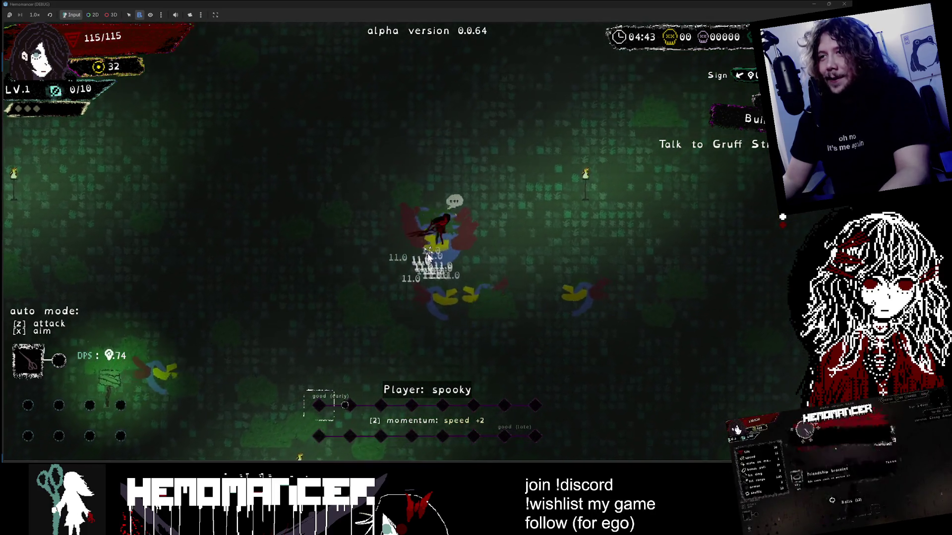
key("w")
key("d")
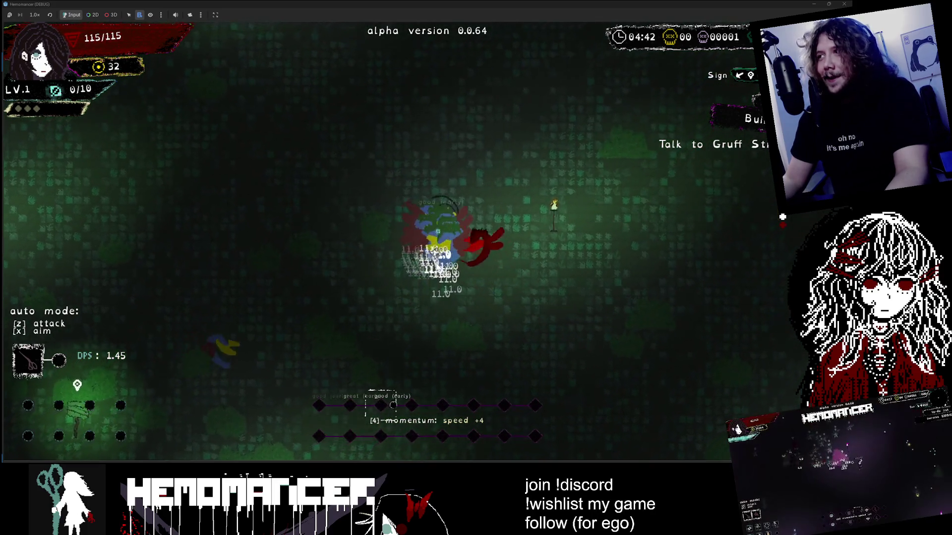
key("w")
key("d")
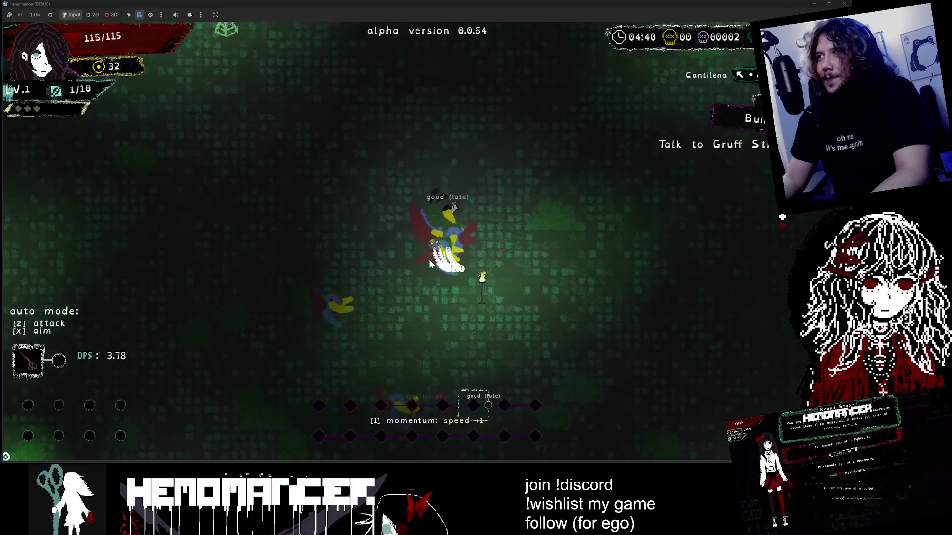
key("Escape")
left_click(343, 349)
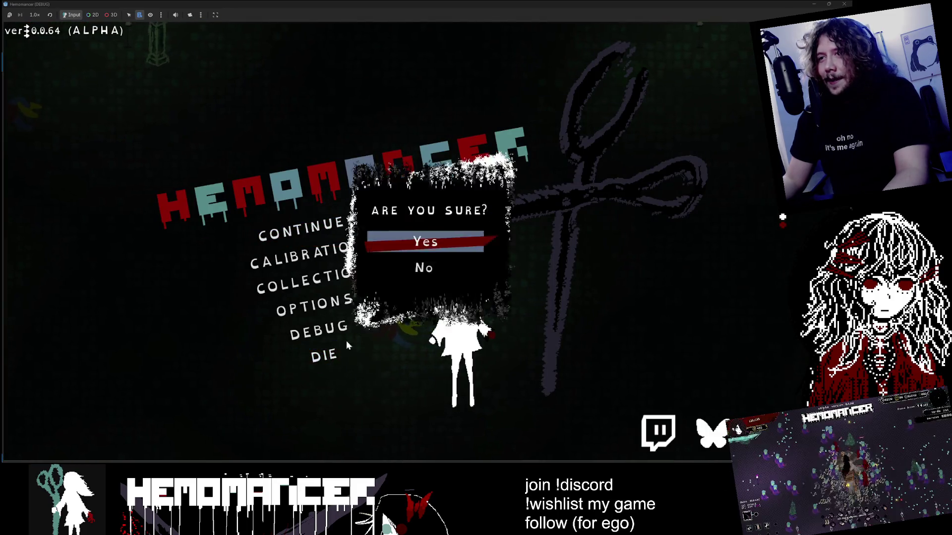
Confirm ending the run, restart in the hub, and walk past the wardrobe to the signpost
left_click(399, 301)
left_click(326, 232)
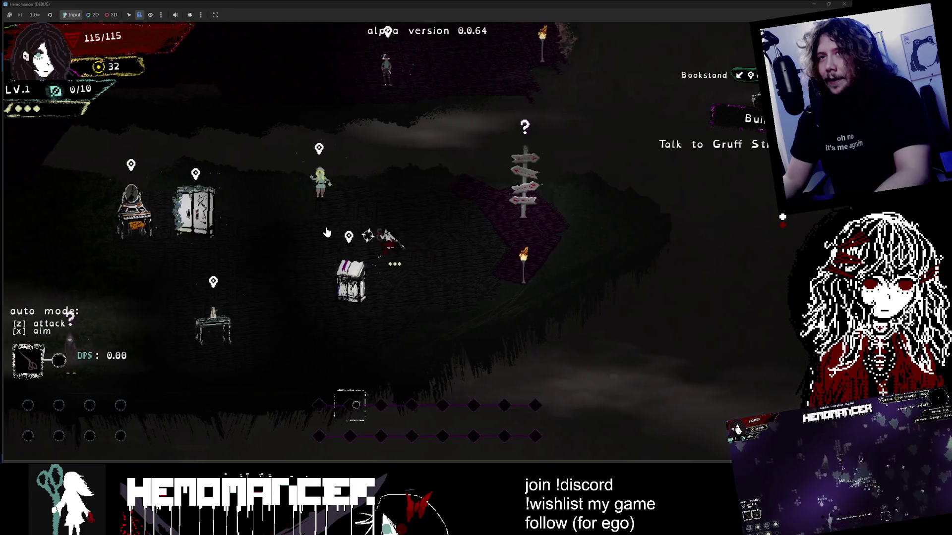
key("a")
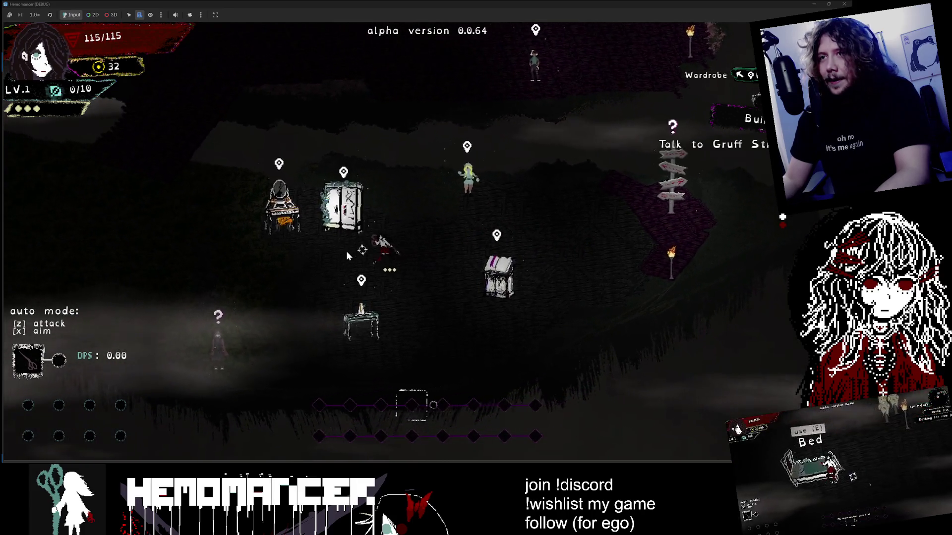
key("d")
scroll(346, 251, "down", 3)
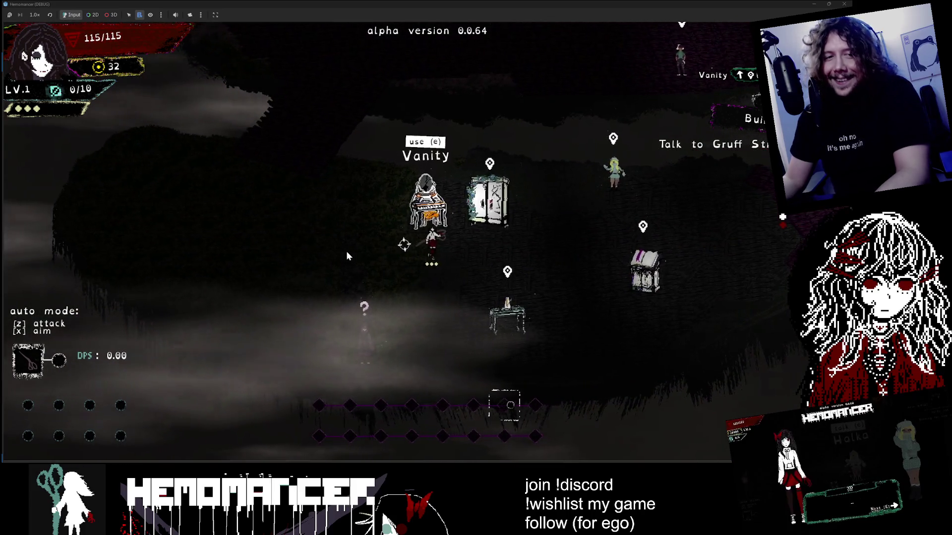
key("d")
scroll(587, 194, "down", 2)
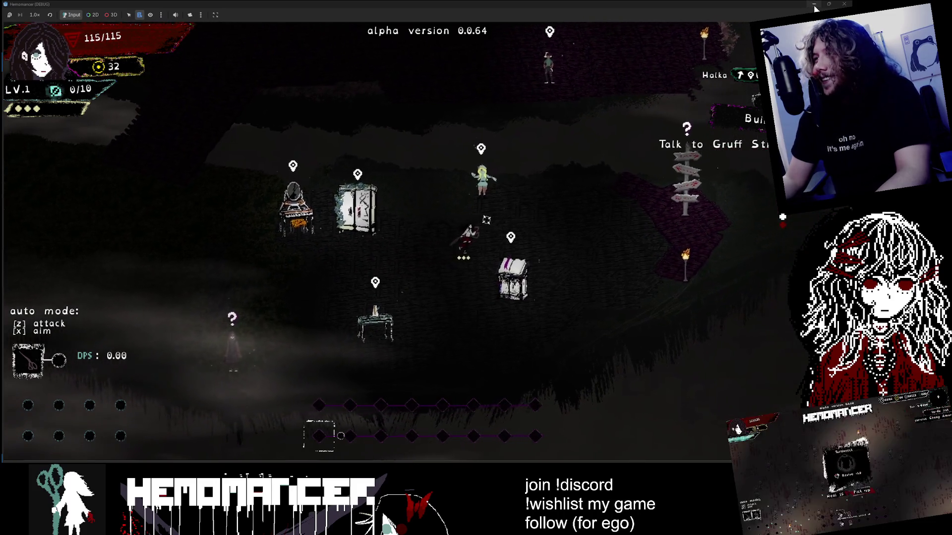
key("d")
scroll(543, 195, "down", 3)
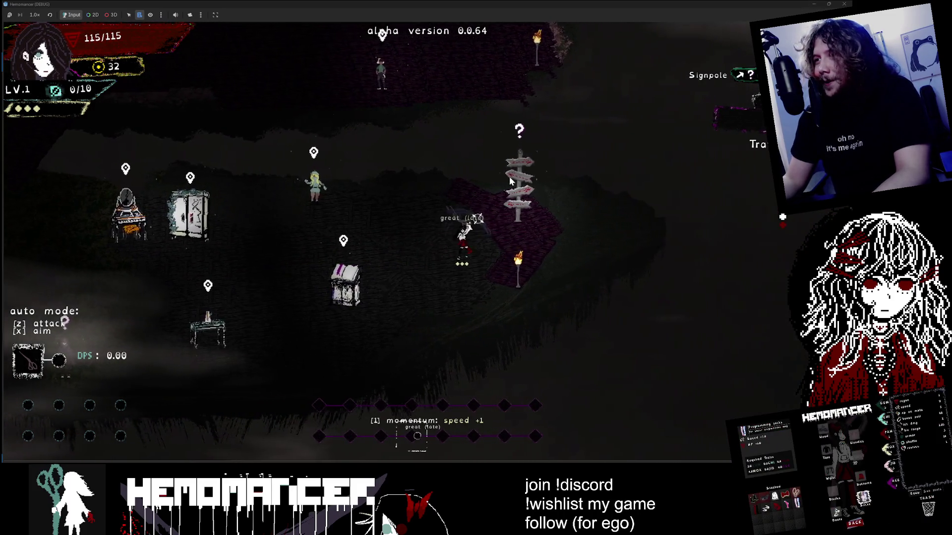
key("a")
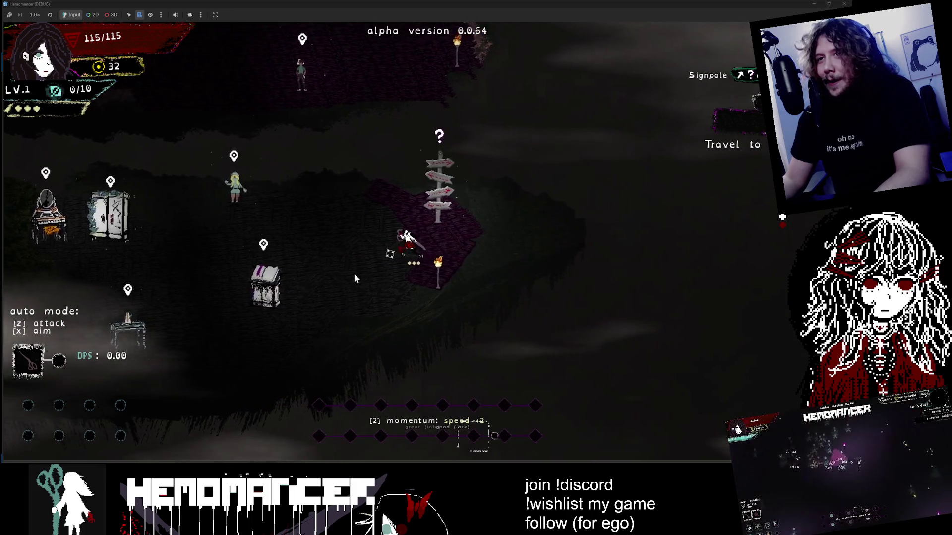
Open and close the quest journal, then walk to the Gruff Stranger
key("j")
left_click(427, 442)
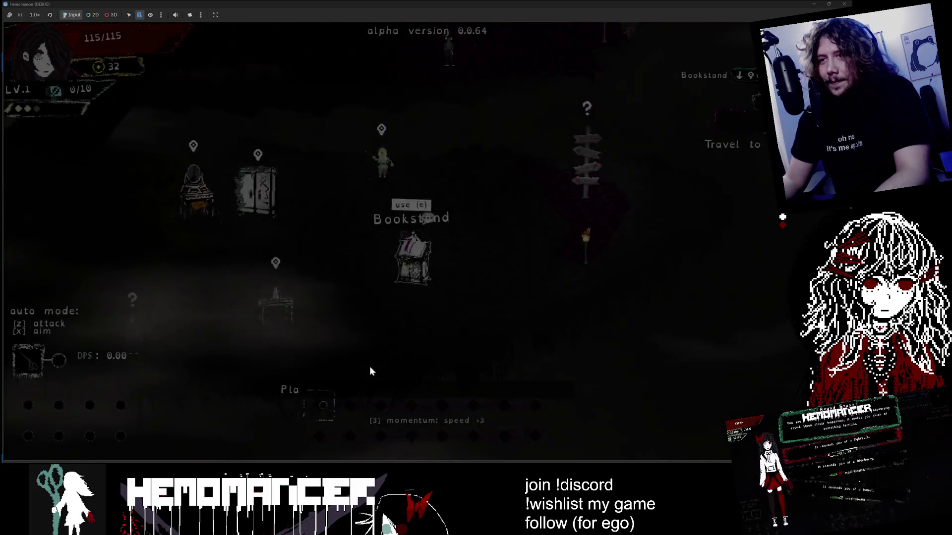
key("a")
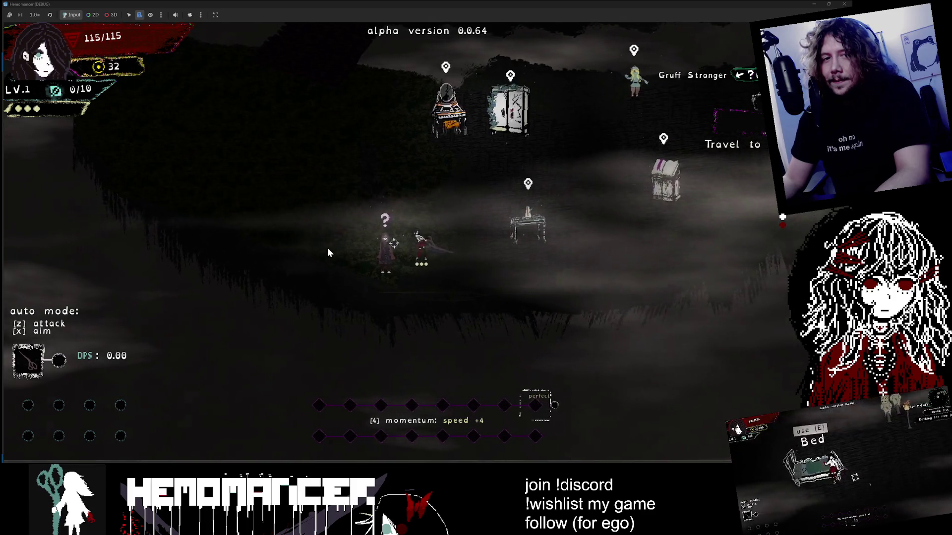
Talk through the Gruff Stranger's request for 50 yellow thingies
key("e")
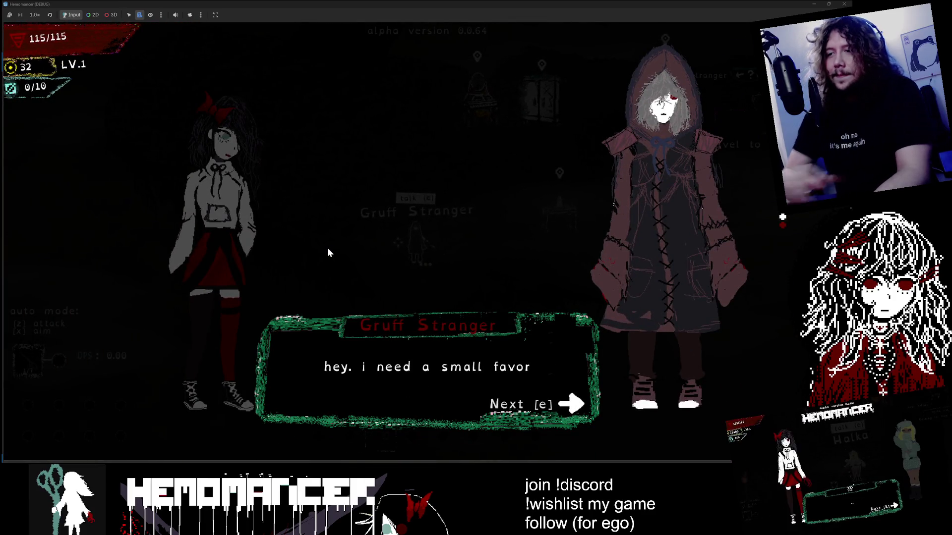
key("e")
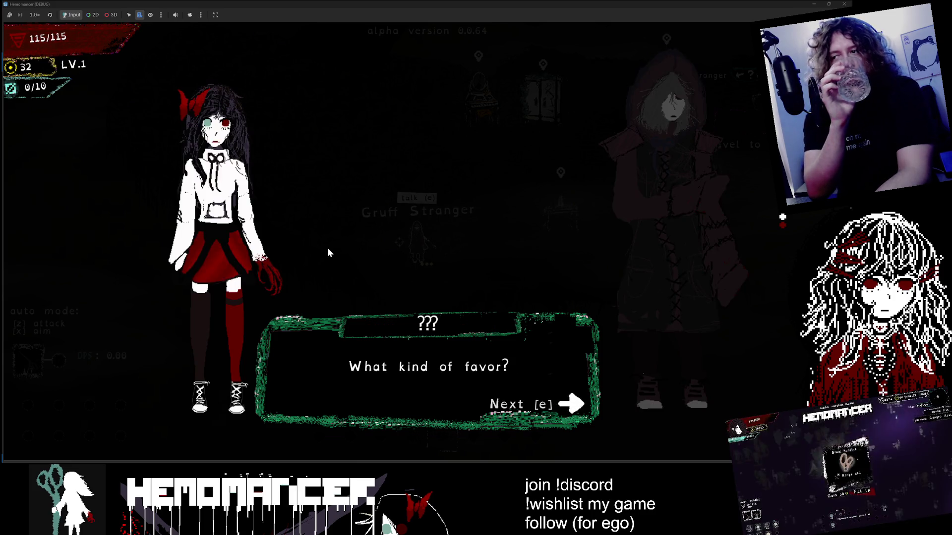
key("e")
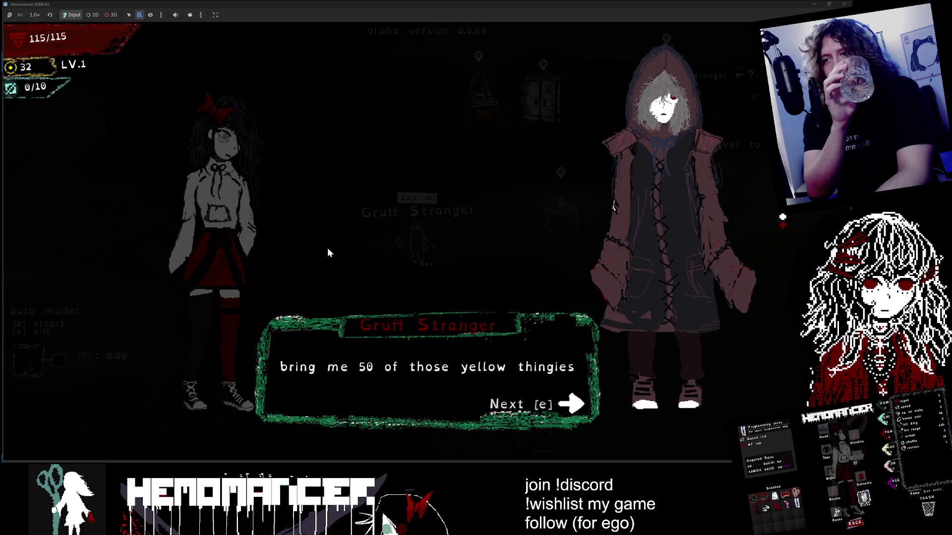
key("e")
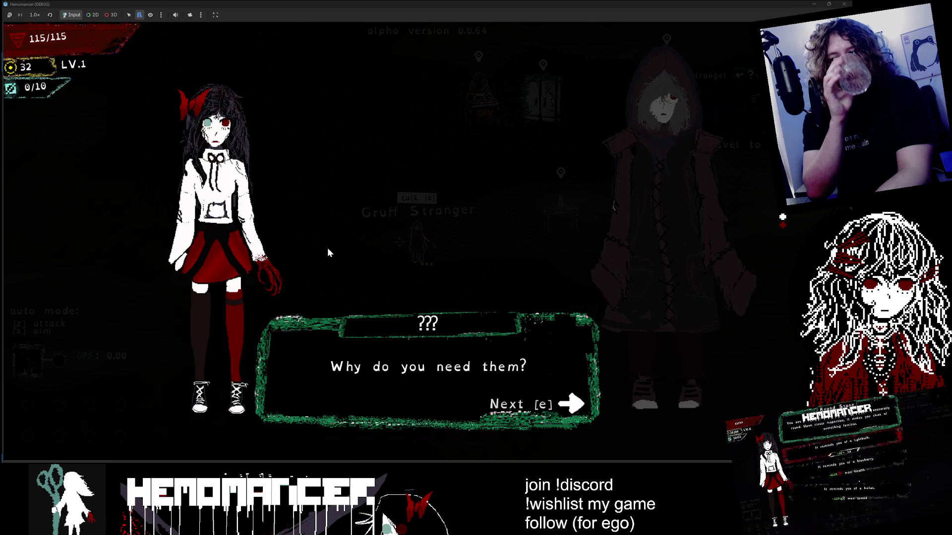
key("e")
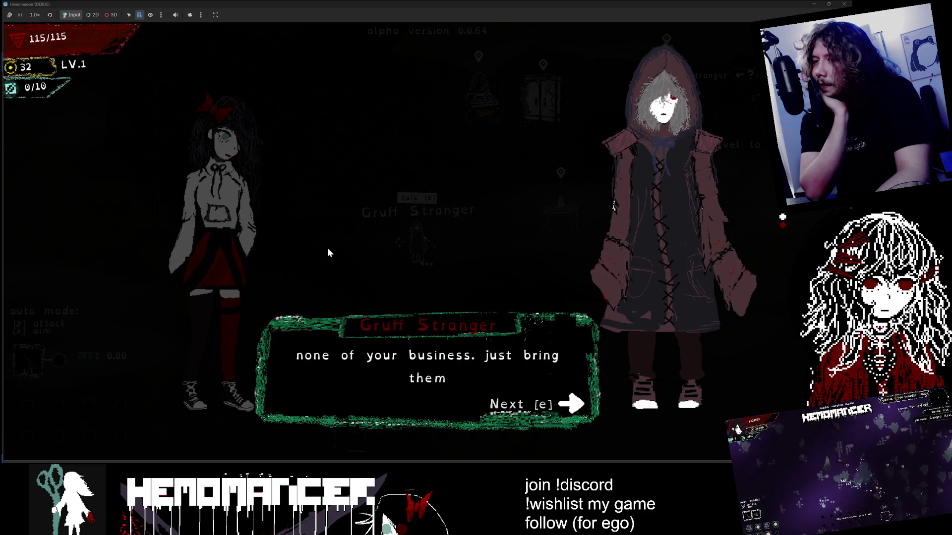
key("e")
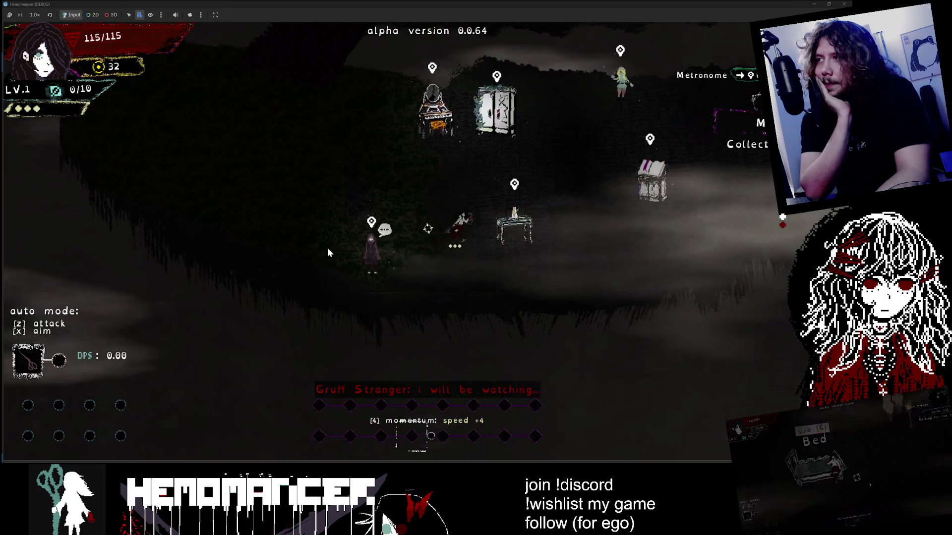
Walk across the hub to the wardrobe and open its equipment screen
key("d")
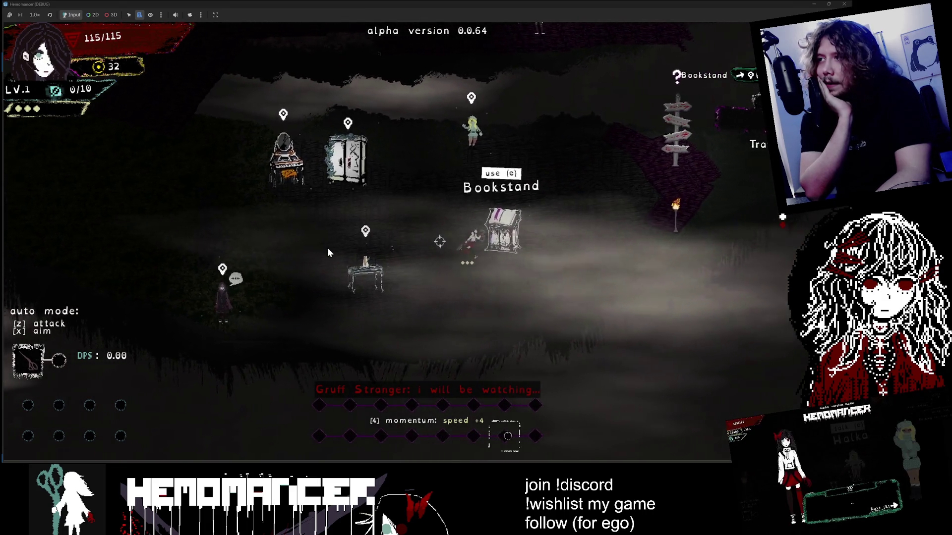
key("d")
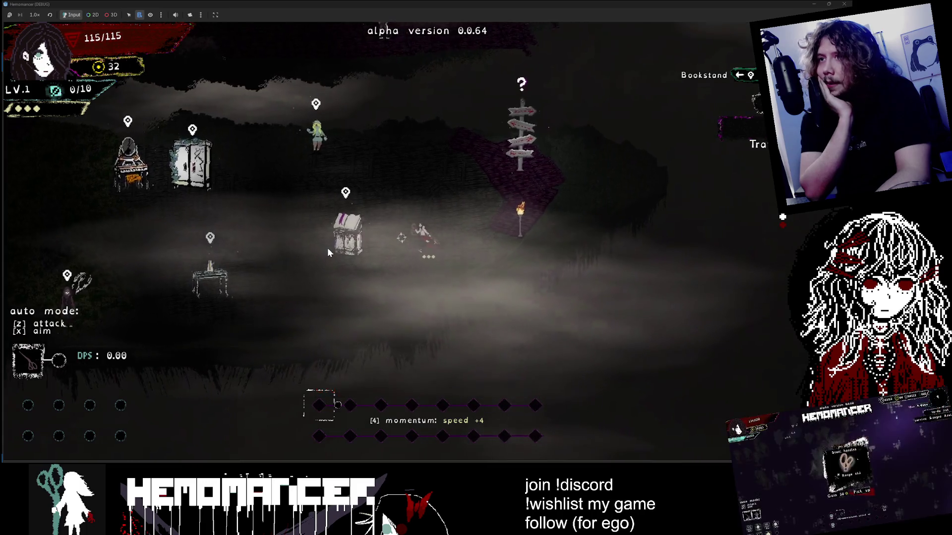
key("a")
key("w")
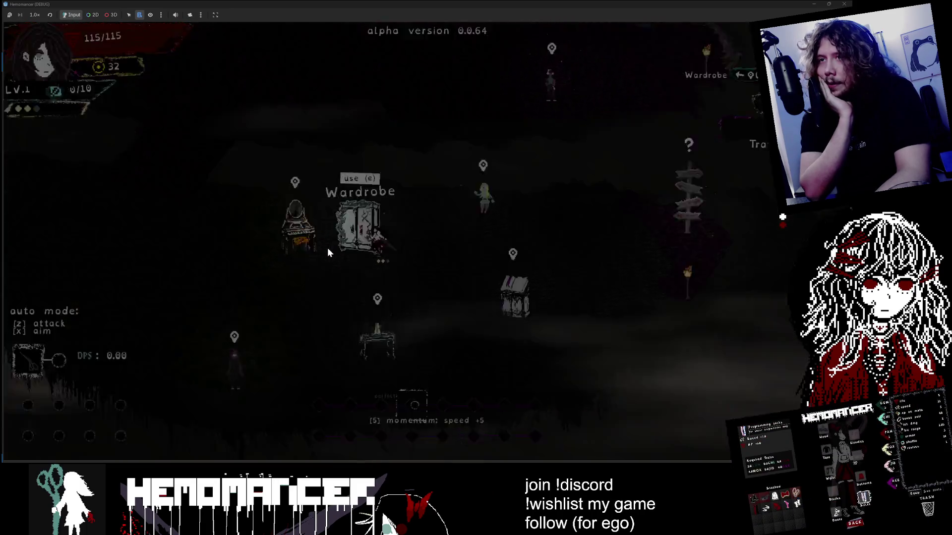
key("e")
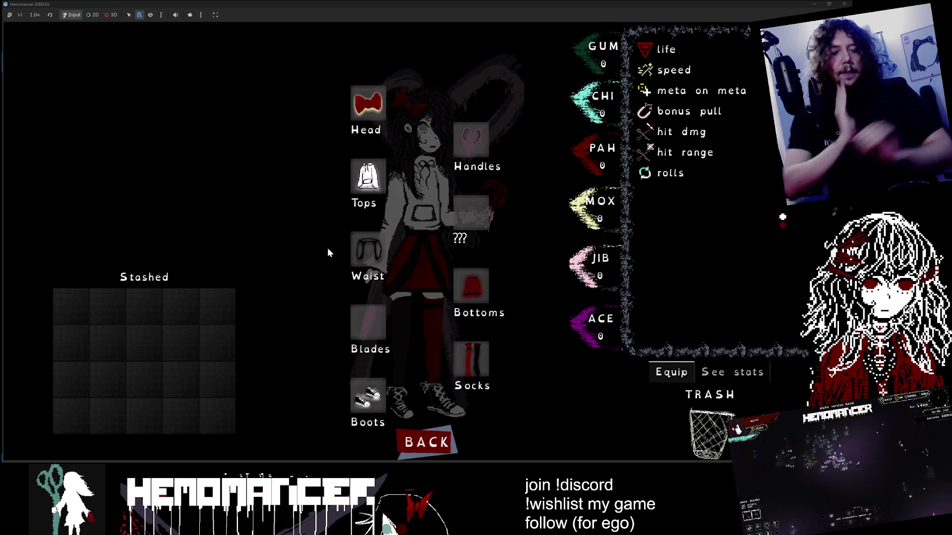
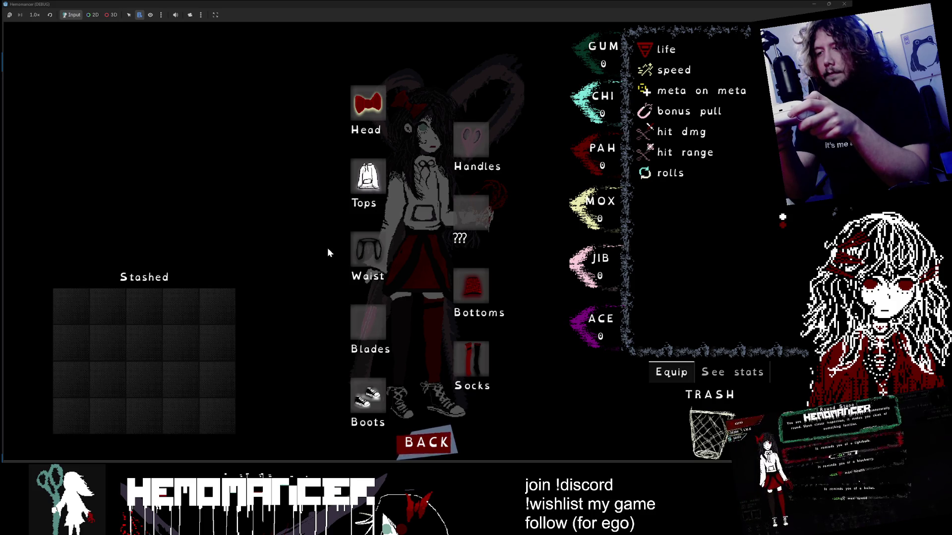
Close and reopen the wardrobe screen
key("Escape")
key("Return")
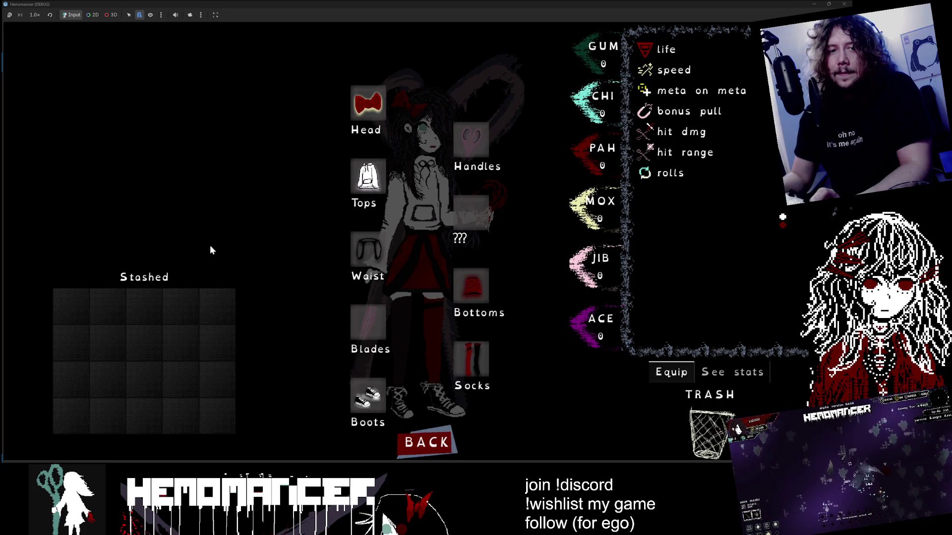
key("Tab")
key("Tab")
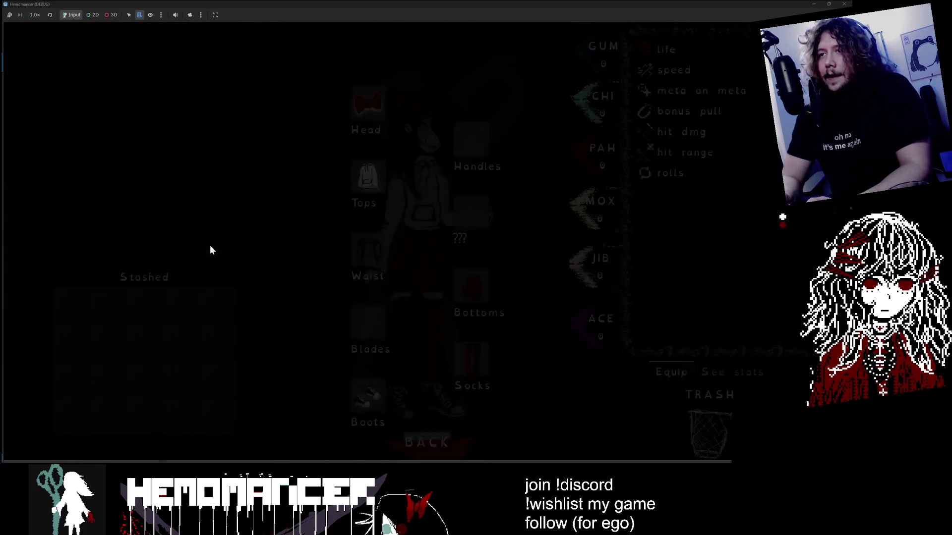
Keep the Suspenders worn, move the Rusty blades to the stash, and leave the wardrobe
mouse_move(360, 249)
left_mouse_down()
mouse_move(180, 323)
mouse_move(181, 303)
mouse_move(180, 353)
mouse_move(178, 339)
mouse_move(367, 253)
left_mouse_up()
mouse_move(369, 322)
left_mouse_down()
mouse_move(181, 307)
mouse_move(370, 324)
left_mouse_up()
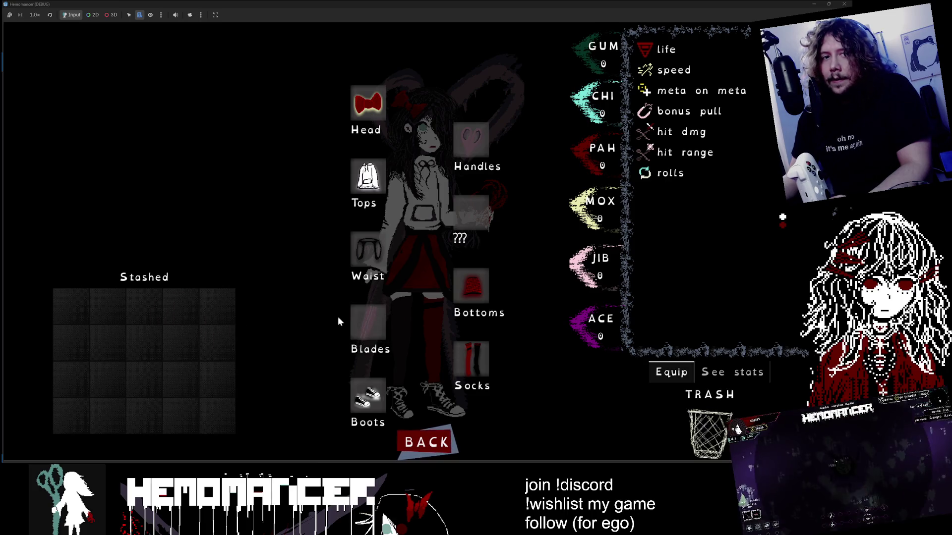
key("Escape")
Browse the Vanity's stat investment options, then select BACK to return to the world
key("e")
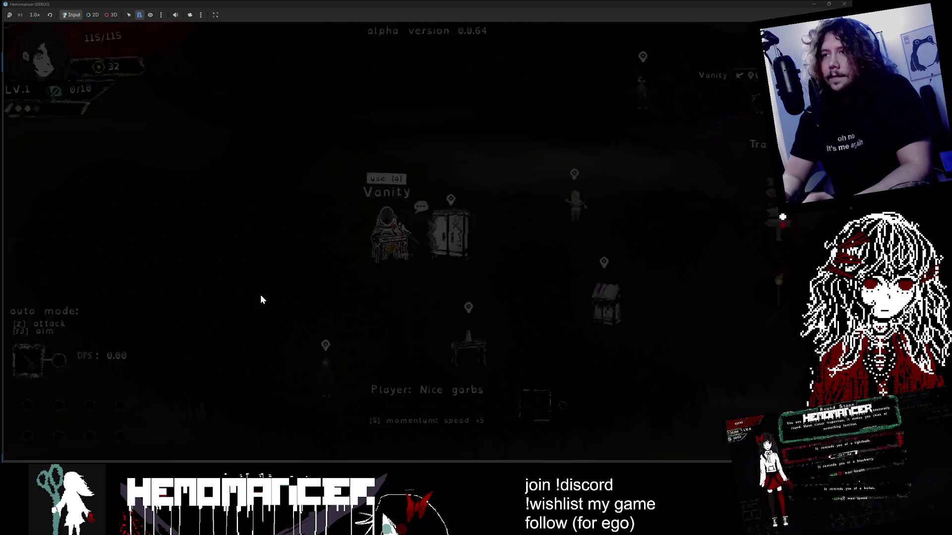
key("Right")
key("Right")
key("Right")
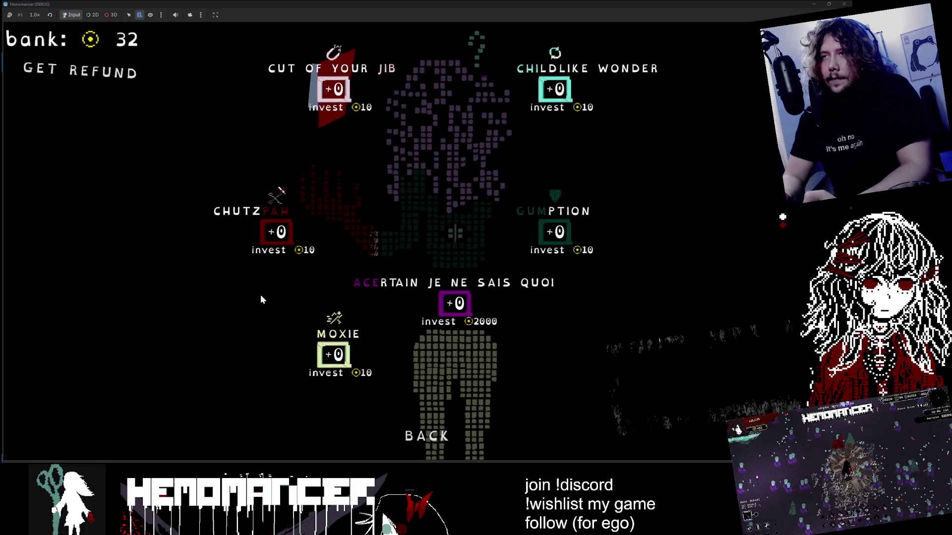
key("Right")
key("Right")
key("Left")
key("Left")
key("Left")
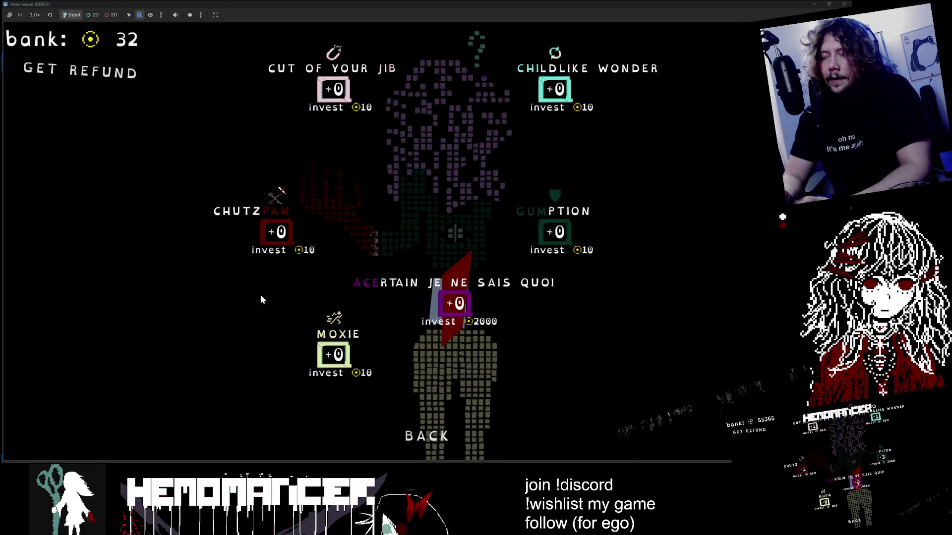
key("Left")
key("Left")
key("e")
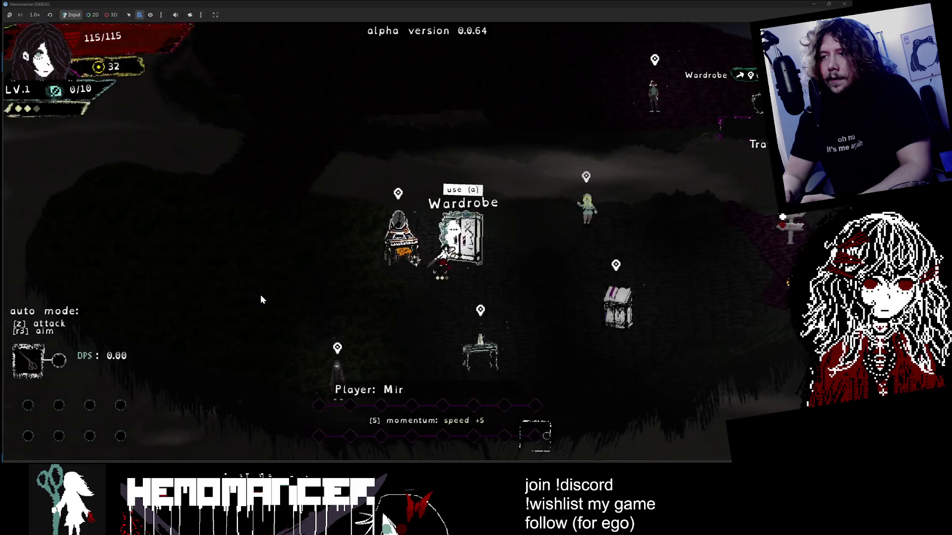
Walk the character around the hub, up to the Bookstand and back down
key("Right")
key("Down")
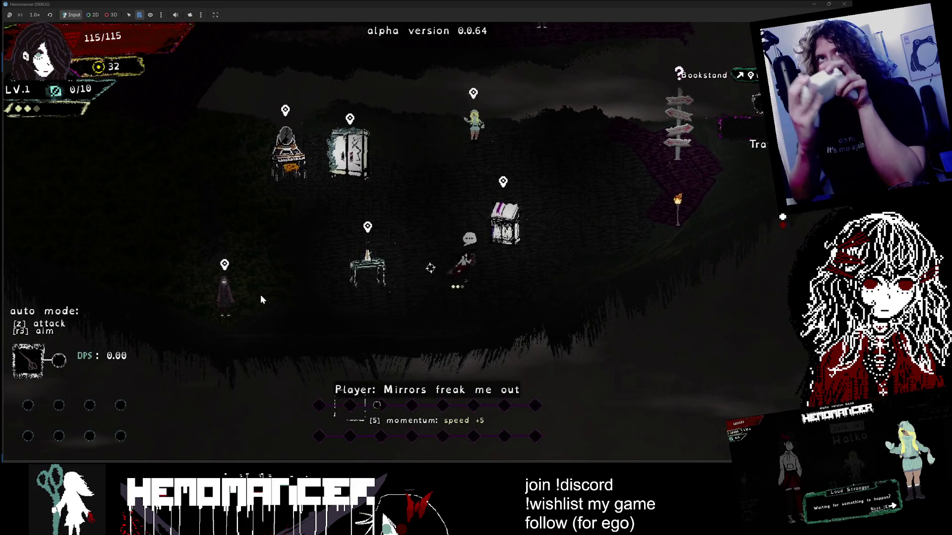
key("Up")
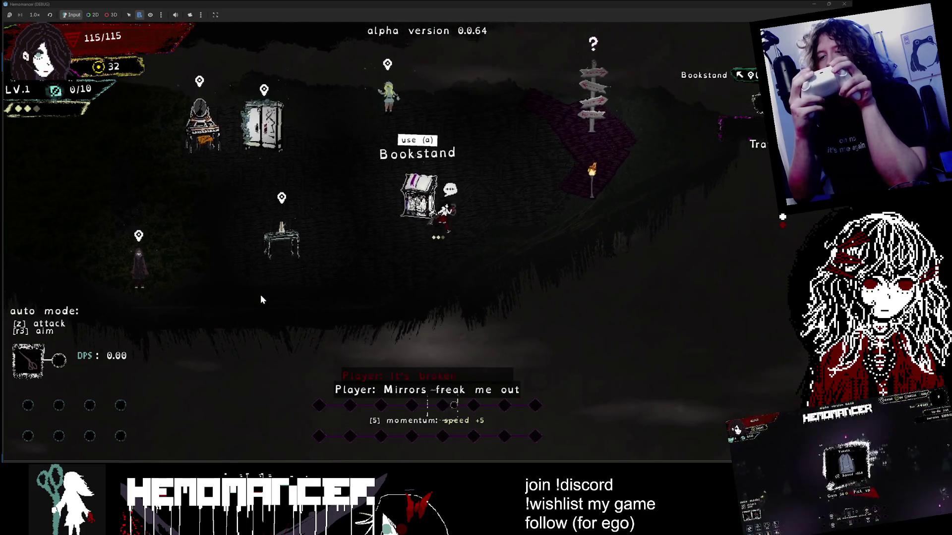
key("Down")
key("Left")
key("Up")
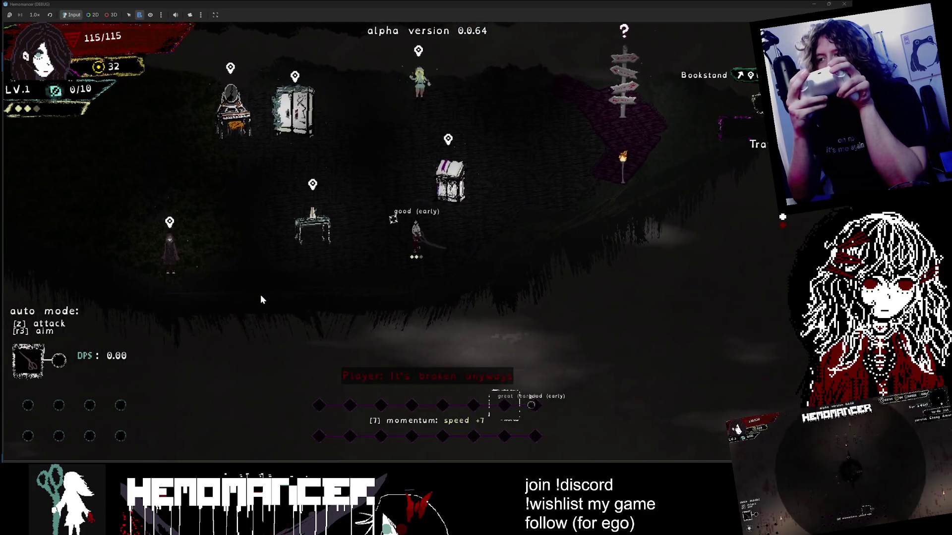
key("Left")
key("Down")
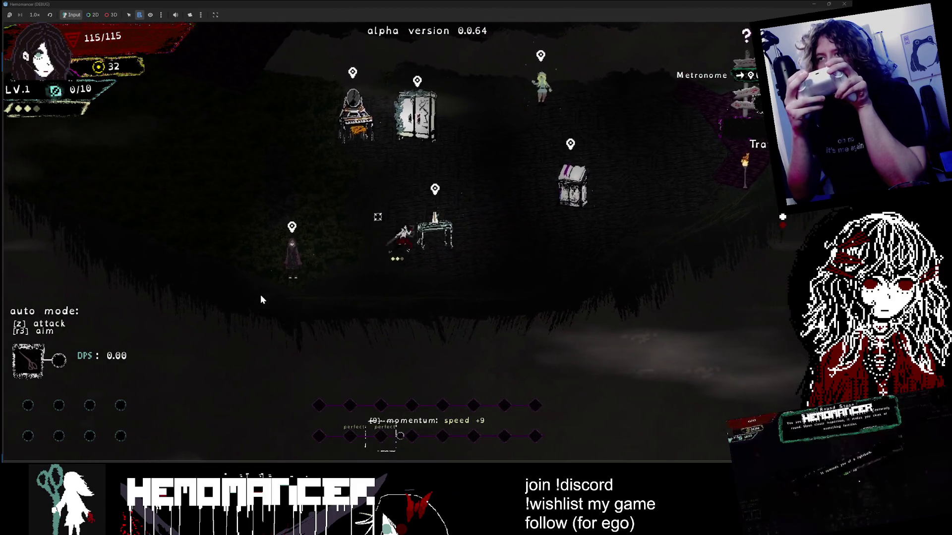
Walk right across the hub, then back left to the Bookstand
key("Right")
key("Up")
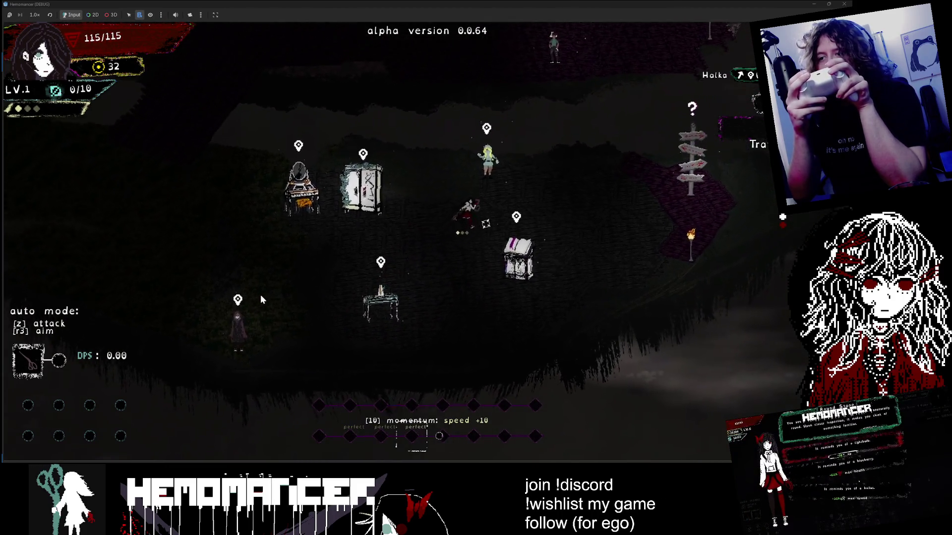
key("Right")
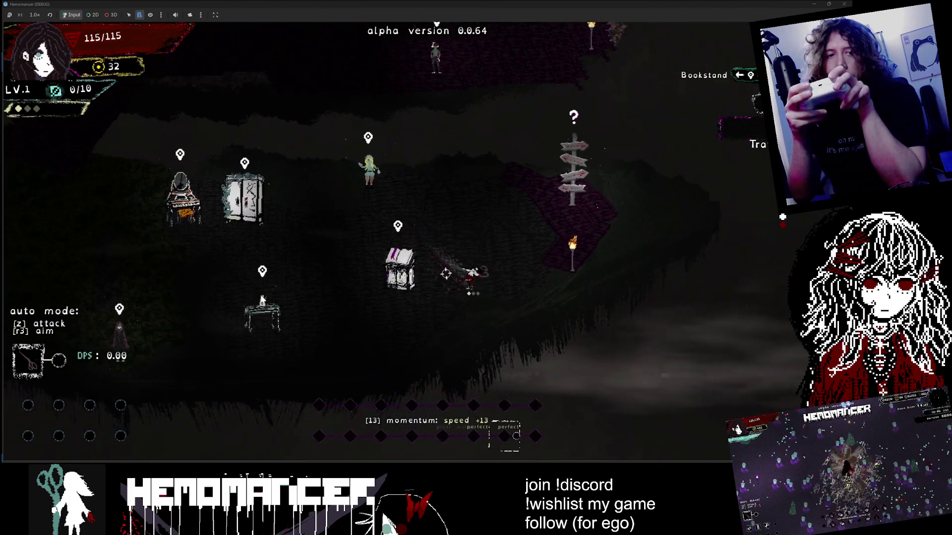
key("Left")
key("Up")
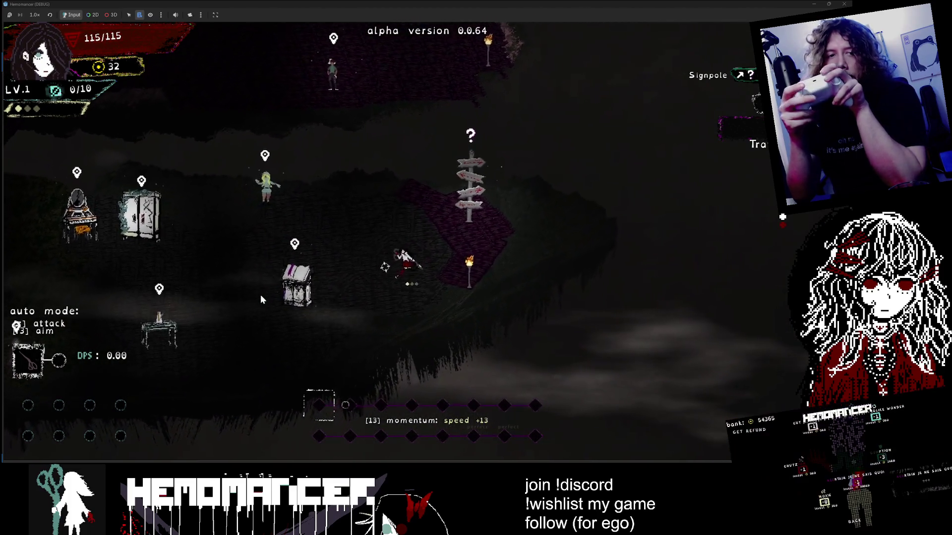
key("Left")
key("Down")
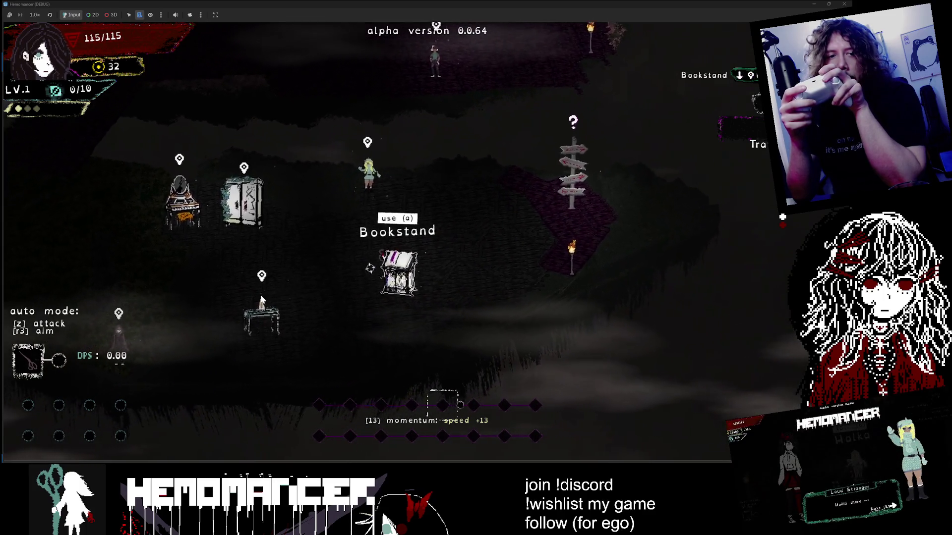
Walk from the Bookstand past the Metronome and Wardrobe up to the Vanity
key("Left")
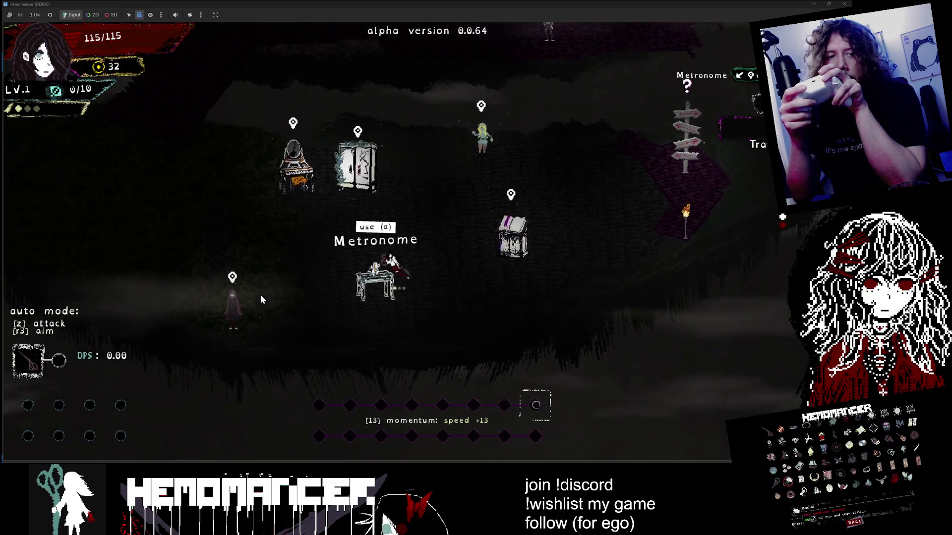
key("Left")
key("Up")
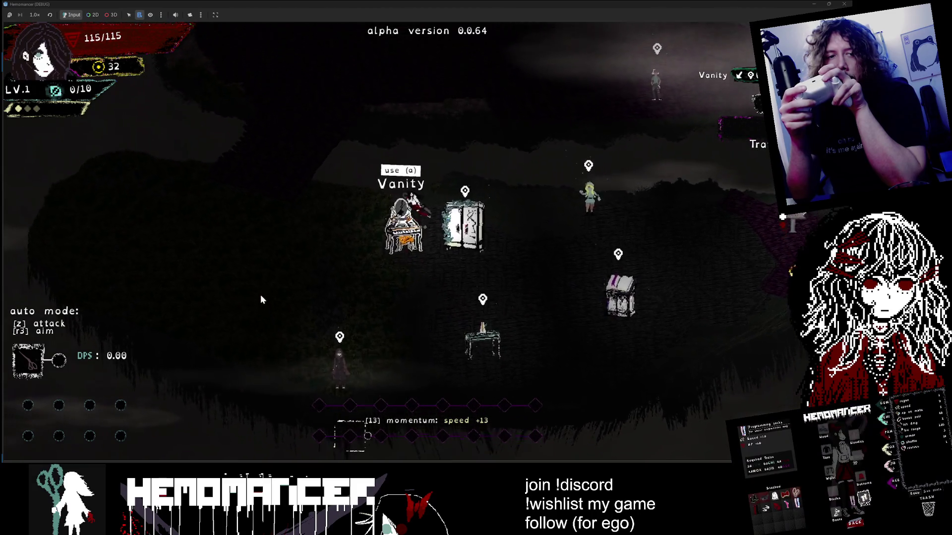
key("Right")
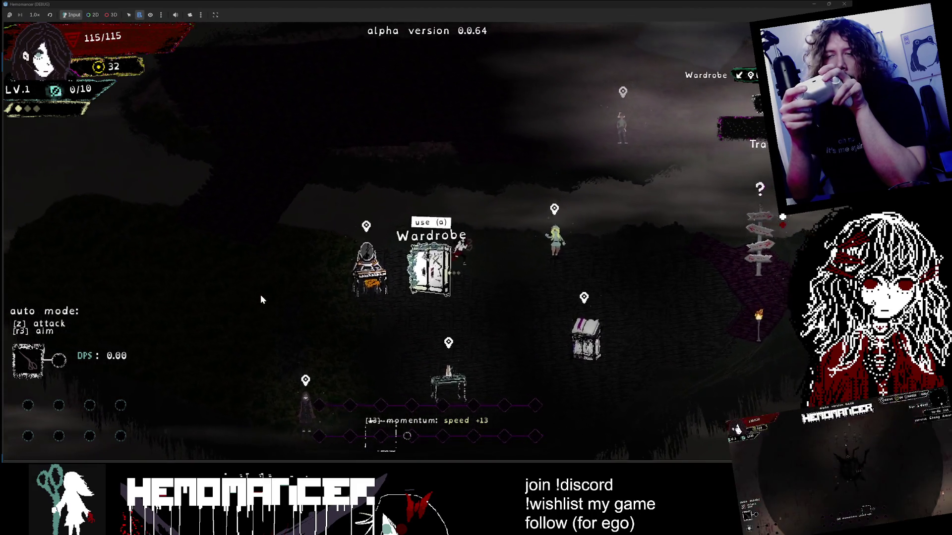
key("Down")
key("Up")
Open and close the Vanity investment screen, then open the Wardrobe's equipment screen
key("z")
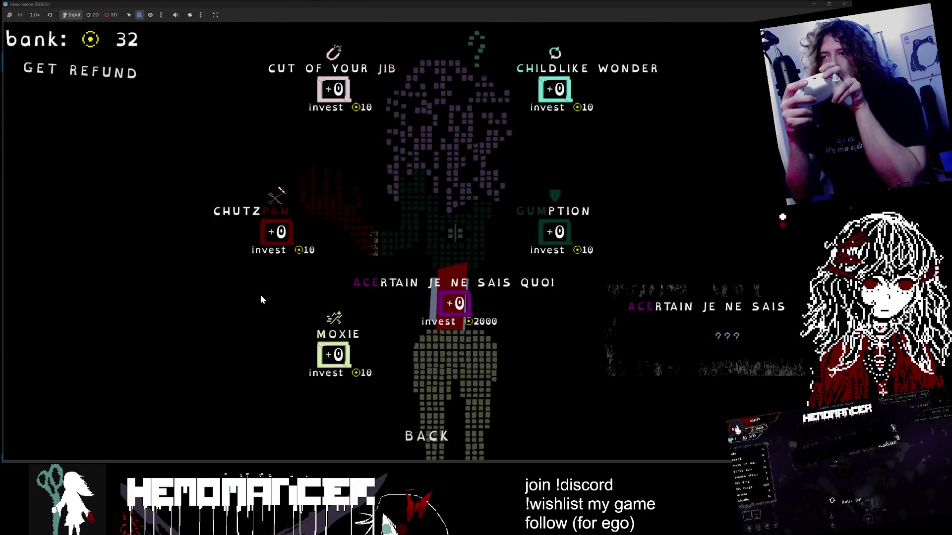
key("Escape")
key("Right")
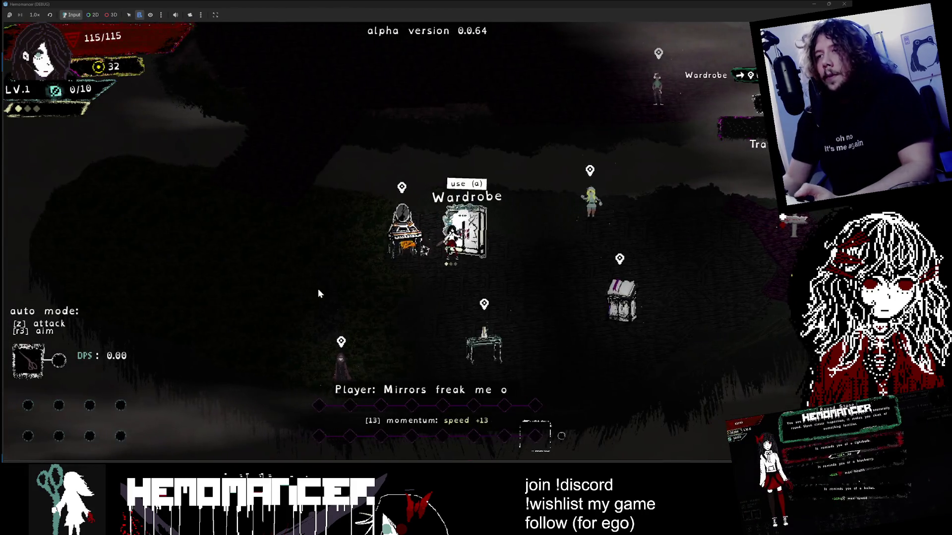
key("z")
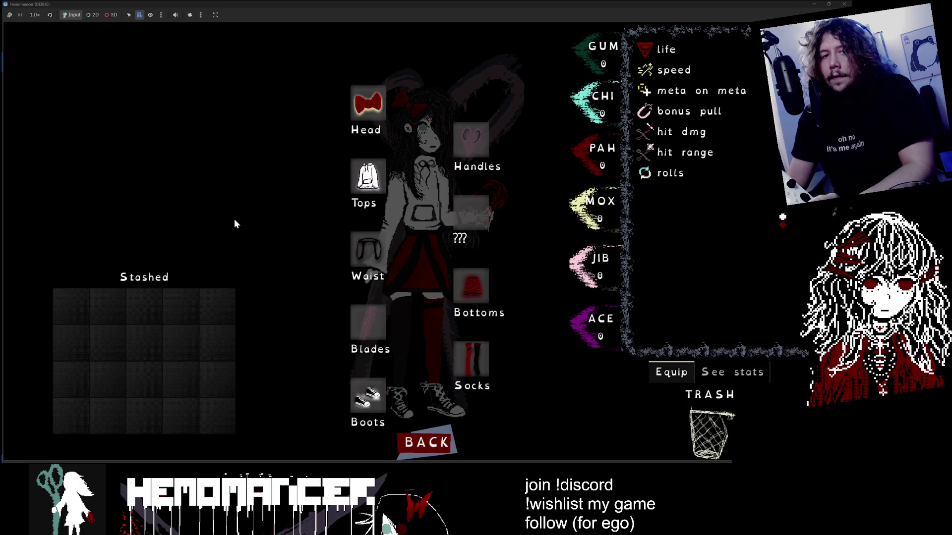
Close the equipment screen, then open and exit the Vanity investment screen twice
mouse_move(356, 106)
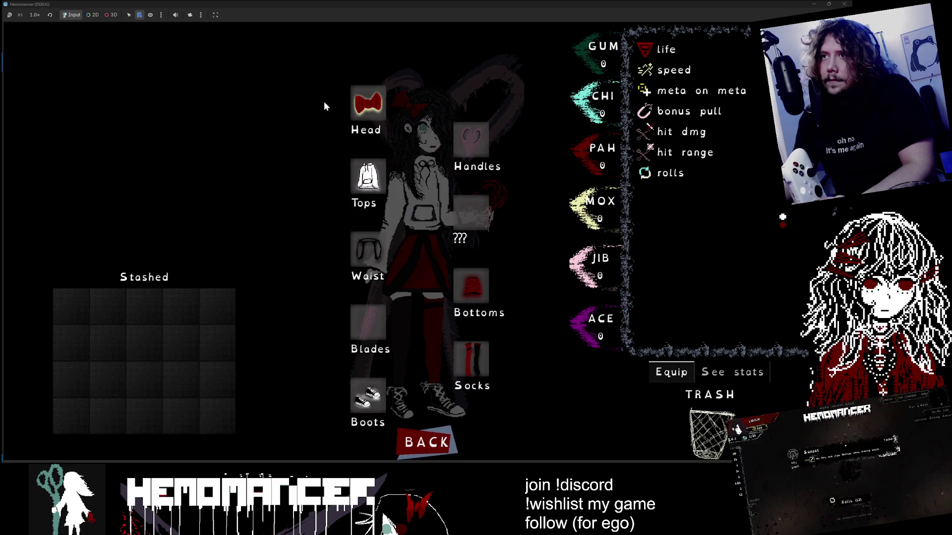
key("Escape")
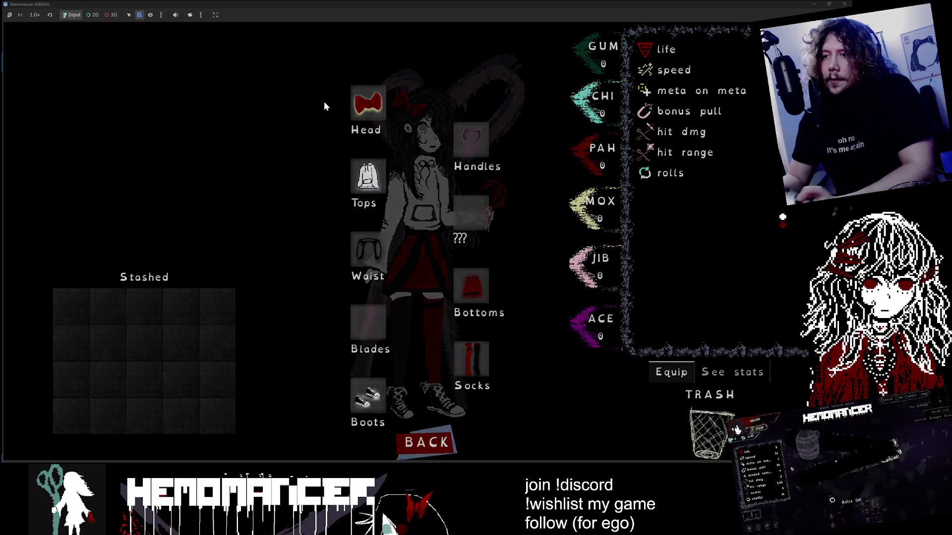
key("Right")
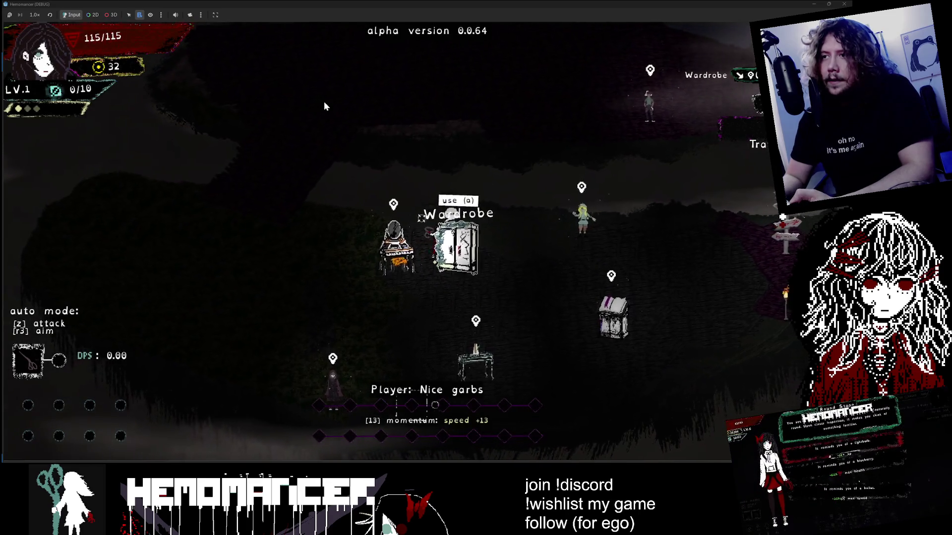
key("a")
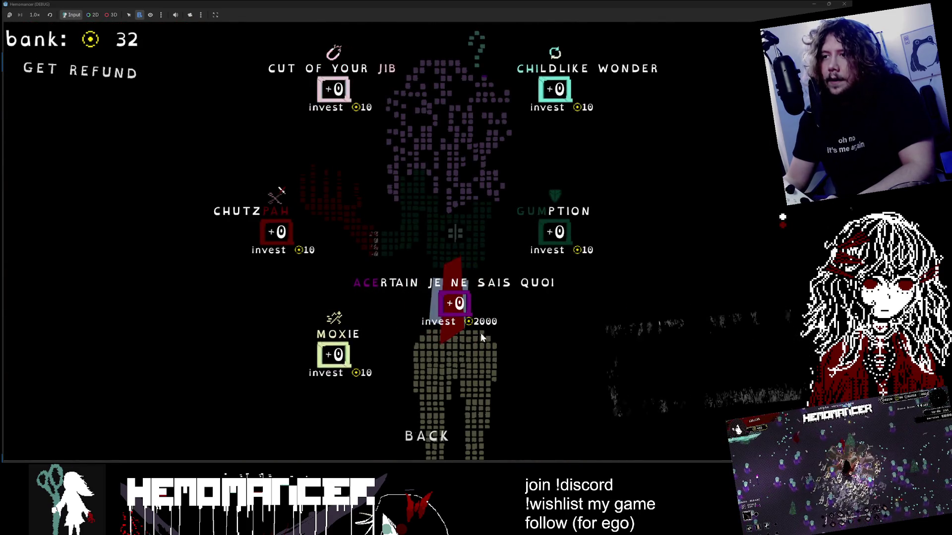
left_click(431, 431)
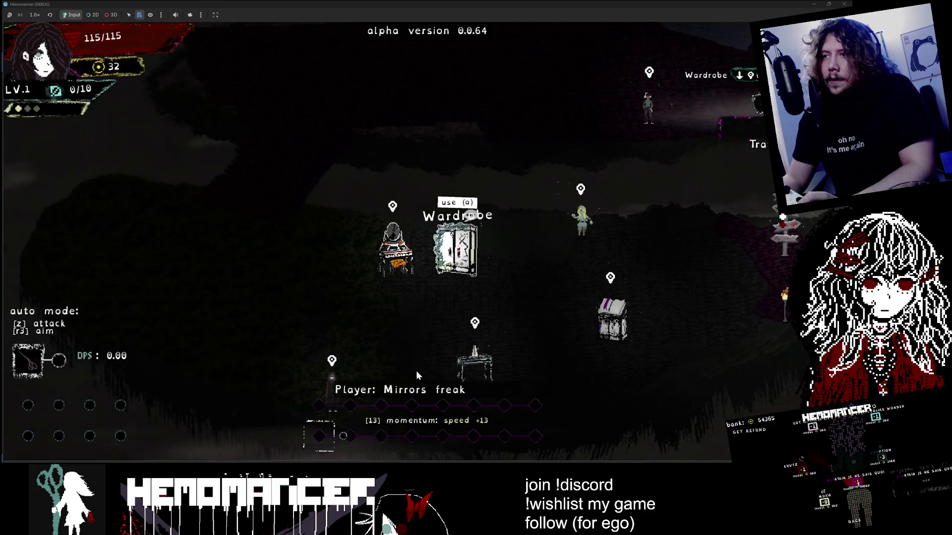
key("e")
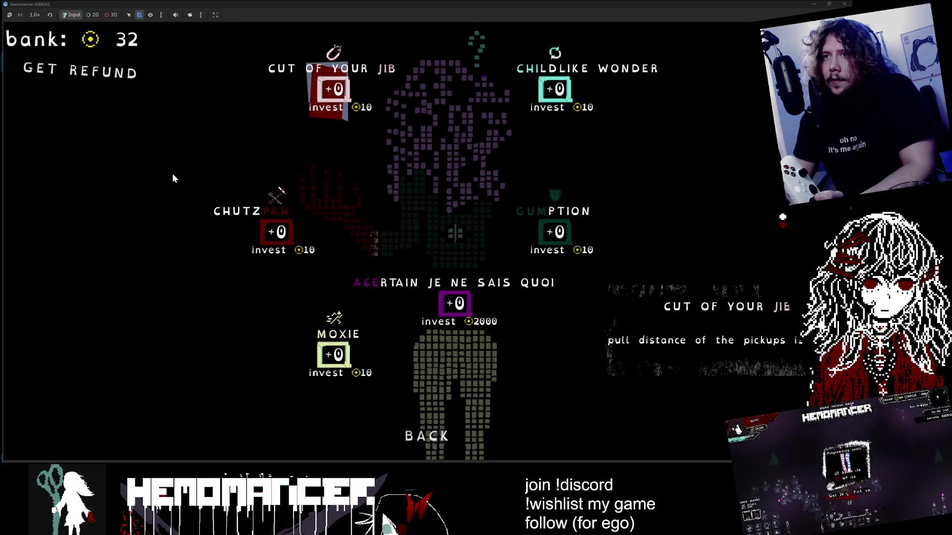
key("Down")
key("Down")
key("Return")
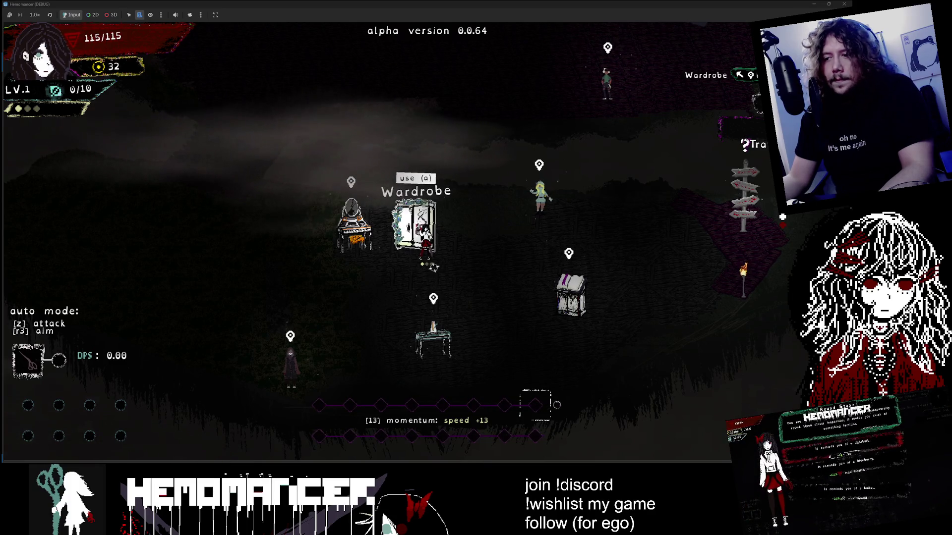
In Obsidian, paste the controller-moves-cursor question into the demo to-do note, then minimize it
key("alt+Tab")
left_click(485, 366)
key("shift+2")
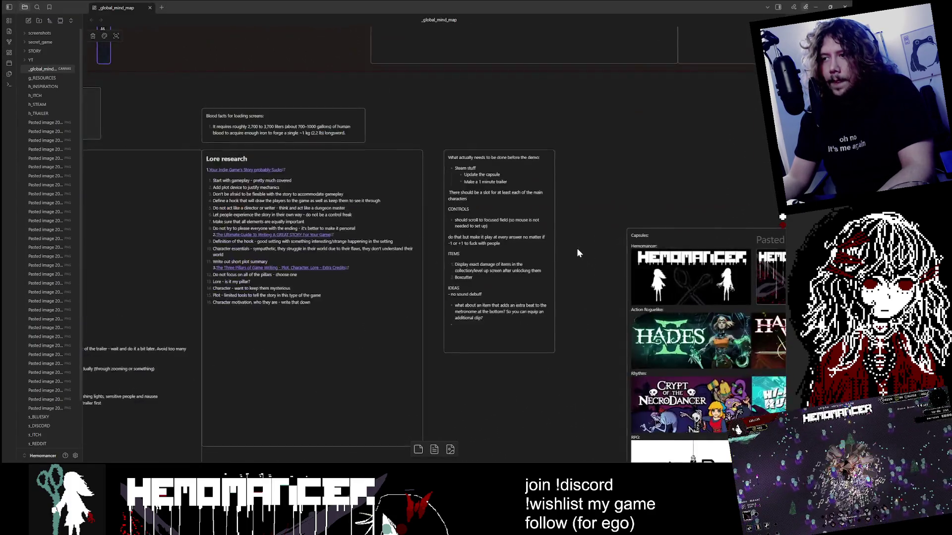
double_click(418, 254)
key("ctrl+v")
left_click(581, 199)
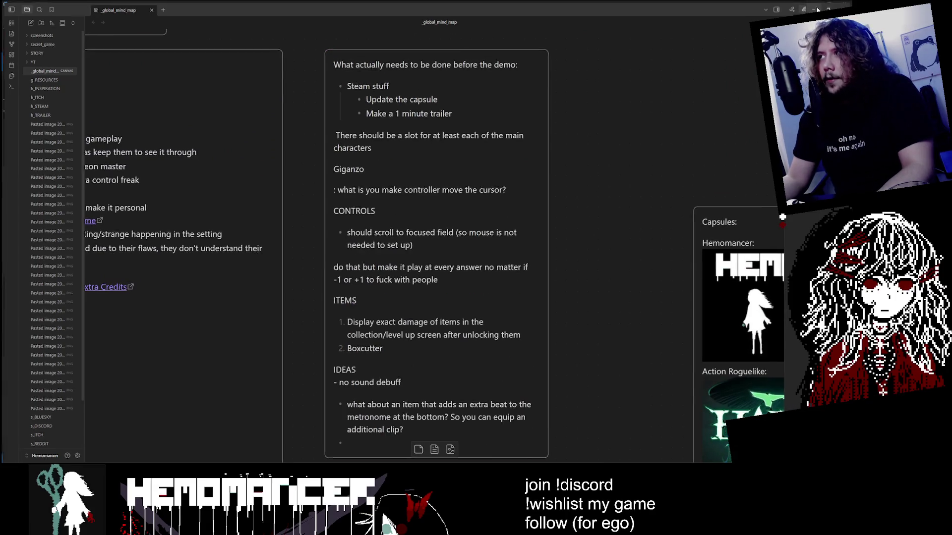
left_click(817, 7)
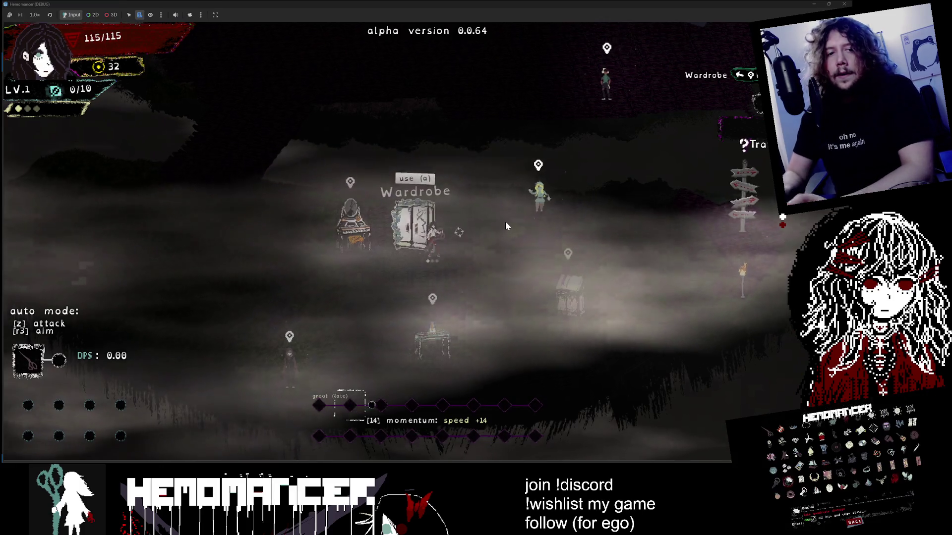
Walk to the Bookstand and read its journal
key("Down")
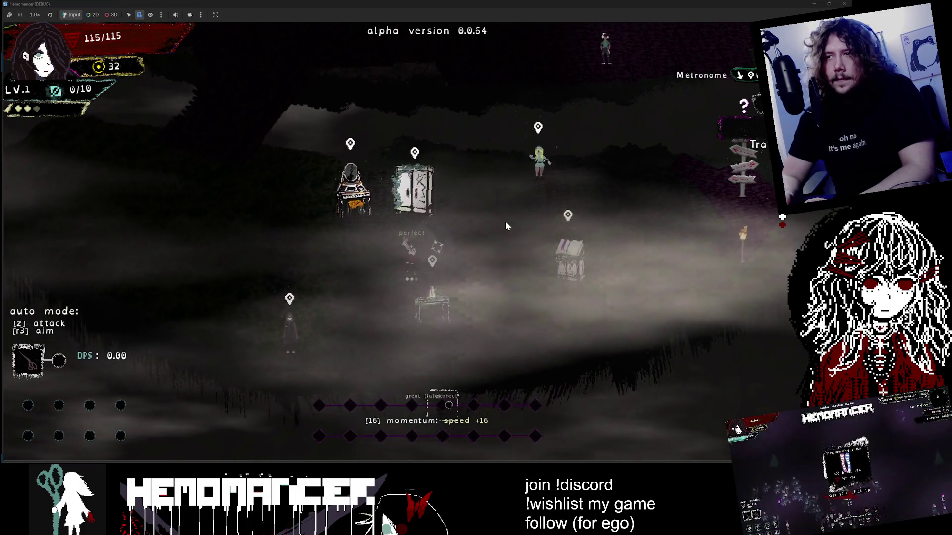
key("Right")
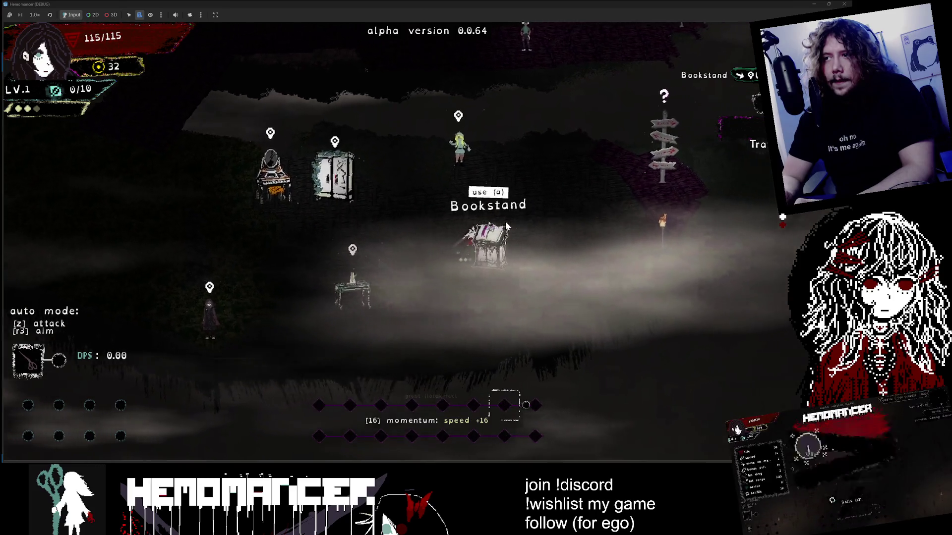
key("a")
key("Escape")
Walk up toward Halka, then over to the signpost
key("Up")
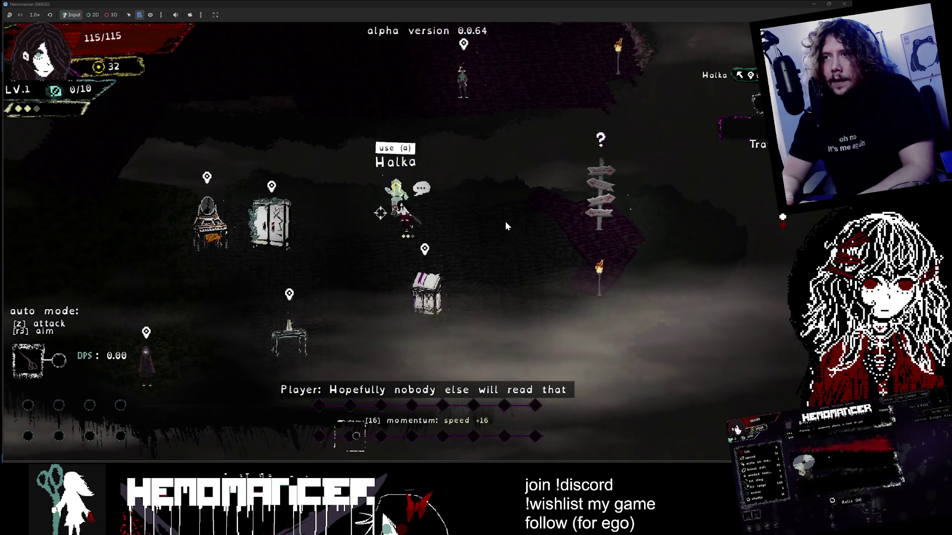
key("Down")
key("Right")
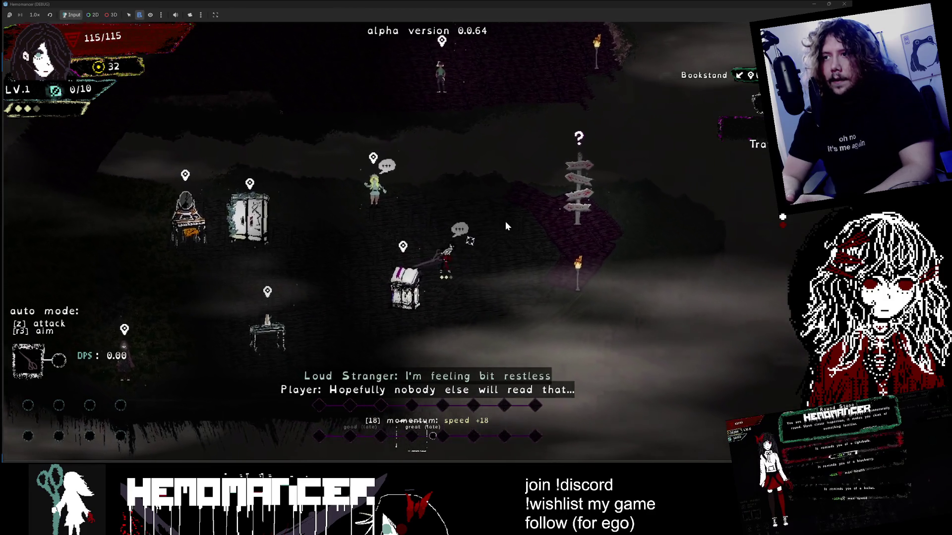
key("Right")
On the travel map, set the destination to Cheag Amar and start the 10:00 run
key("a")
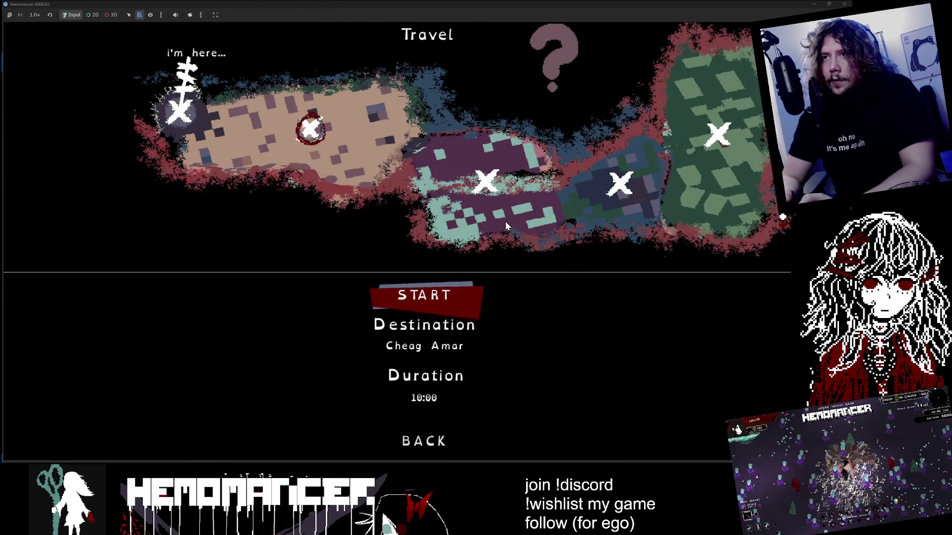
key("Down")
key("Right")
key("Right")
key("Left")
key("Left")
key("Right")
key("Left")
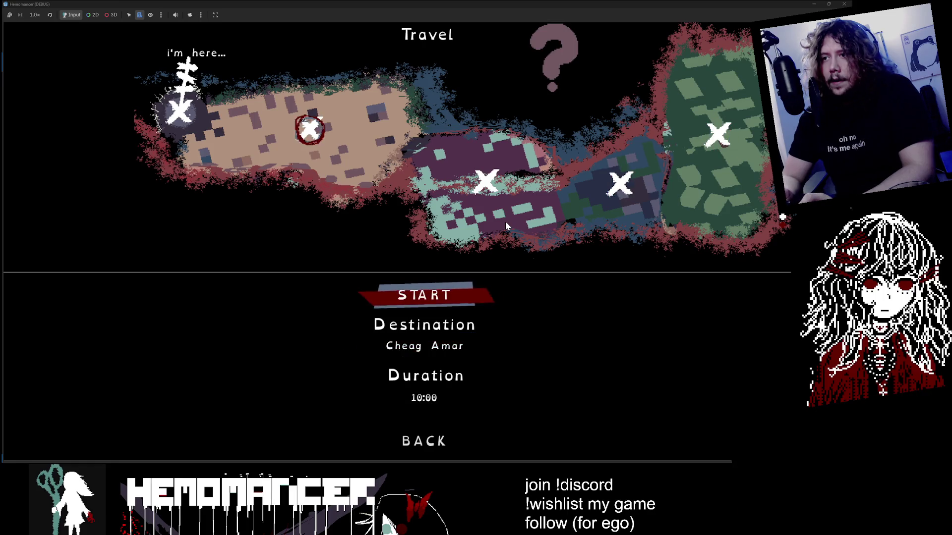
key("a")
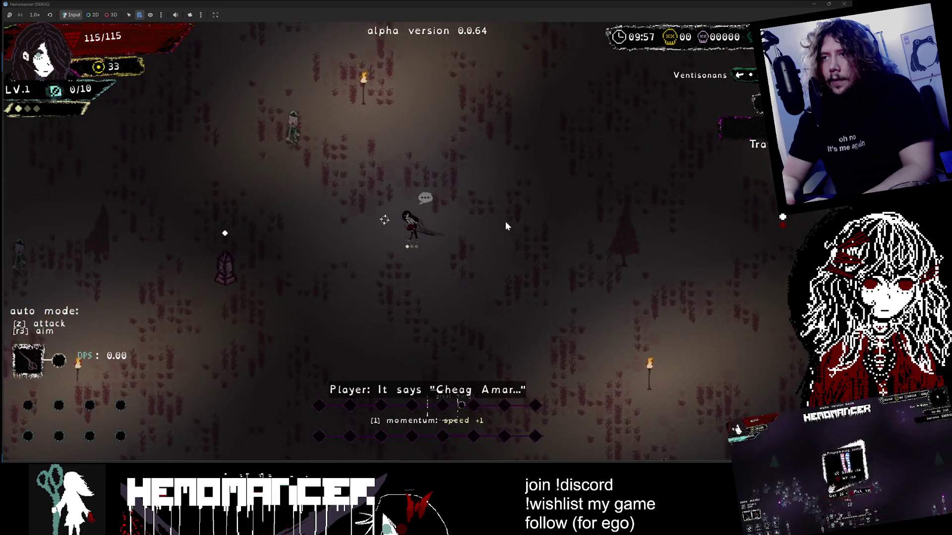
Move around the Cheag Amar field with WASD, auto-attacking enemies toward a level-up
key("w")
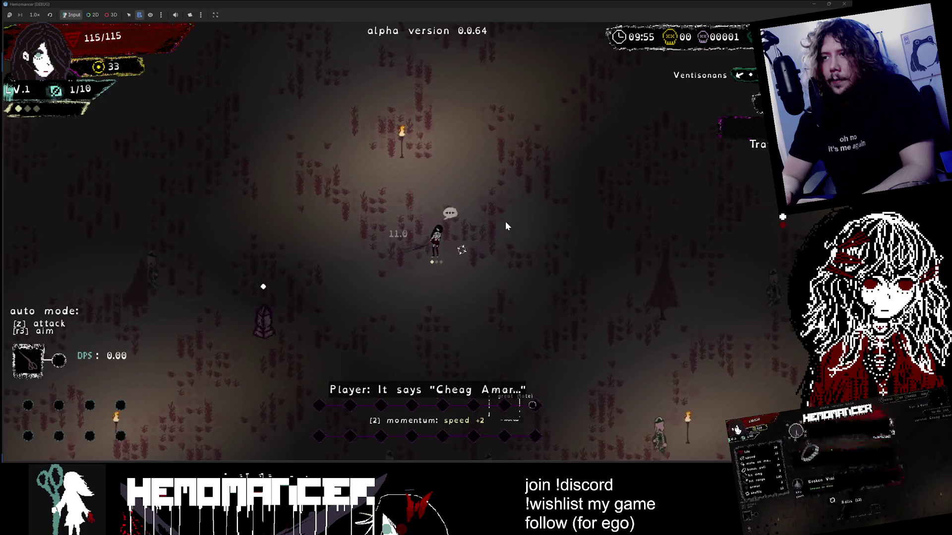
key("s")
key("d")
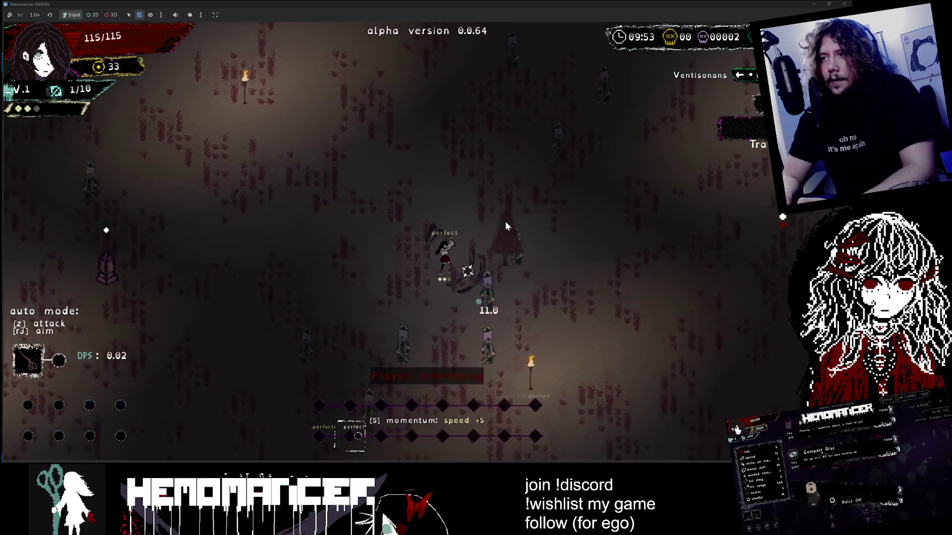
key("s")
key("d")
key("w")
key("d")
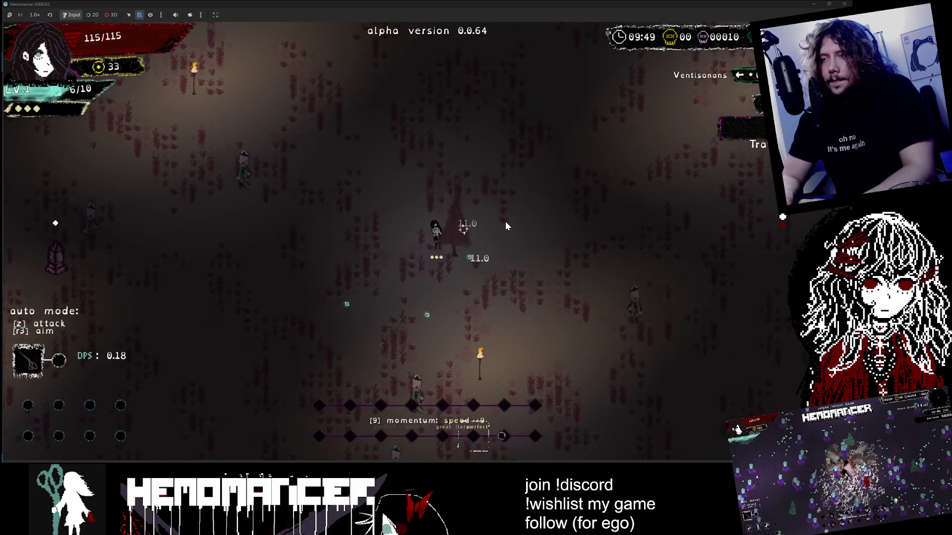
key("w")
key("a")
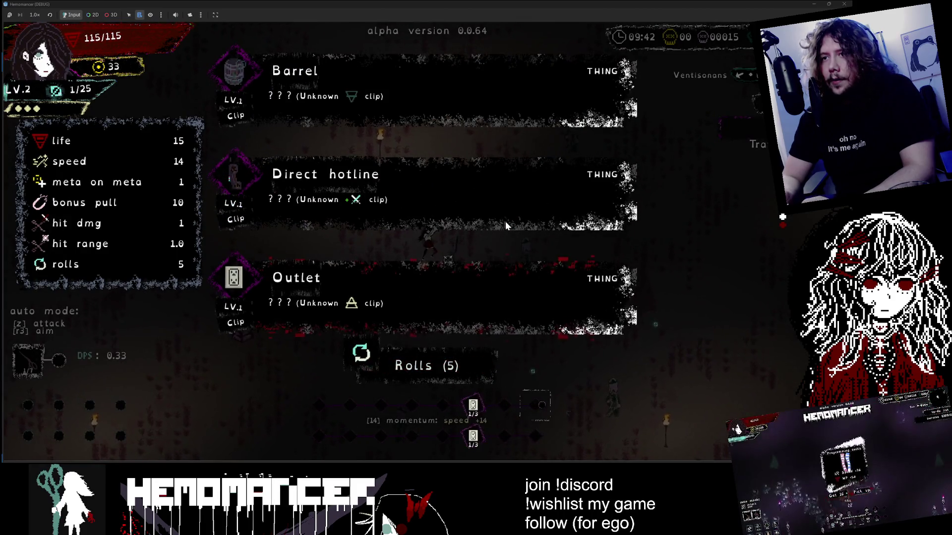
Pick the Outlet clip at level-up, then the Neodymium item for +50 pull
key("Return")
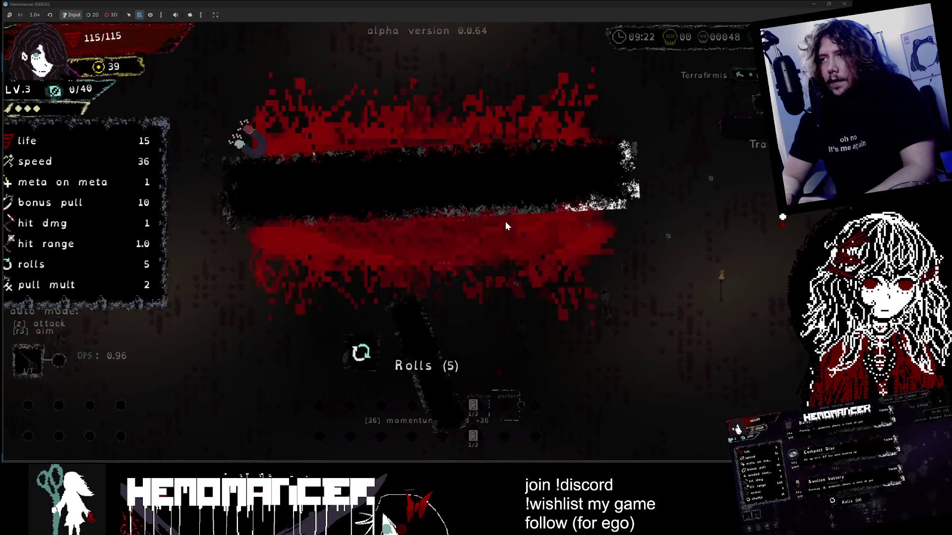
key("z")
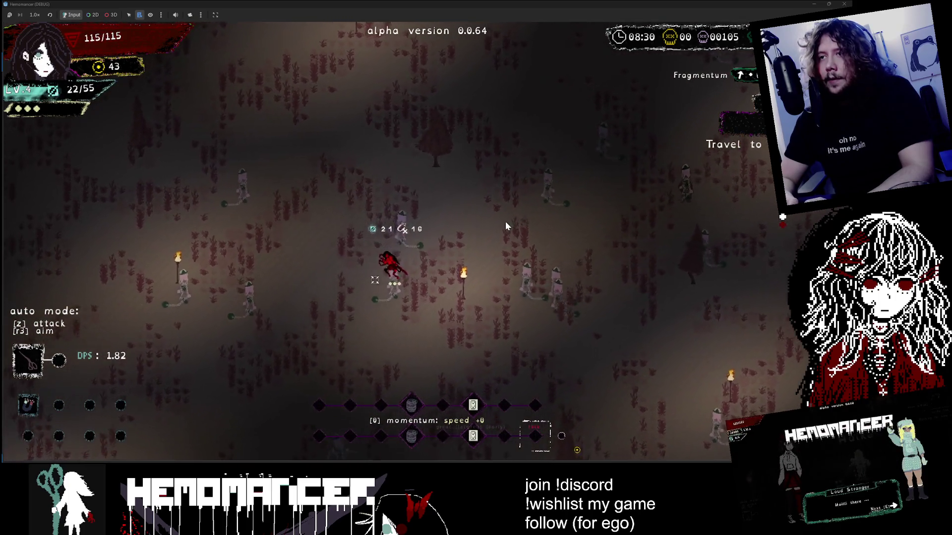
Fight up-left through the field past the torches, then turn back down into the enemies
key("w")
key("a")
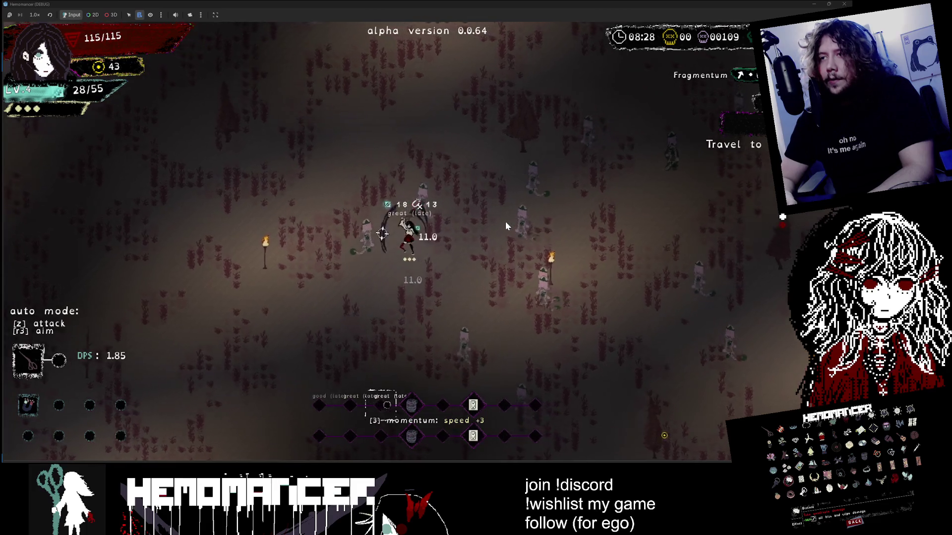
key("a")
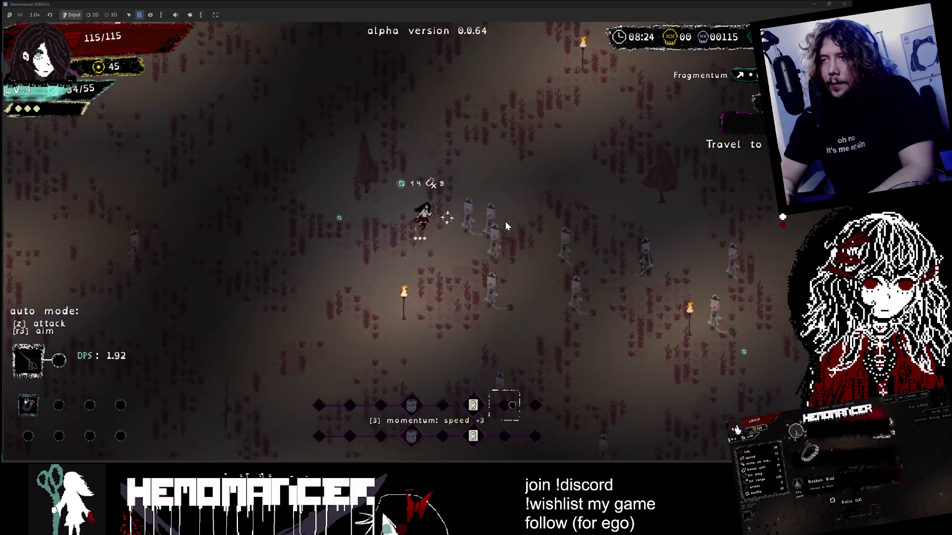
key("w")
key("a")
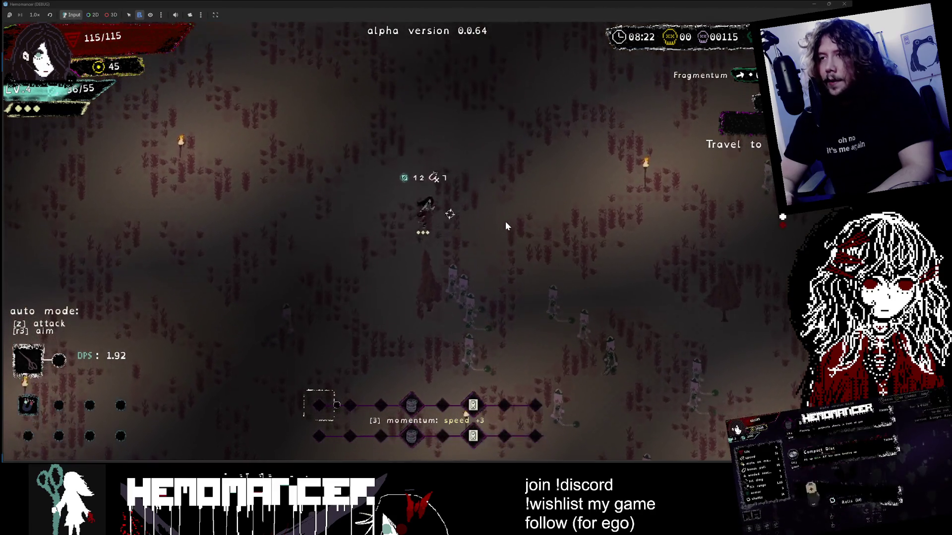
key("w")
key("a")
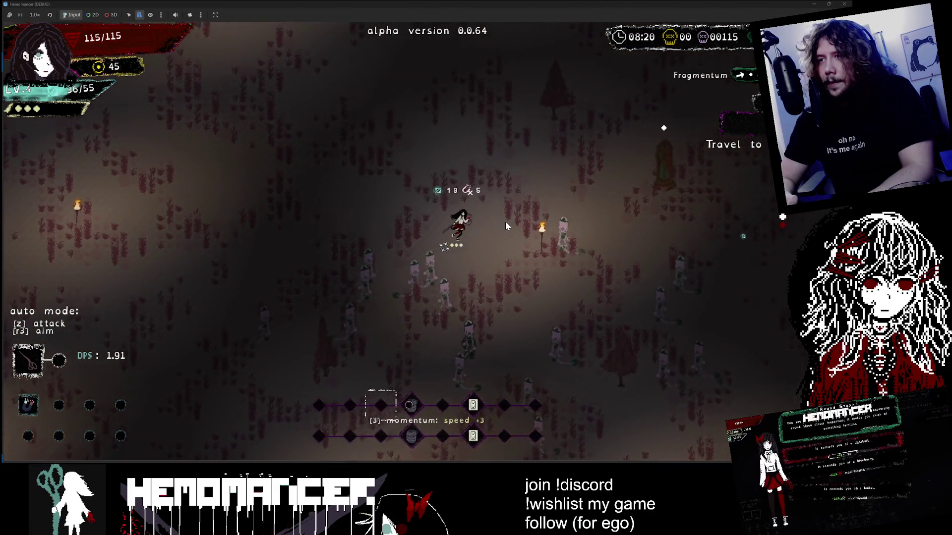
key("w")
key("a")
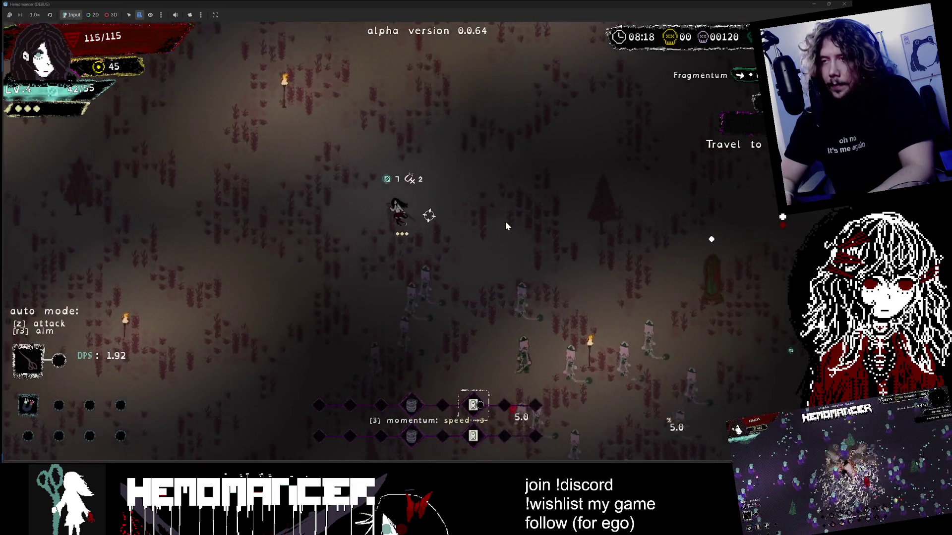
key("w")
key("d")
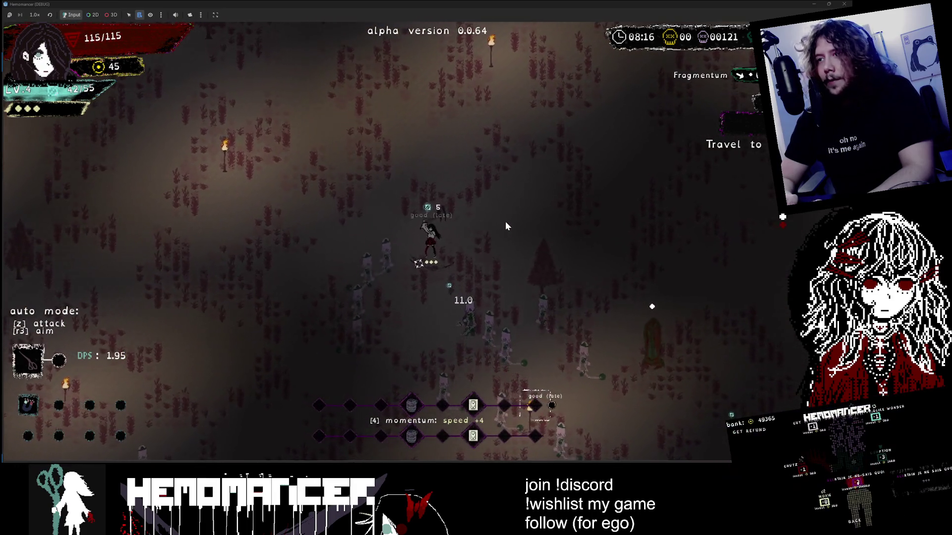
key("s")
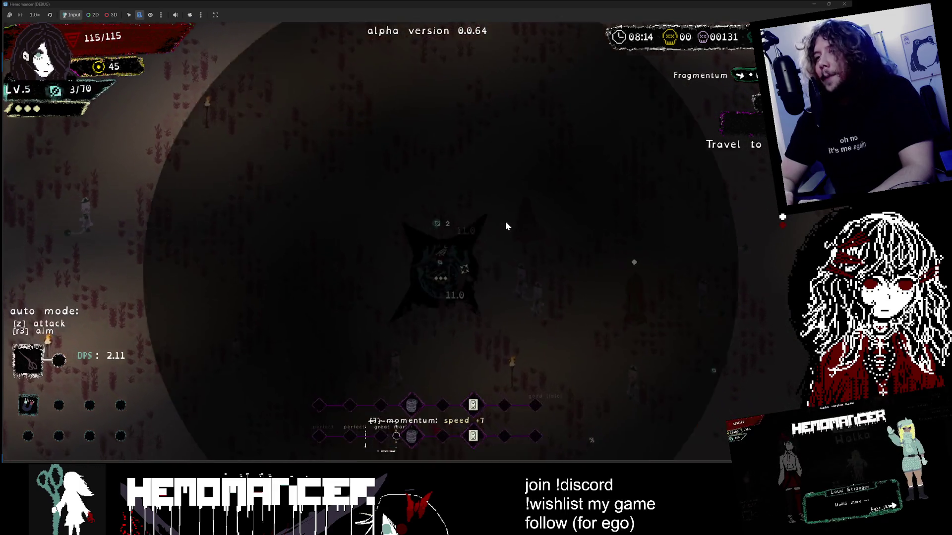
Take a new item at level 5 and walk to the Fragmentum pillar and away
key("Return")
key("d")
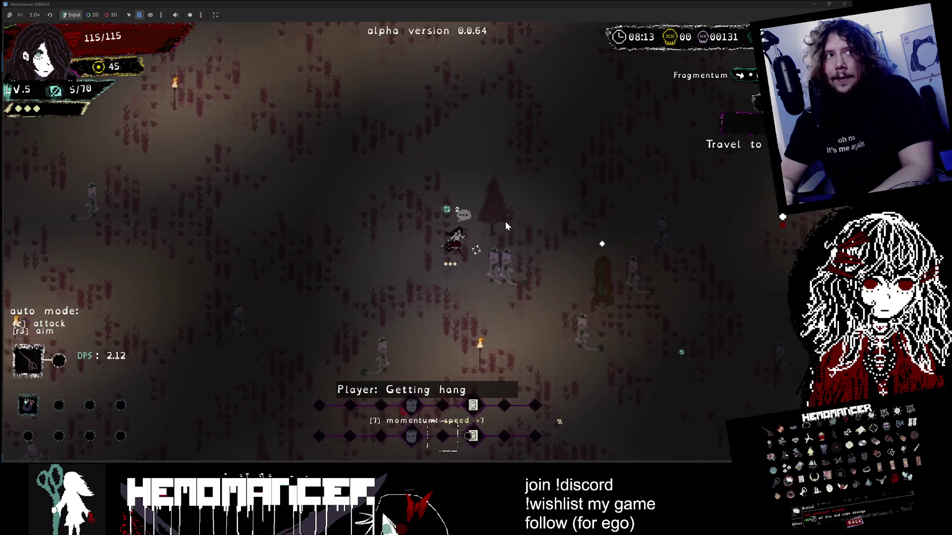
key("s")
key("d")
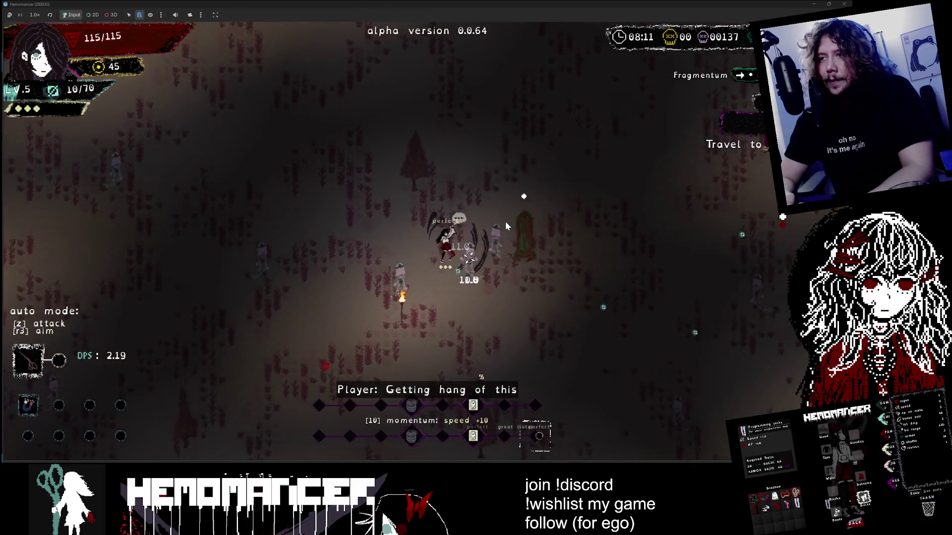
key("d")
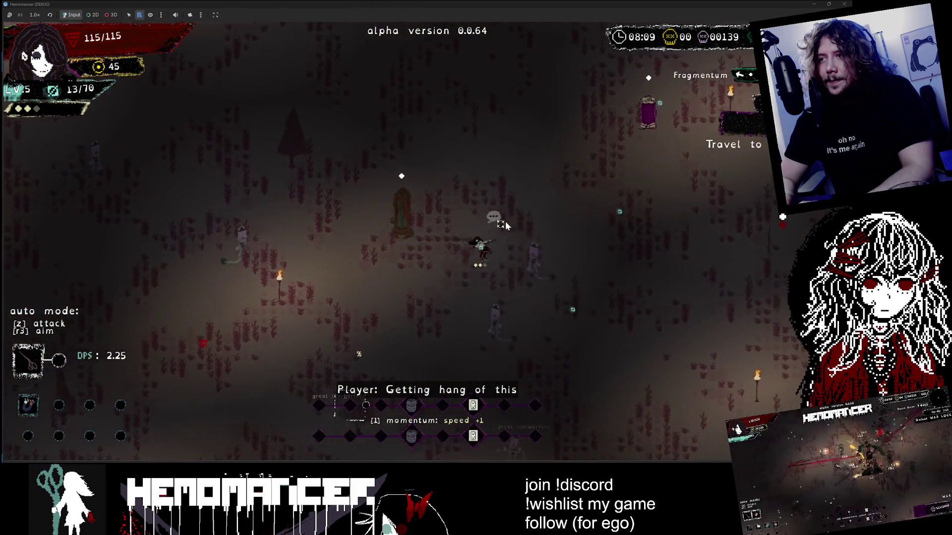
key("w")
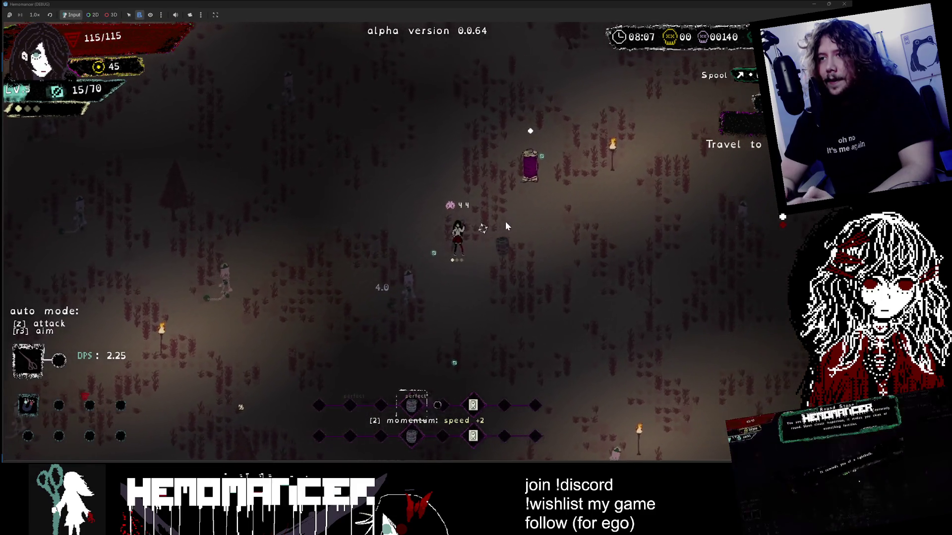
Pause the run and choose to end it, reaching the 'Are you sure?' prompt
key("Escape")
key("Up")
key("Return")
key("Return")
key("Return")
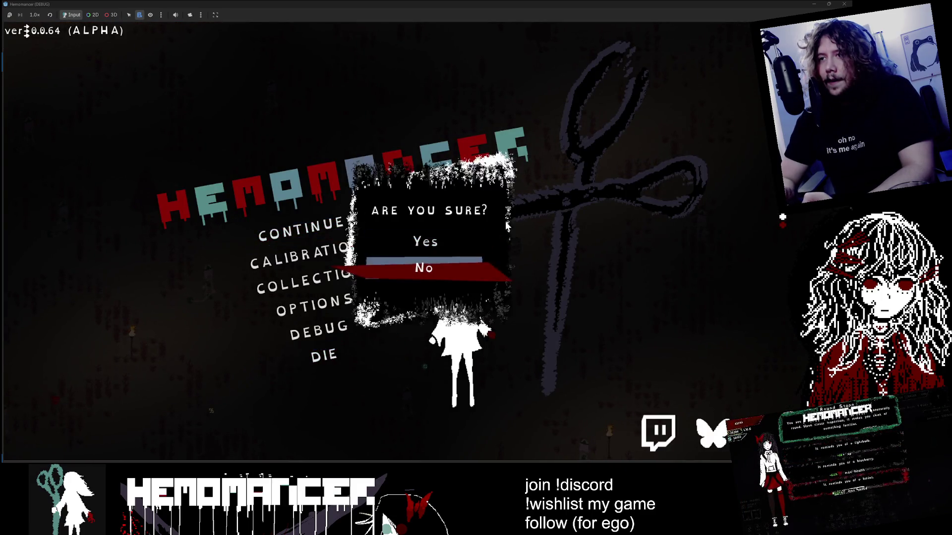
Confirm ending the run, then walk the hero across the hub to the signpost
key("Up")
key("Return")
key("Return")
key("a")
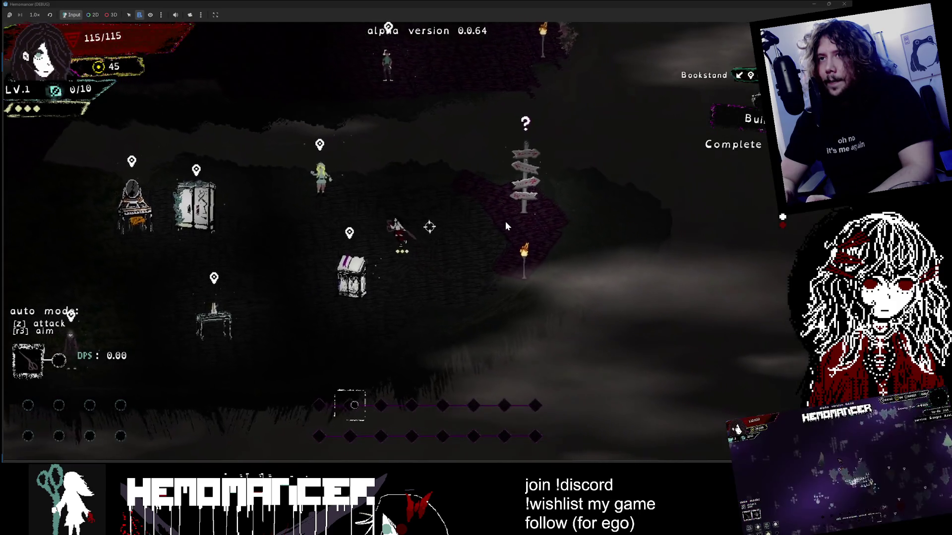
key("w")
key("d")
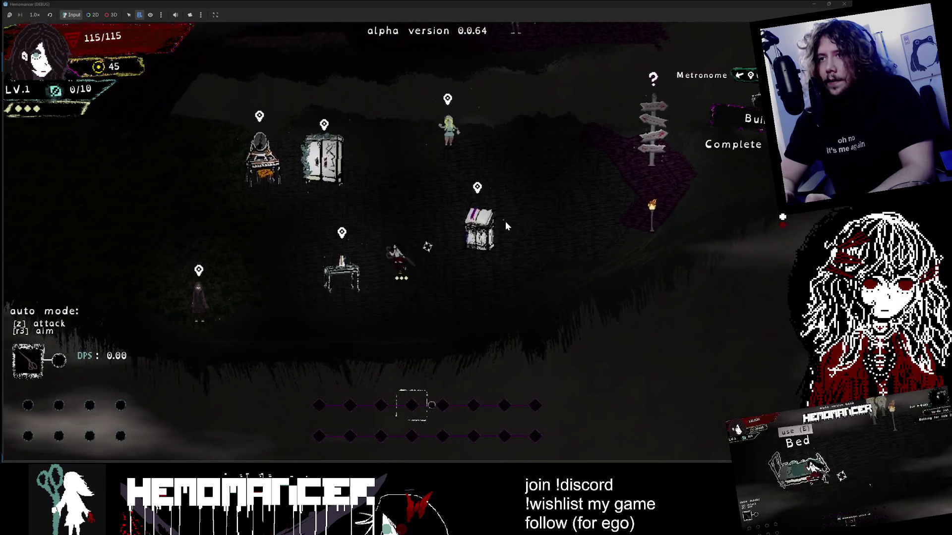
key("d")
key("w")
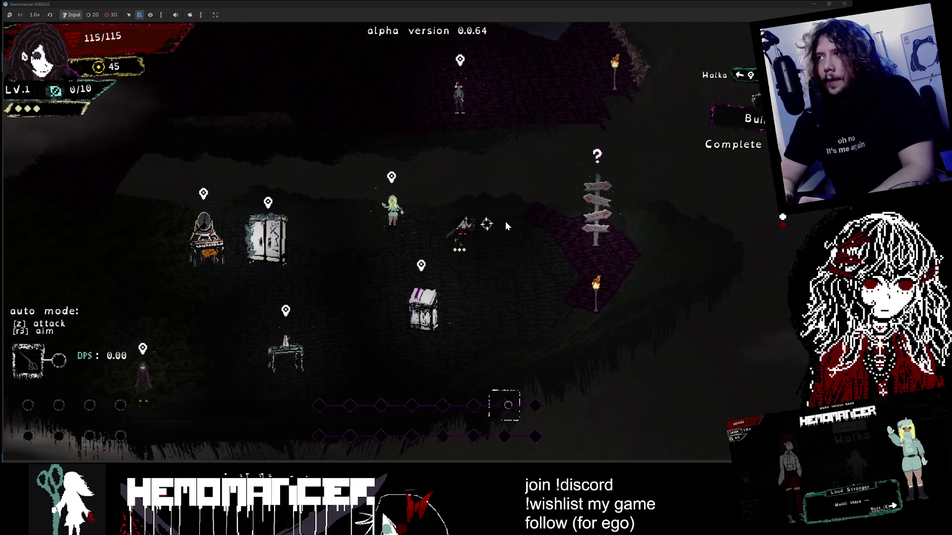
key("a")
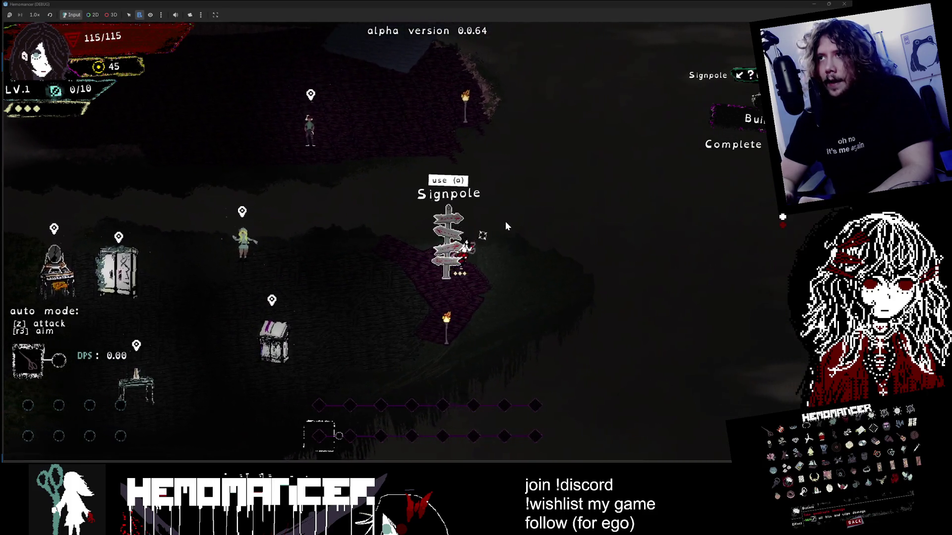
key("a")
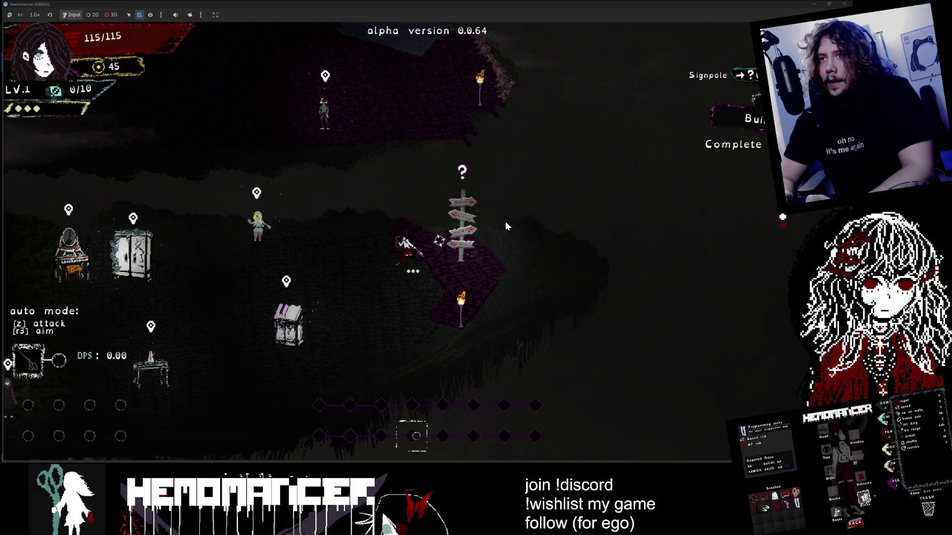
key("d")
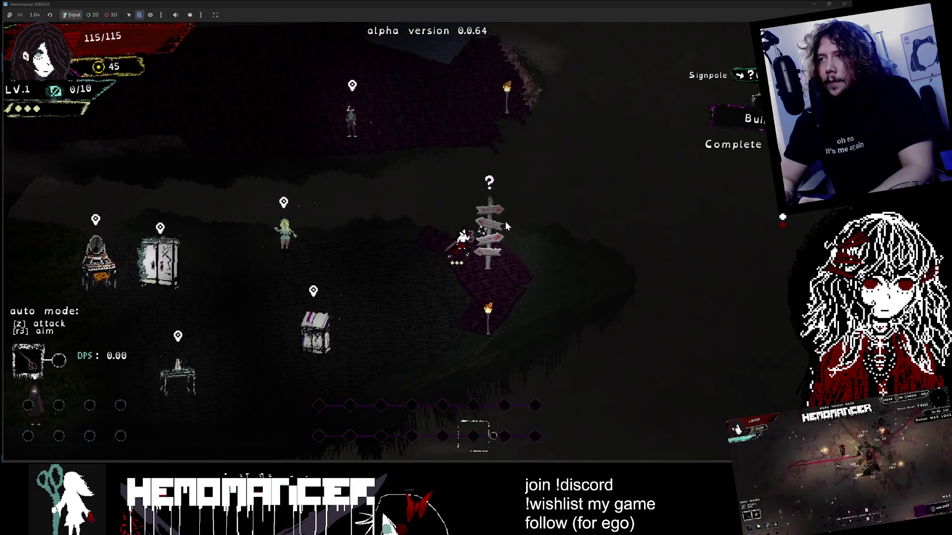
Set the travel destination to Sangre Azul and start the run
key("e")
key("d")
key("w")
key("Escape")
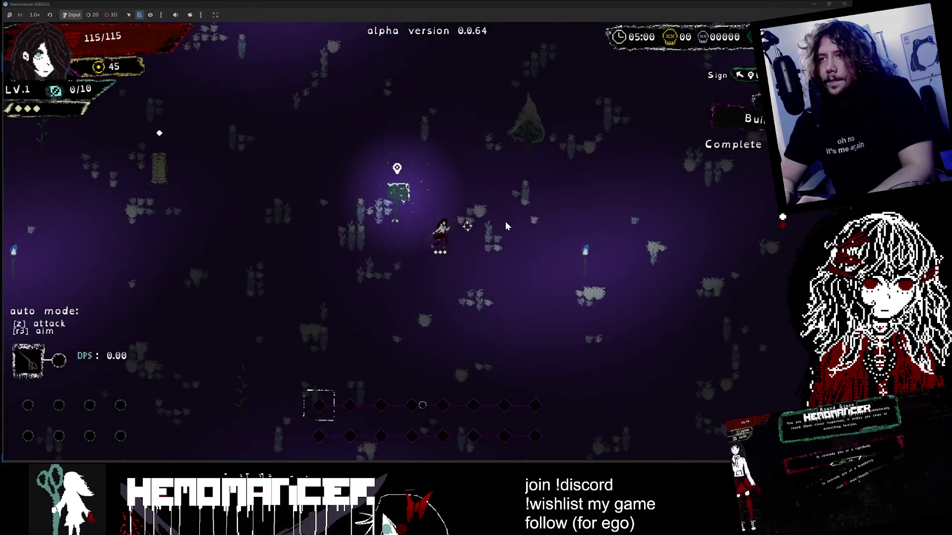
Pause the Sangre Azul run, select ending it, then cancel at the confirmation
key("Escape")
key("s")
key("s")
key("s")
key("s")
key("s")
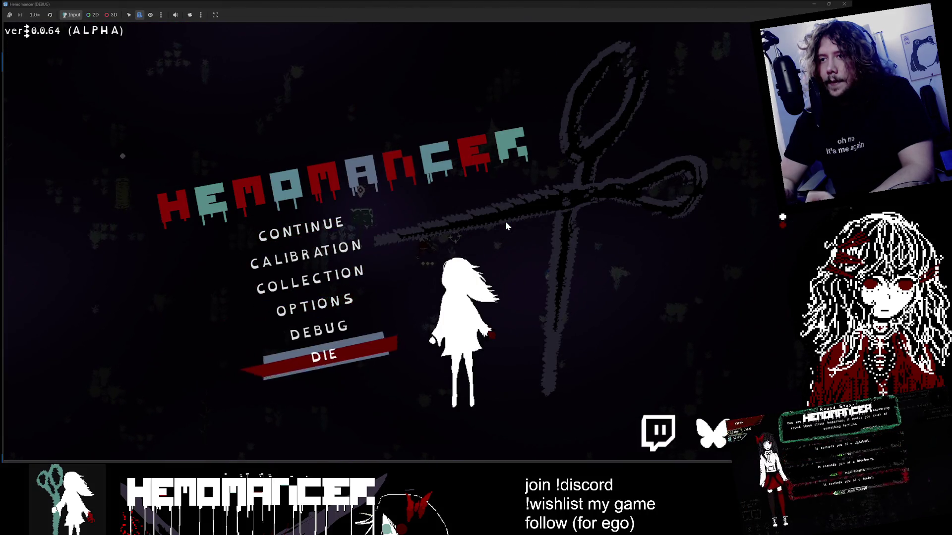
key("e")
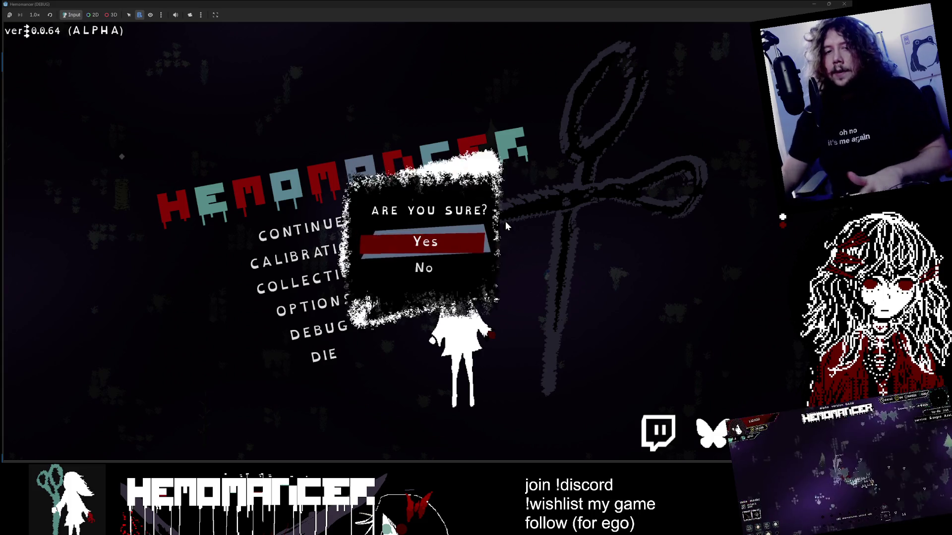
left_click(432, 273)
From the debug tools' interactables list, spawn an Altar next to the hero
left_click(358, 323)
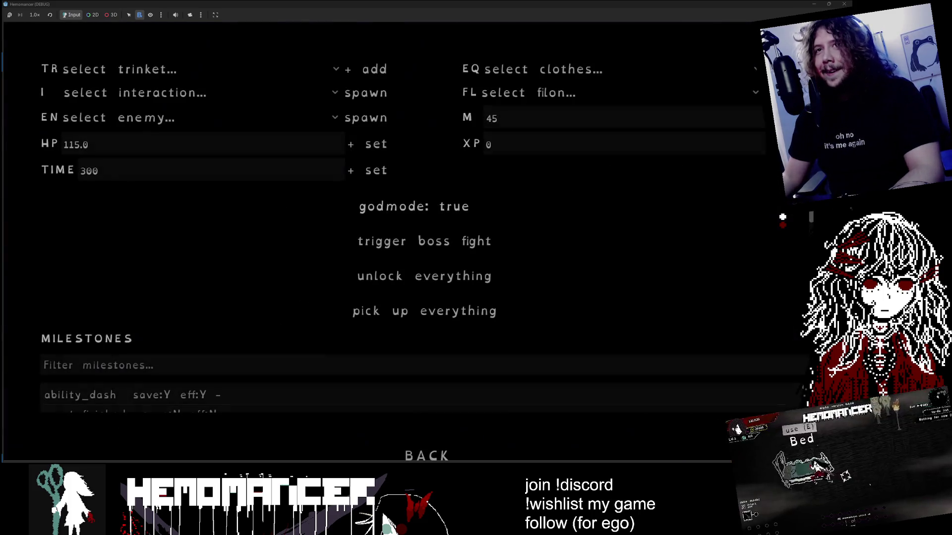
left_click(159, 68)
left_click(22, 85)
left_click(124, 94)
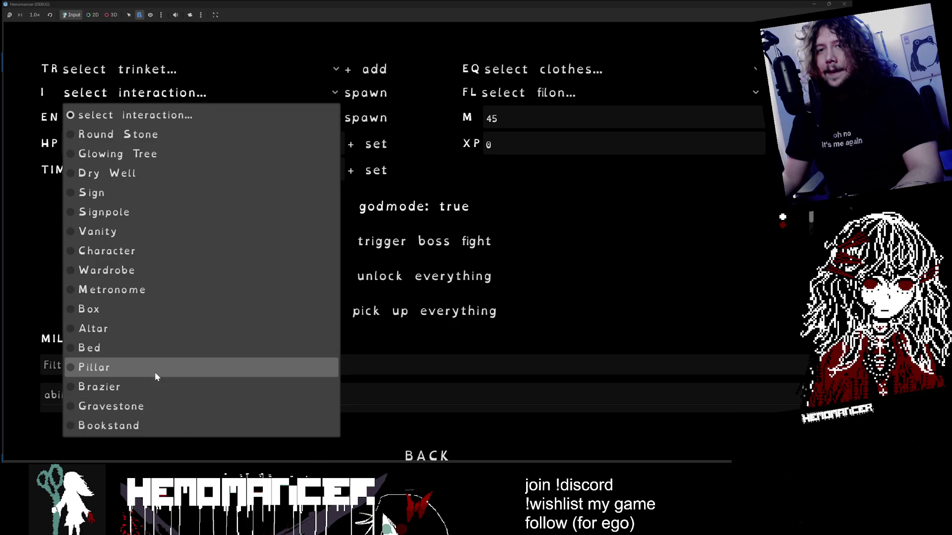
left_click(149, 331)
left_click(367, 98)
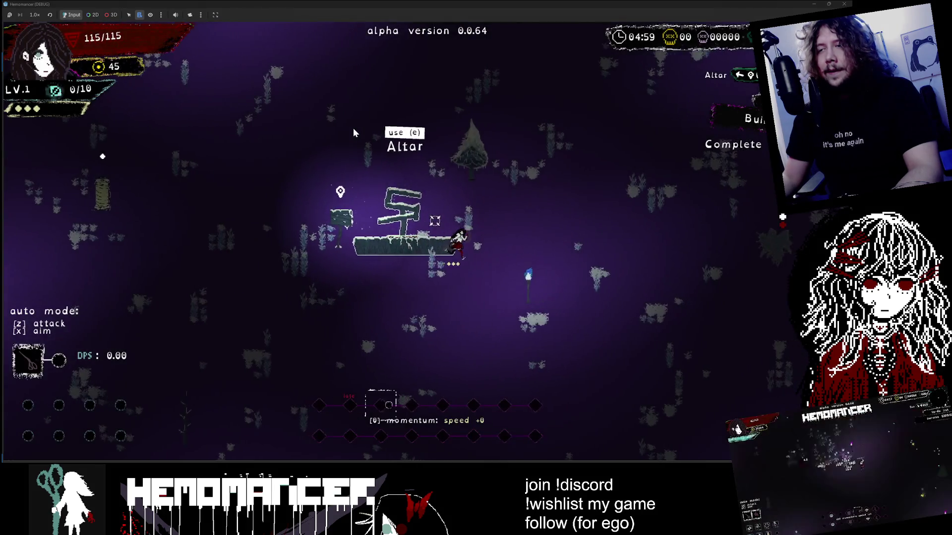
Pause and spawn a Dry Well beside the hero through the debug tools
key("Escape")
key("Return")
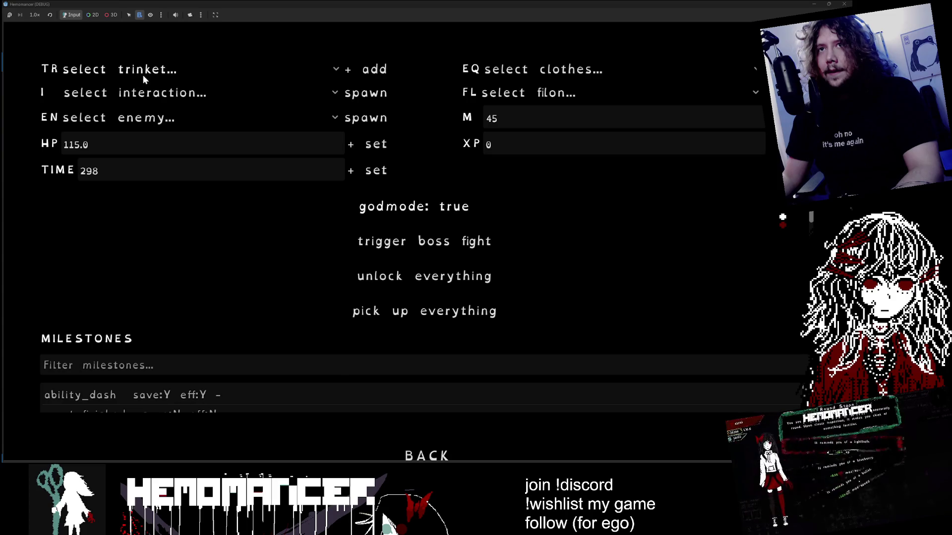
left_click(141, 94)
left_click(146, 183)
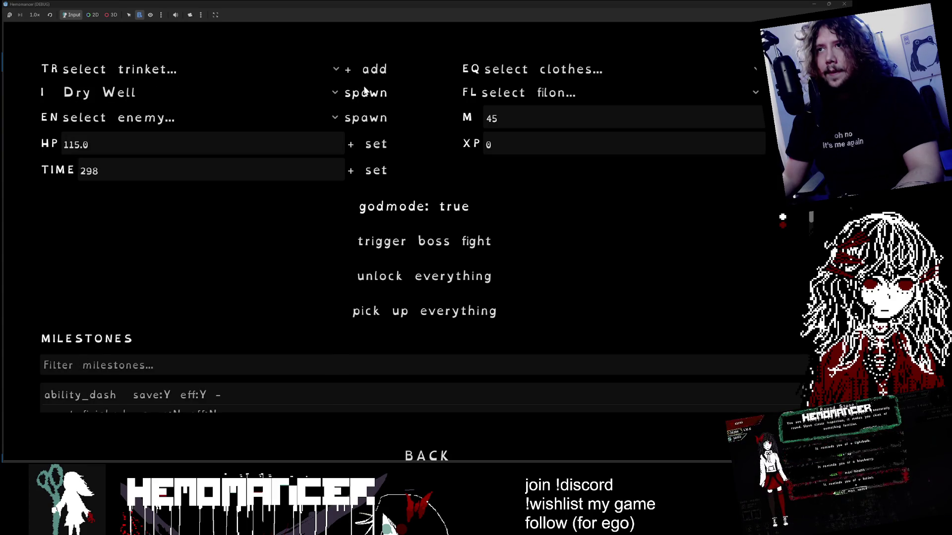
left_click(365, 93)
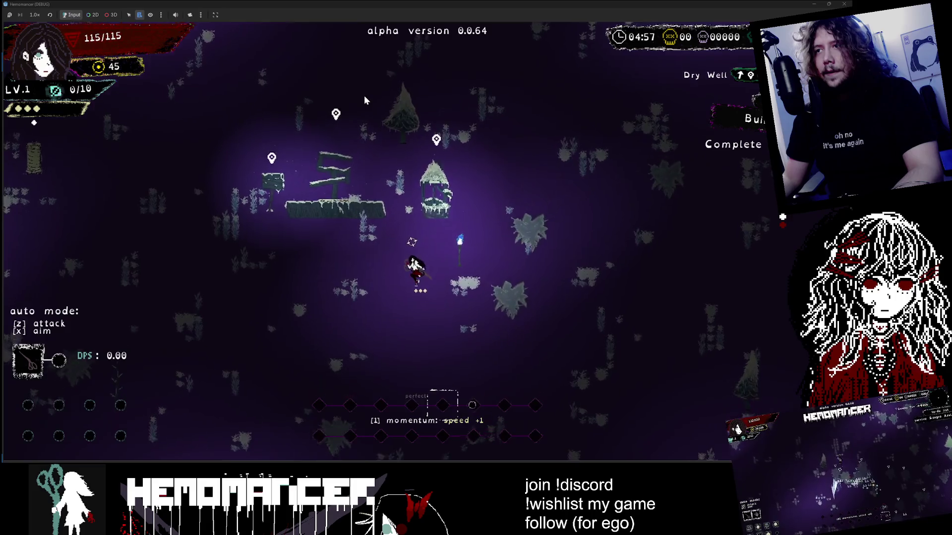
Spawn a Round Stone from the debug menu, then run the hero up-left past it
key("Escape")
key("Down")
key("Down")
key("Down")
key("Return")
left_click(132, 97)
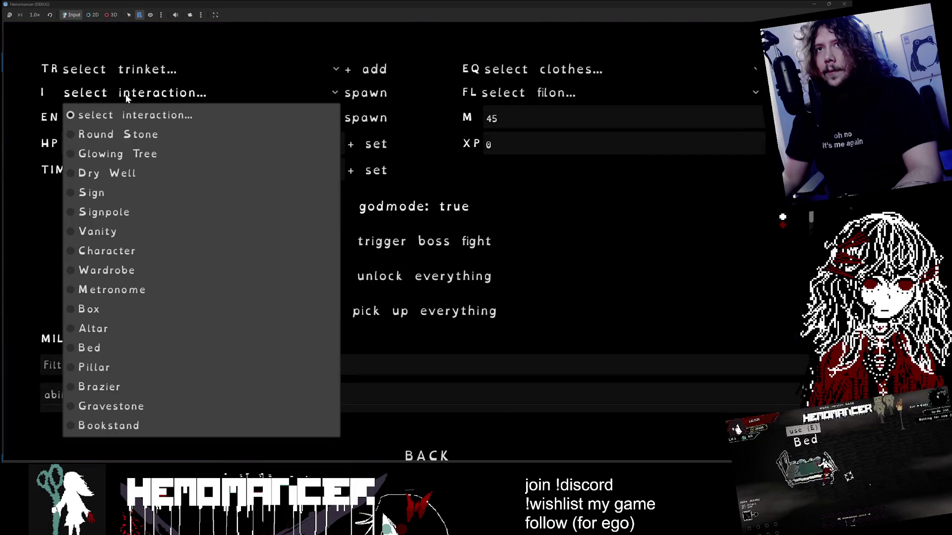
left_click(143, 143)
left_click(365, 92)
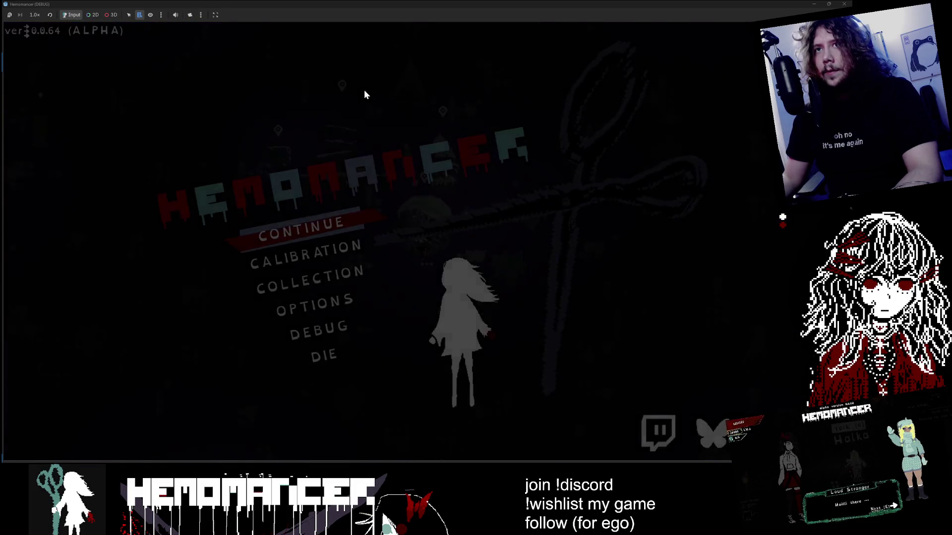
key("Left")
key("Up")
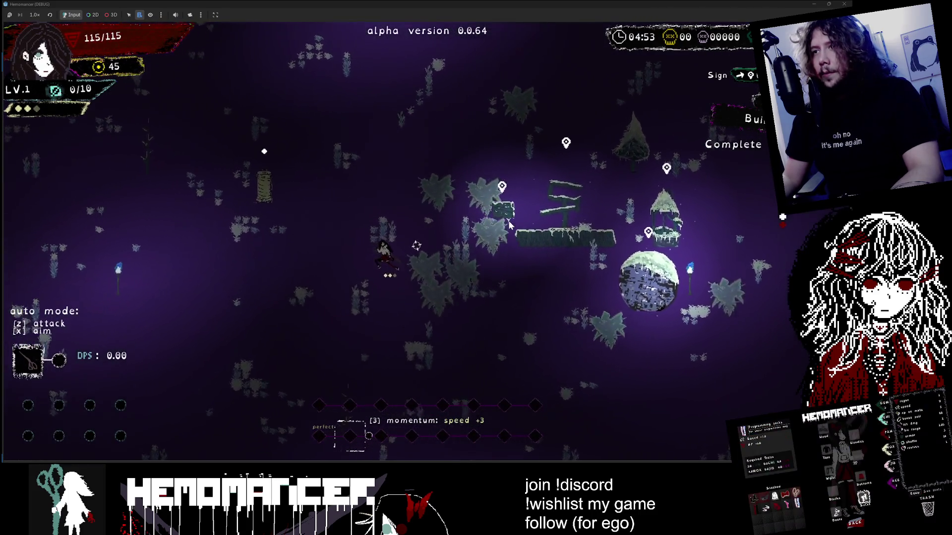
Pause again and spawn a Gravestone beside the hero via the debug tools
key("Escape")
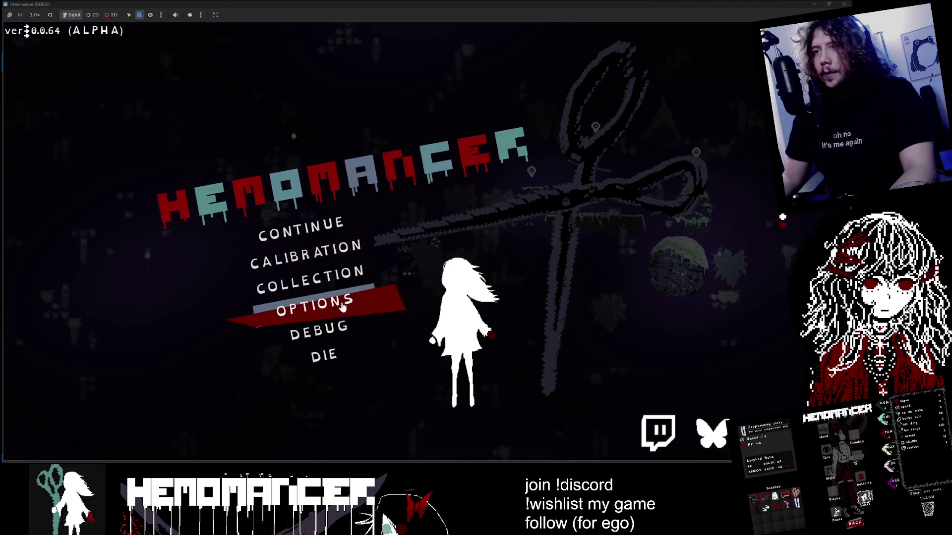
left_click(345, 327)
left_click(183, 97)
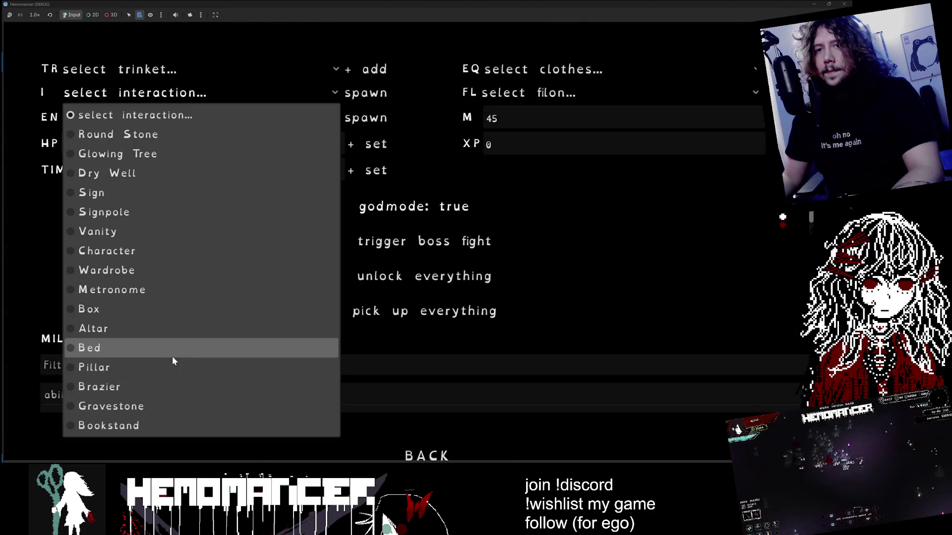
left_click(174, 406)
left_click(359, 92)
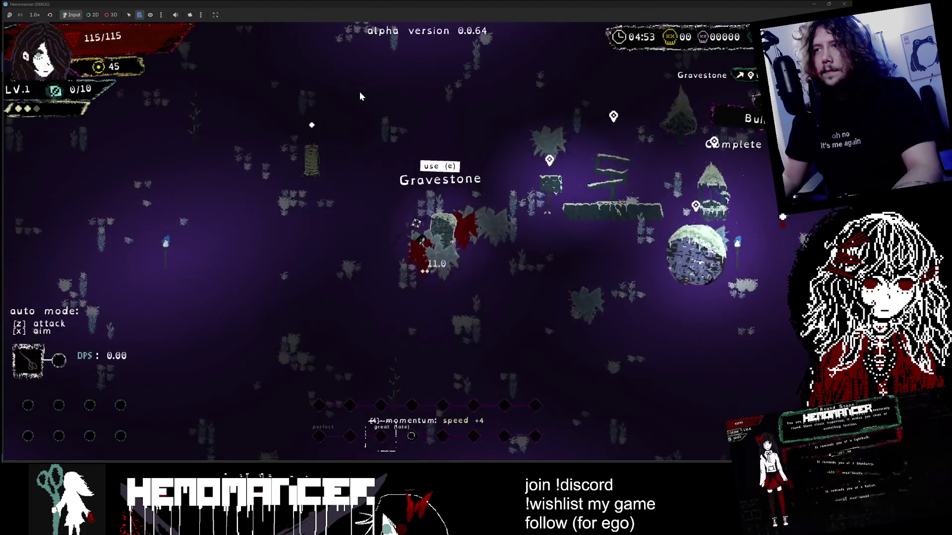
Walk the hero among the spawned Gravestone and Round Stone, then up to the Dry Well
key("w")
key("d")
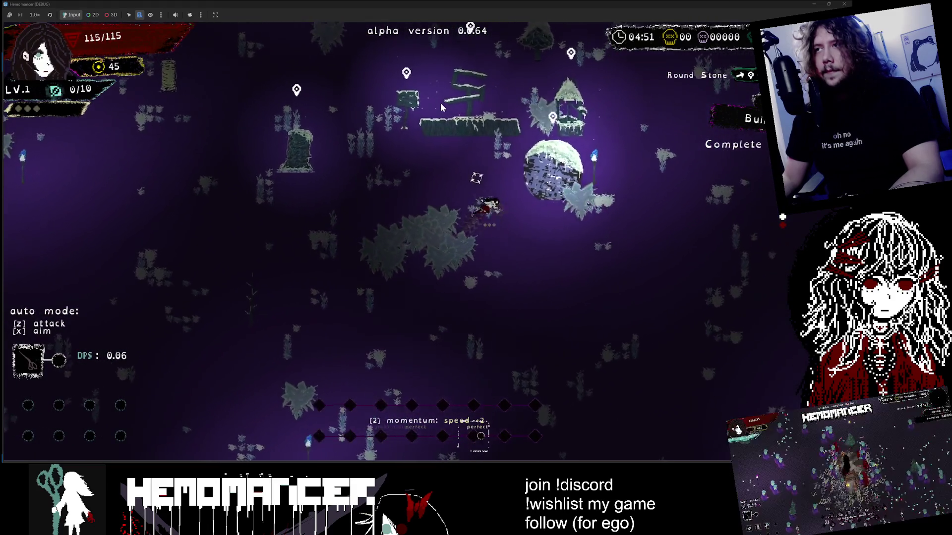
key("a")
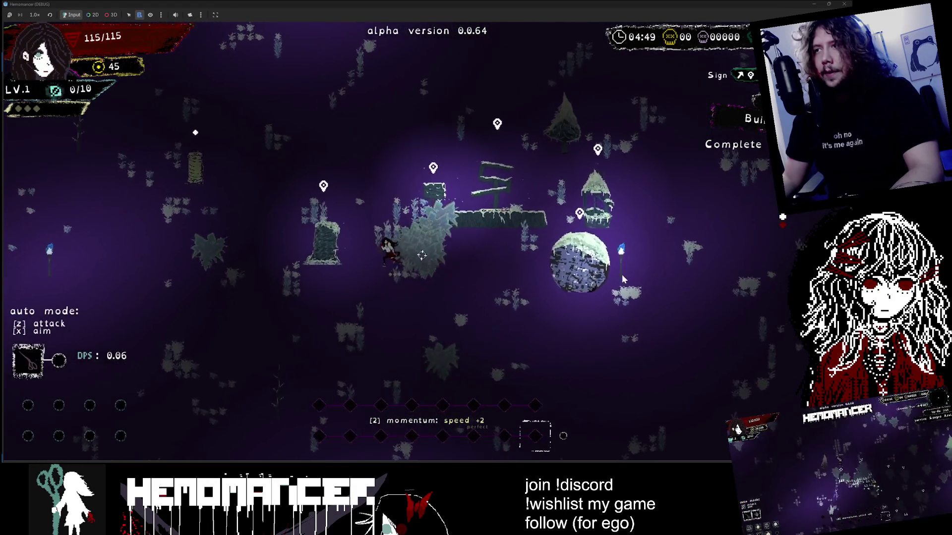
key("s")
key("a")
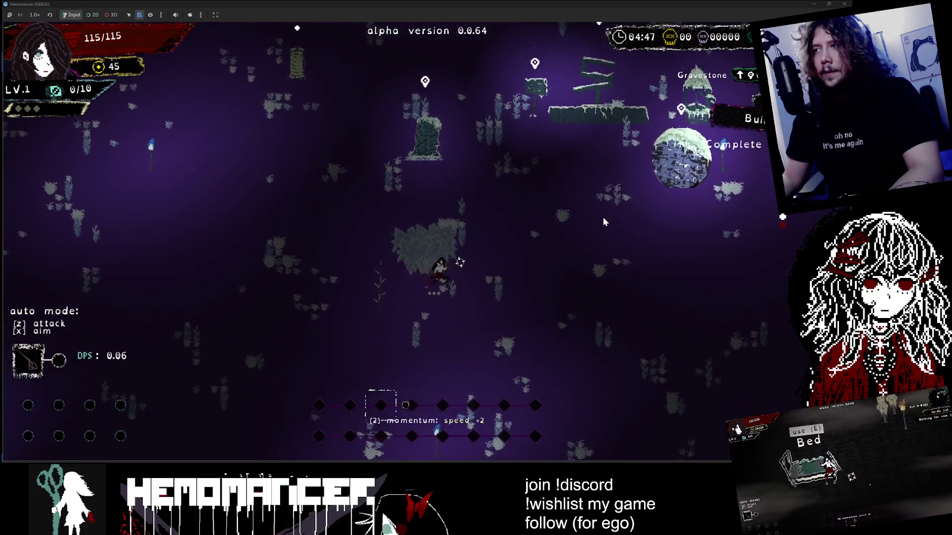
key("s")
key("d")
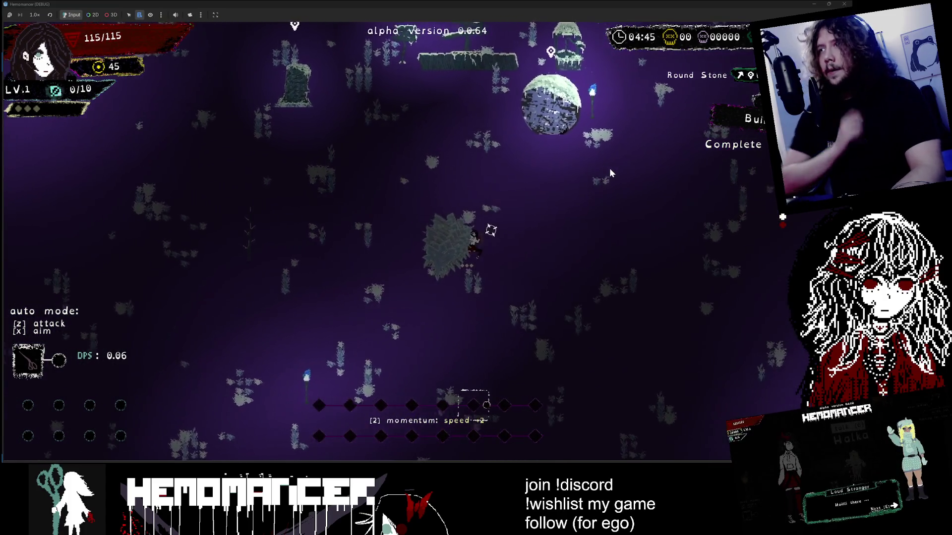
key("w")
key("d")
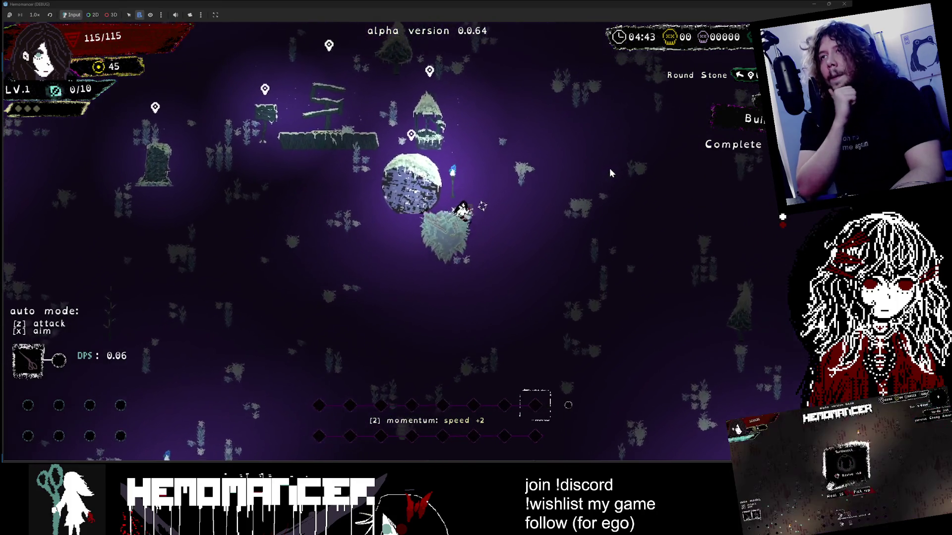
key("w")
key("d")
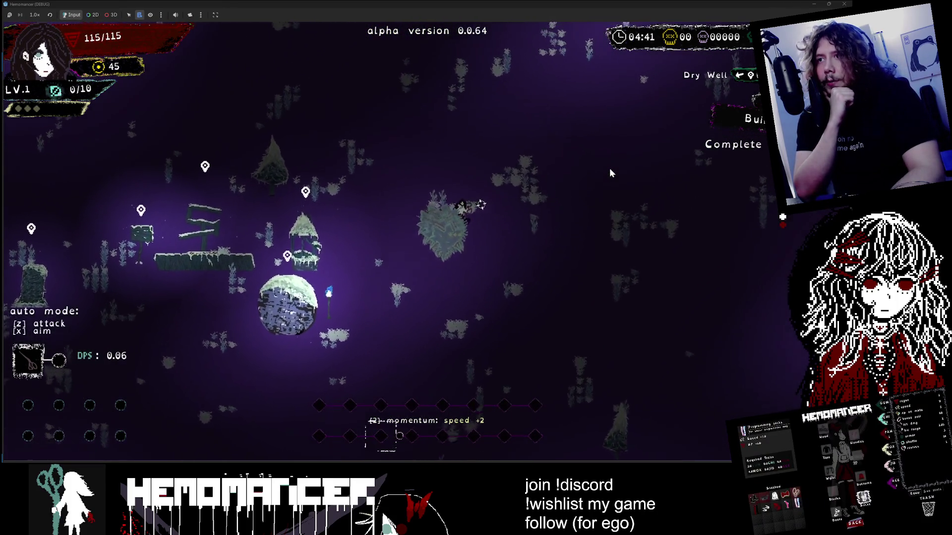
key("w")
key("a")
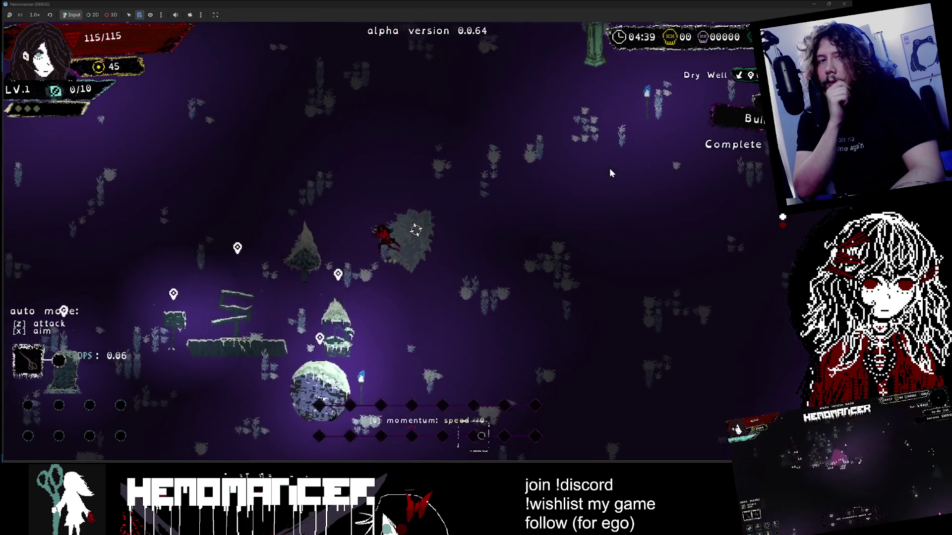
Walk past the Altar toward the Gravestone, quit to the title menu, and shrink the game window
key("a")
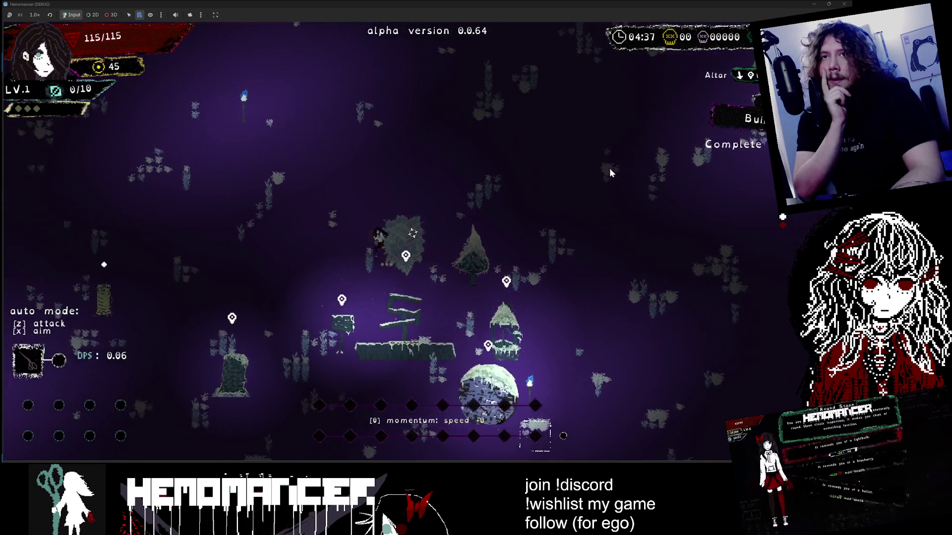
key("a")
key("s")
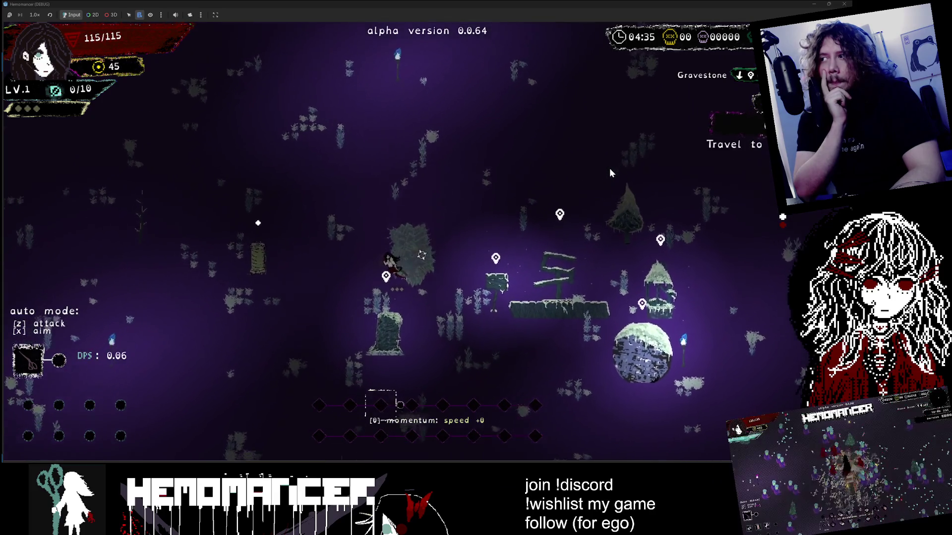
key("a")
key("s")
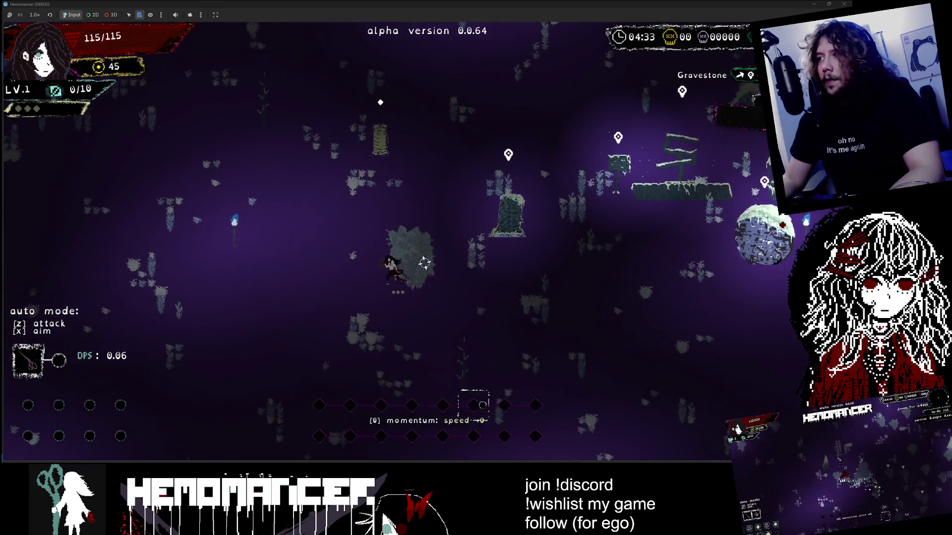
key("a")
key("s")
key("Escape")
mouse_move(641, 7)
left_mouse_down()
mouse_move(551, 65)
mouse_move(179, 355)
mouse_move(146, 352)
mouse_move(446, 186)
mouse_move(701, 65)
mouse_move(753, 63)
mouse_move(769, 22)
left_mouse_up()
Resume the run and cycle the to-do list while walking down-right past the Spool and Sign
left_click(278, 284)
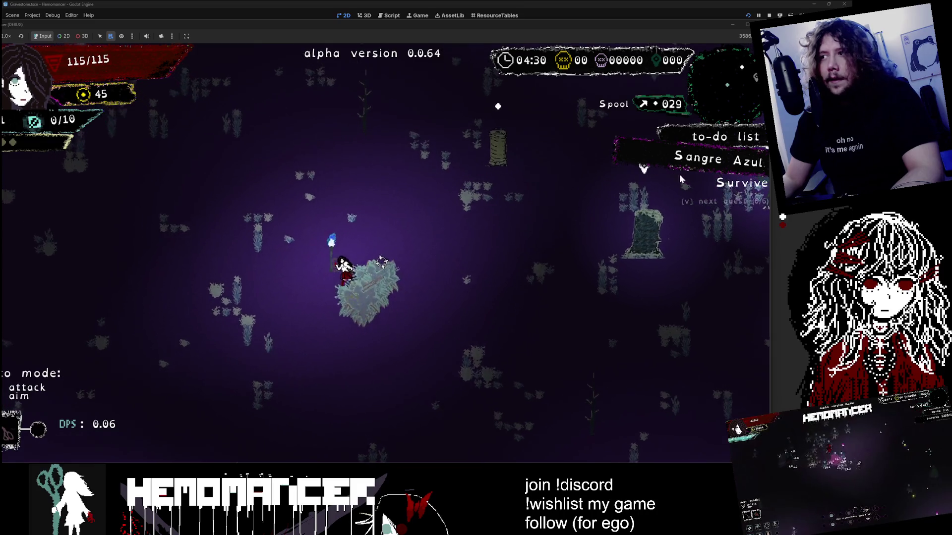
key("v")
key("v")
key("v")
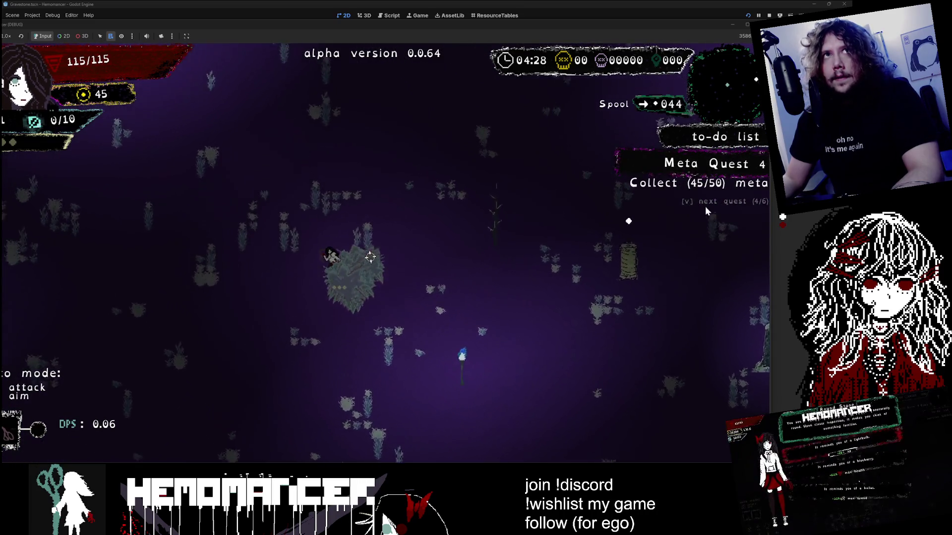
key("v")
key("v")
key("v")
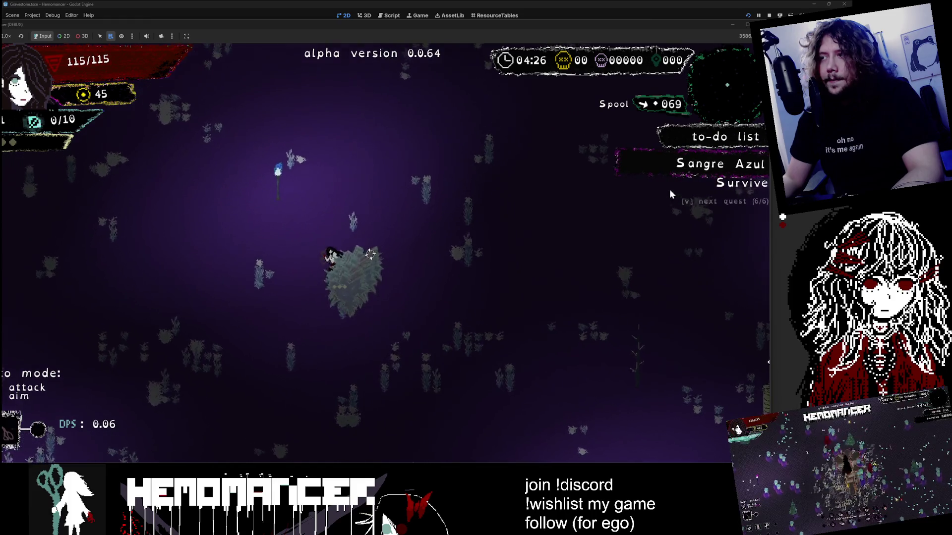
key("w+d")
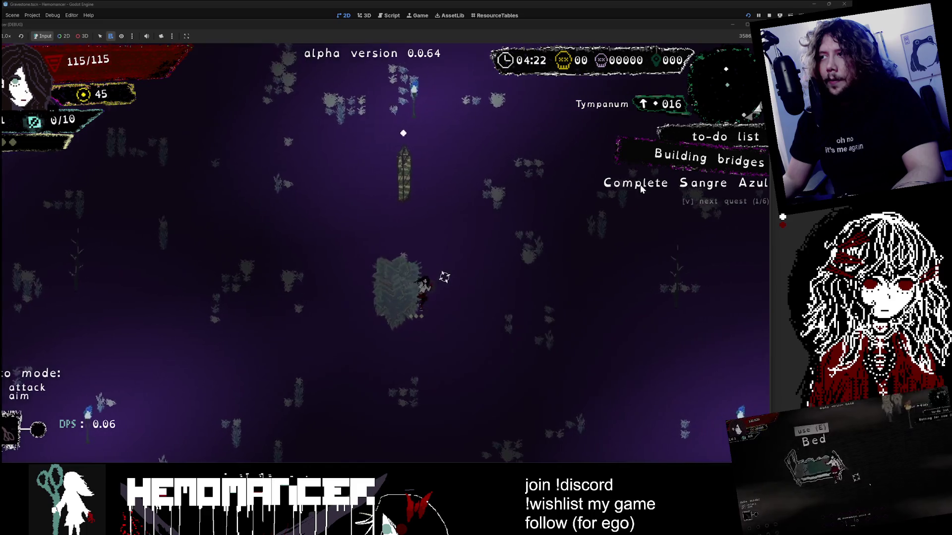
key("v")
key("v")
key("d+s")
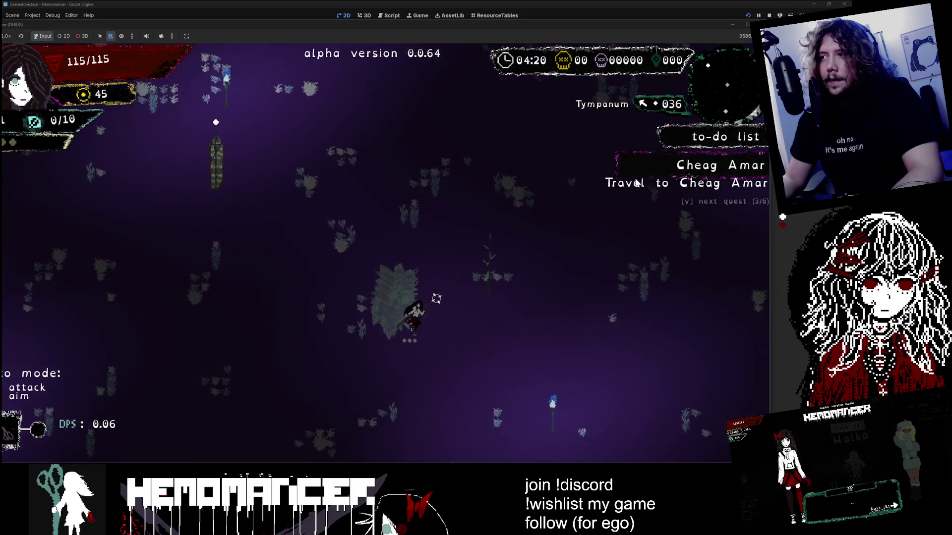
key("d+s")
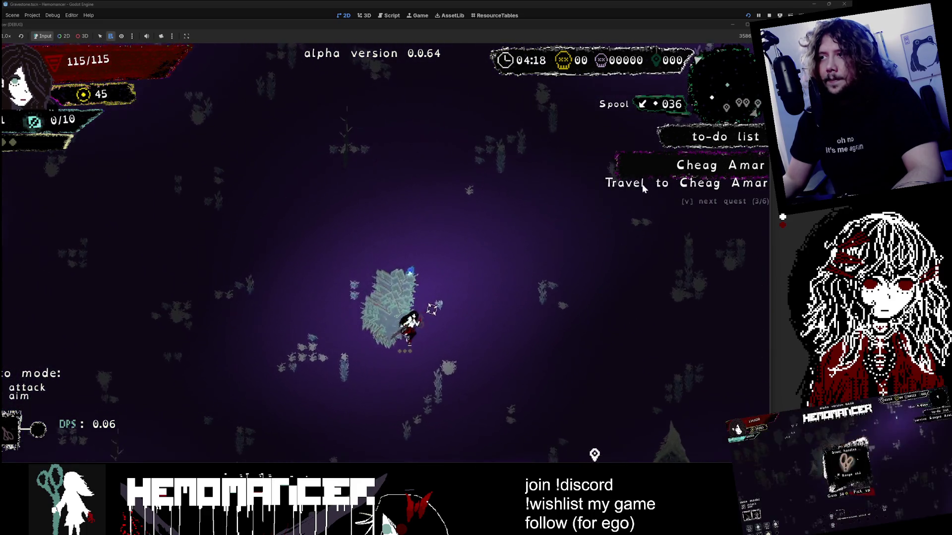
key("d+s")
key("v")
key("v")
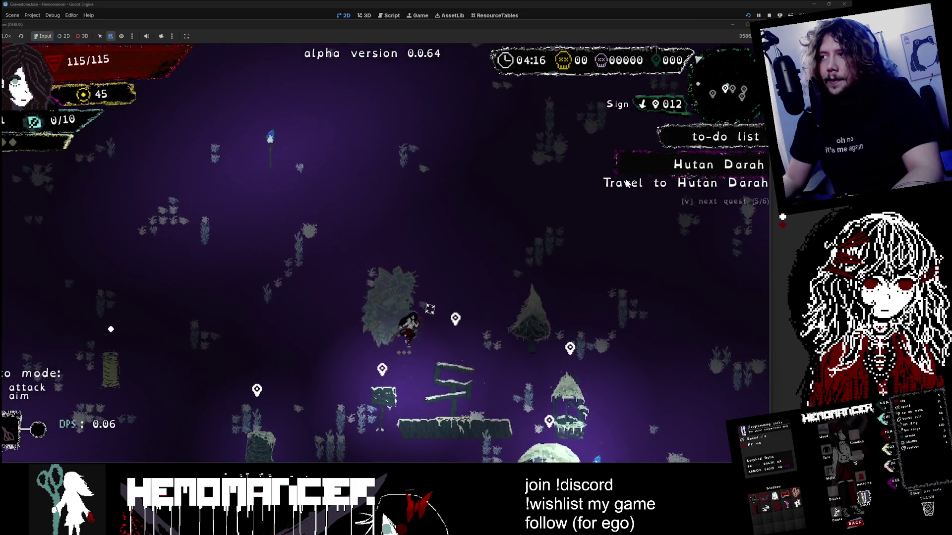
key("d+s")
key("v")
key("v")
key("v")
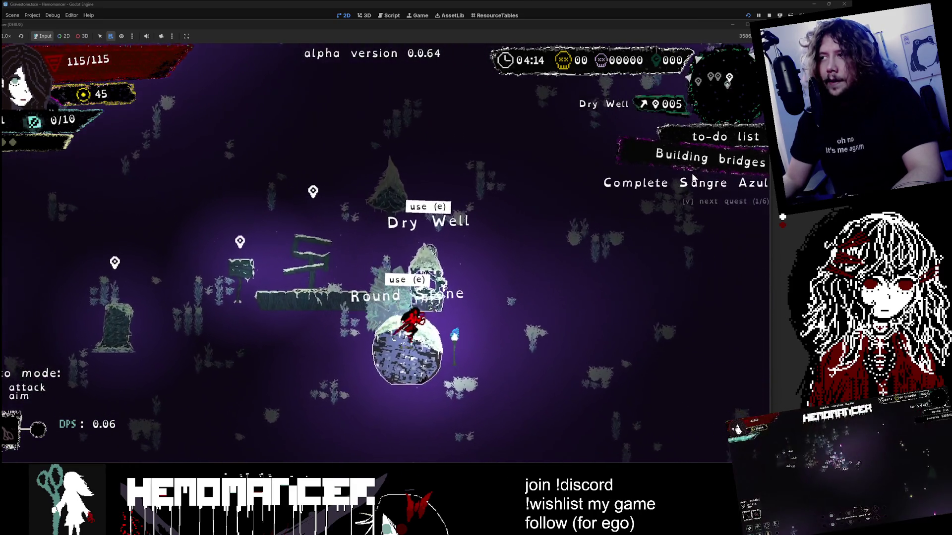
key("d+s")
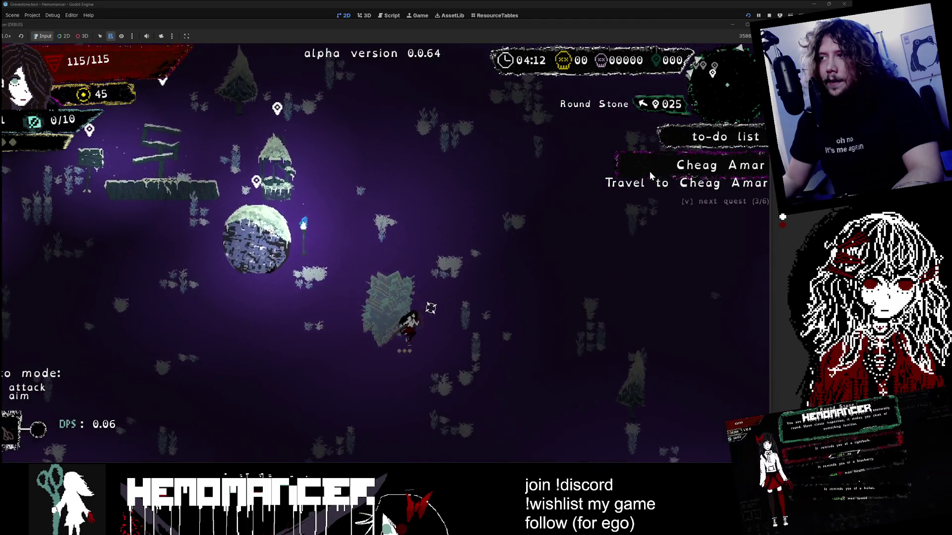
key("v")
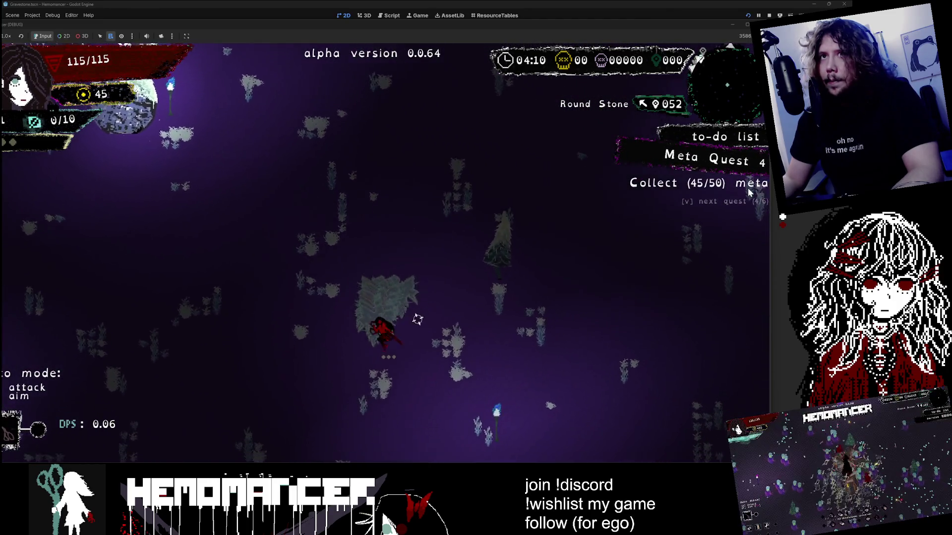
key("v")
Cycle the to-do list through Sangre Azul, Building bridges and 低酸素城 while reaching the Tympanum
key("v")
key("v")
key("v")
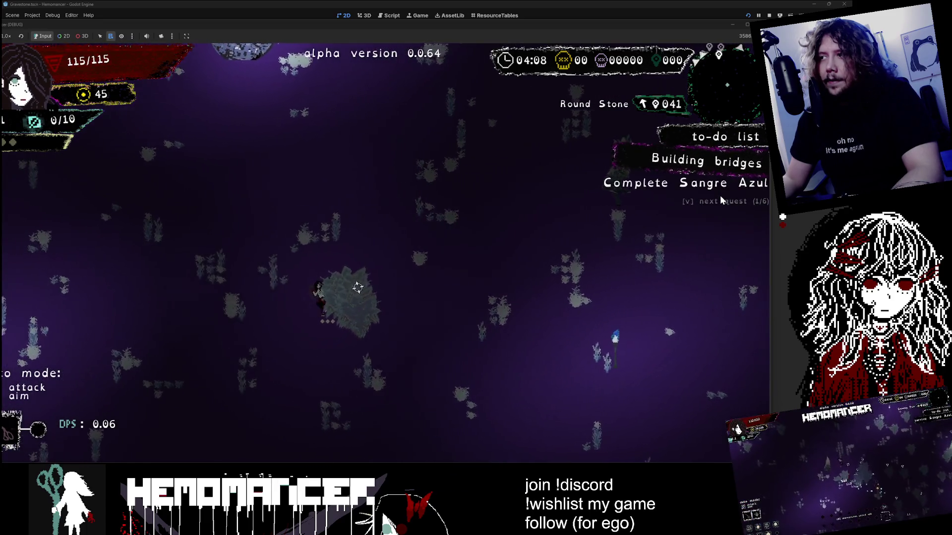
key("w+a")
key("v")
key("v")
key("v")
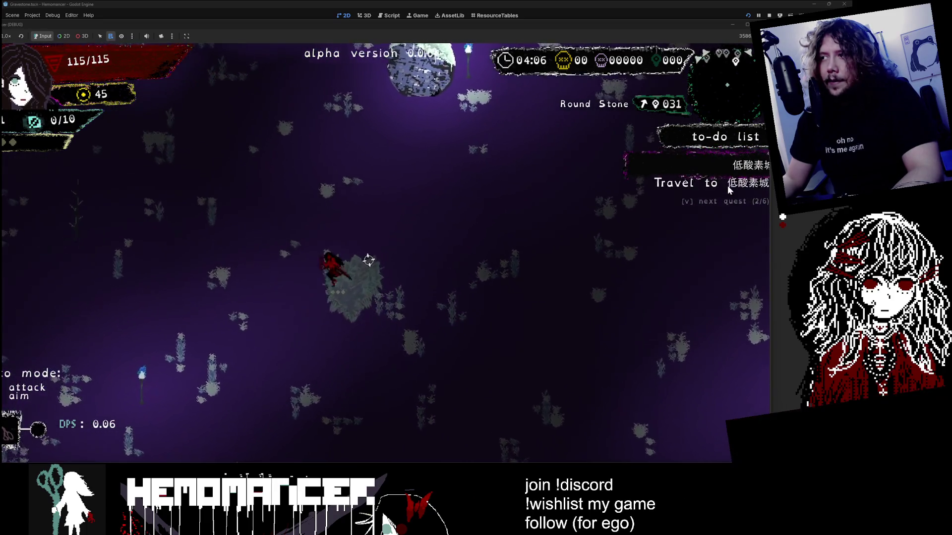
key("w+a")
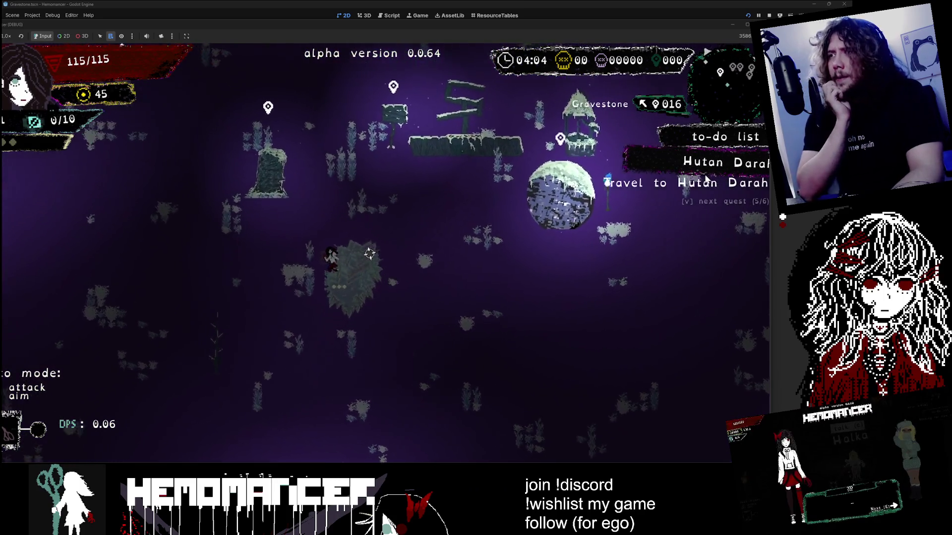
key("v")
key("w+a")
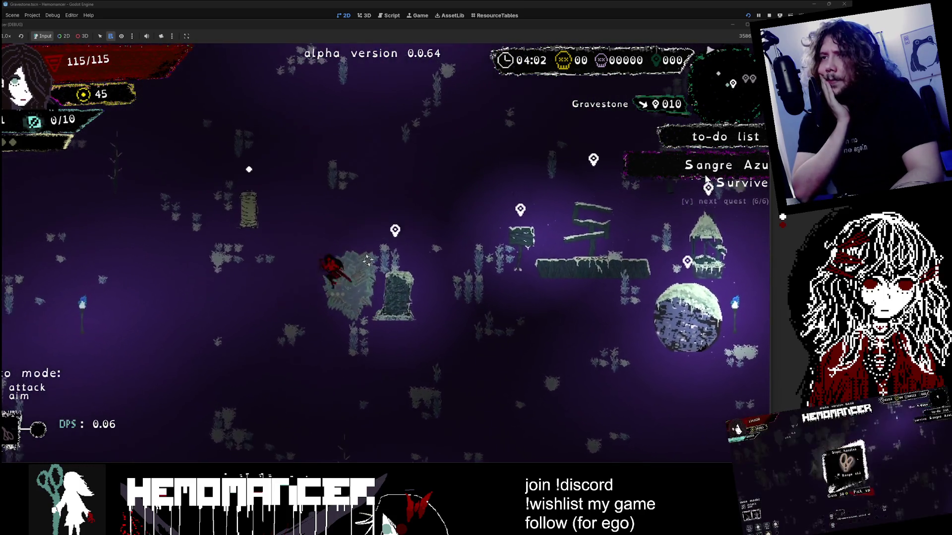
key("v")
key("w+a")
key("v")
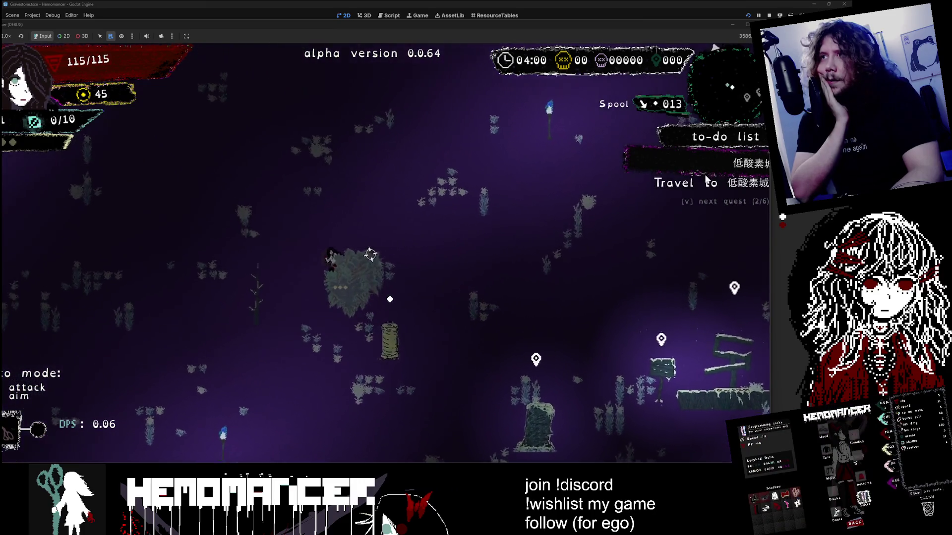
key("w+a")
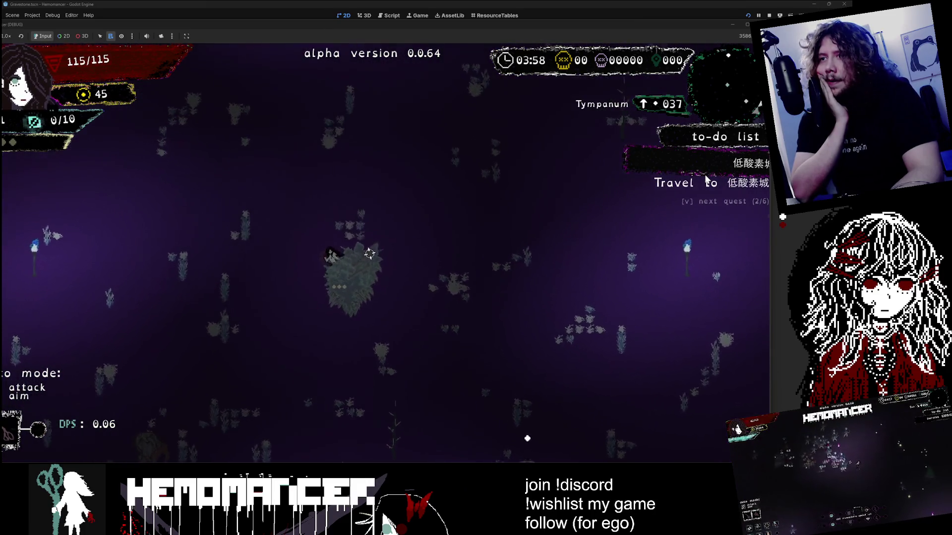
key("w")
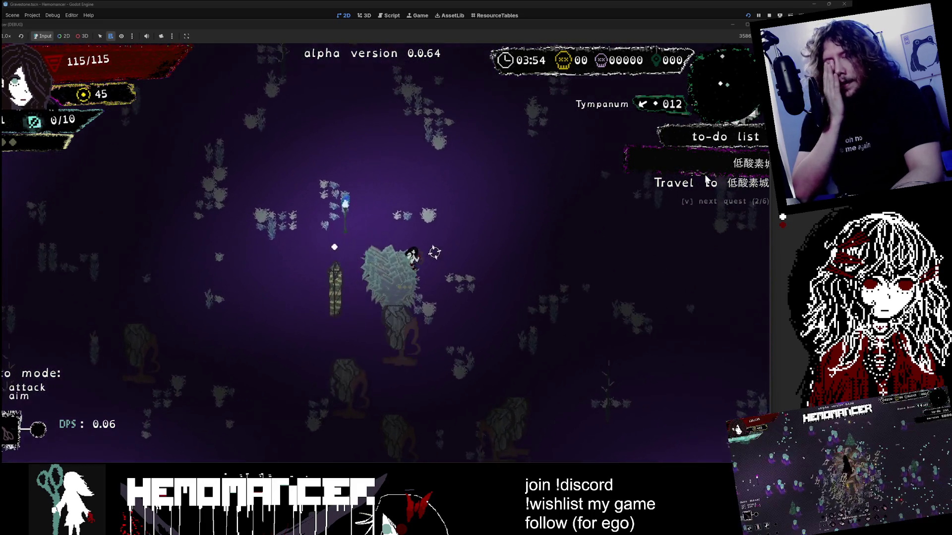
Walk up-right fighting enemies to 2/10 kills, then head up-left toward the Brazier
key("w+d")
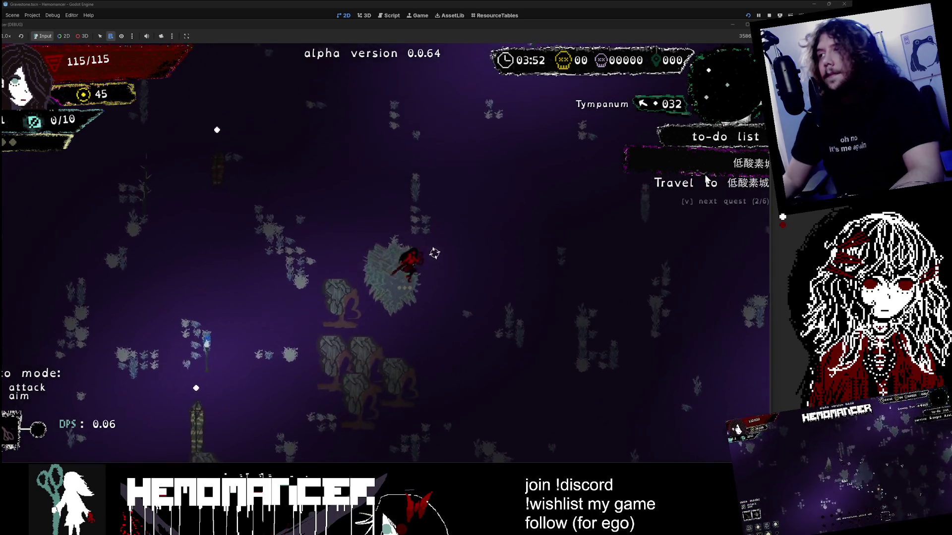
key("w+d")
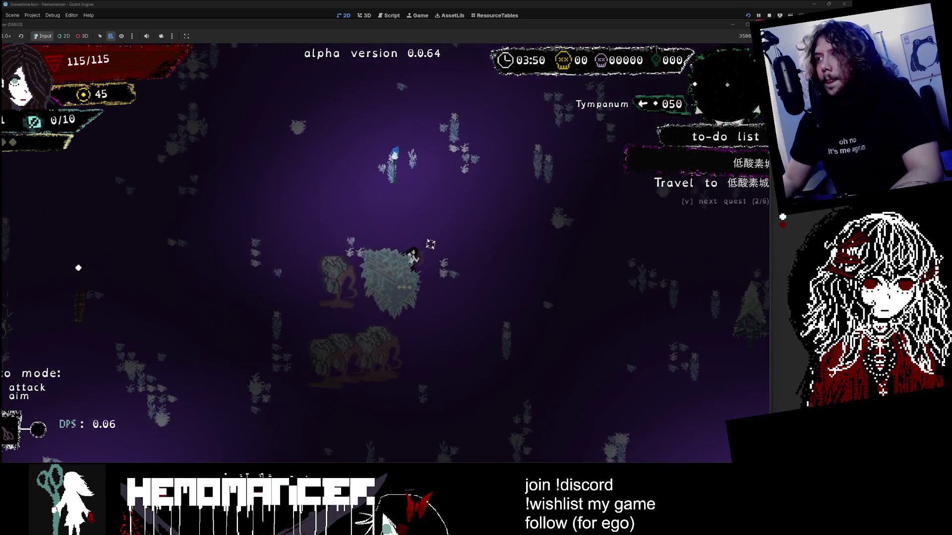
key("w+d")
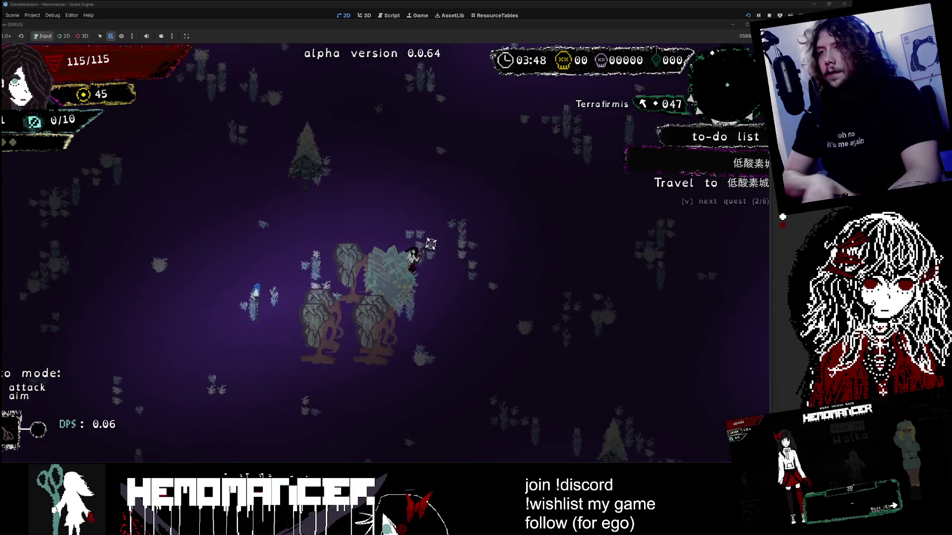
key("w+d")
key("w+a")
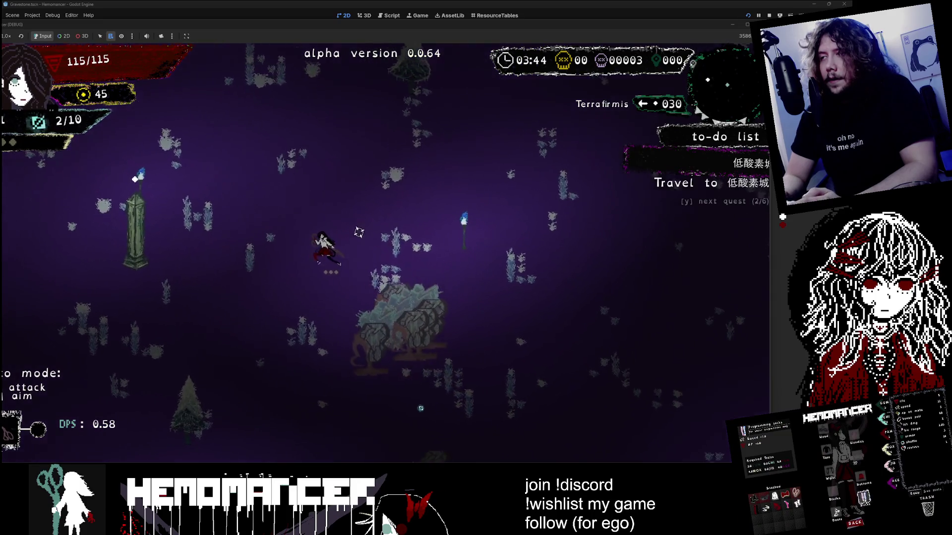
key("y")
key("w+a")
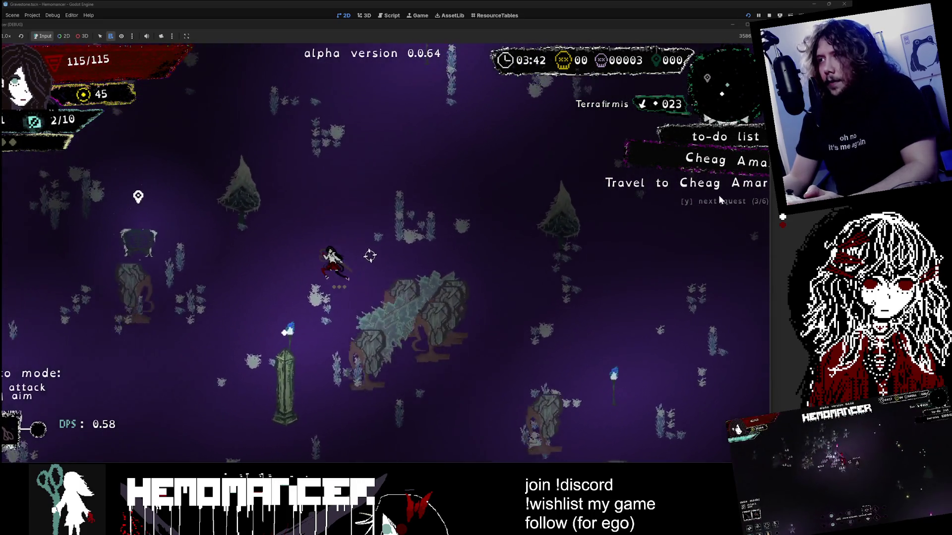
key("w+a")
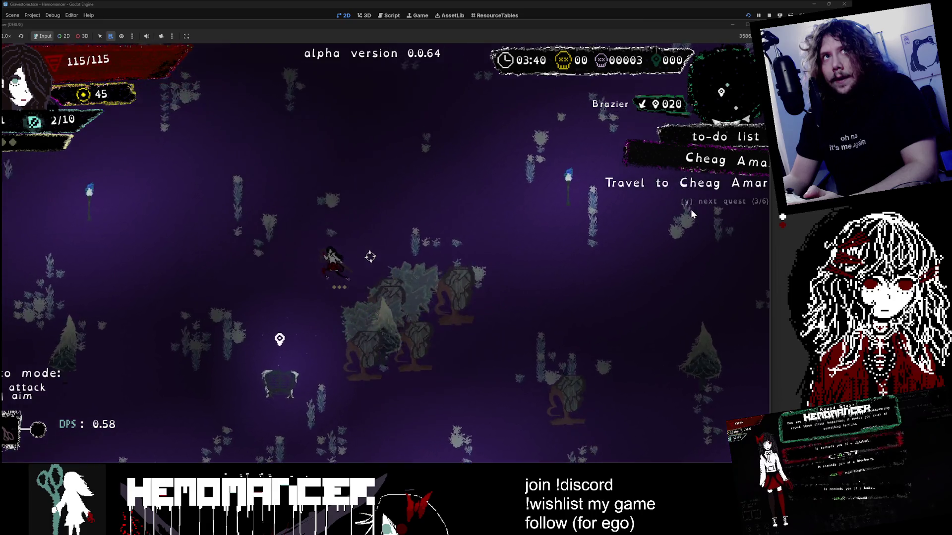
key("w+a")
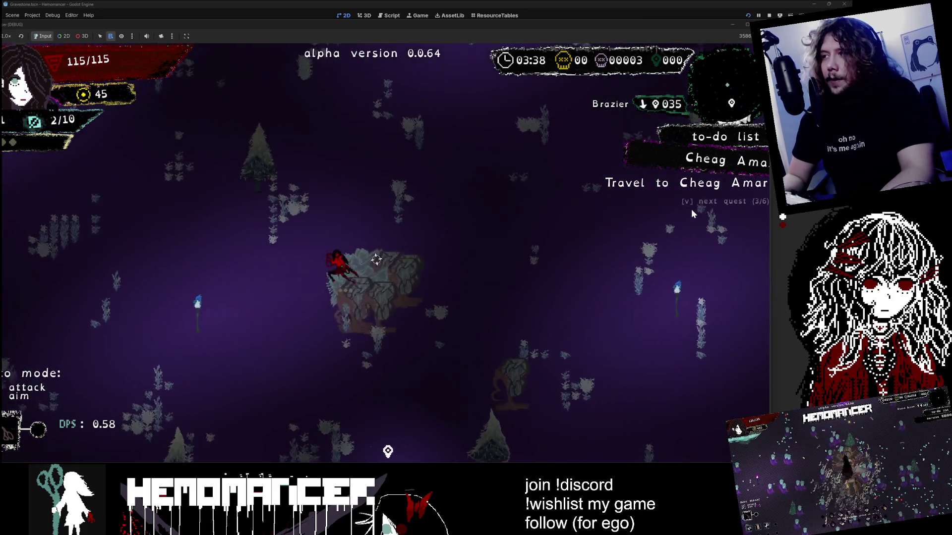
key("w+a")
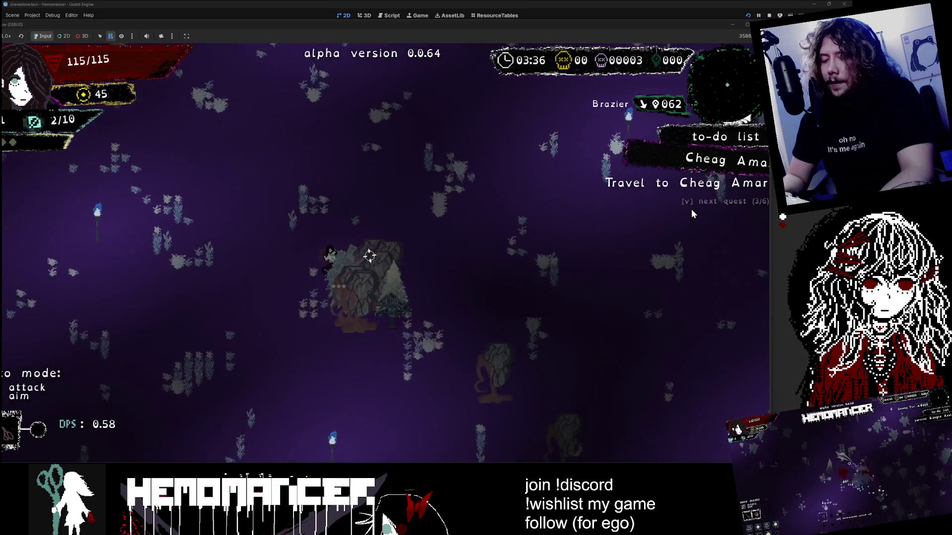
key("w+a")
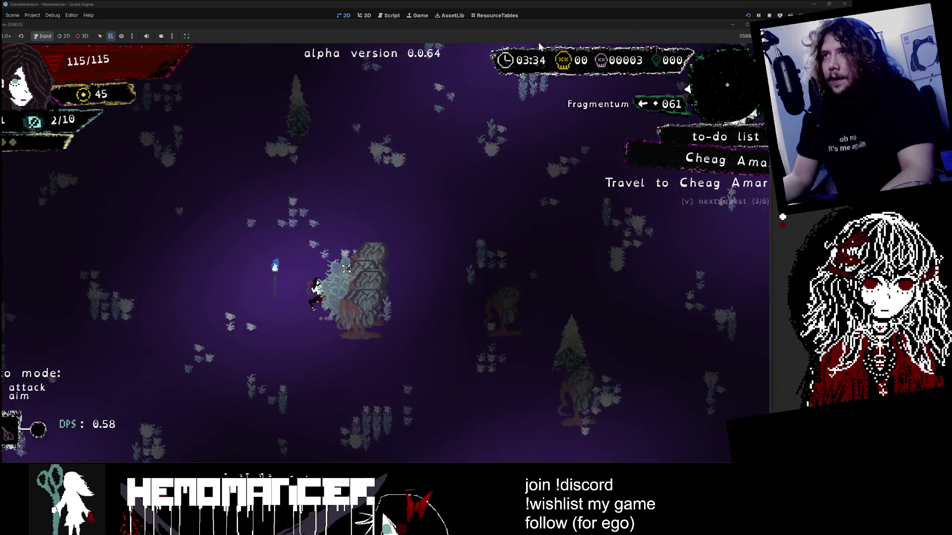
key("ctrl+shift+F11")
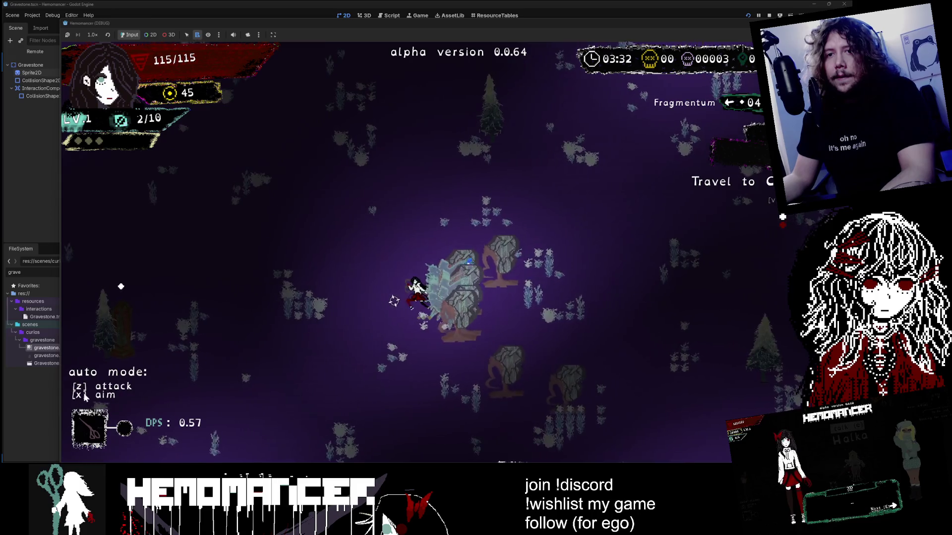
Walk to the gravestone, choose the Model fort upgrade, and use the Fragmentum gravestone
key("a")
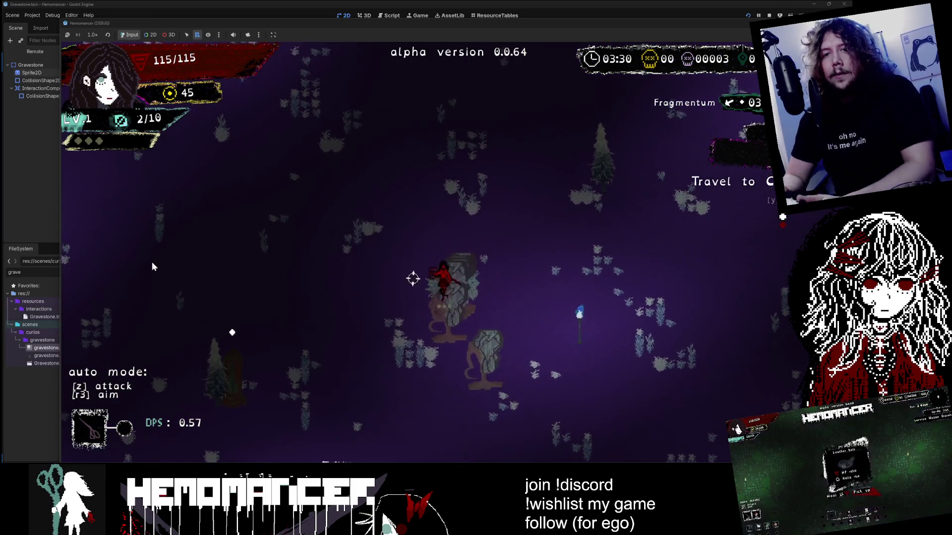
key("w+a")
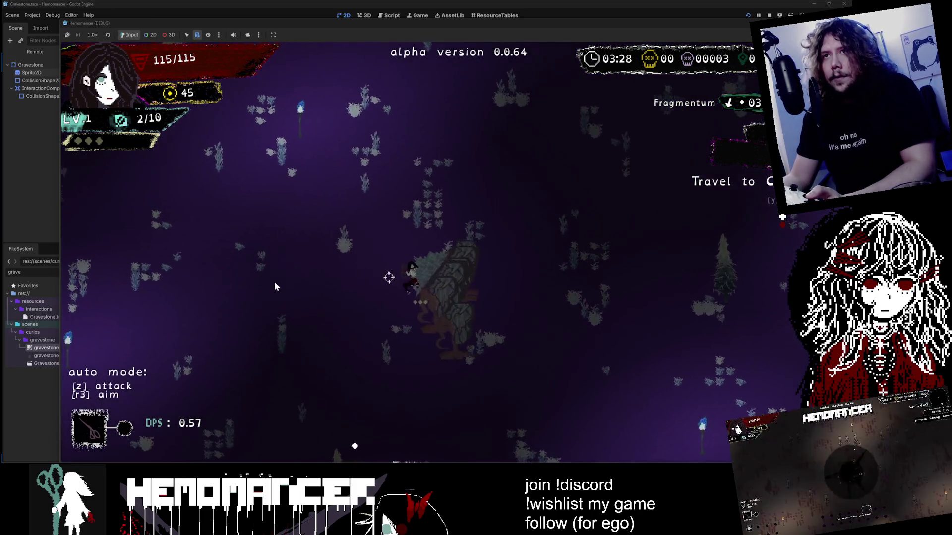
key("a")
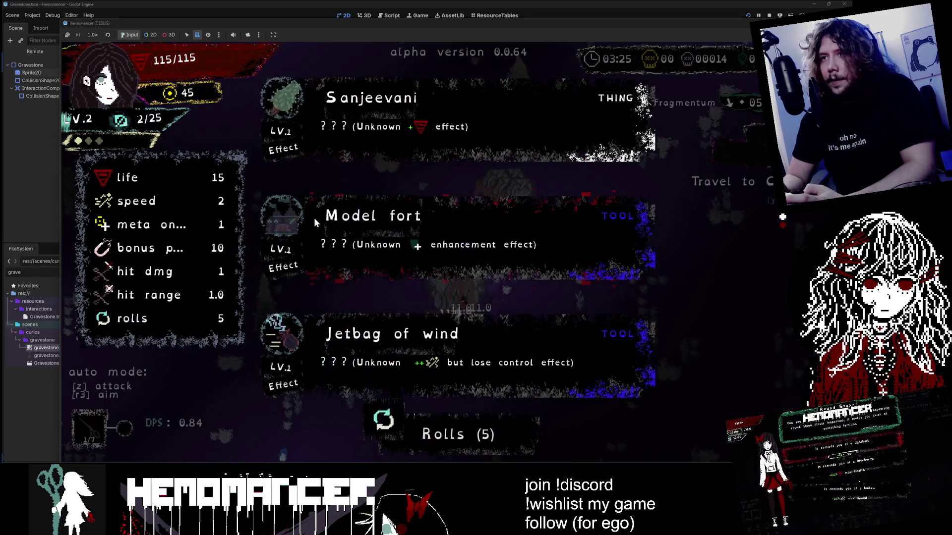
left_click(314, 218)
key("s+d")
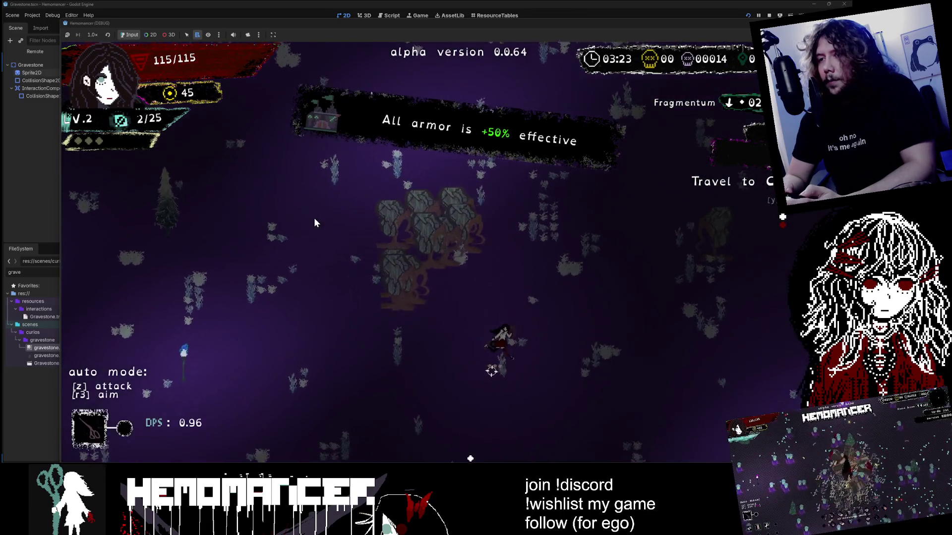
key("s")
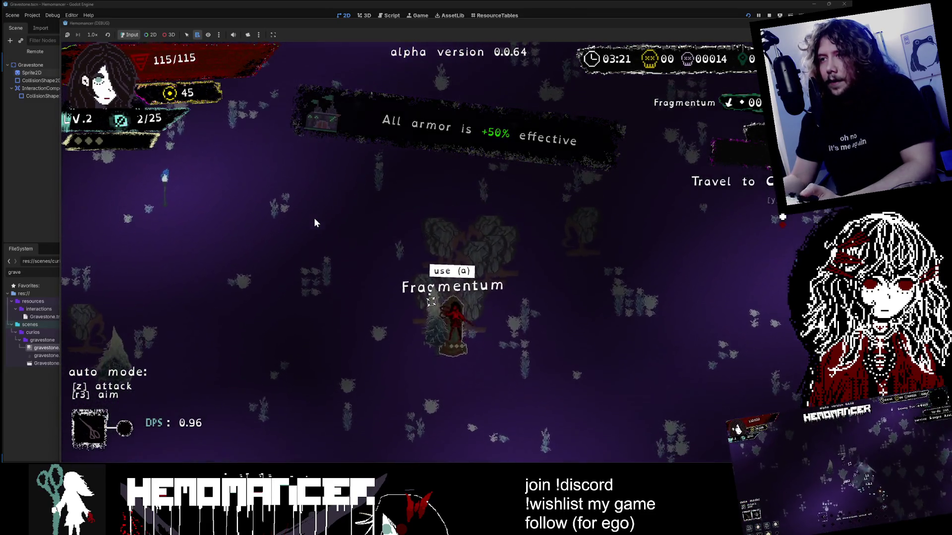
key("s")
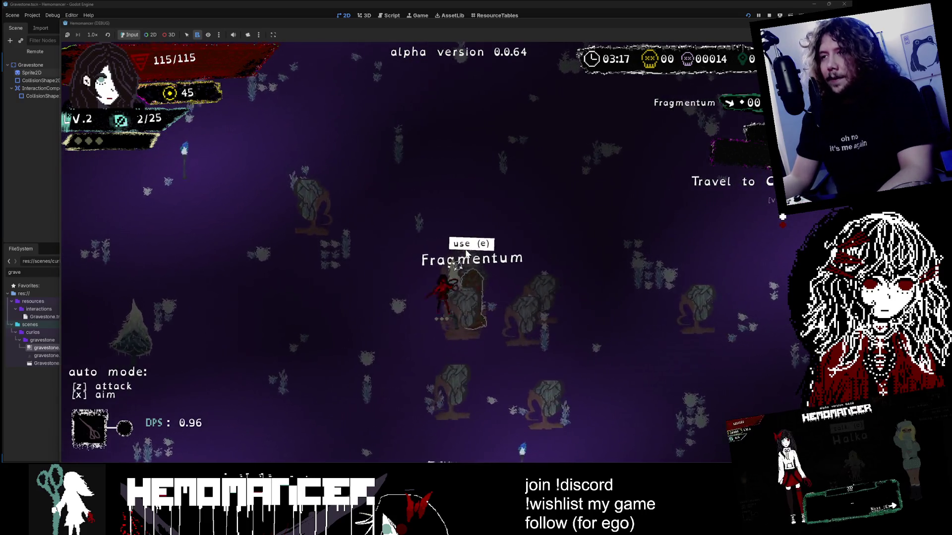
key("a")
key("a")
key("a")
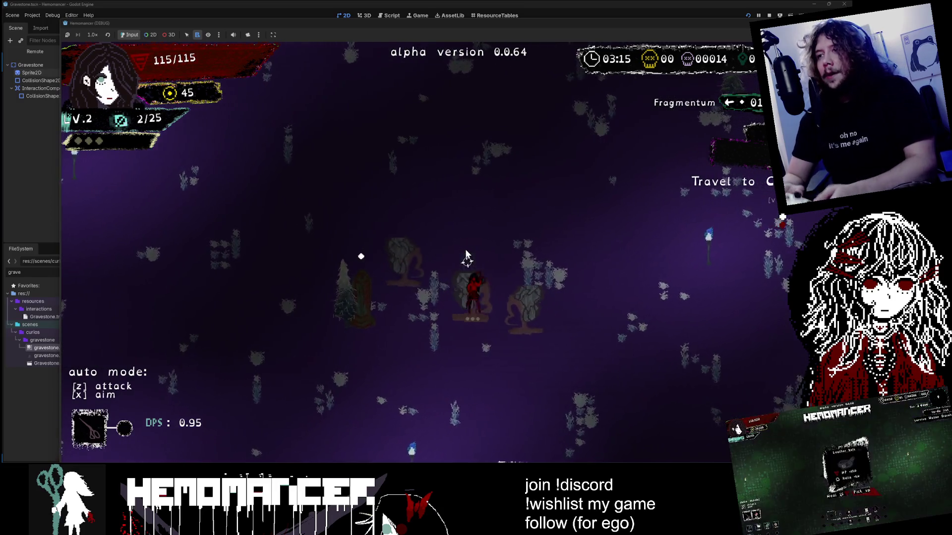
key("a")
key("a")
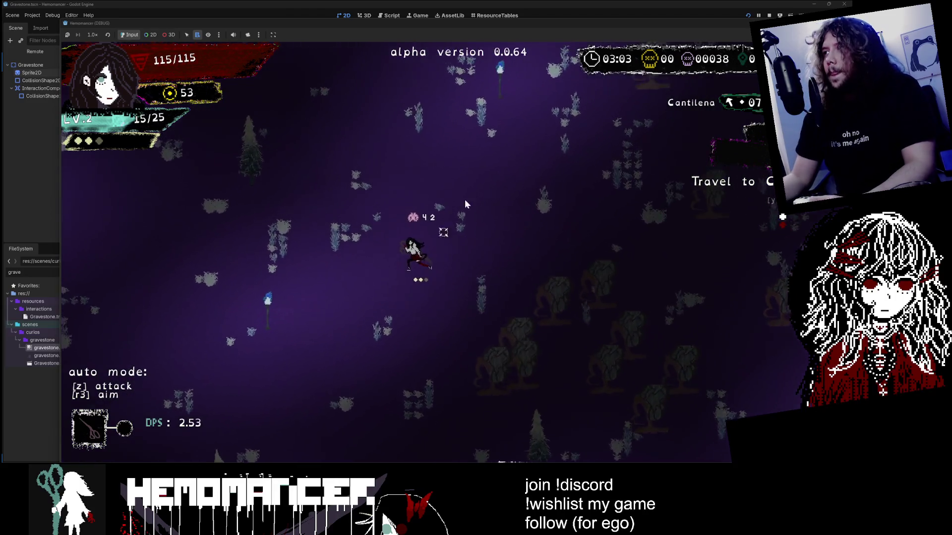
Pause, close the debug game window, and switch to the Trello board
key("Escape")
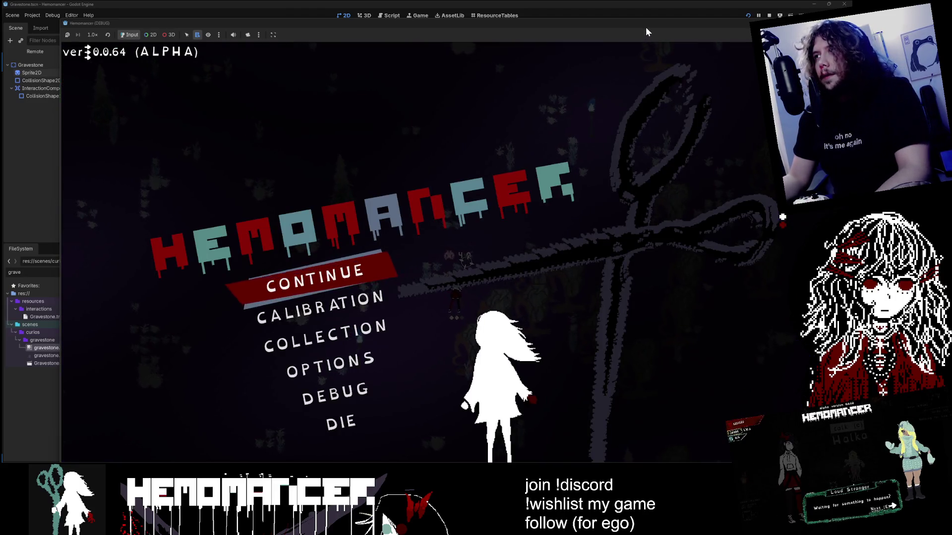
double_click(646, 25)
left_click(845, 4)
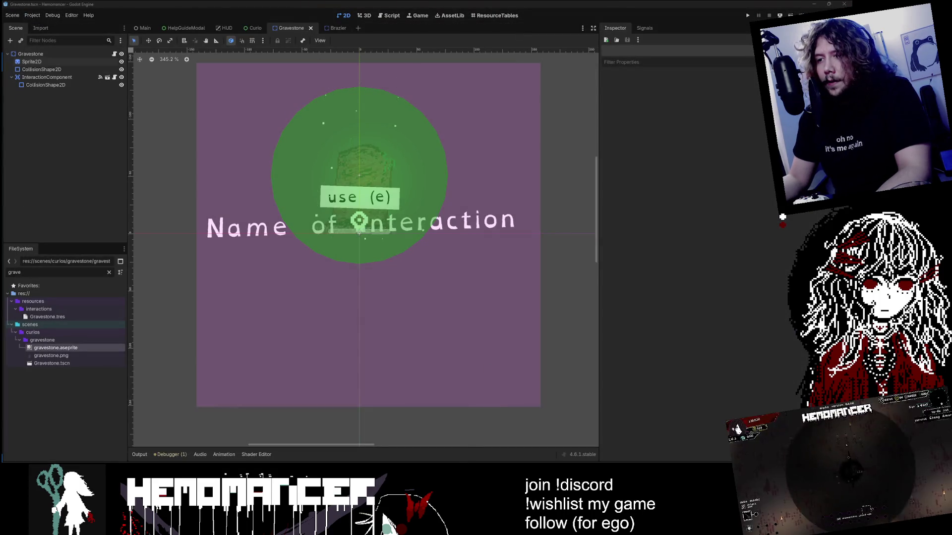
key("alt+Tab")
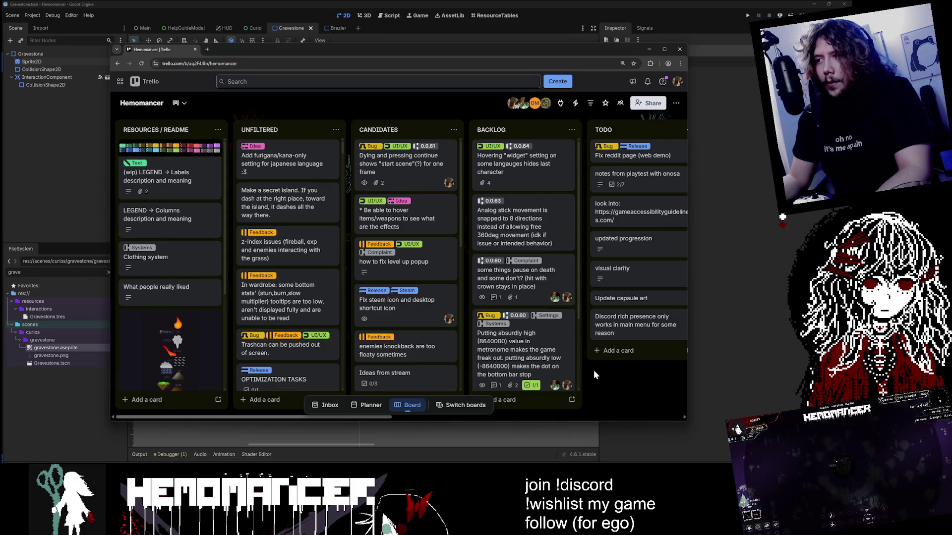
Open the Patchnotes for 0.0.64 card and start editing its full description
scroll(573, 366, "right", 5)
left_click(466, 159)
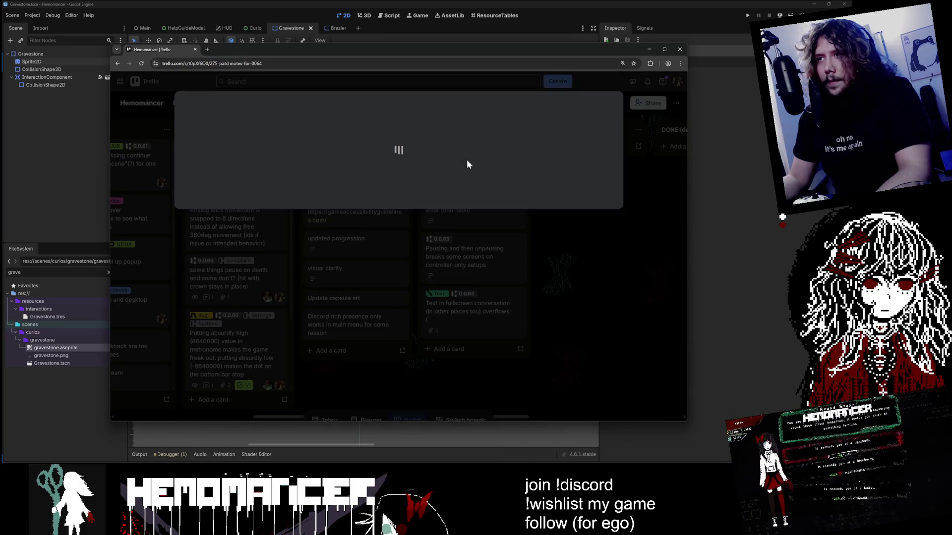
scroll(292, 232, "down", 1)
left_click(309, 363)
scroll(319, 299, "down", 2)
left_click(310, 299)
scroll(304, 248, "down", 4)
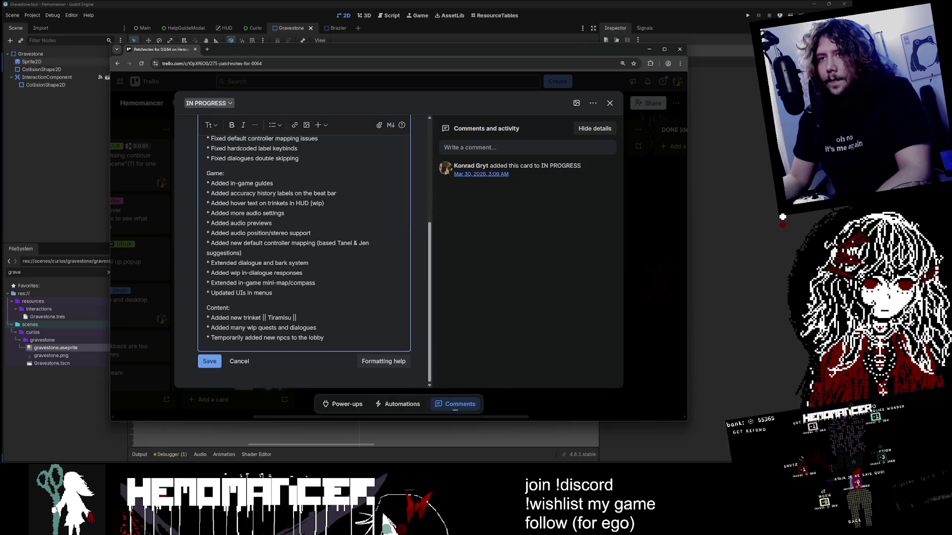
Add '* Updated gravestone sprites' under Content, save, close the card, and hide the browser
key("Return")
type("* ")
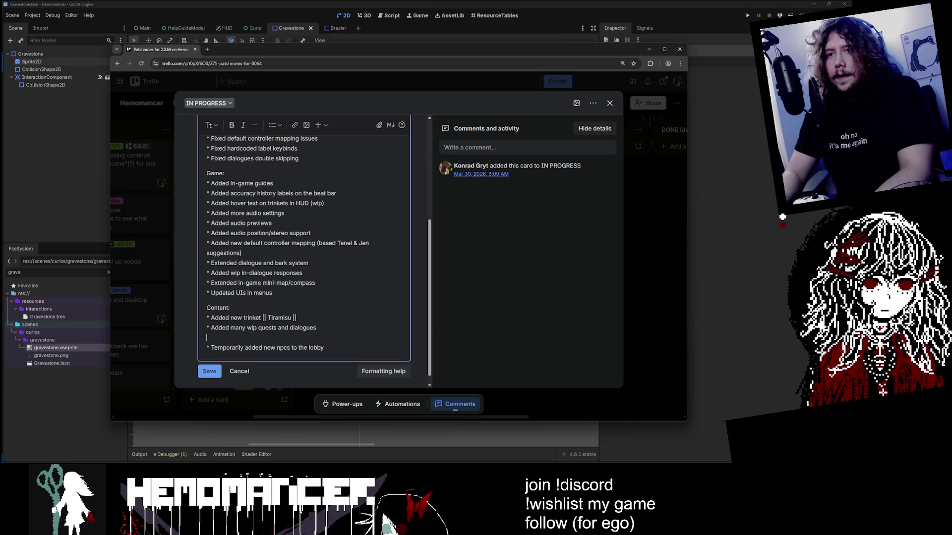
type("Updated g")
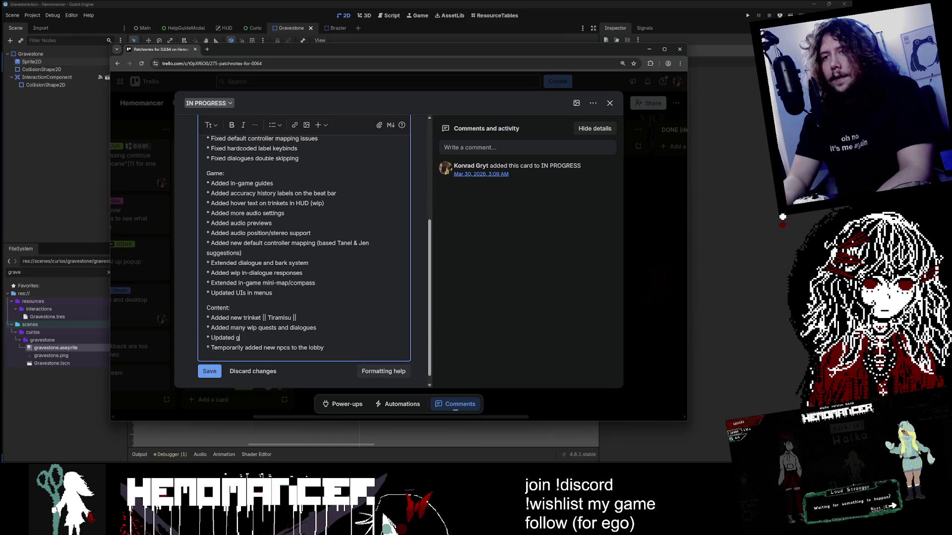
type("ravestone s")
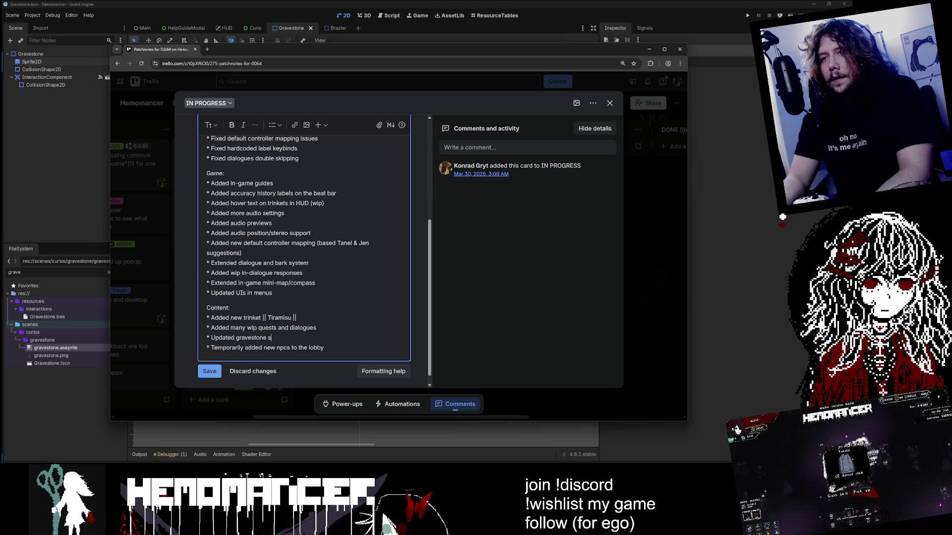
type("tproit")
key("BackSpace")
key("BackSpace")
key("BackSpace")
type("ties ")
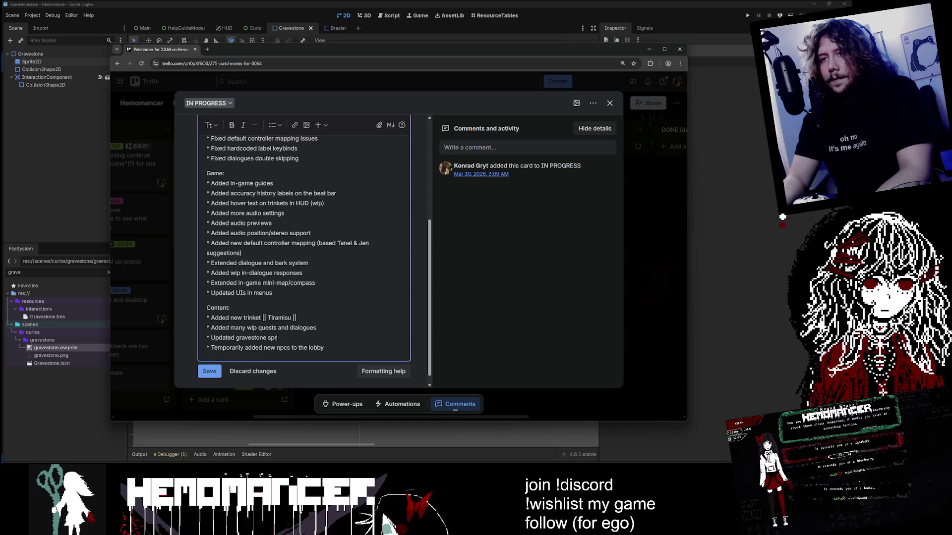
type("ites")
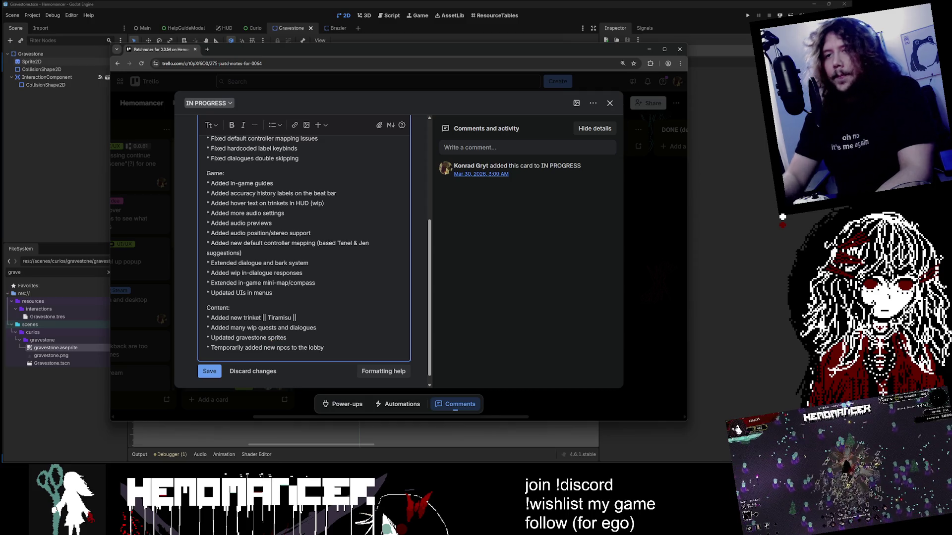
left_click(202, 376)
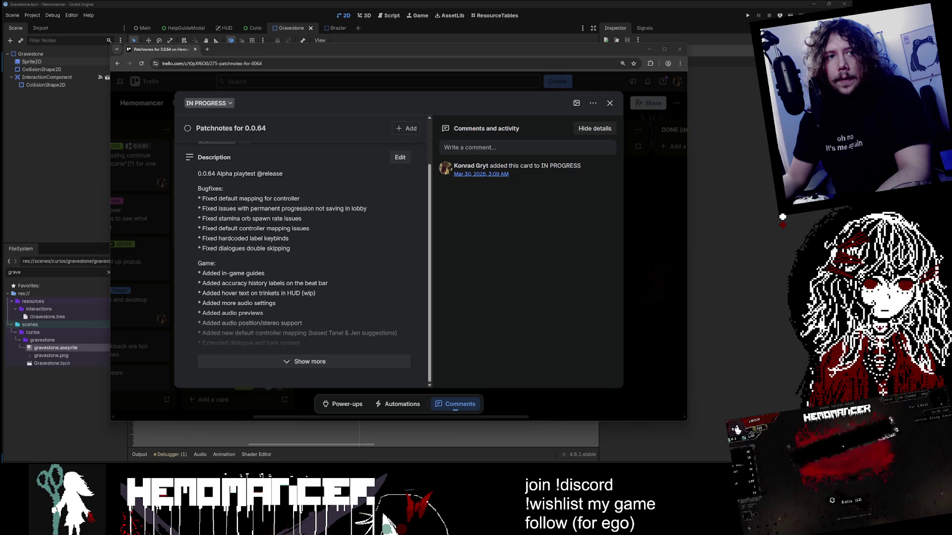
left_click(628, 201)
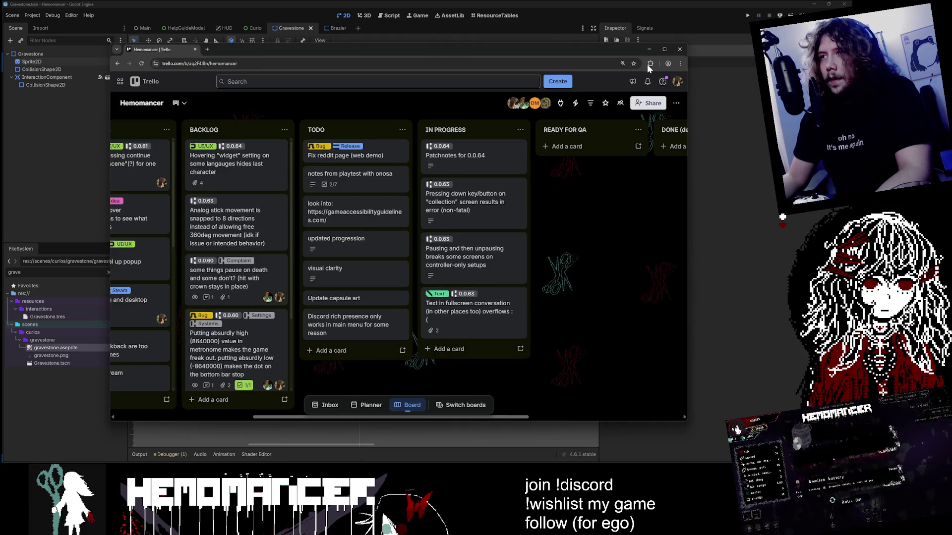
left_click(649, 50)
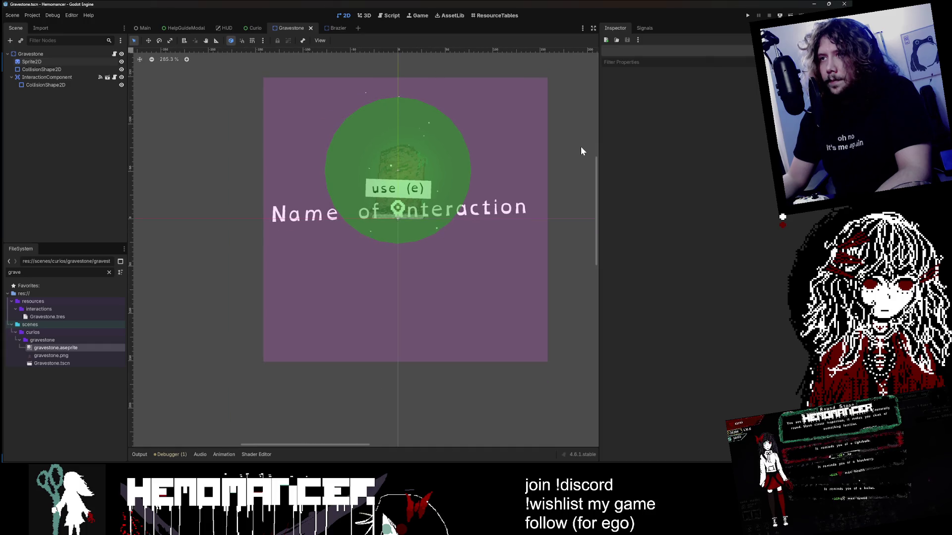
Re-export the Linux build from Project > Export, overwriting the old file
left_click(32, 14)
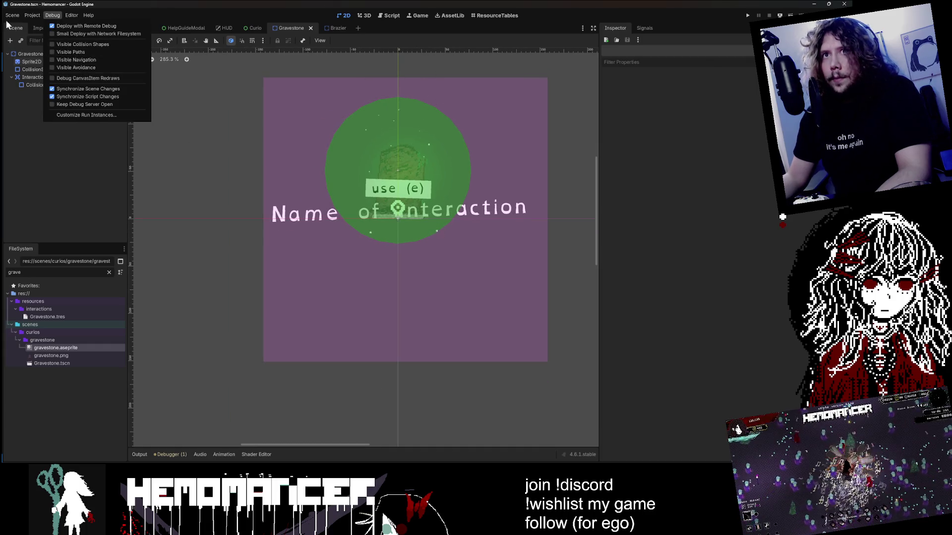
left_click(51, 55)
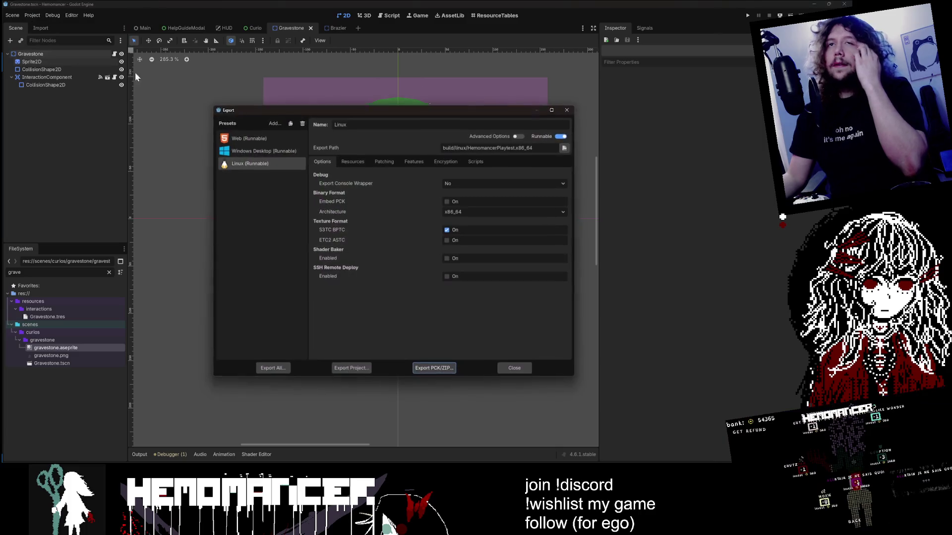
left_click(365, 367)
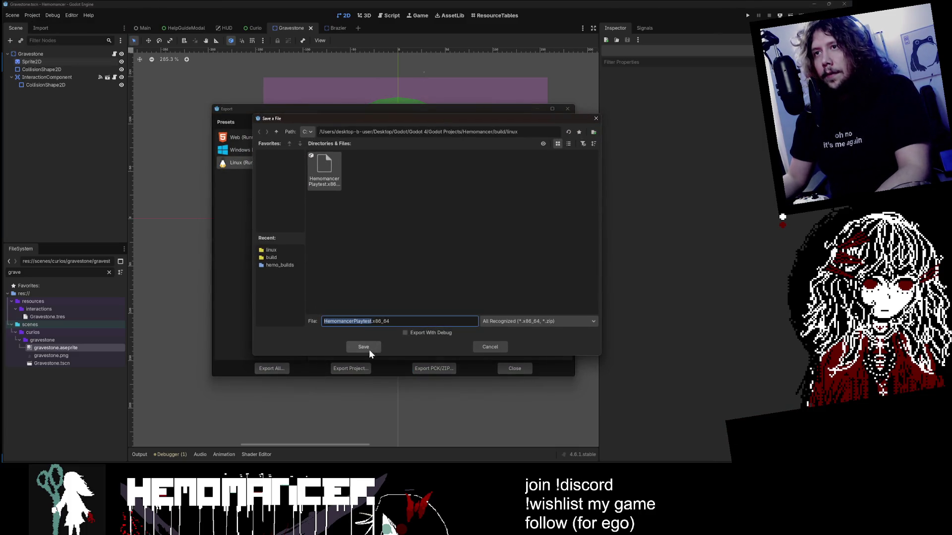
left_click(367, 348)
left_click(379, 250)
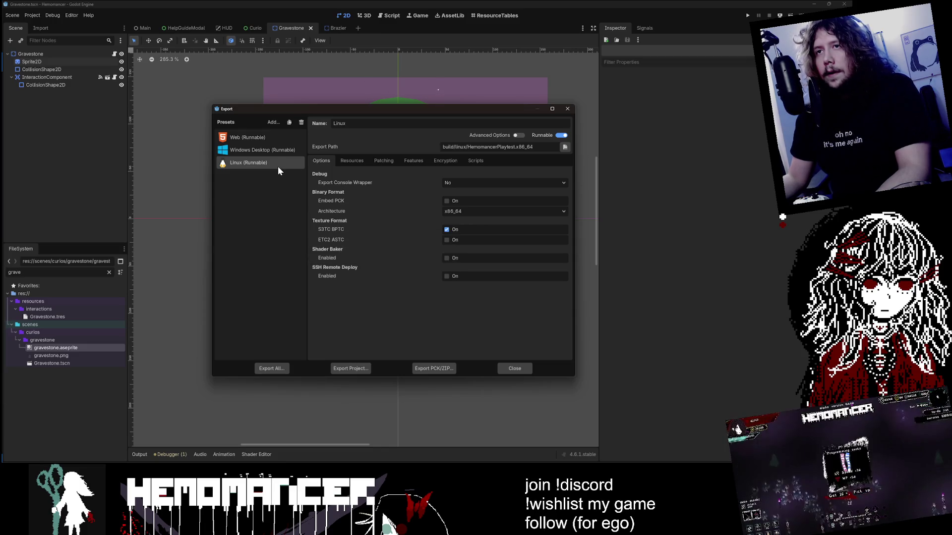
Export the Windows Desktop preset and save it as HemomancerPlaytest.exe
left_click(277, 151)
left_click(360, 368)
left_click(370, 345)
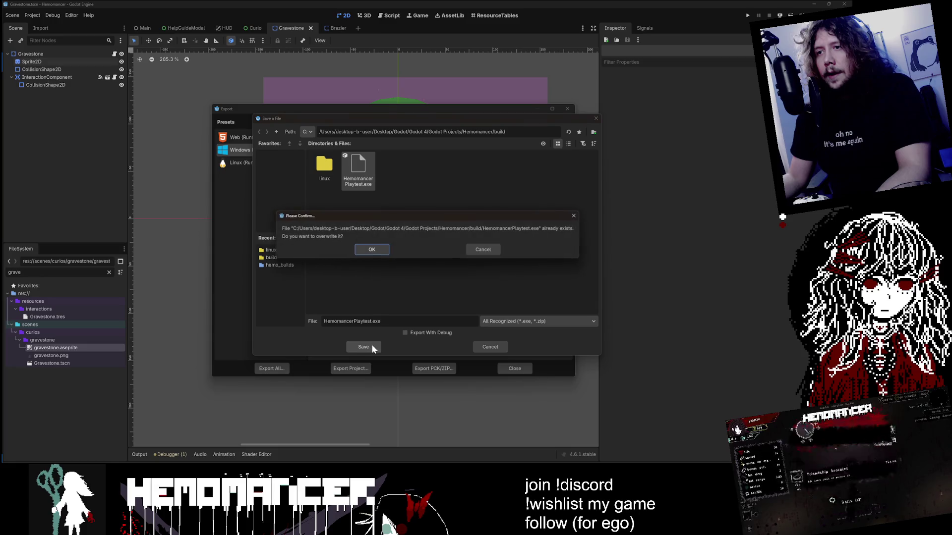